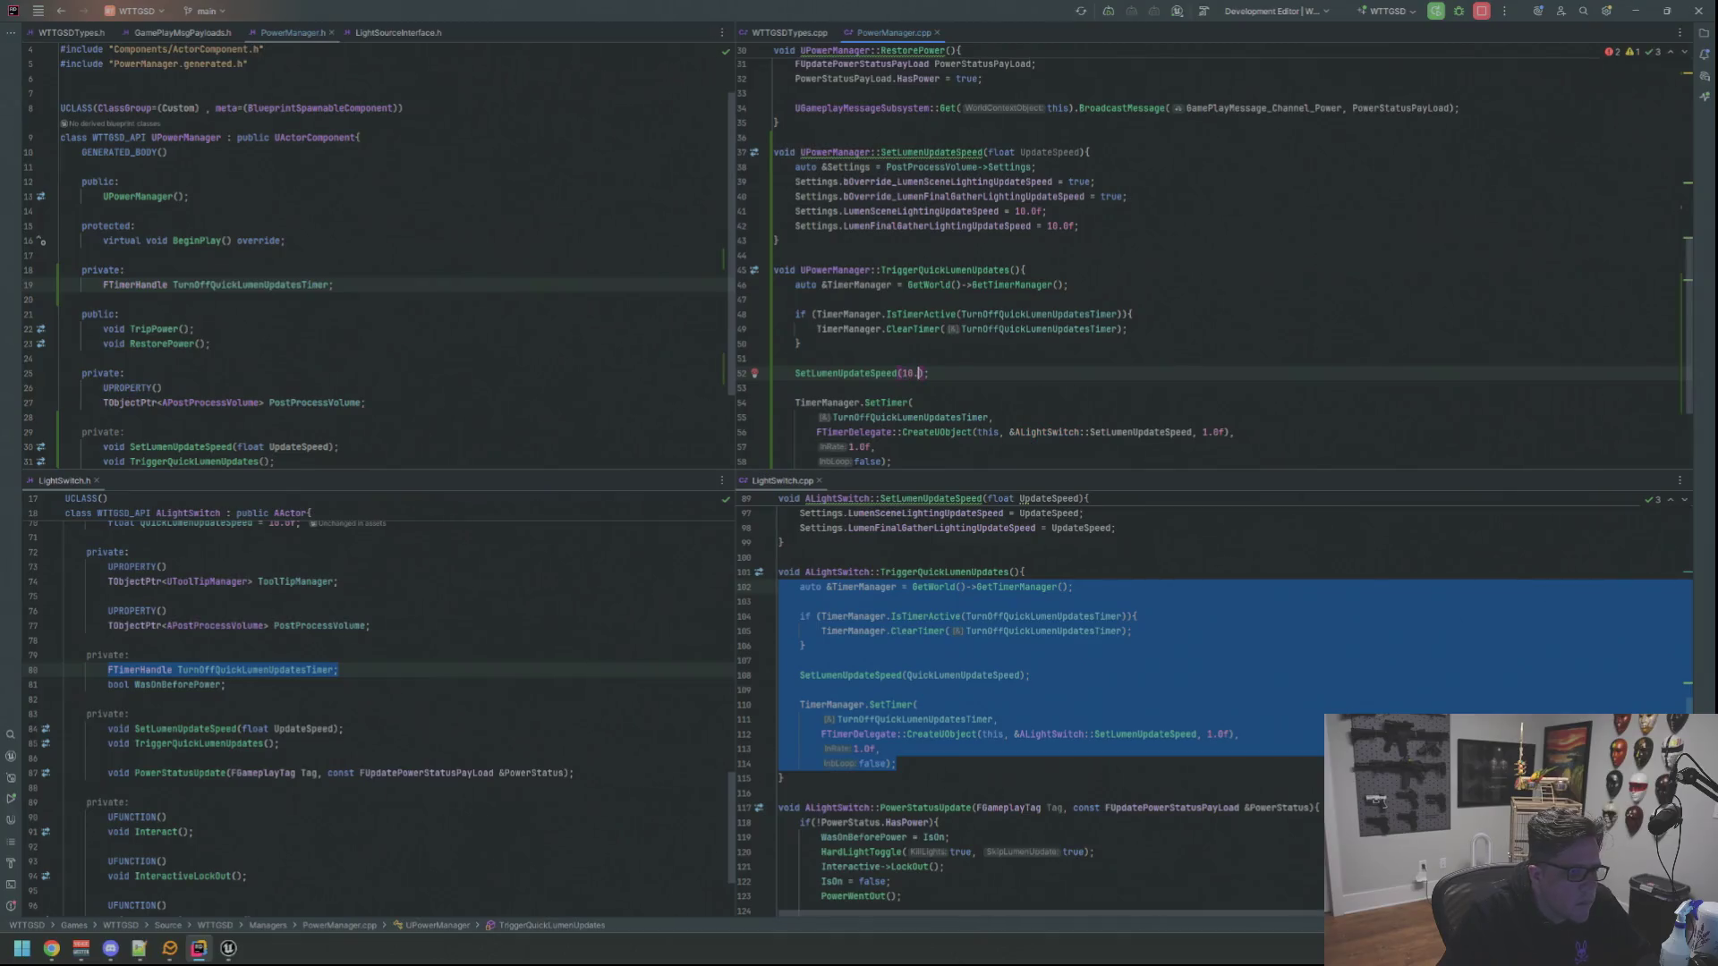
Replace ALightSwitch with ThisClass in the TriggerQuickLumenUpdates timer delegate
double_click(1045, 432)
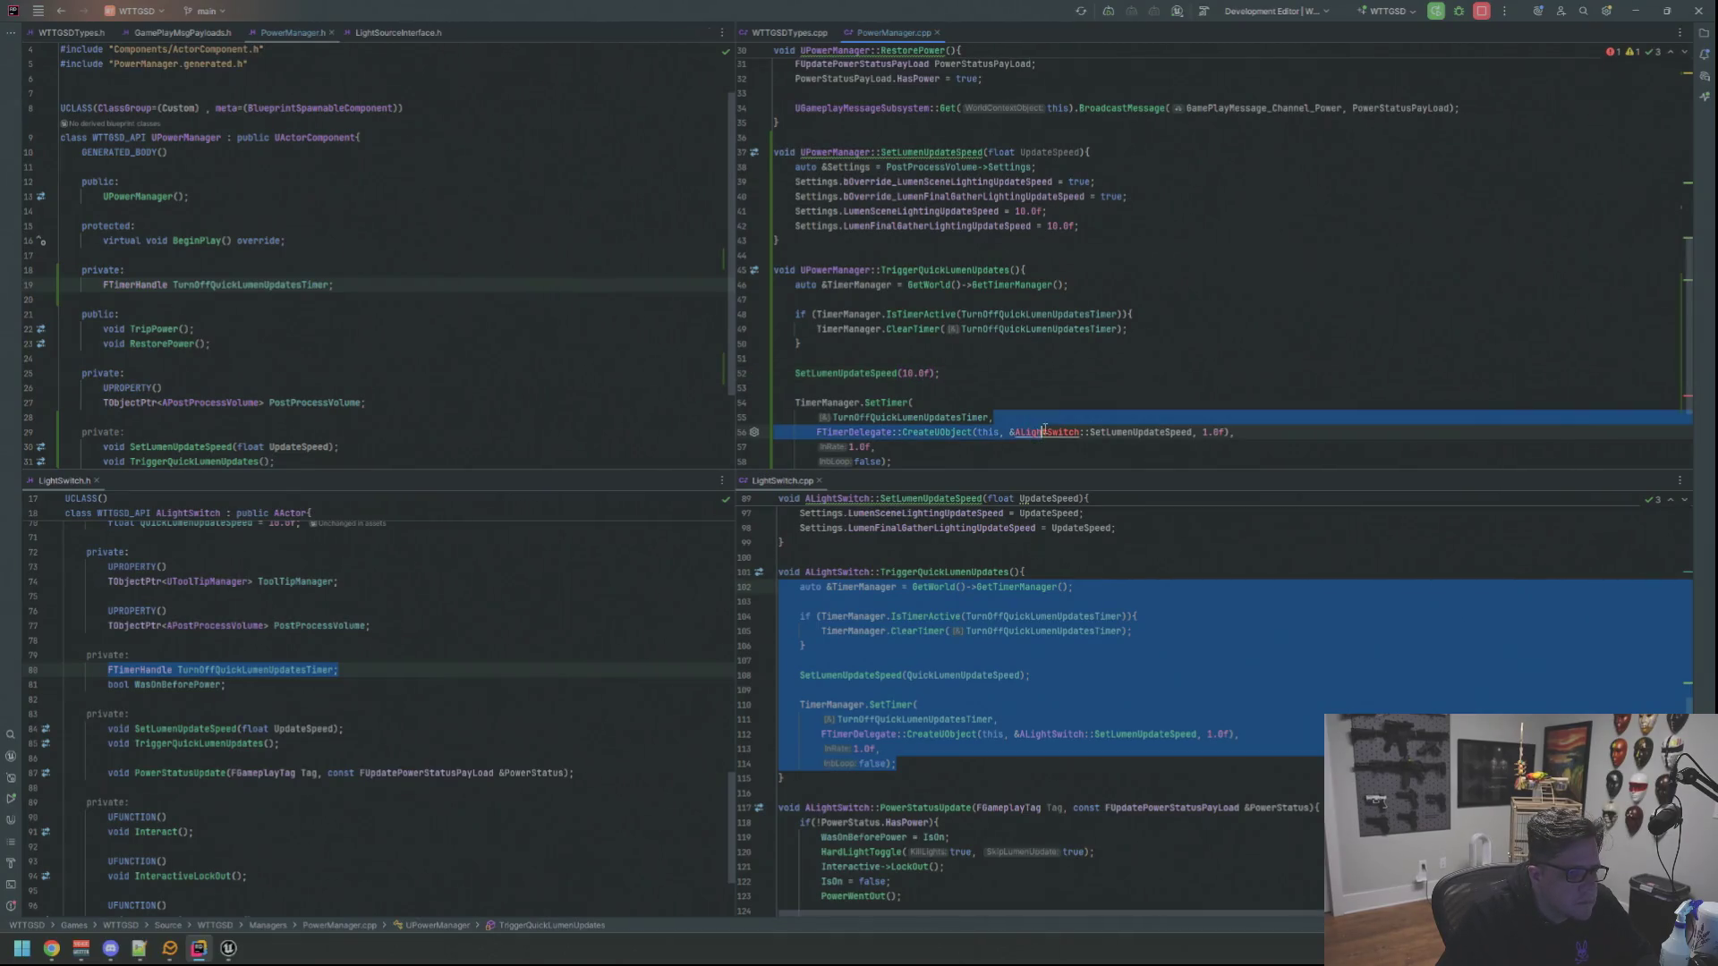
text(ThisClass)
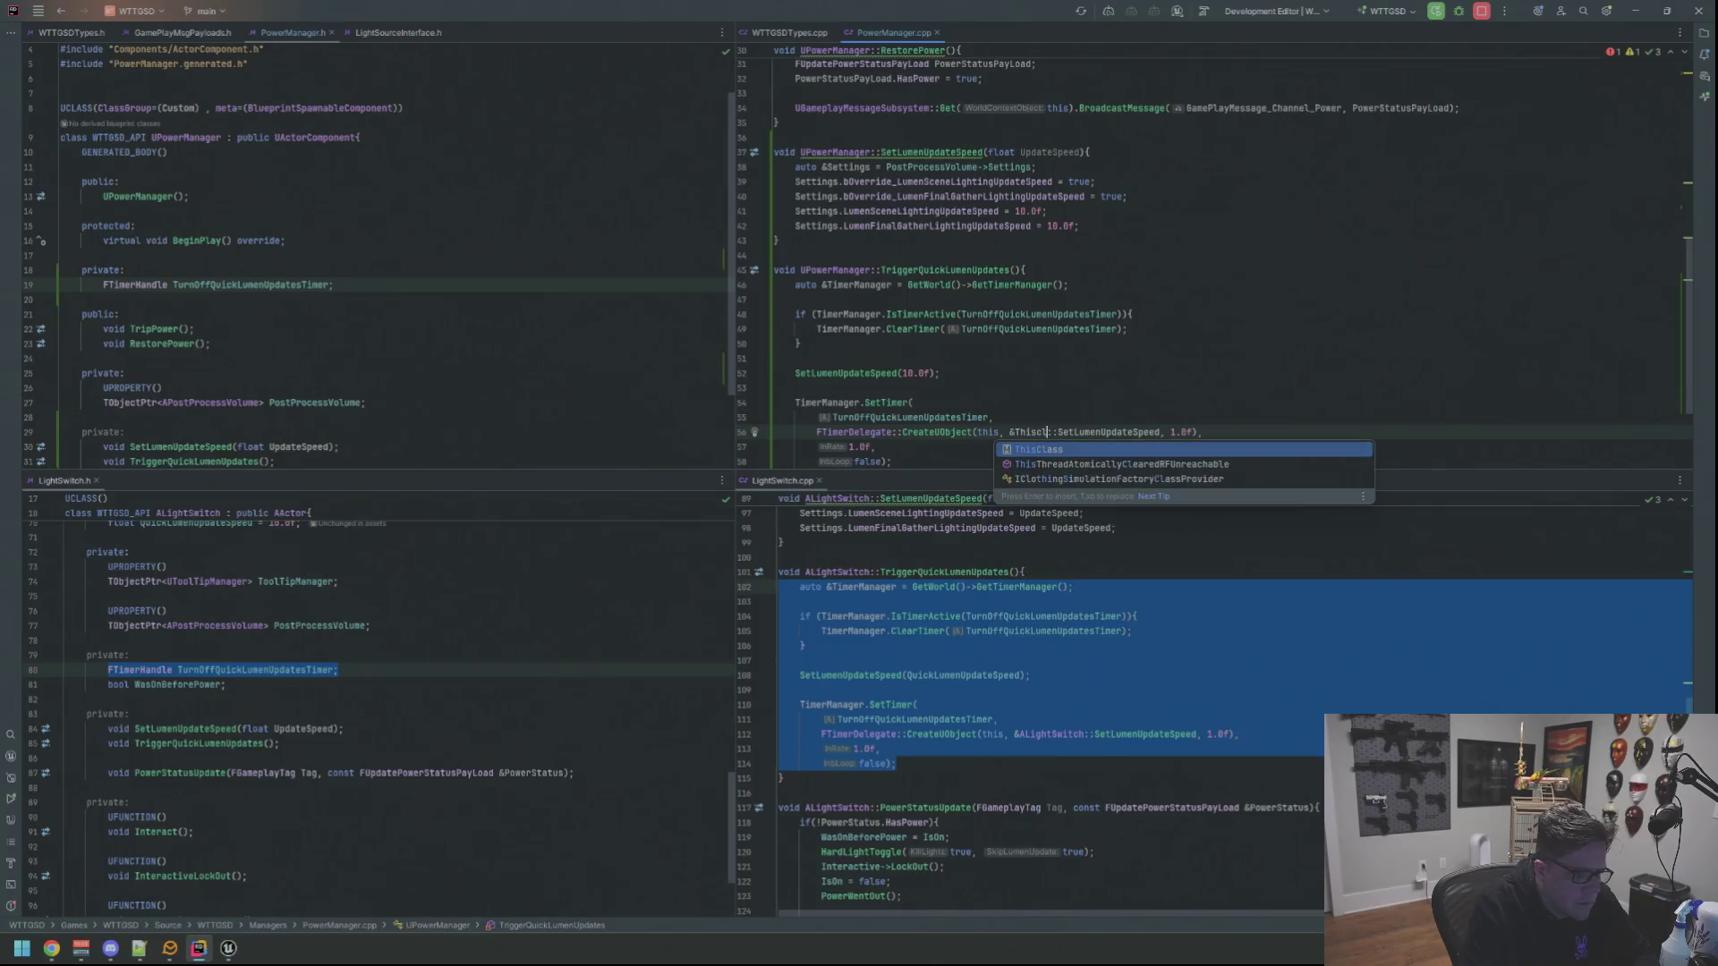
key(Return)
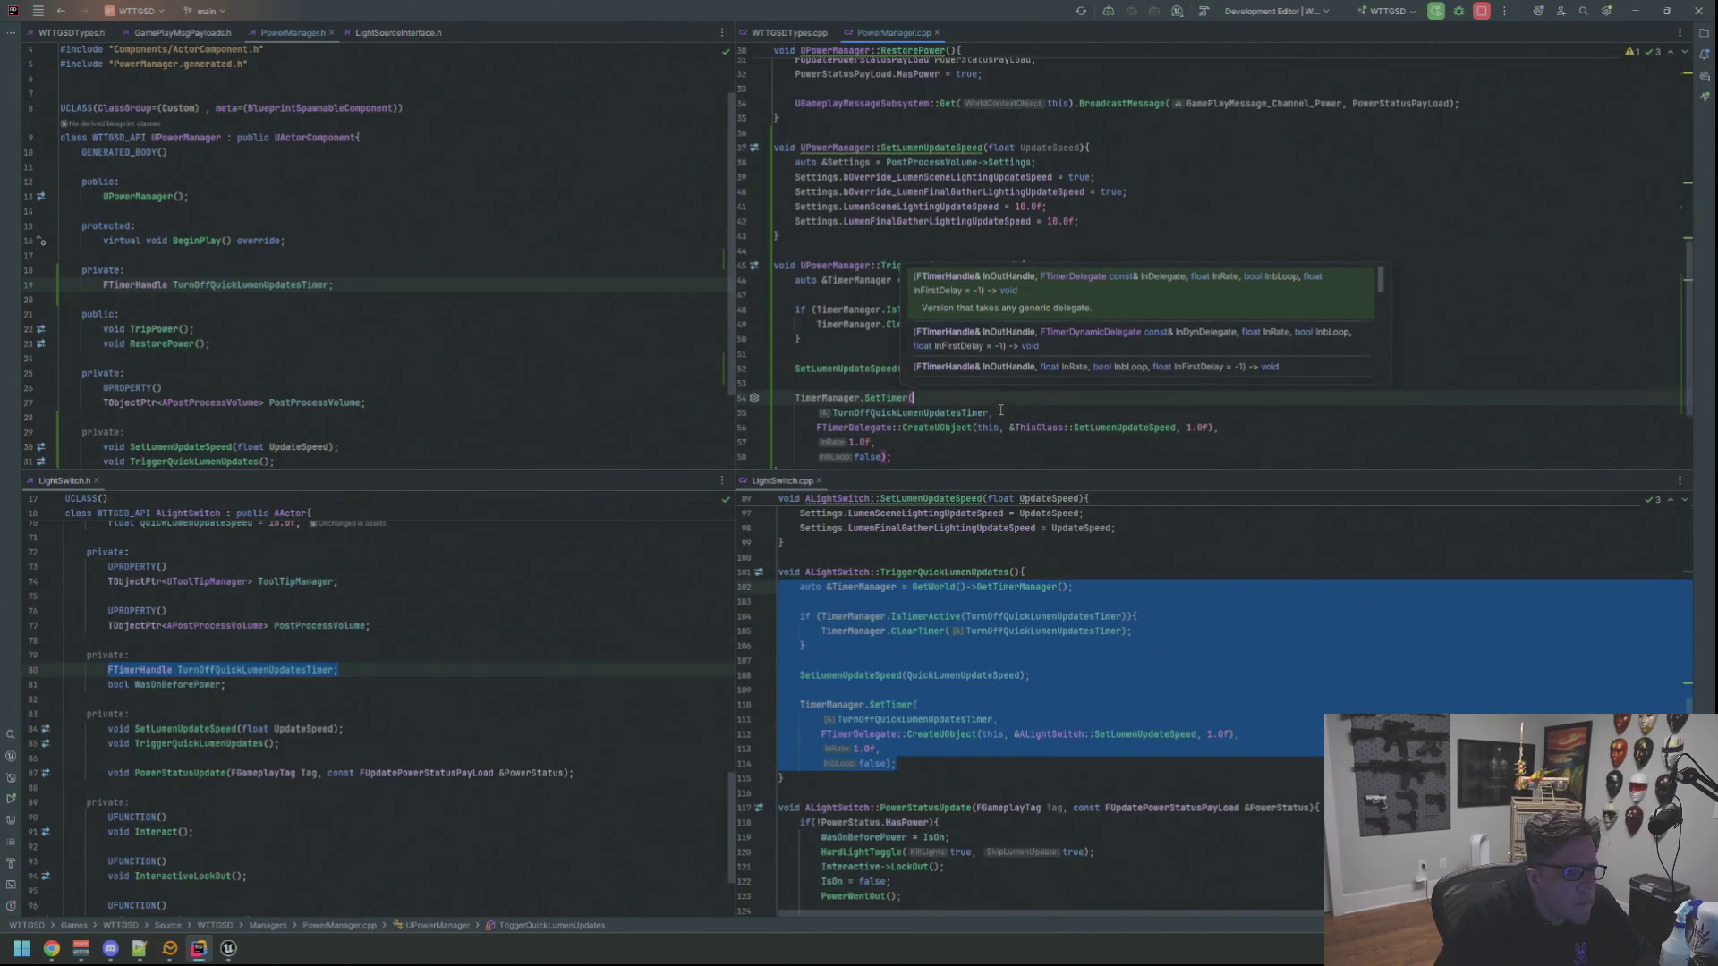
scroll(887, 342, down, 3)
click(888, 340)
key(Up)
key(Up)
key(Up)
scroll(915, 389, up, 1)
scroll(910, 380, up, 2)
Move the caret through the timer call to the blank lines in RestorePower and TripPower
click(925, 357)
scroll(971, 339, down, 2)
click(948, 386)
scroll(948, 386, up, 2)
scroll(949, 363, up, 2)
scroll(950, 337, up, 2)
click(952, 311)
scroll(954, 302, up, 1)
click(955, 253)
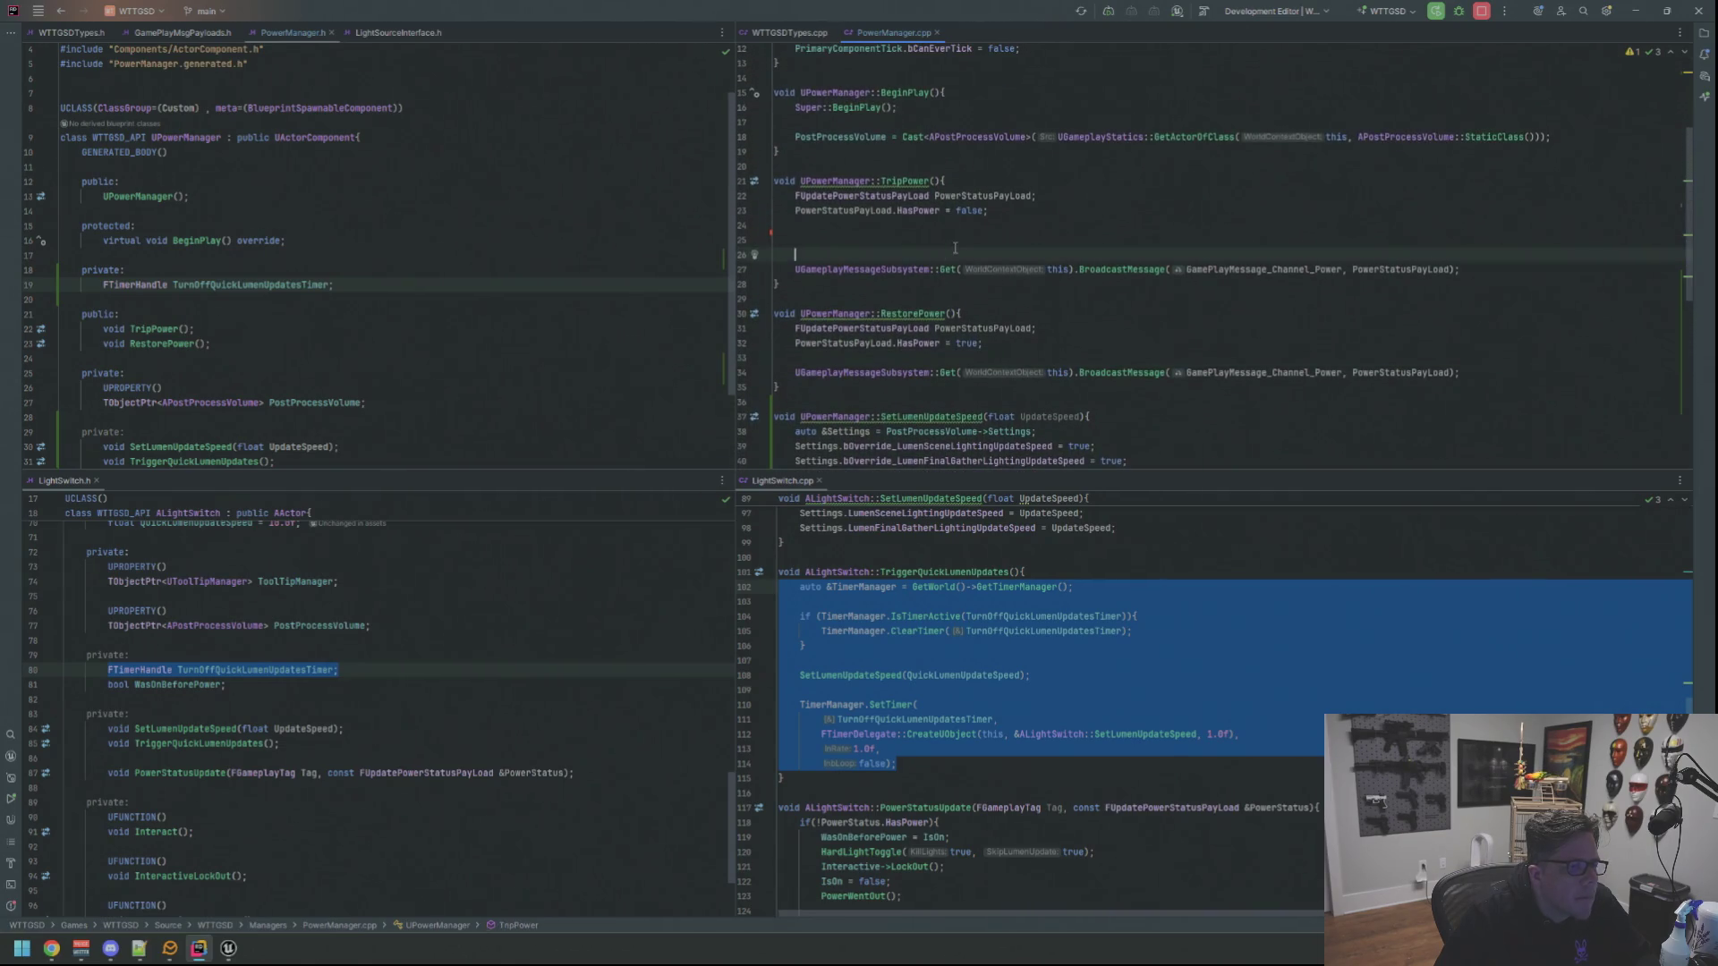
Add a TriggerQuickLumenUpdates(); call in TripPower and RestorePower, removing the extra blank line
key(shift+Up)
key(shift+Up)
key(Delete)
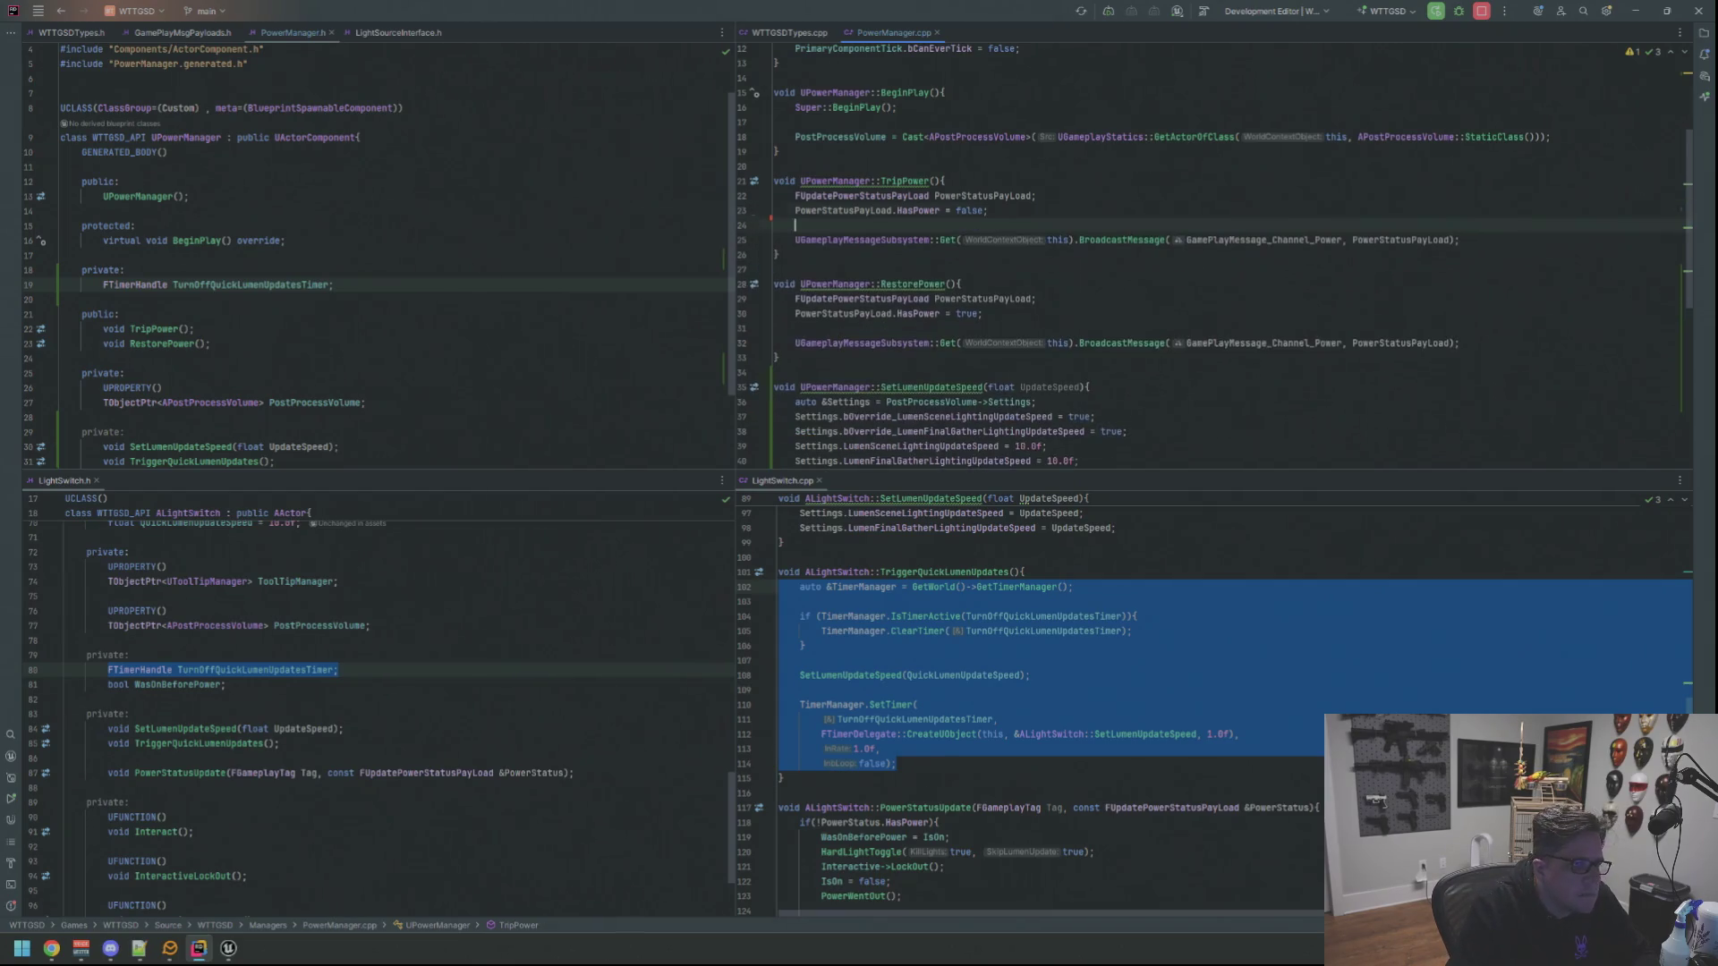
key(ctrl+z)
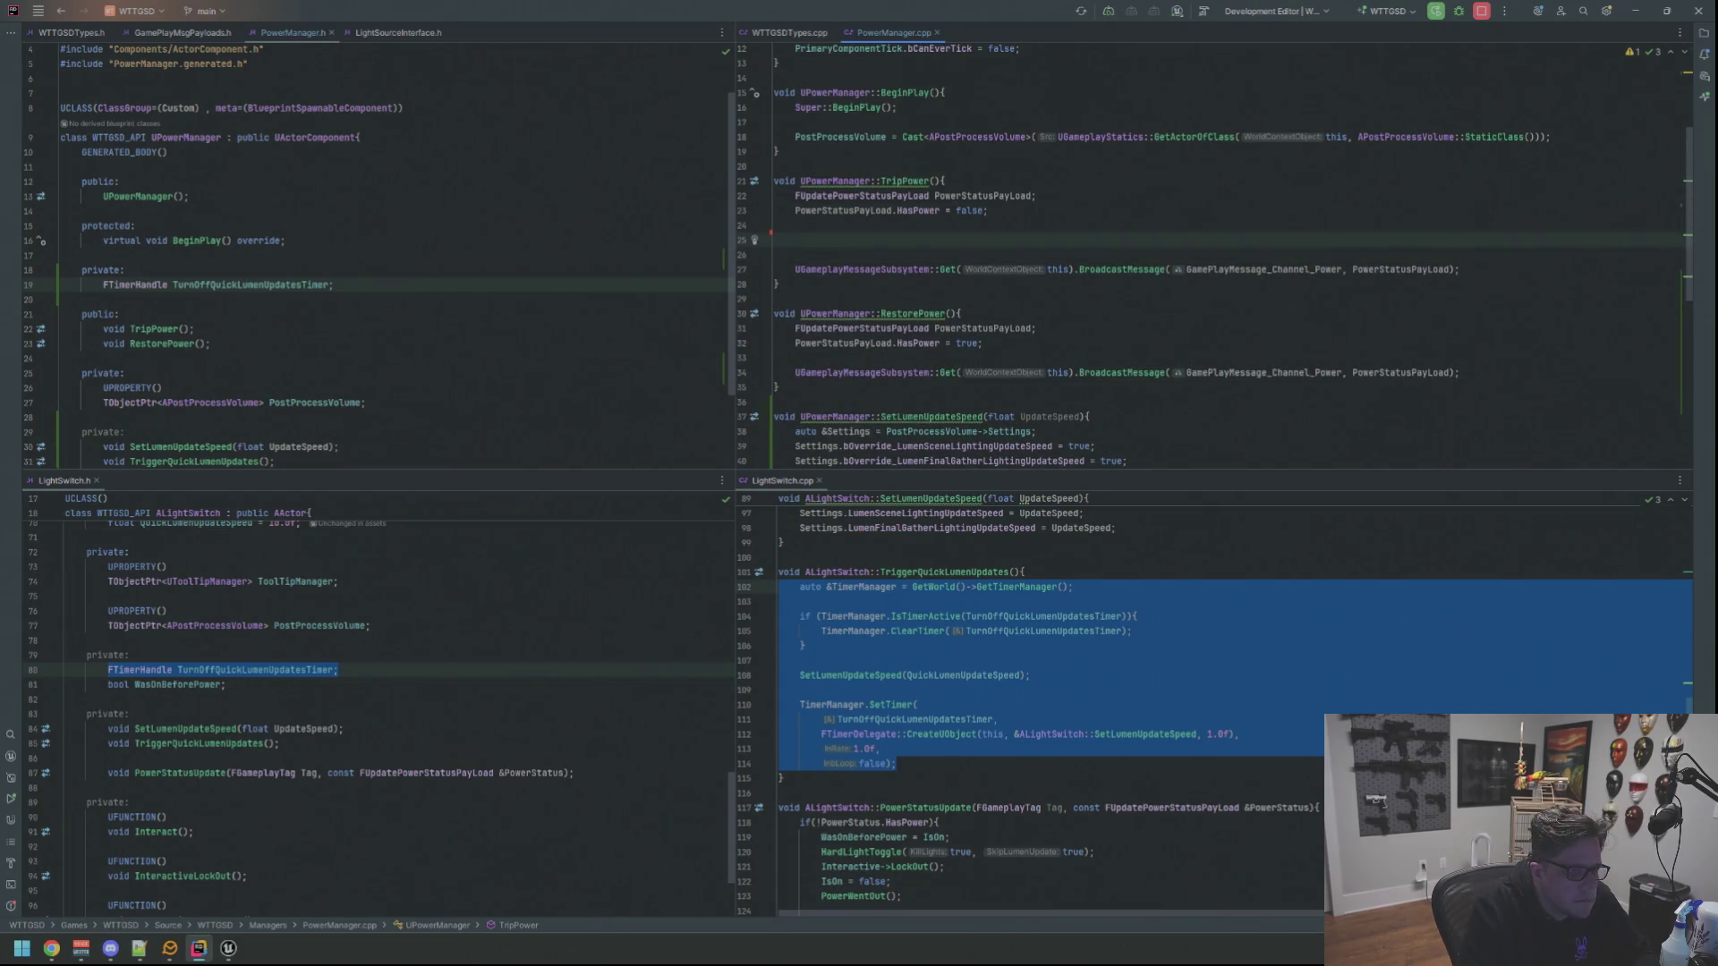
text(Trigger)
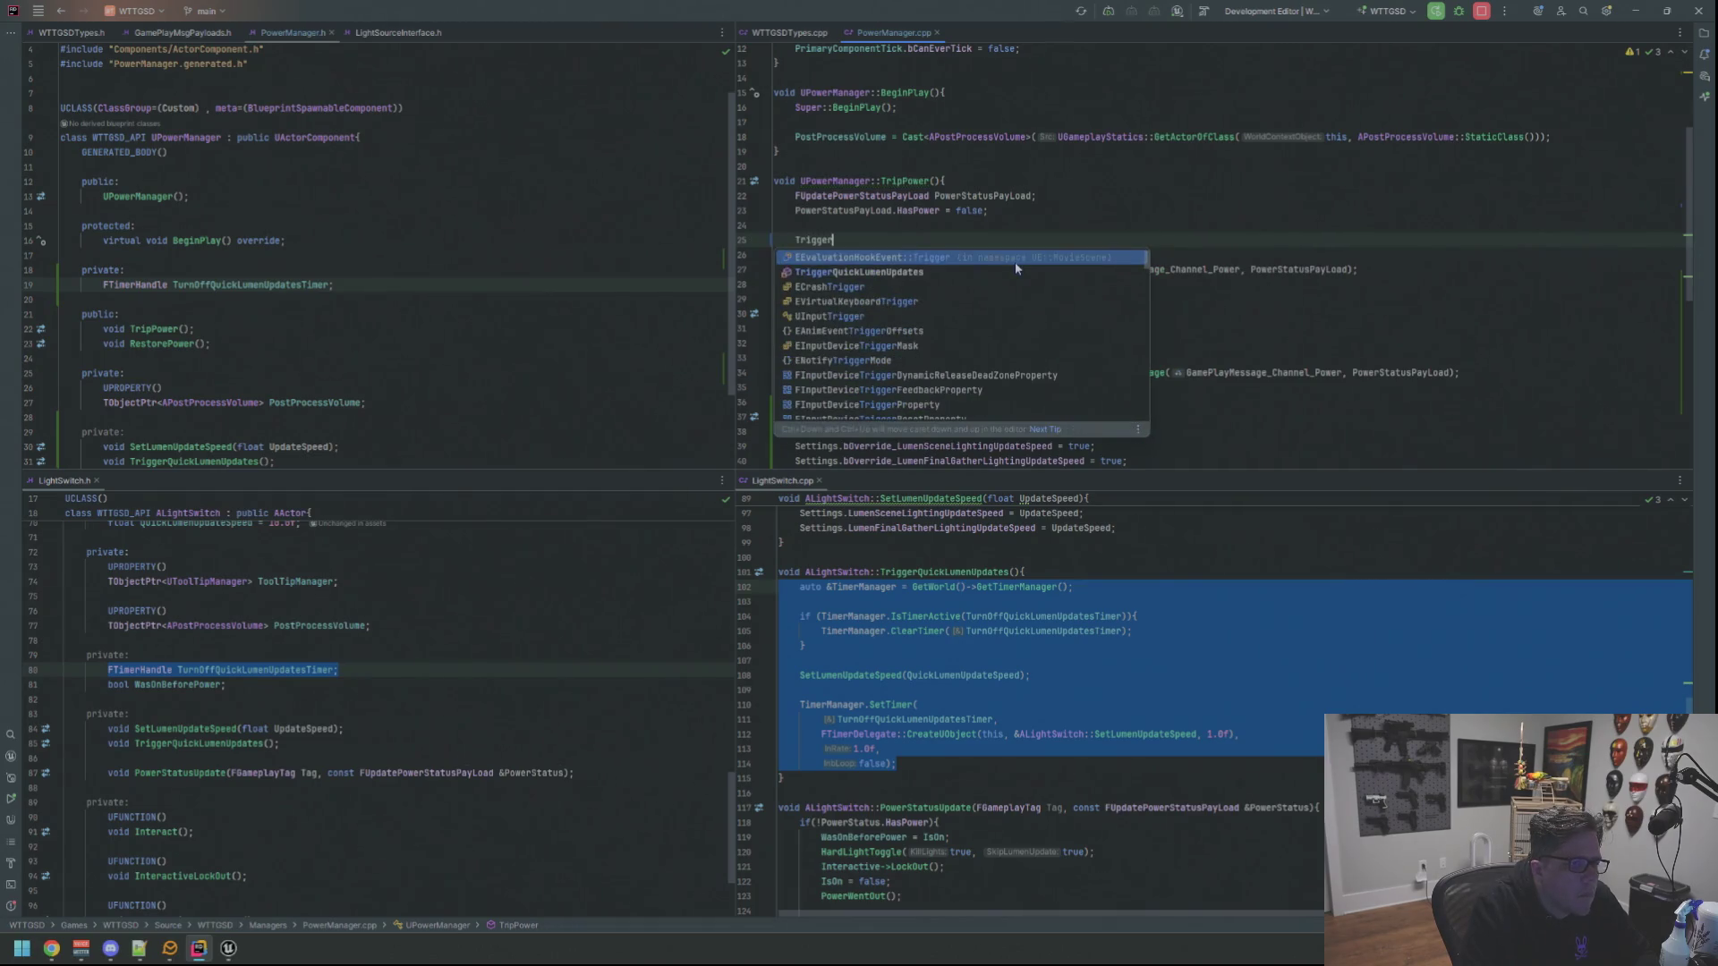
text(QuickLumenUpdates();)
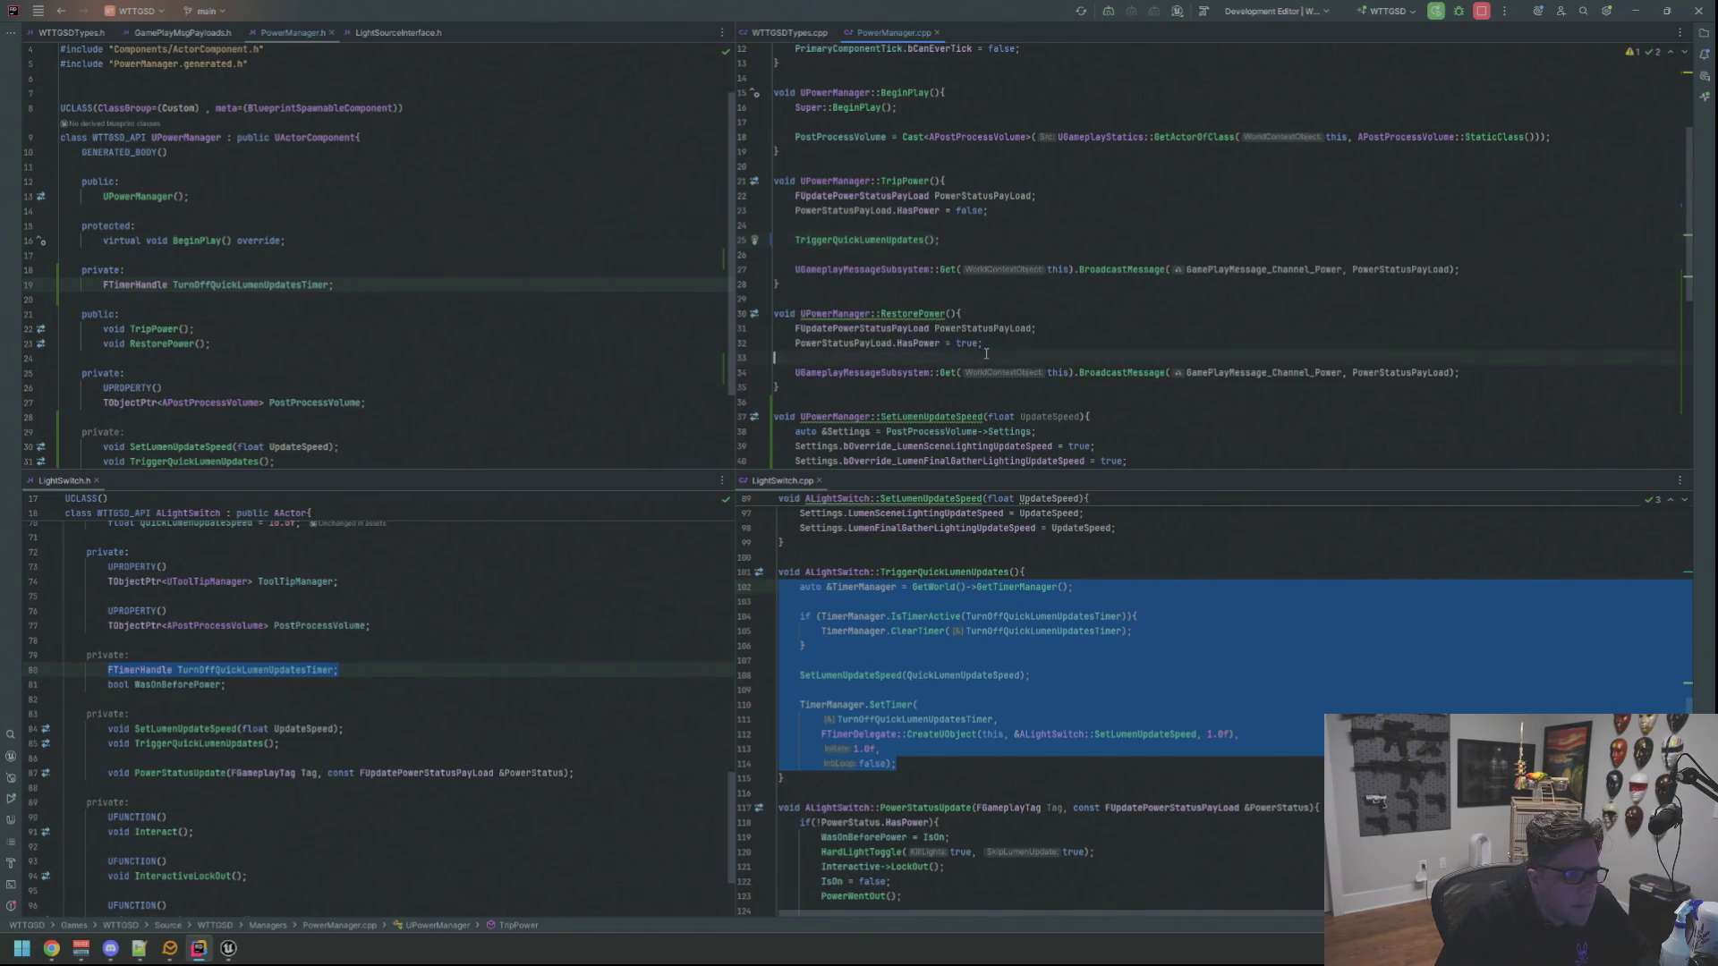
key(Return)
text(Trigg)
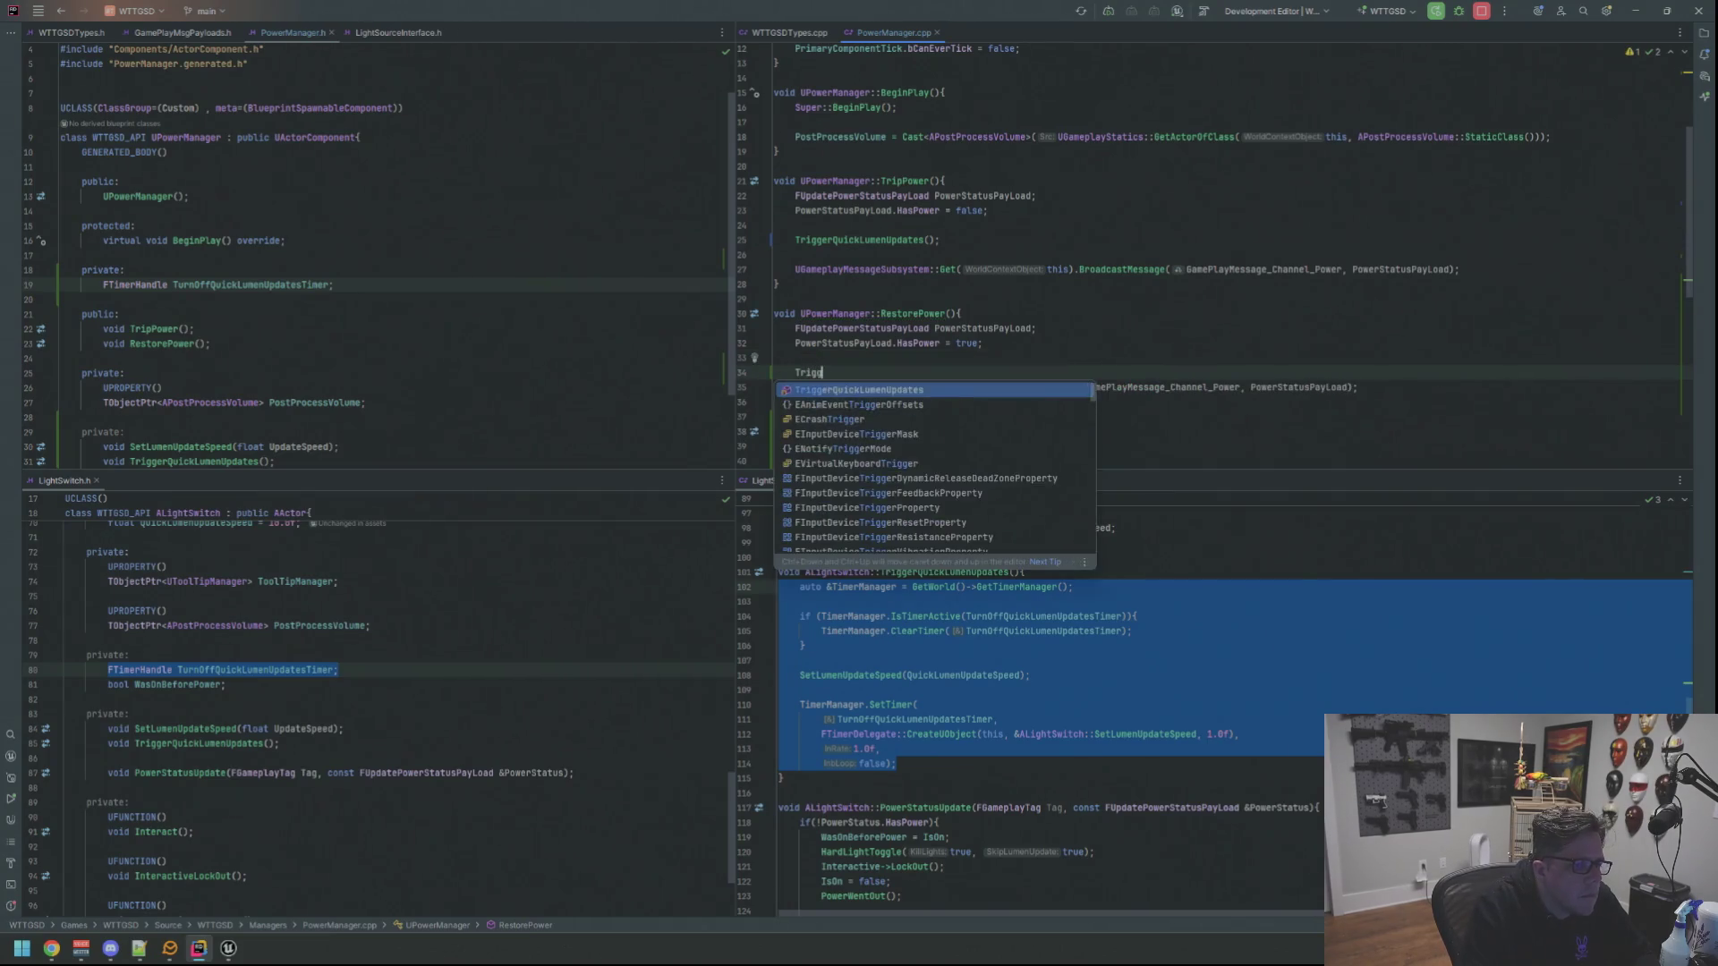
text(erQ)
key(Return)
key(Up)
key(Up)
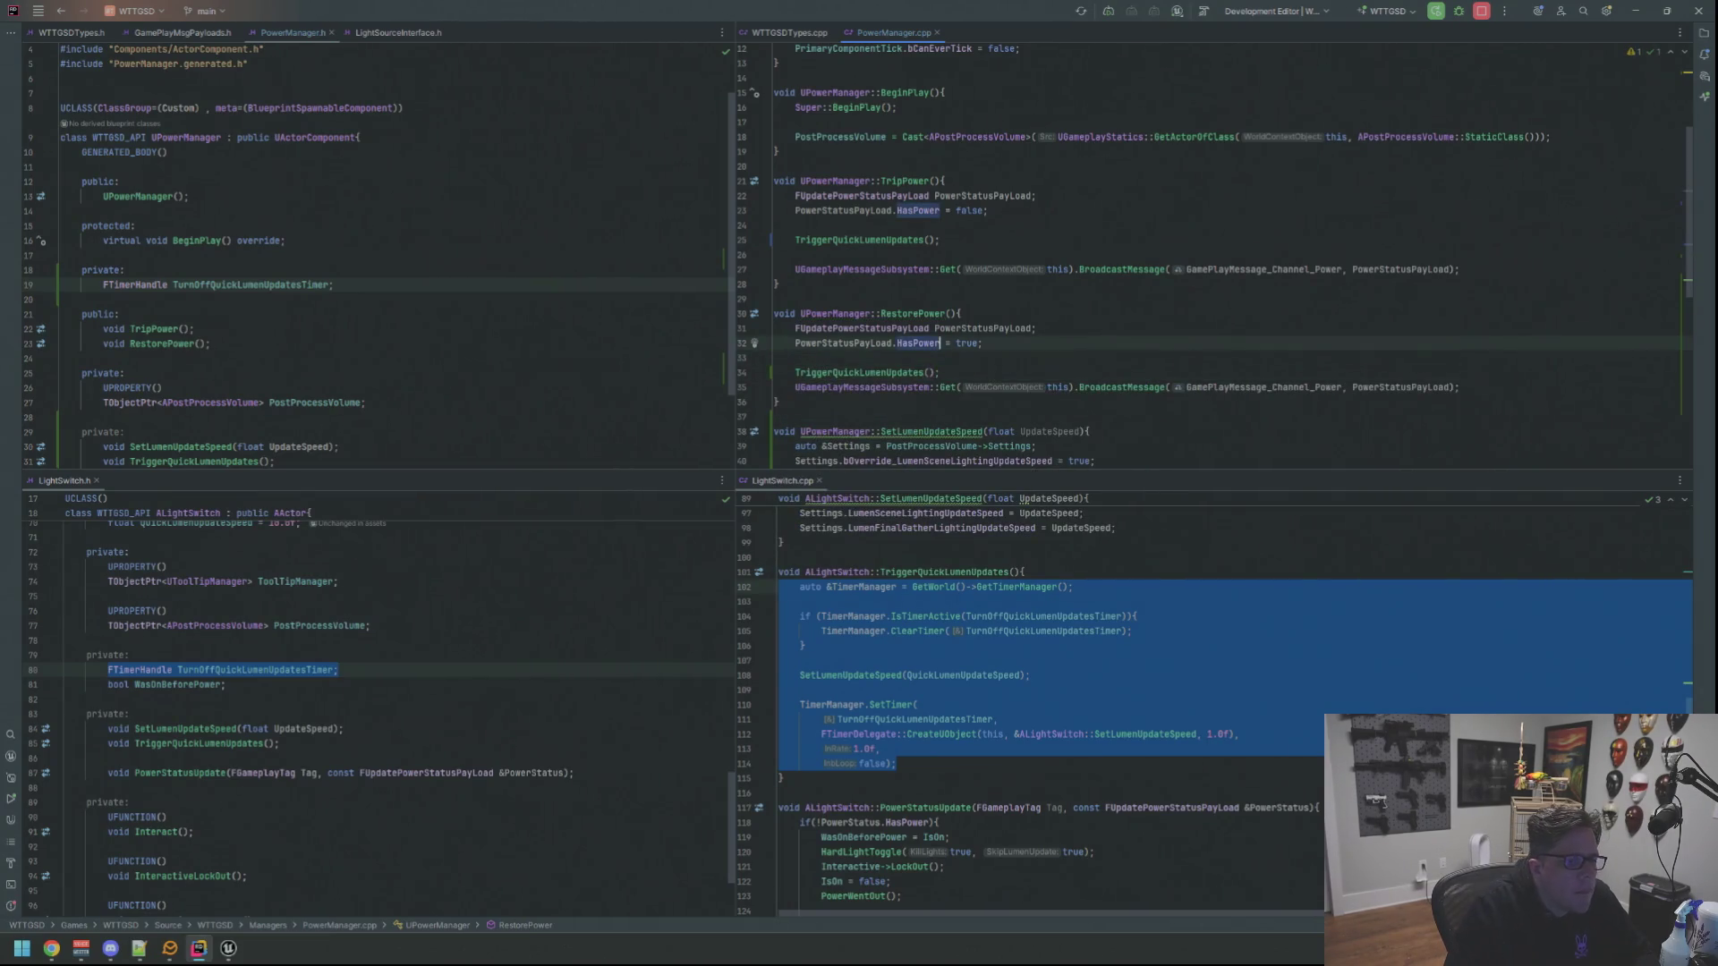
key(Delete)
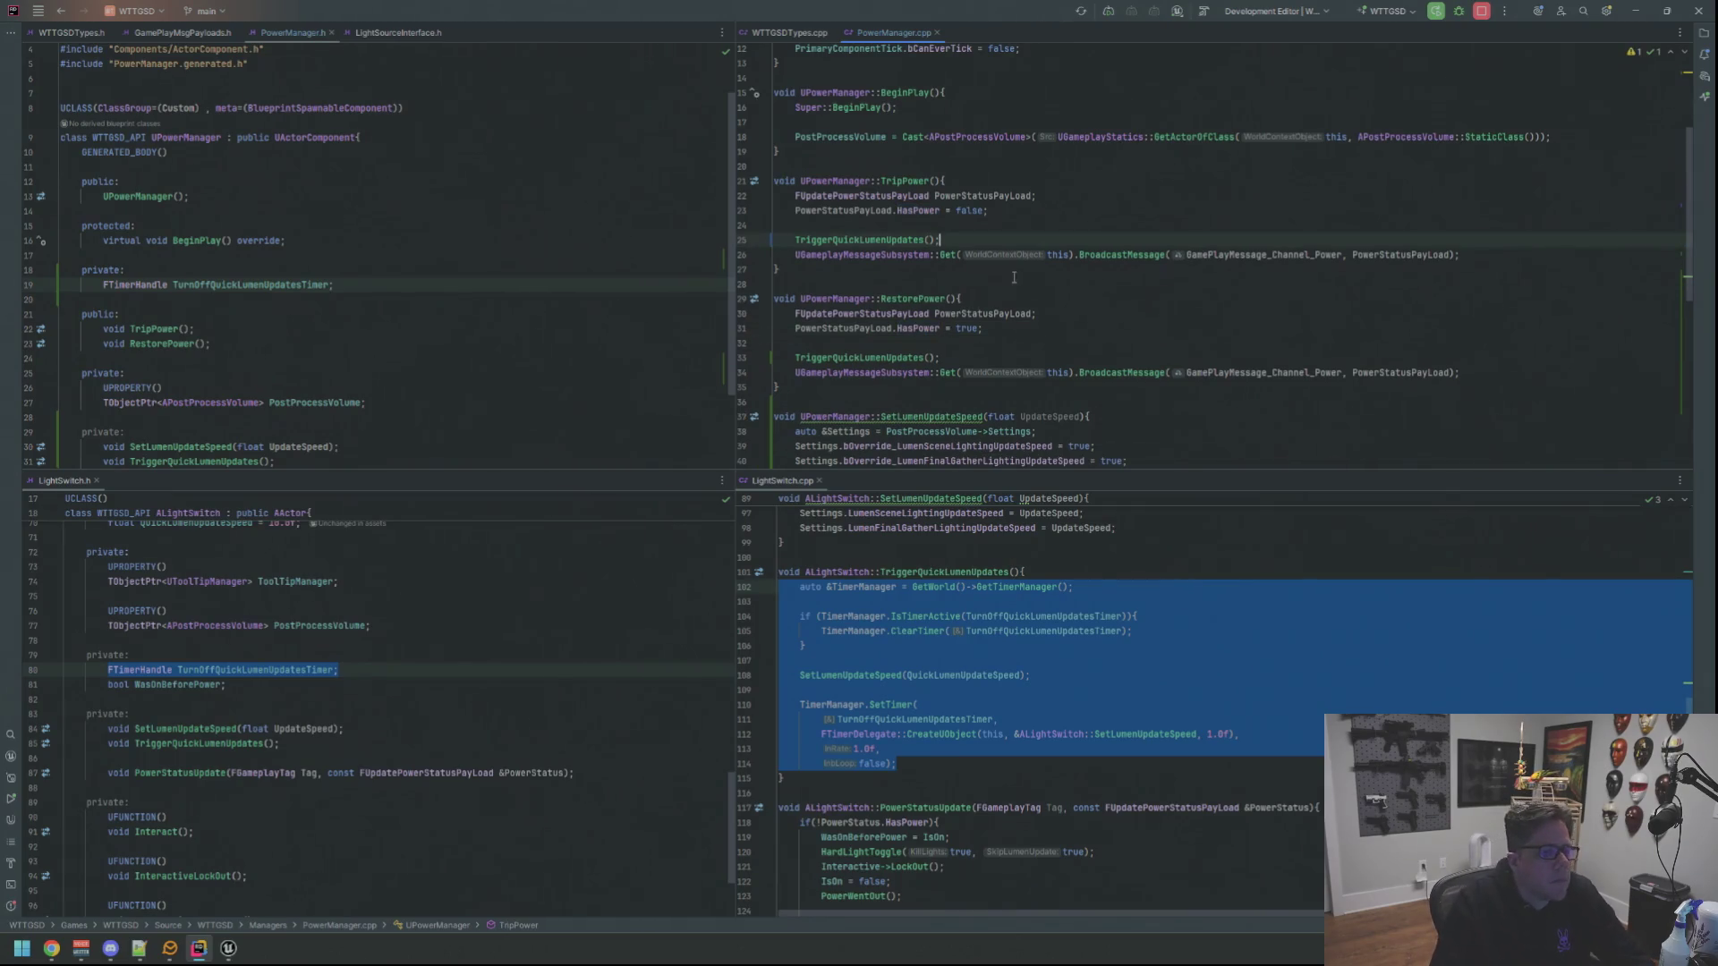
scroll(961, 372, down, 2)
scroll(980, 363, down, 1)
scroll(1006, 347, down, 1)
scroll(1025, 336, down, 1)
scroll(1000, 322, down, 1)
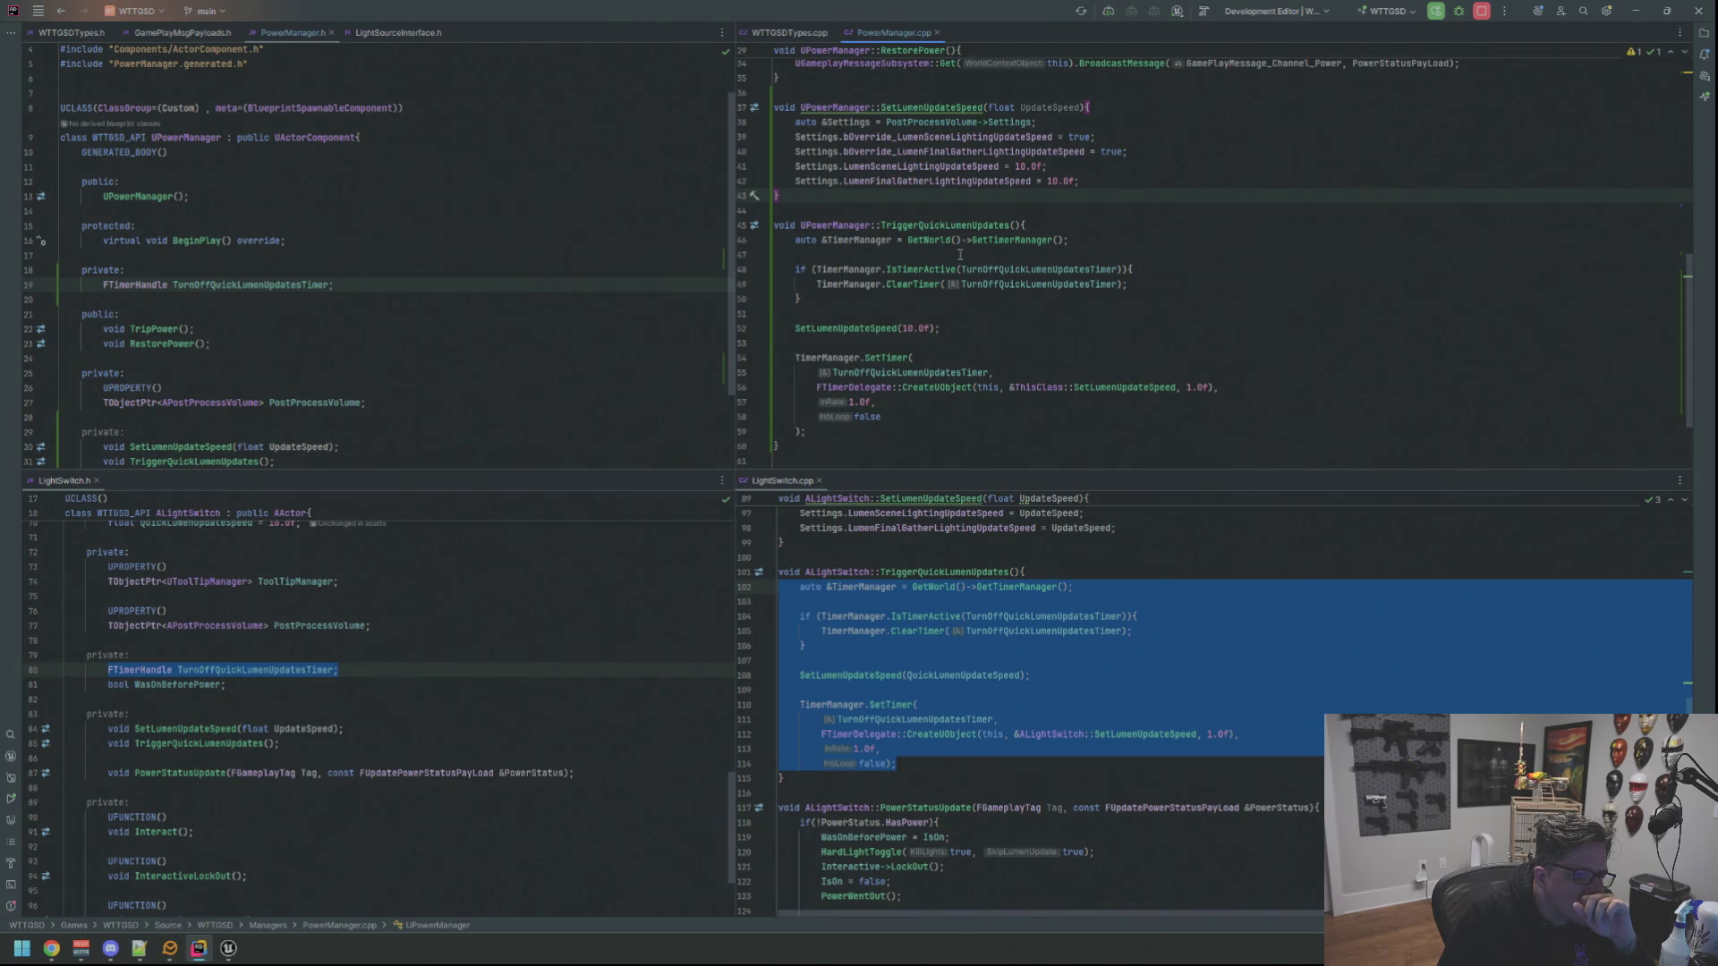
Leave Rider and switch over to the Unreal Editor
click(1299, 405)
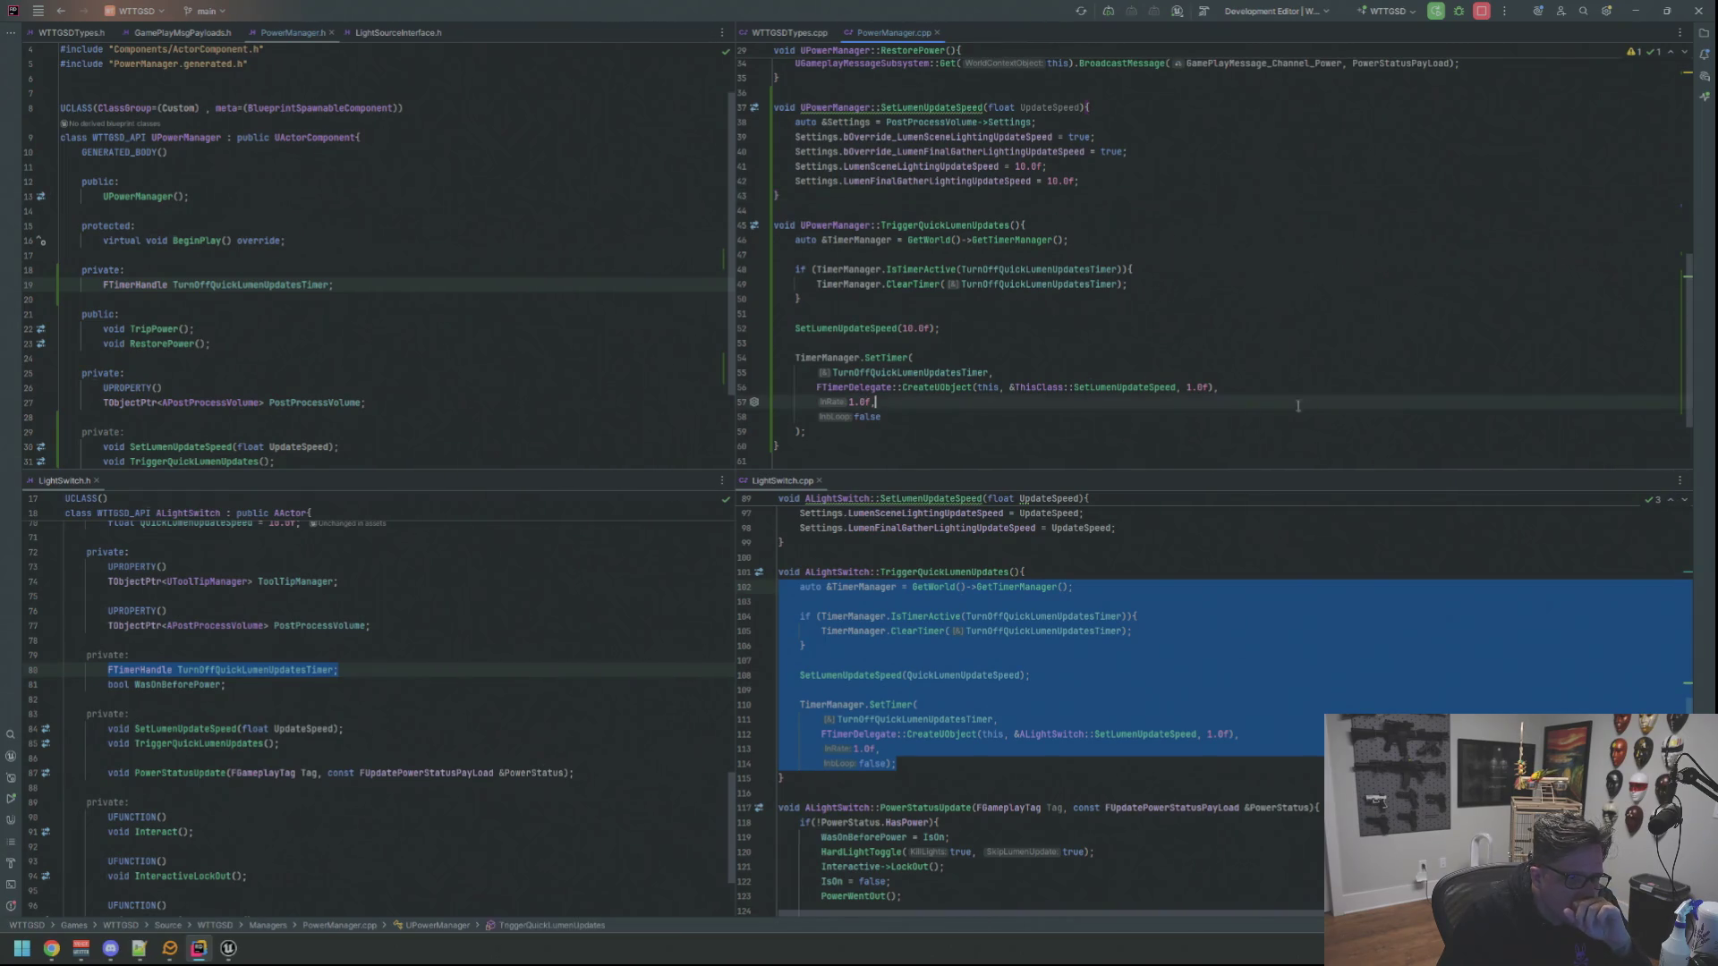
mouse_move(229, 949)
click(307, 873)
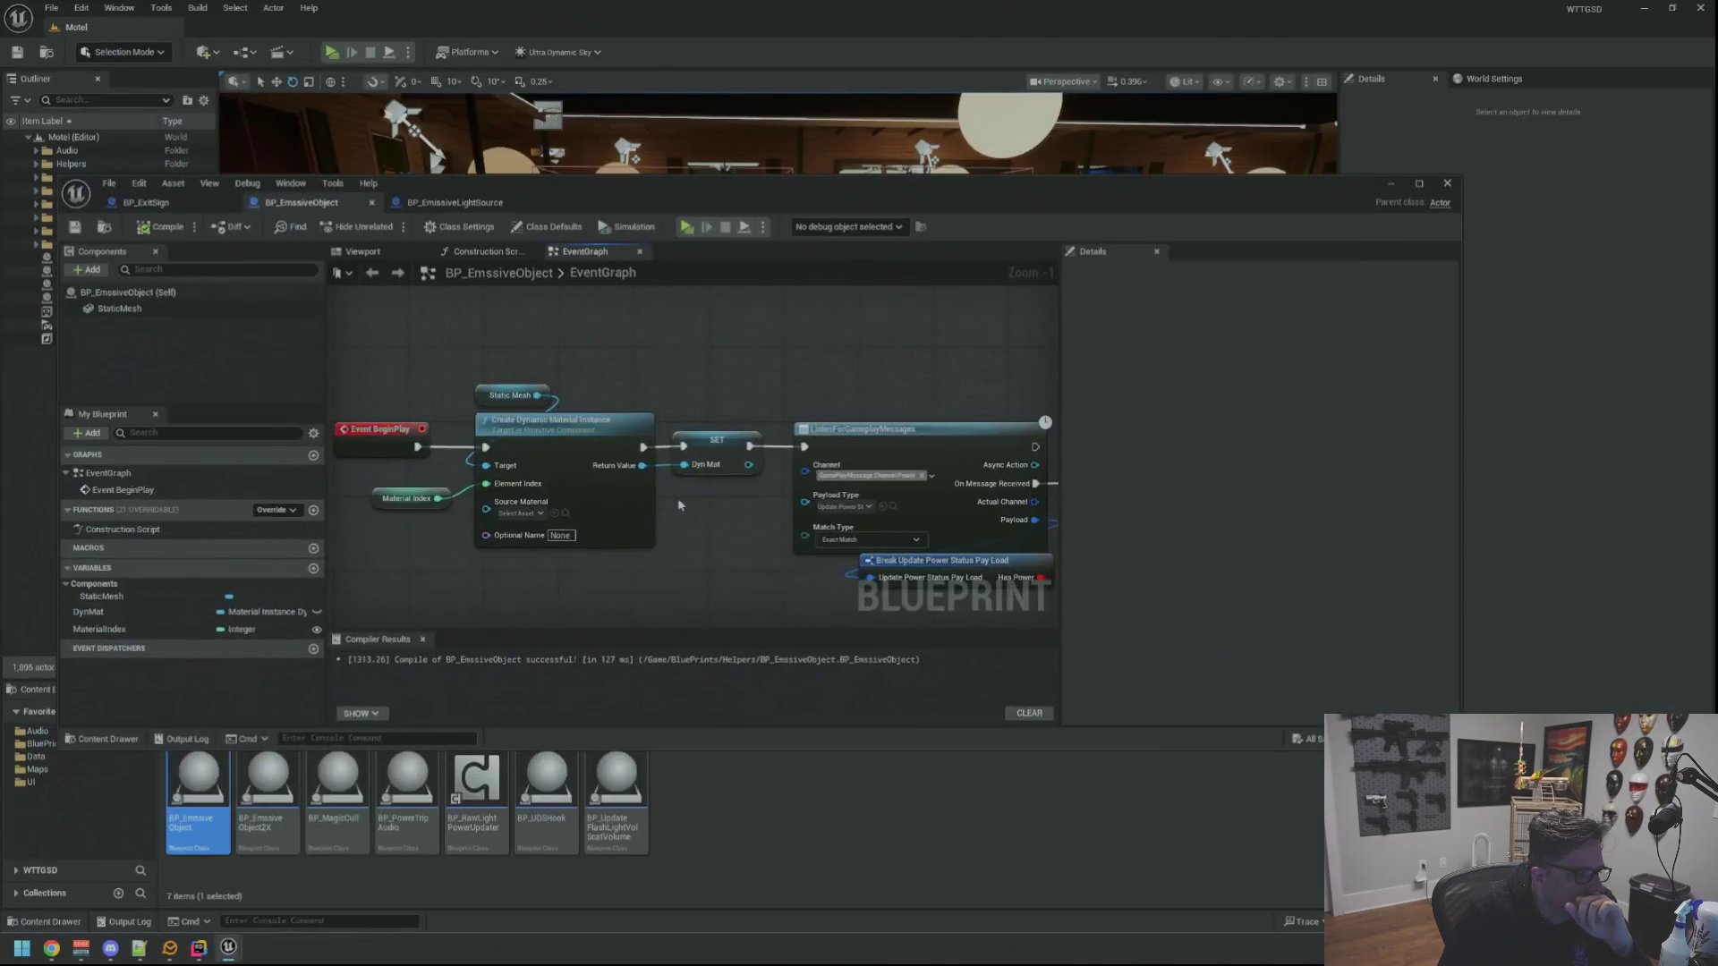
Close the BP_EmssiveObject Blueprint editor and clear the Output Log
click(1446, 184)
click(150, 689)
right_click(484, 742)
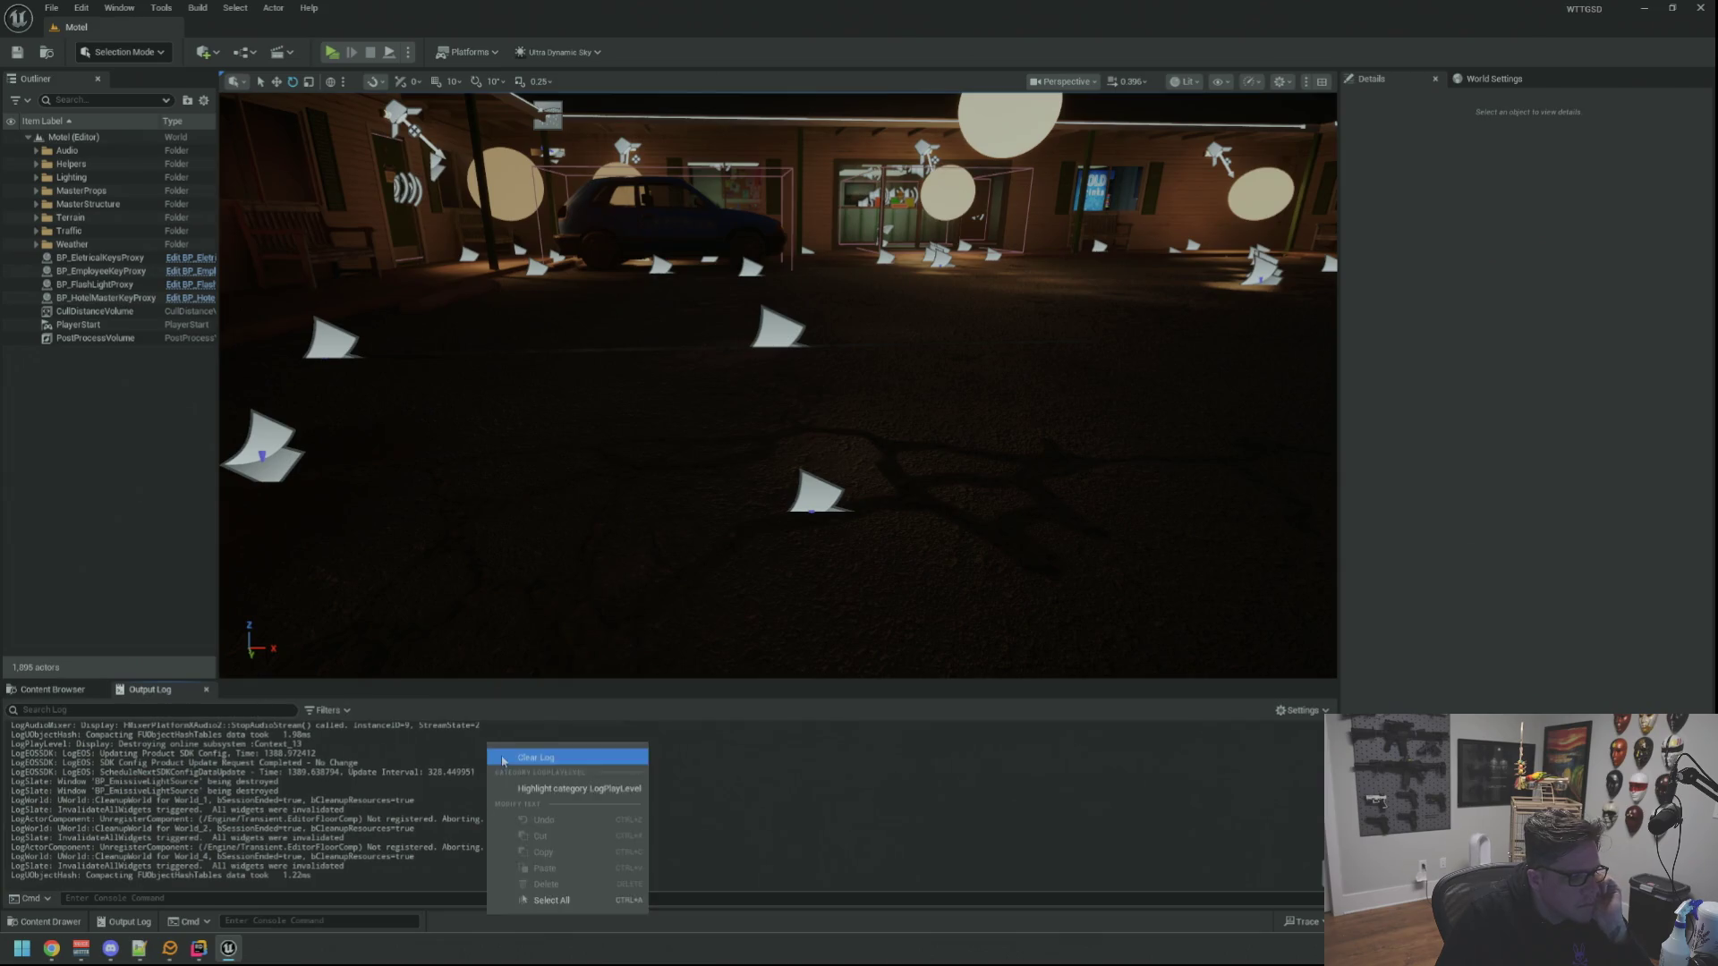
click(552, 806)
Start a Live Coding recompile of the C++ code with Ctrl+Alt+F11
drag(919, 462, 967, 484)
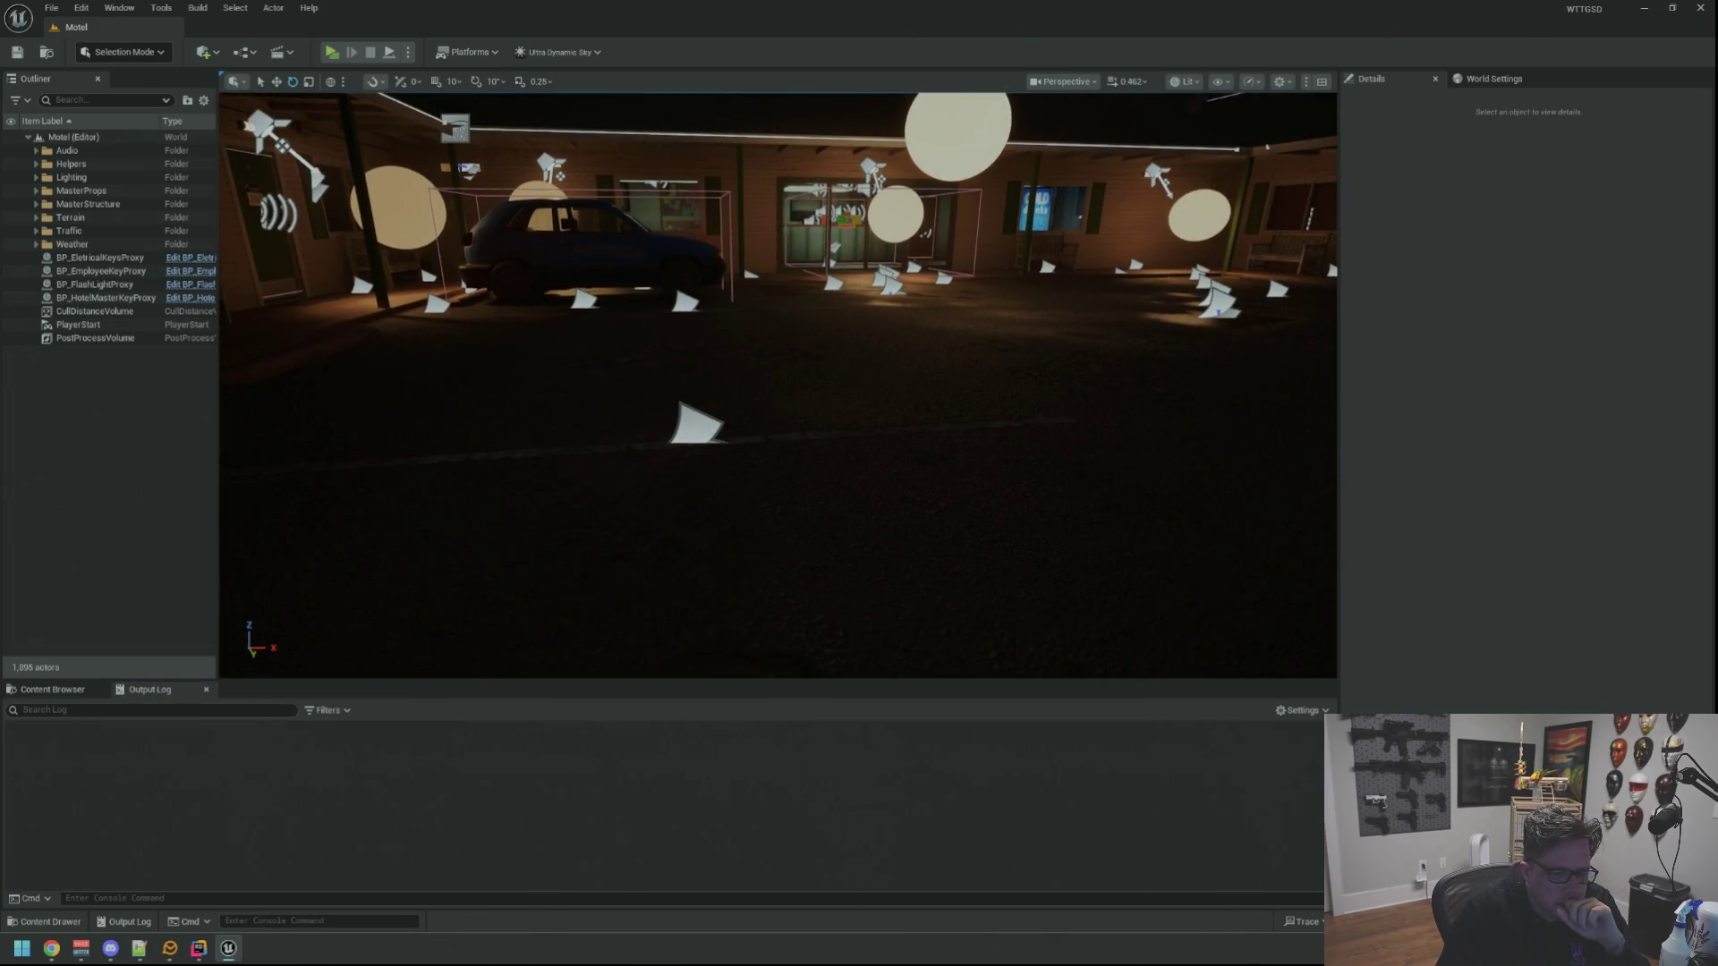
key(ctrl+alt+F11)
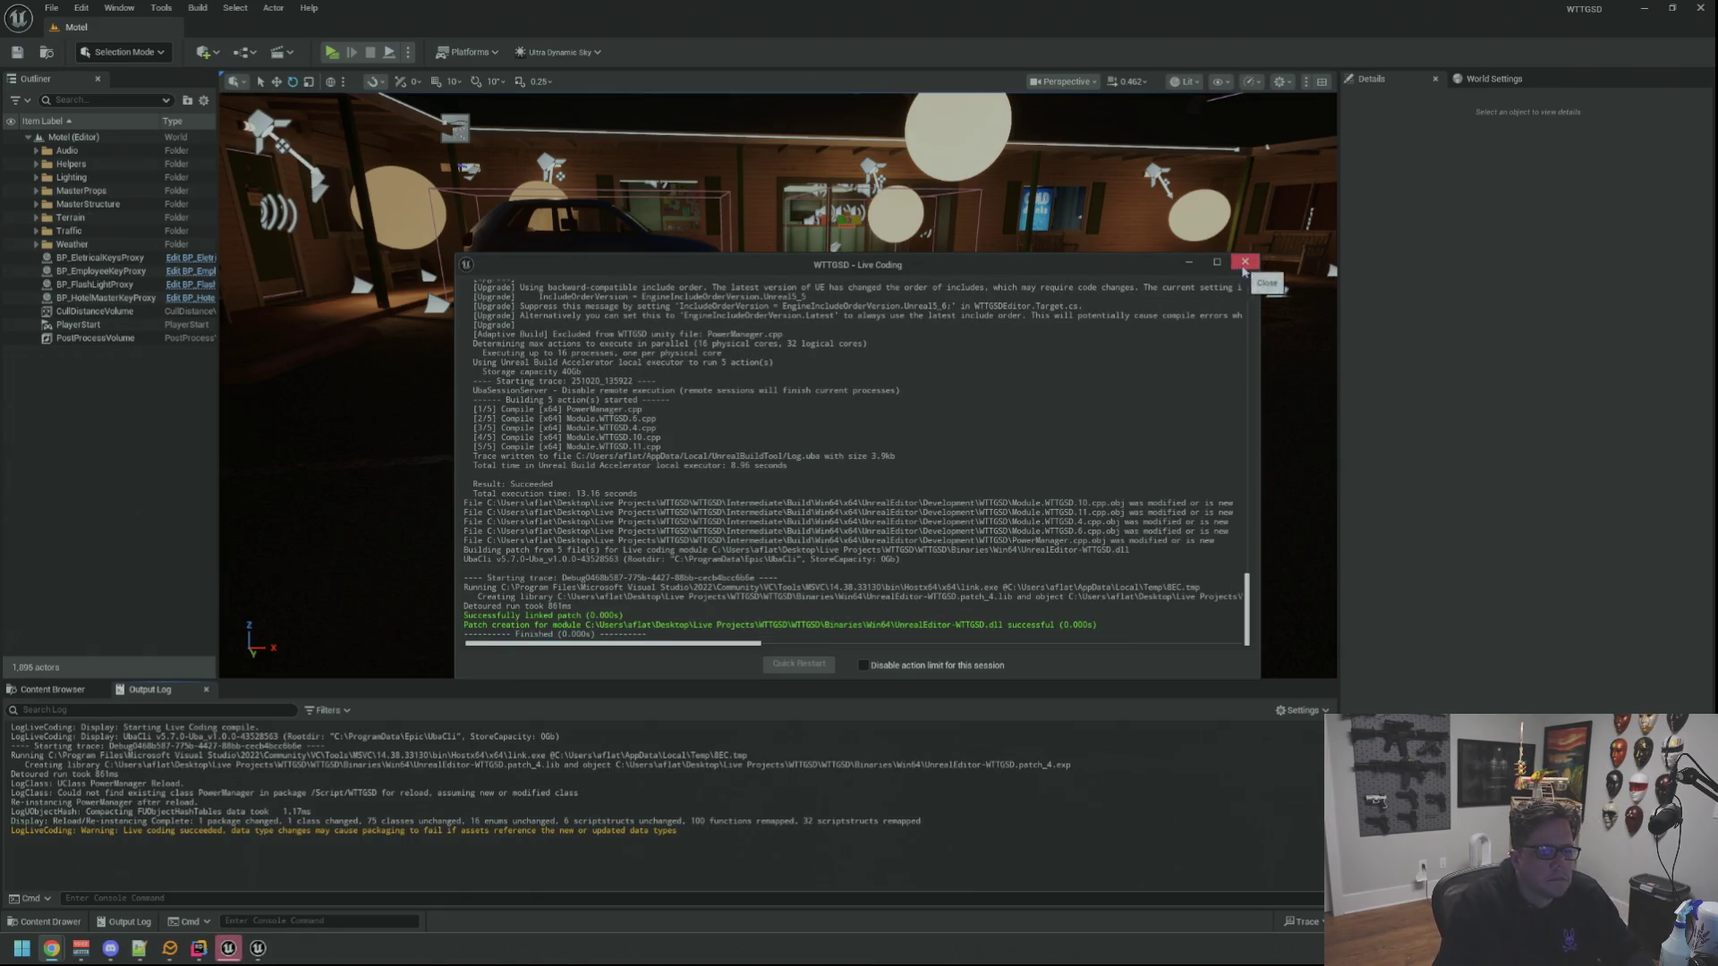
Close the finished Live Coding report and start Play In Editor with Alt+P
click(1244, 263)
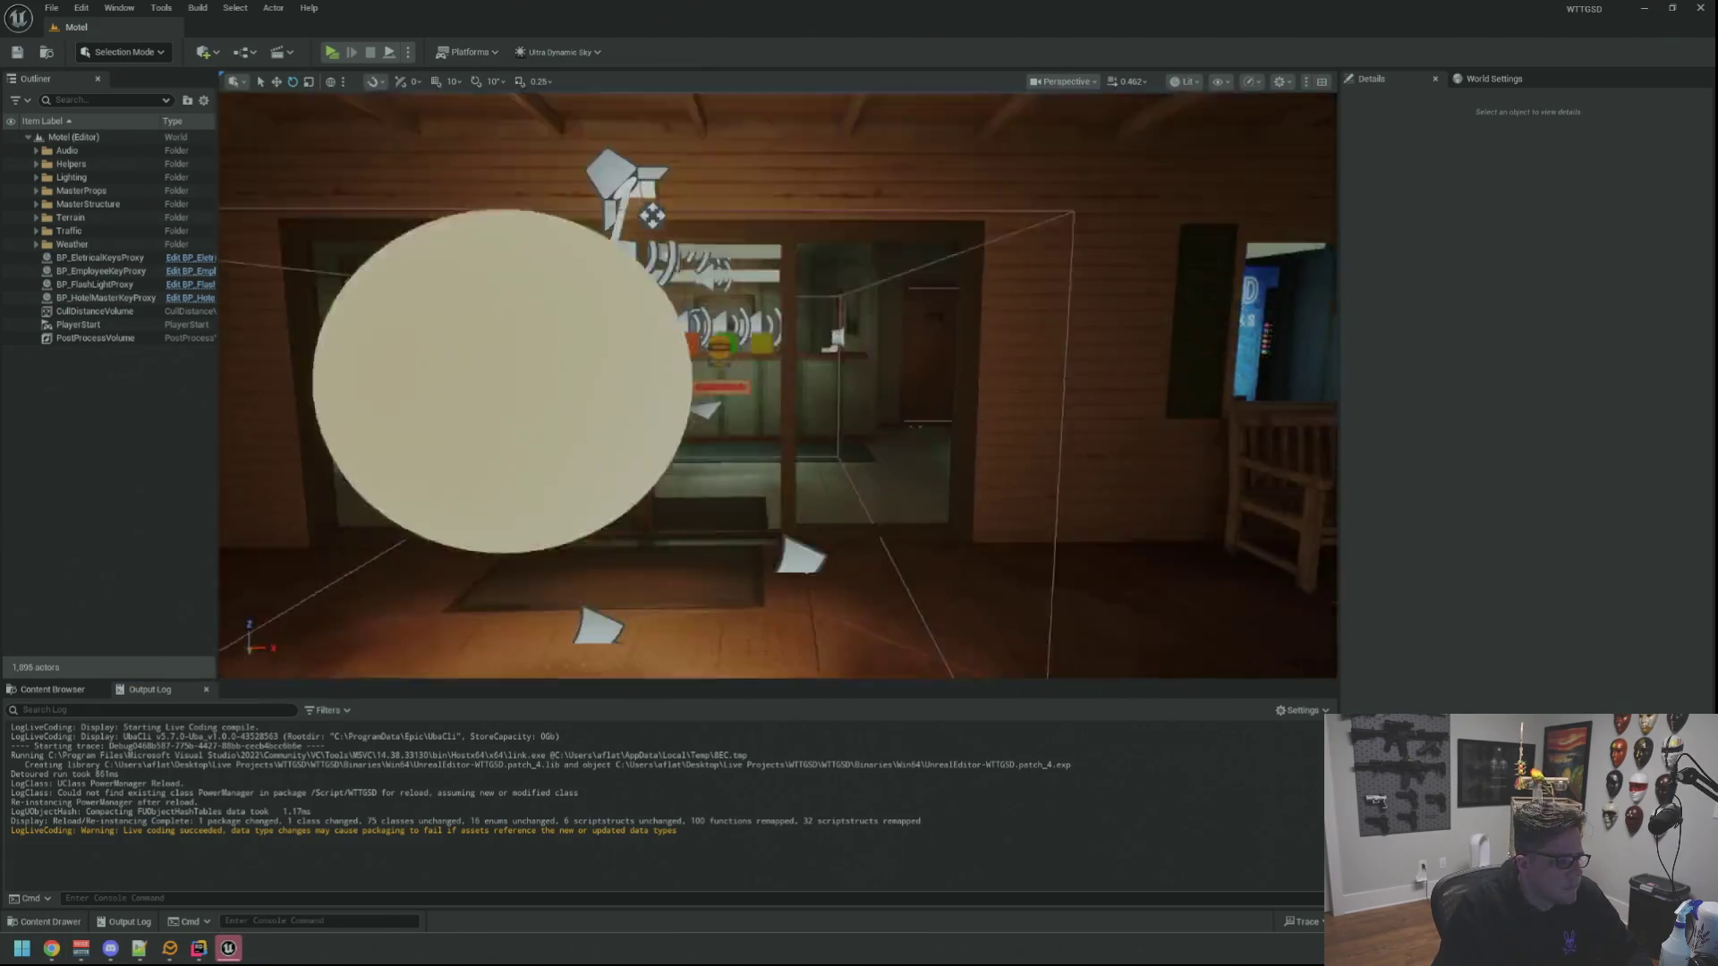
drag(652, 215, 361, 107)
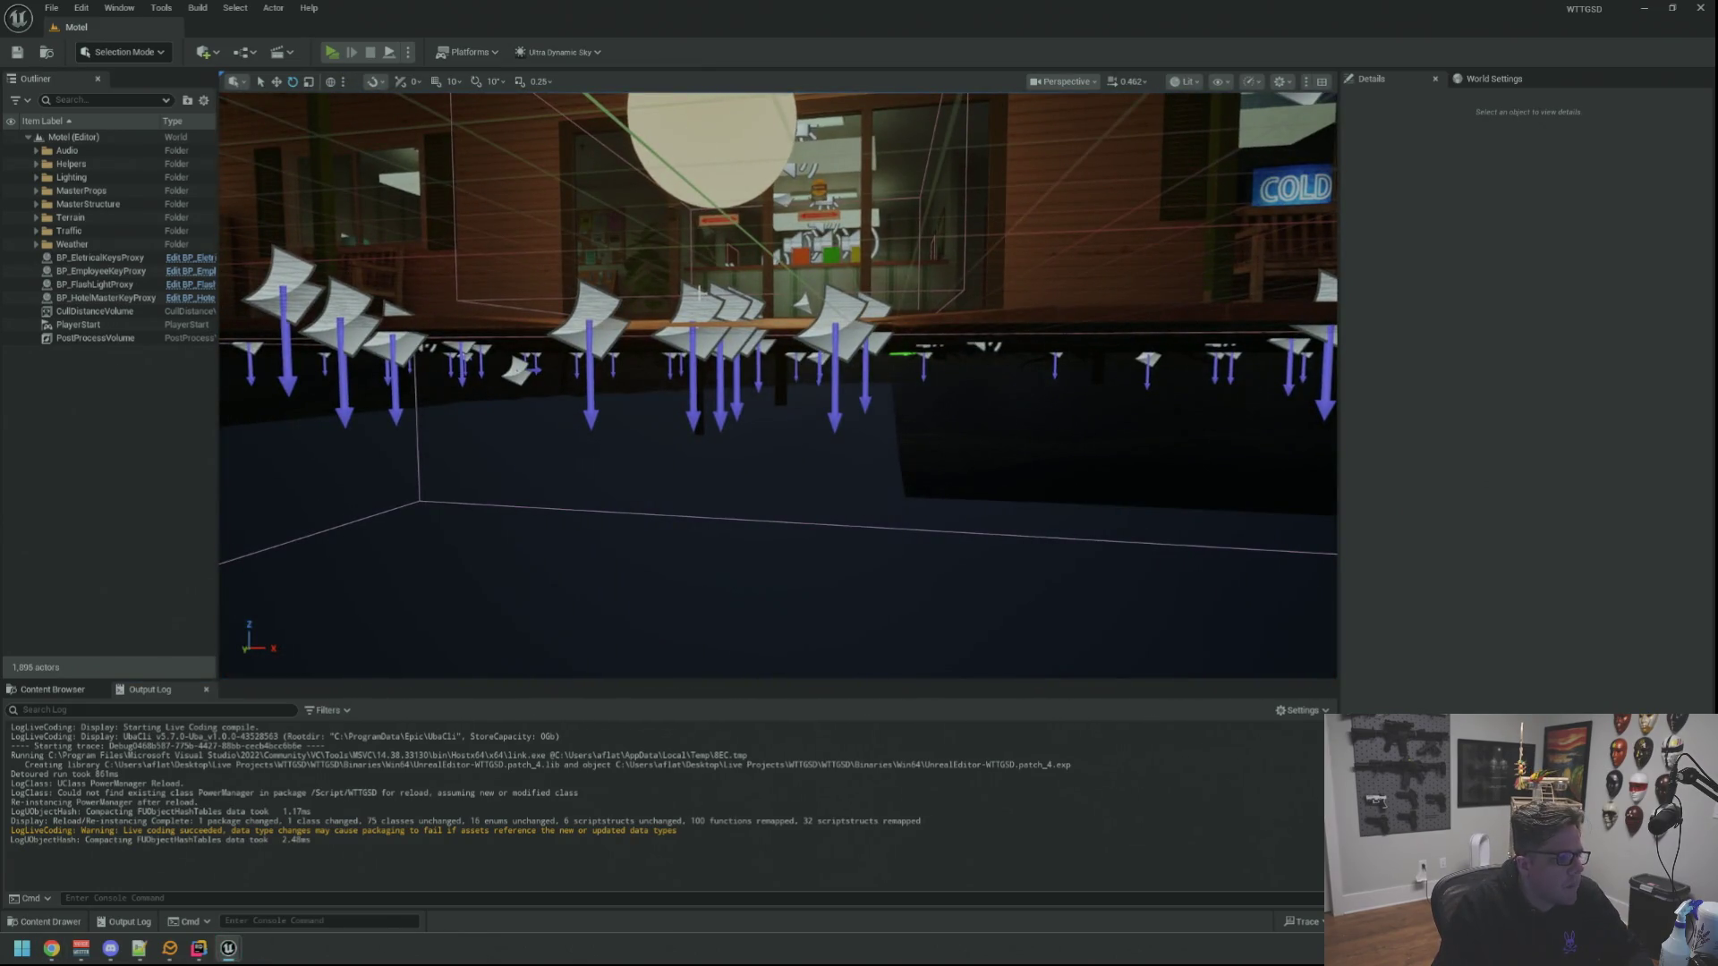
key(alt+p)
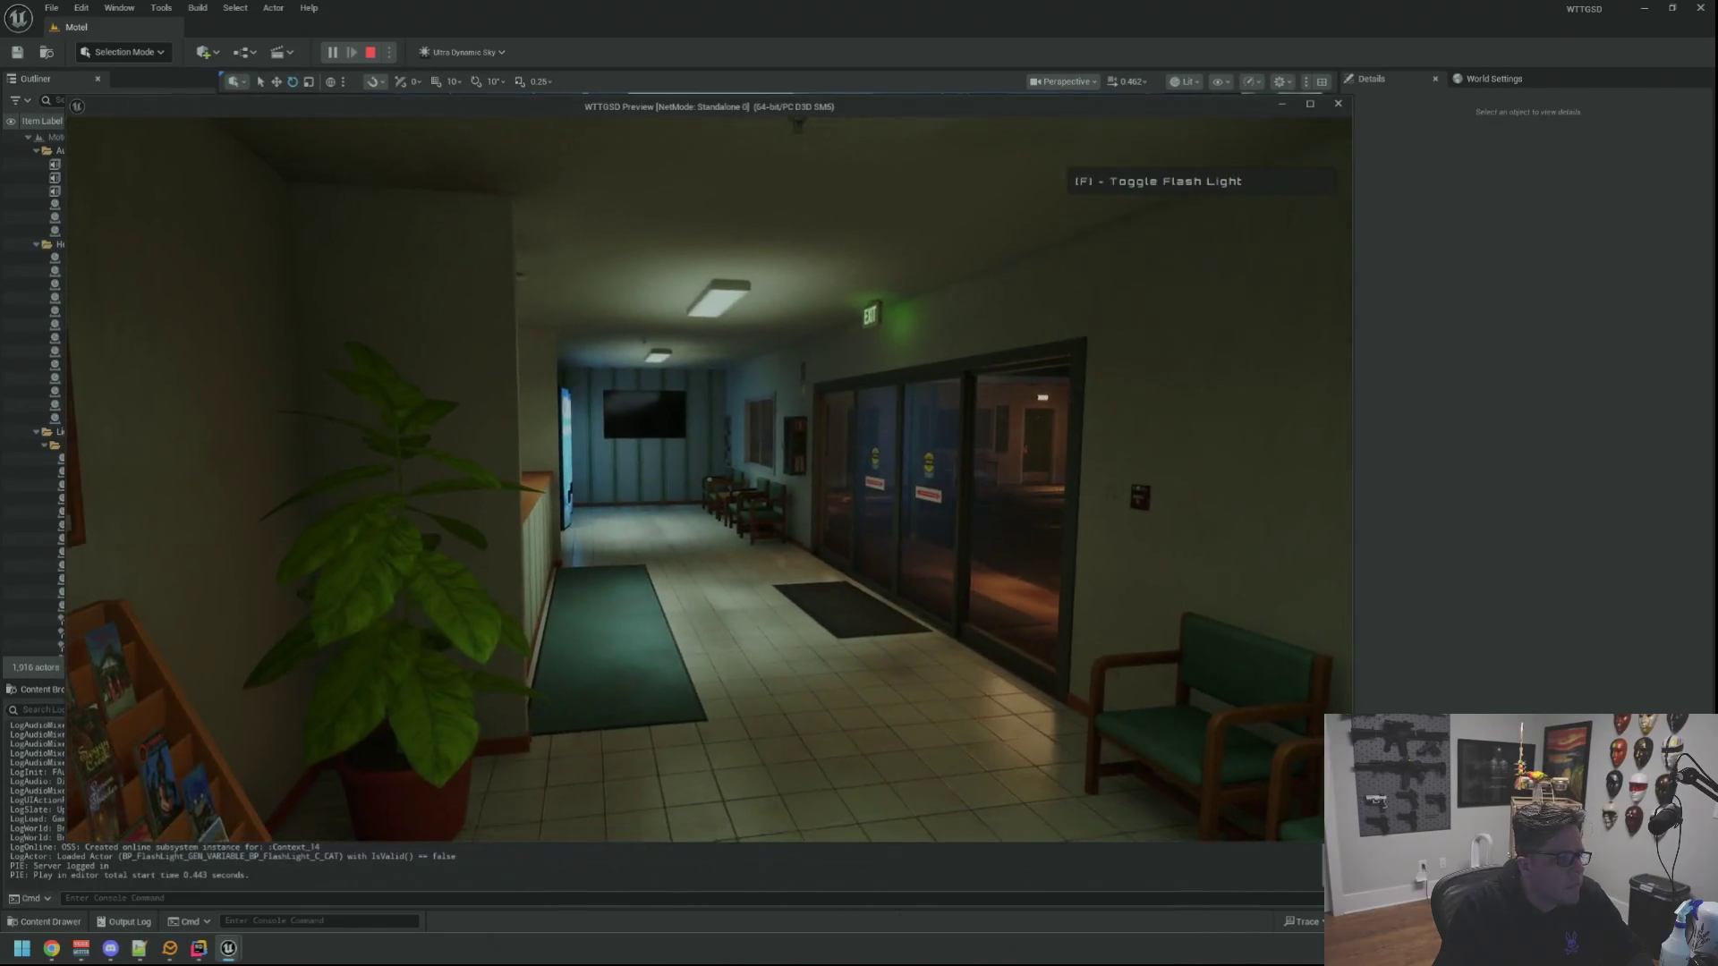
Run TripPower then RestorePower from the in-game console to cut and restore the motel lights
key(grave)
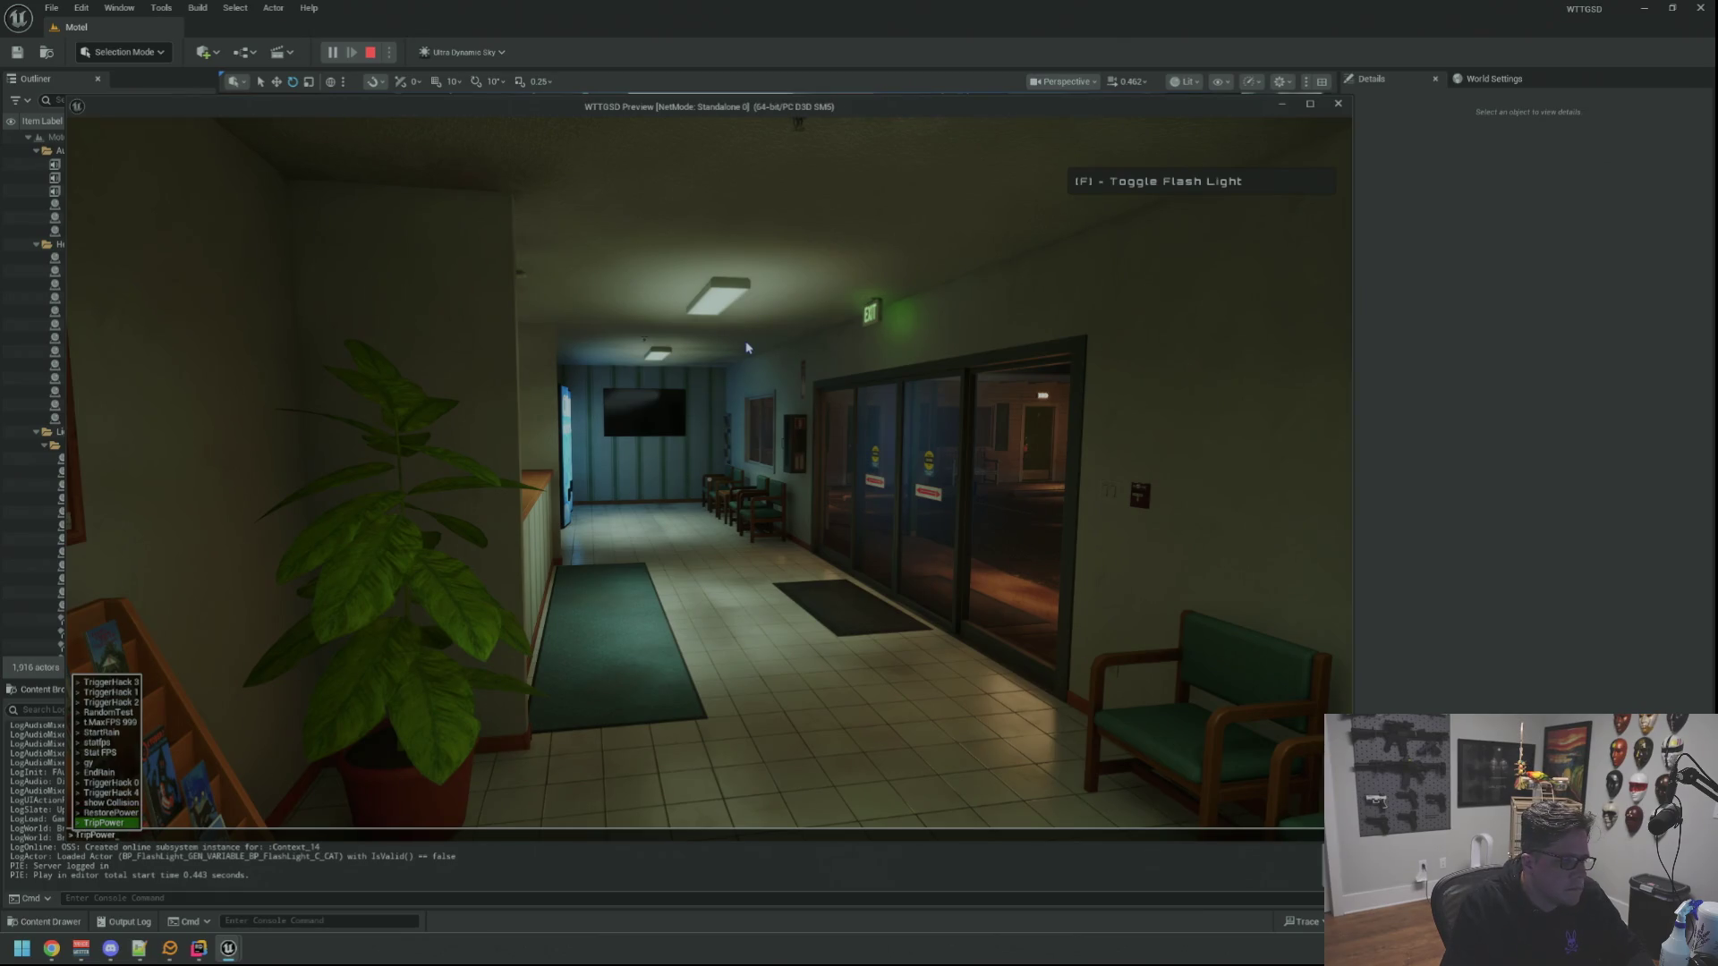
key(Return)
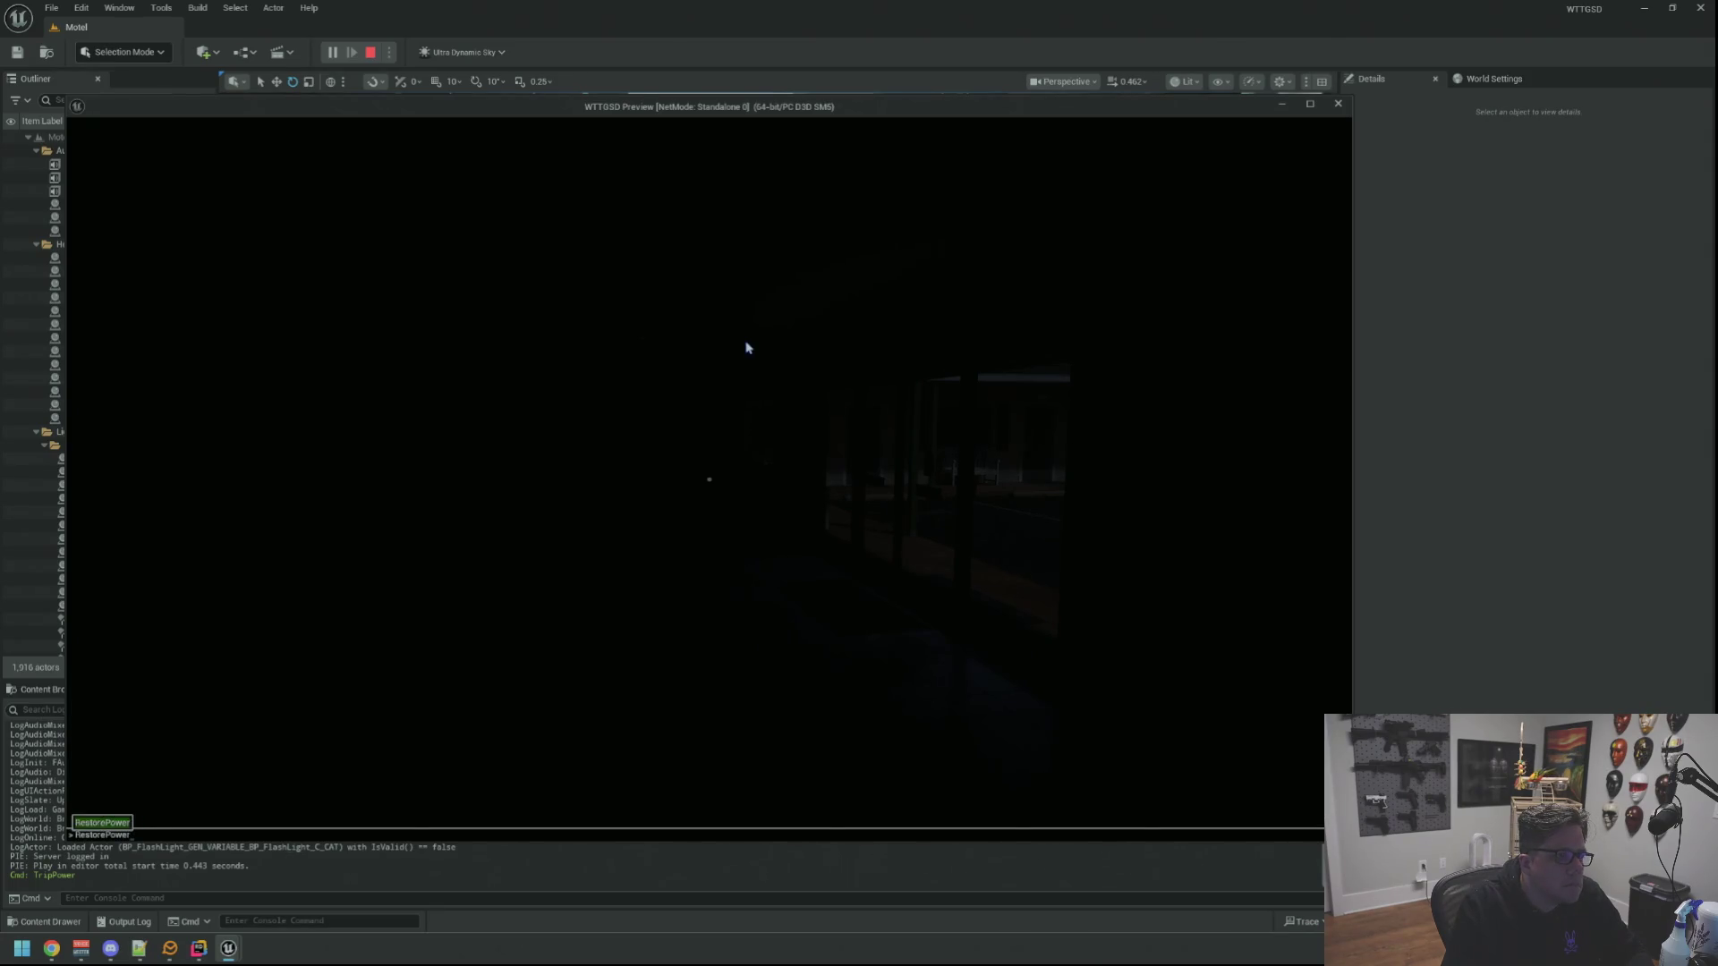
key(Return)
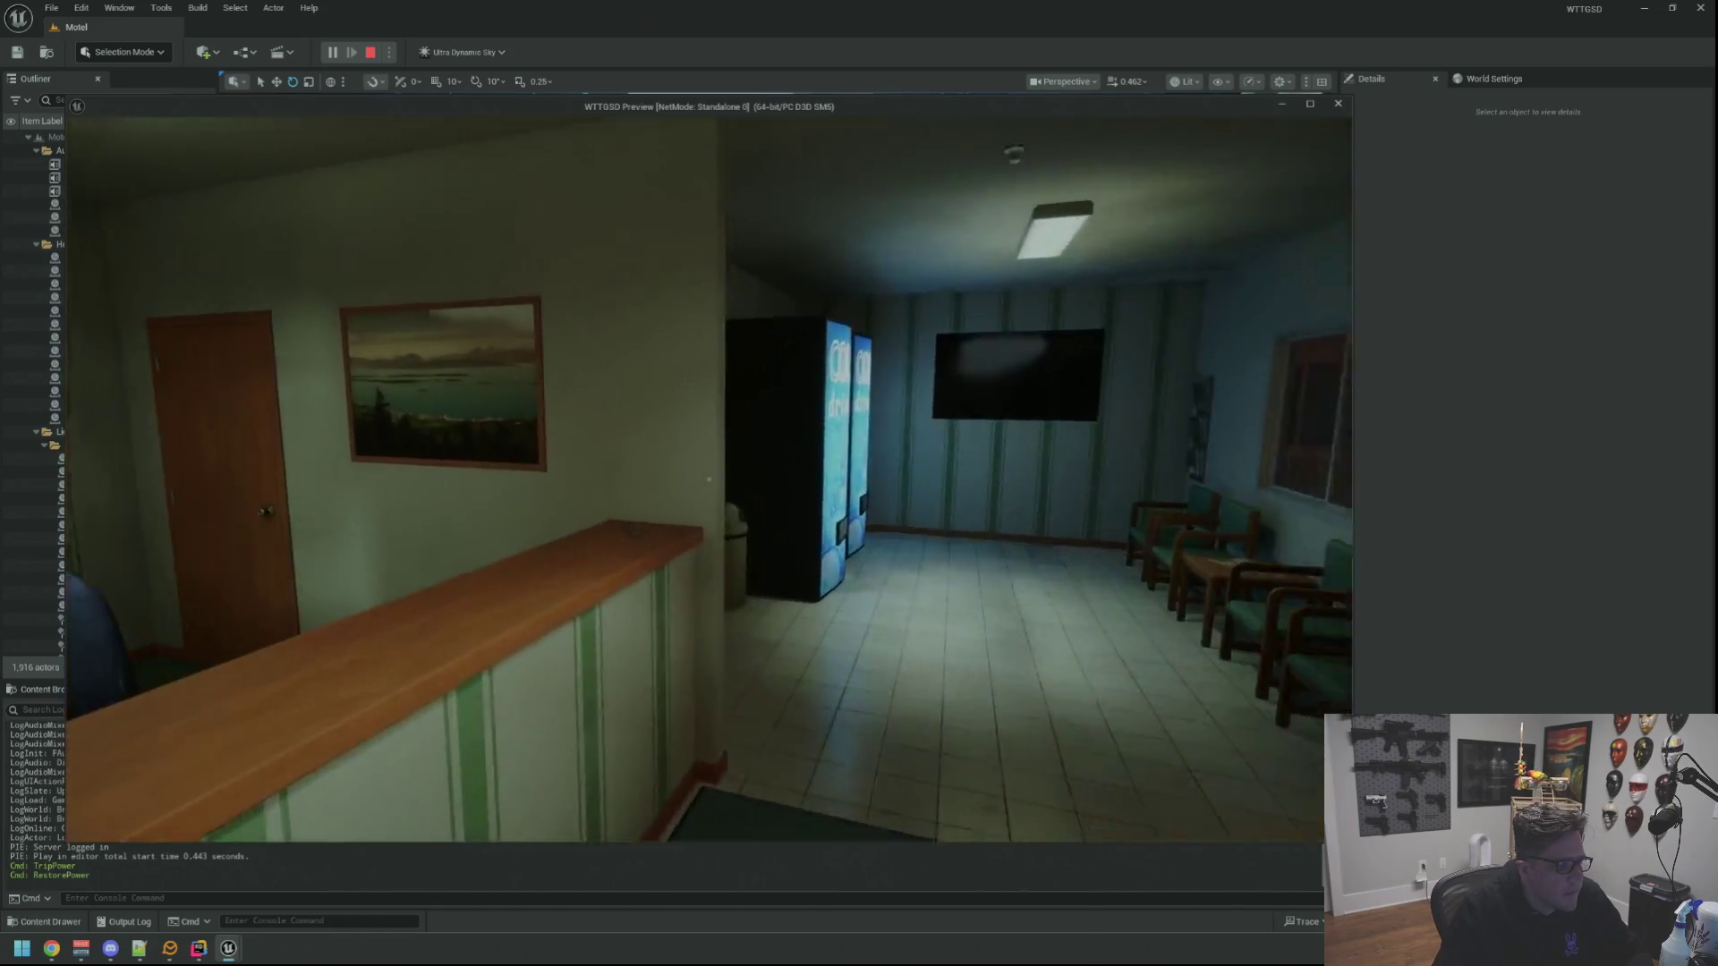
Walk through the Private door, the green hallway and the lobby out to the parking lot
key(w)
click(709, 480)
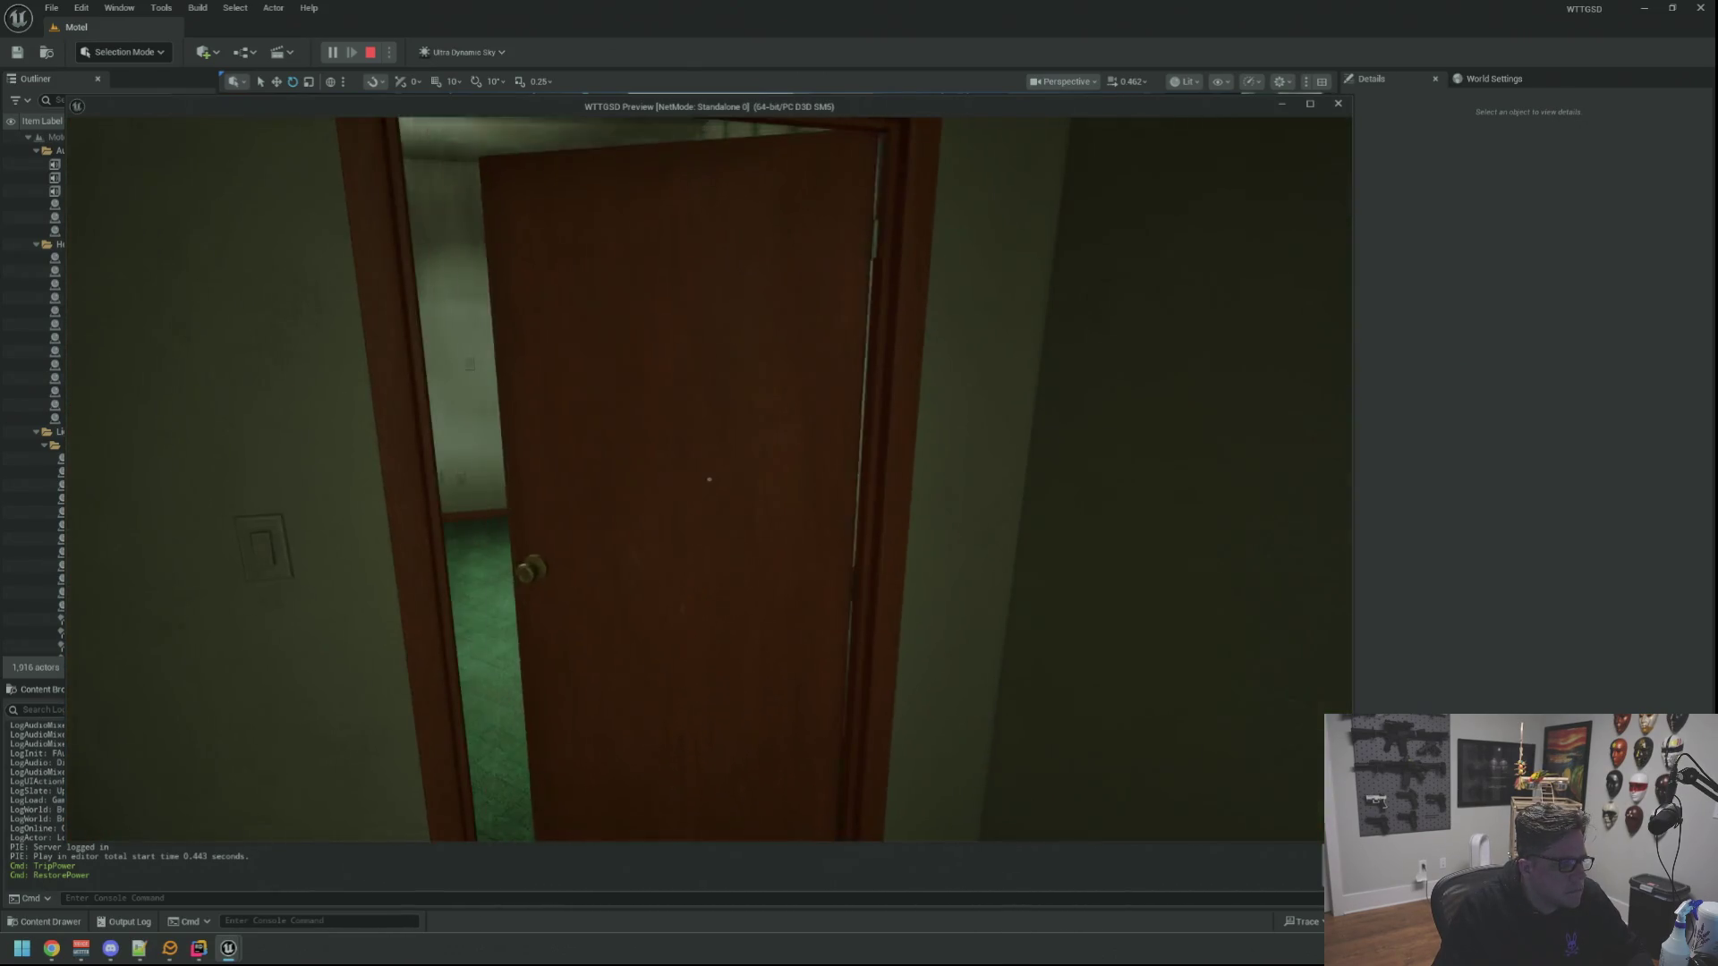
key(w)
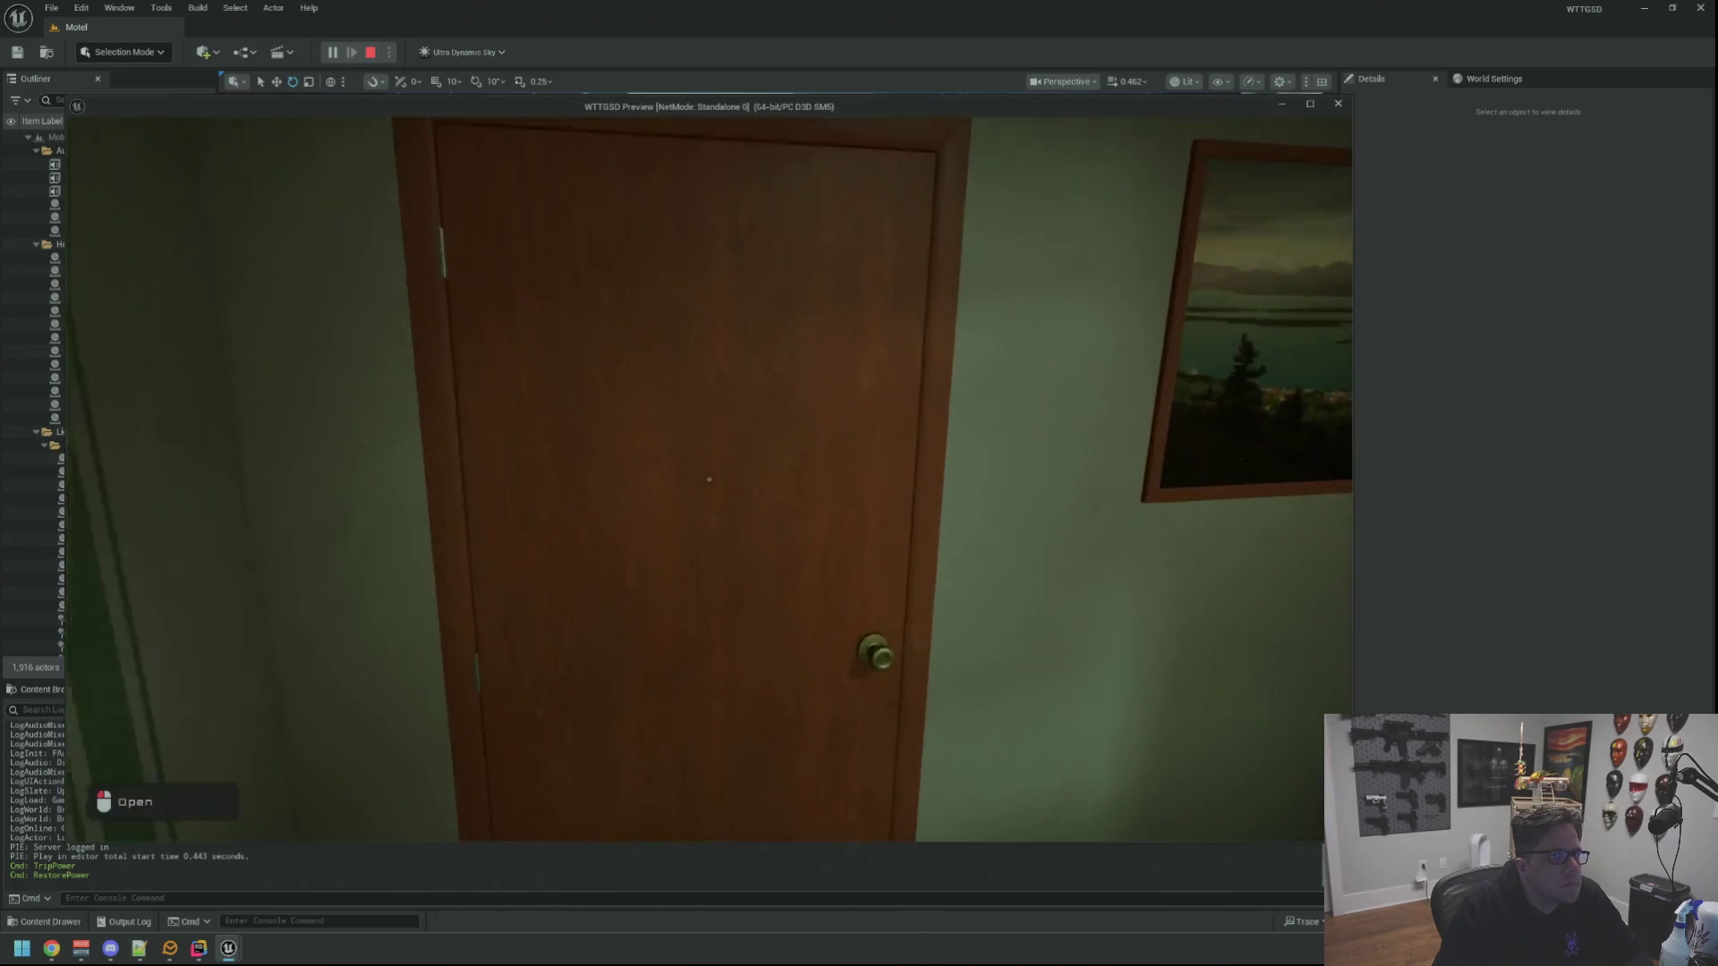
click(709, 480)
key(w)
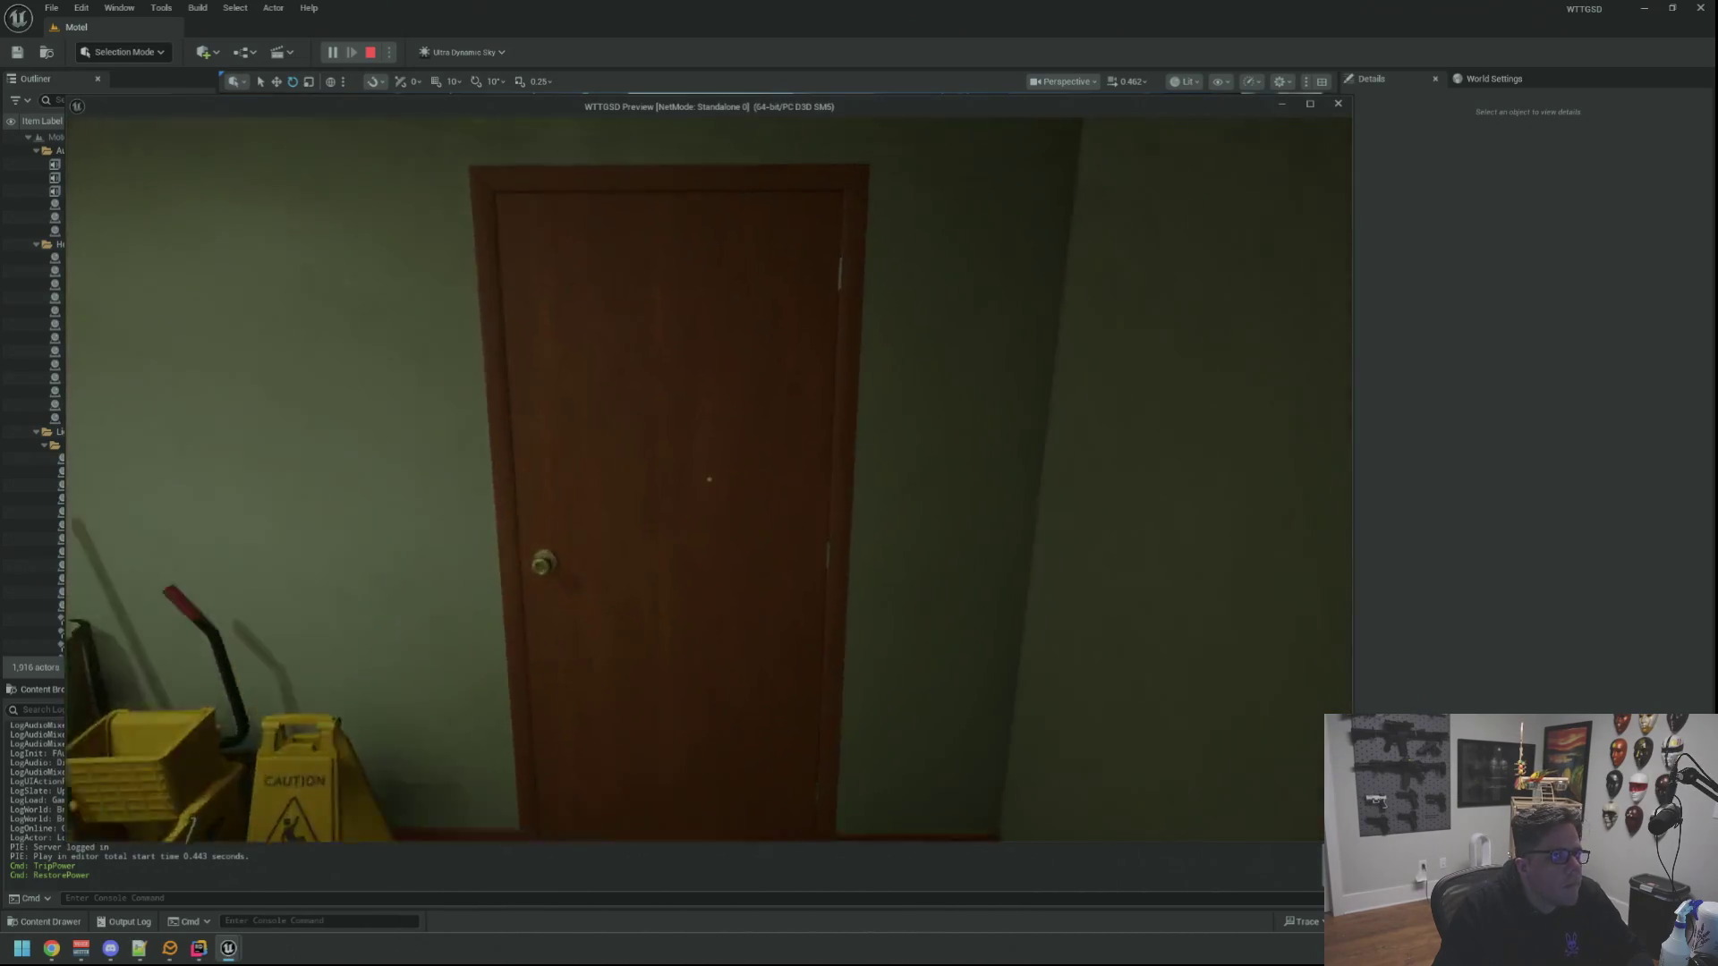
key(w)
click(708, 479)
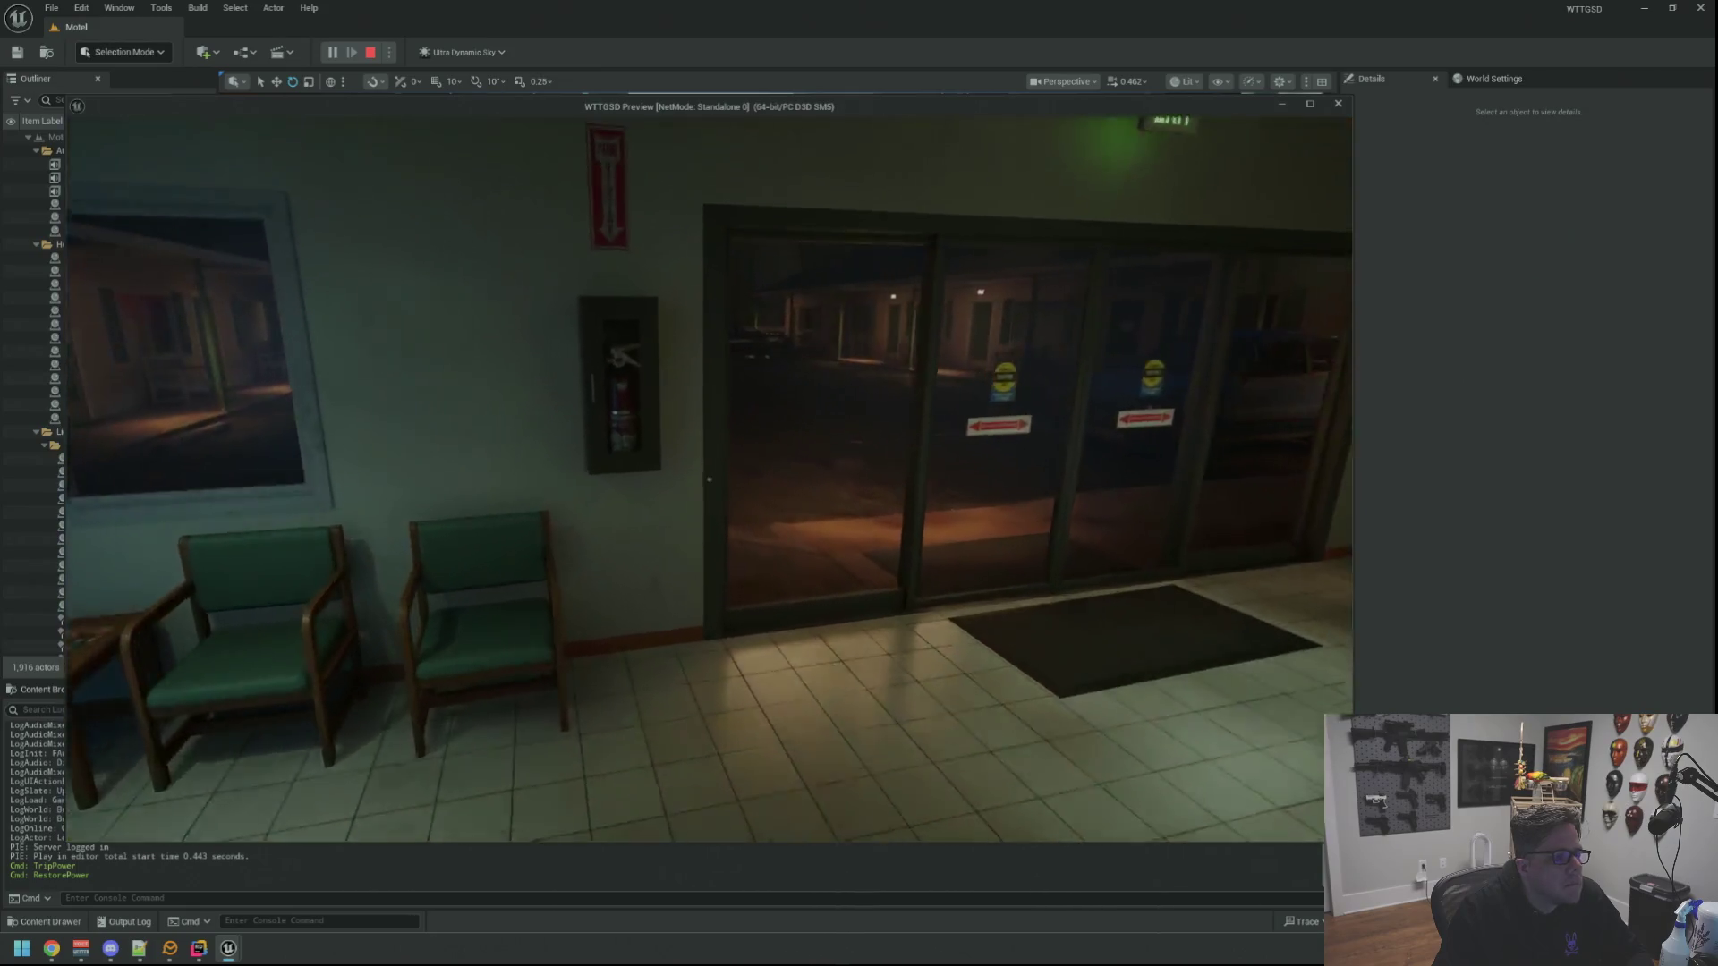
key(w)
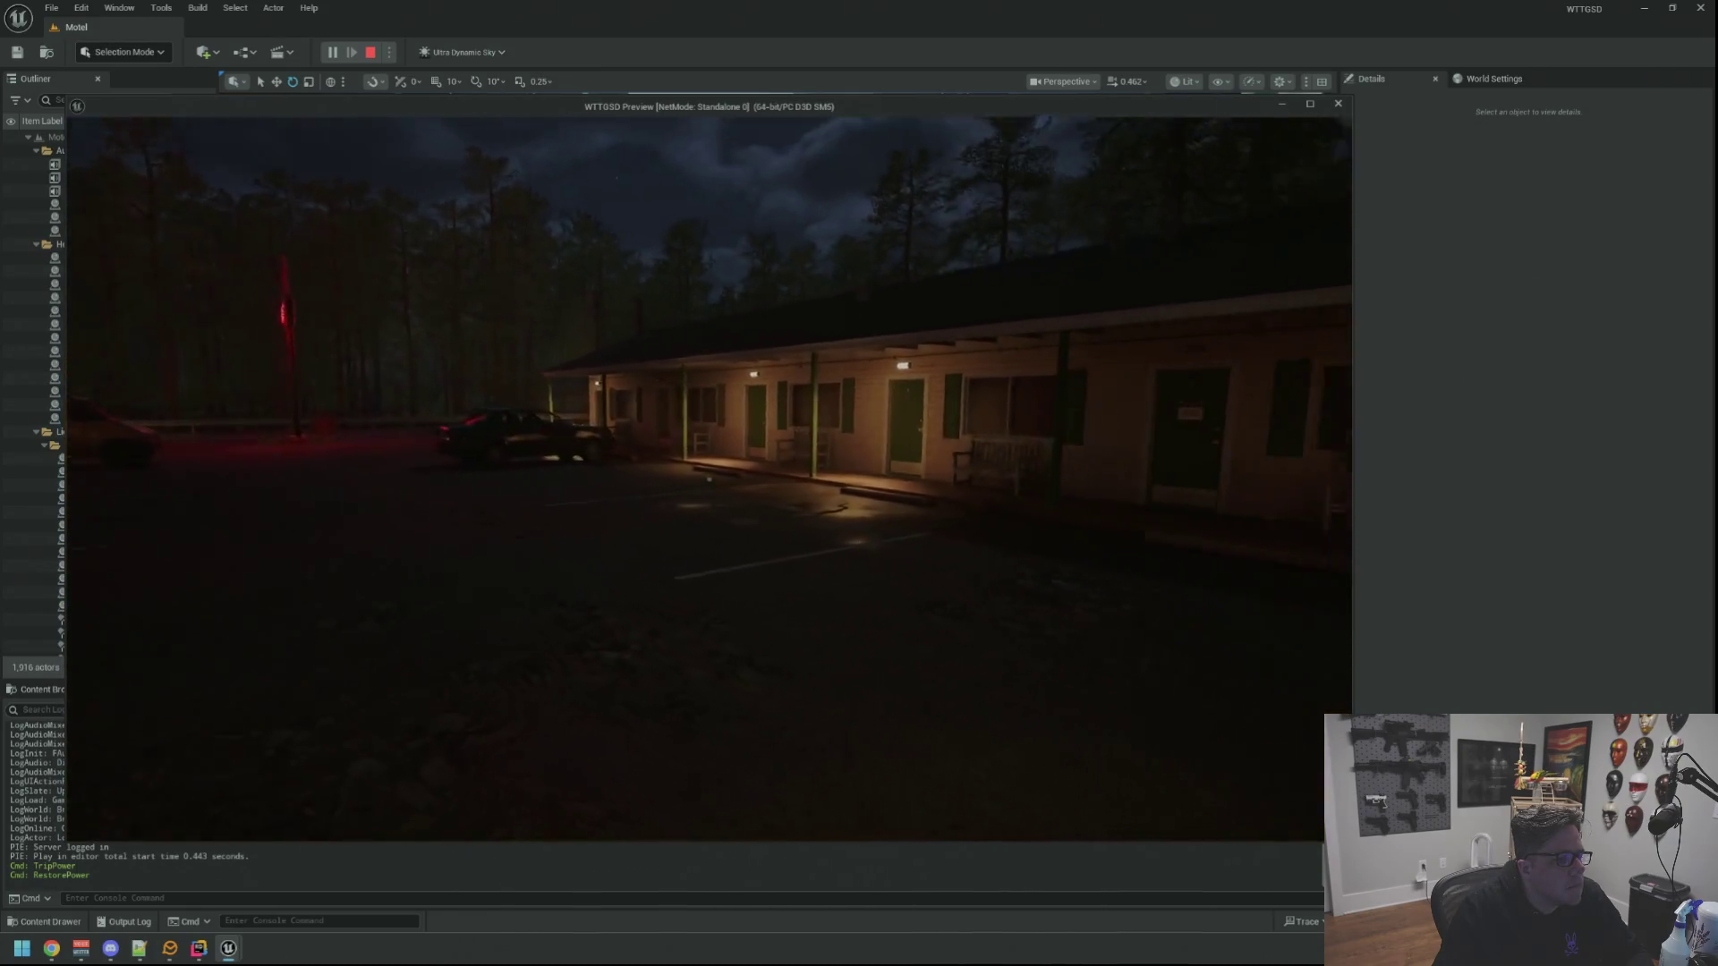
Run TripPower again from the console to cut the lights once more
key(w)
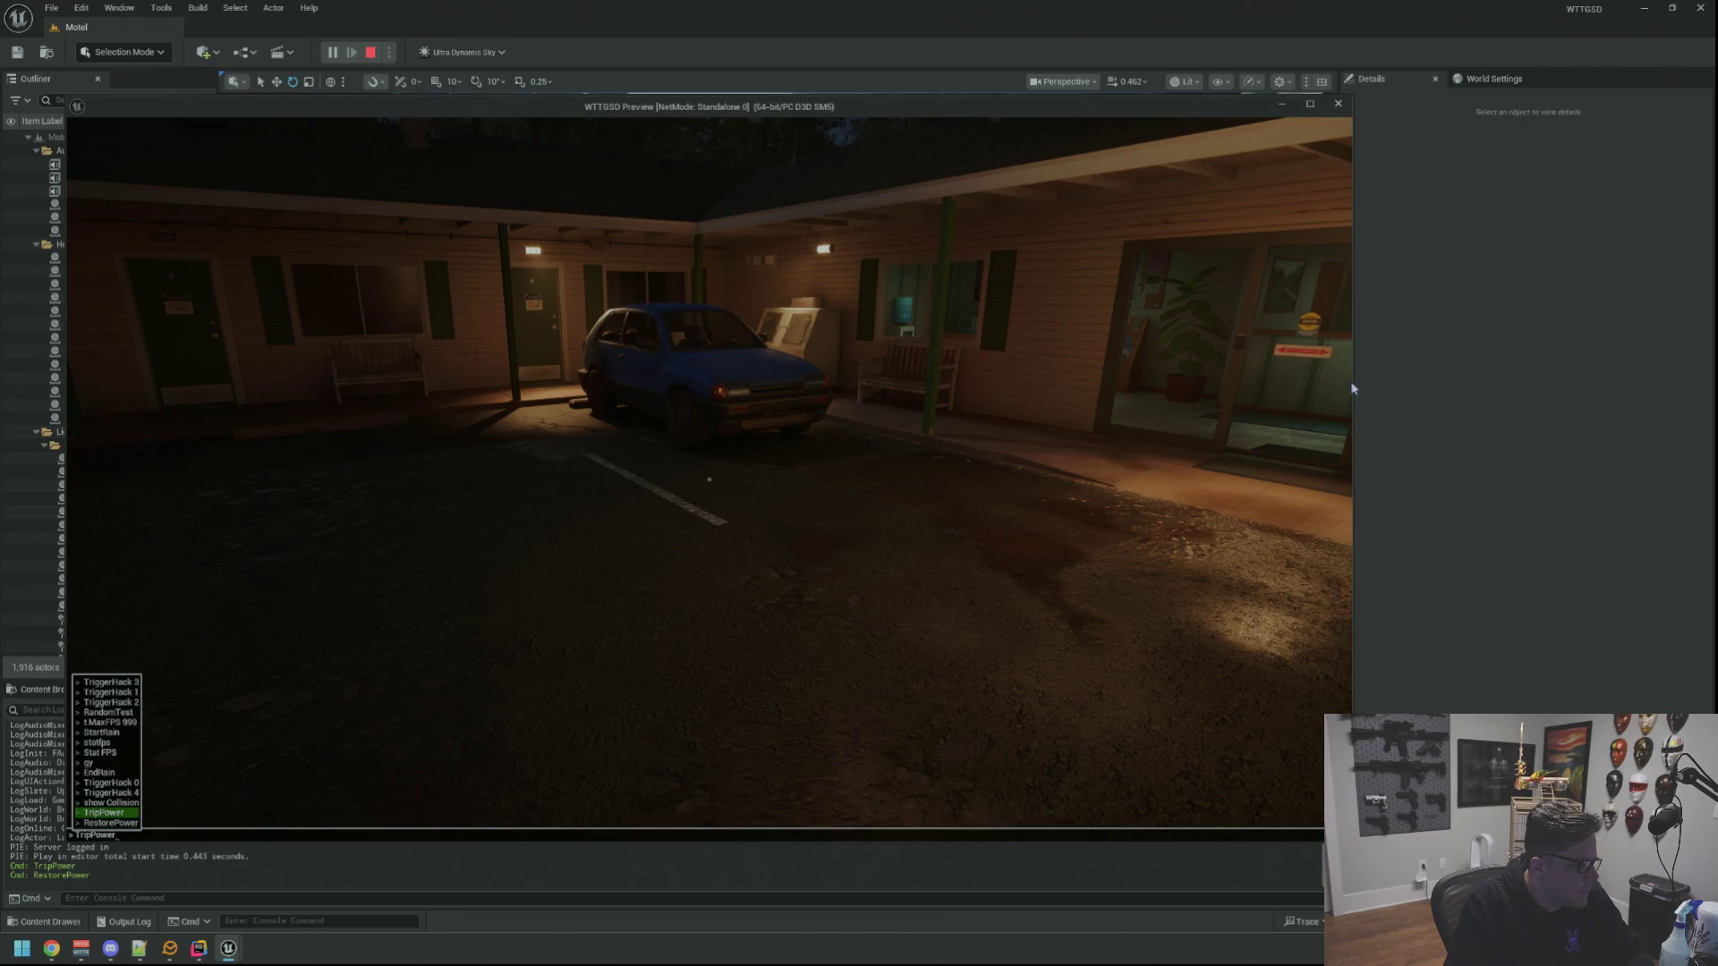
key(Return)
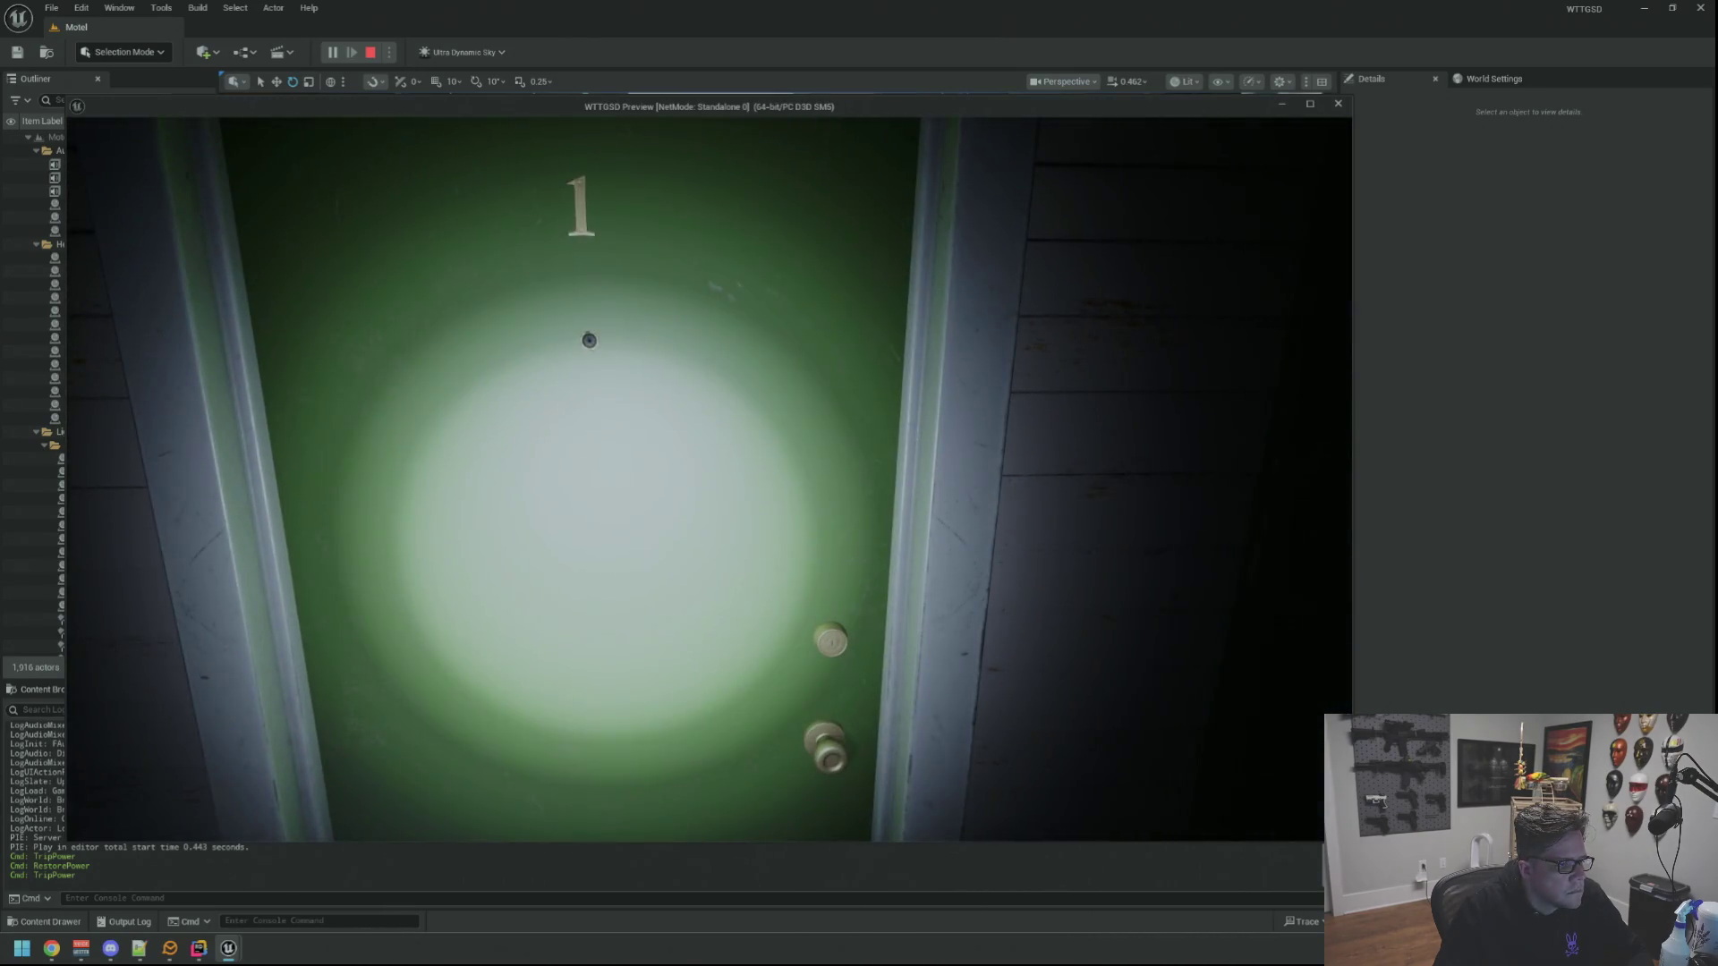
Walk through door 1 and back outside, then run RestorePower to relight the motel
key(e)
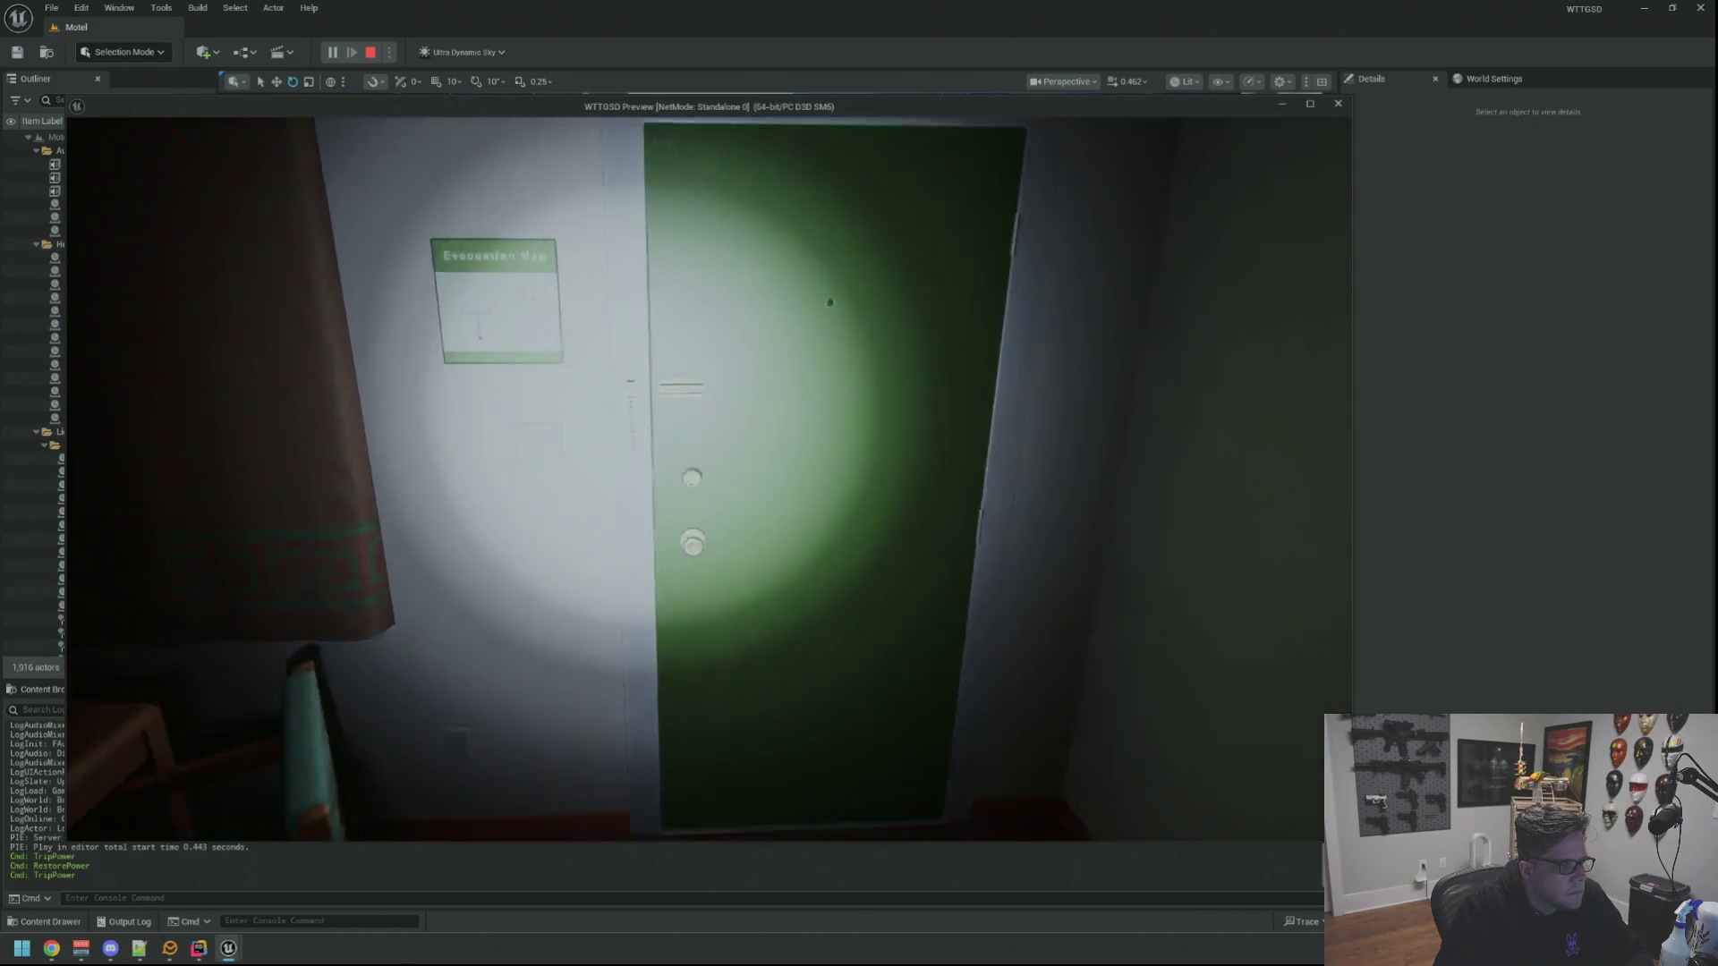
key(e)
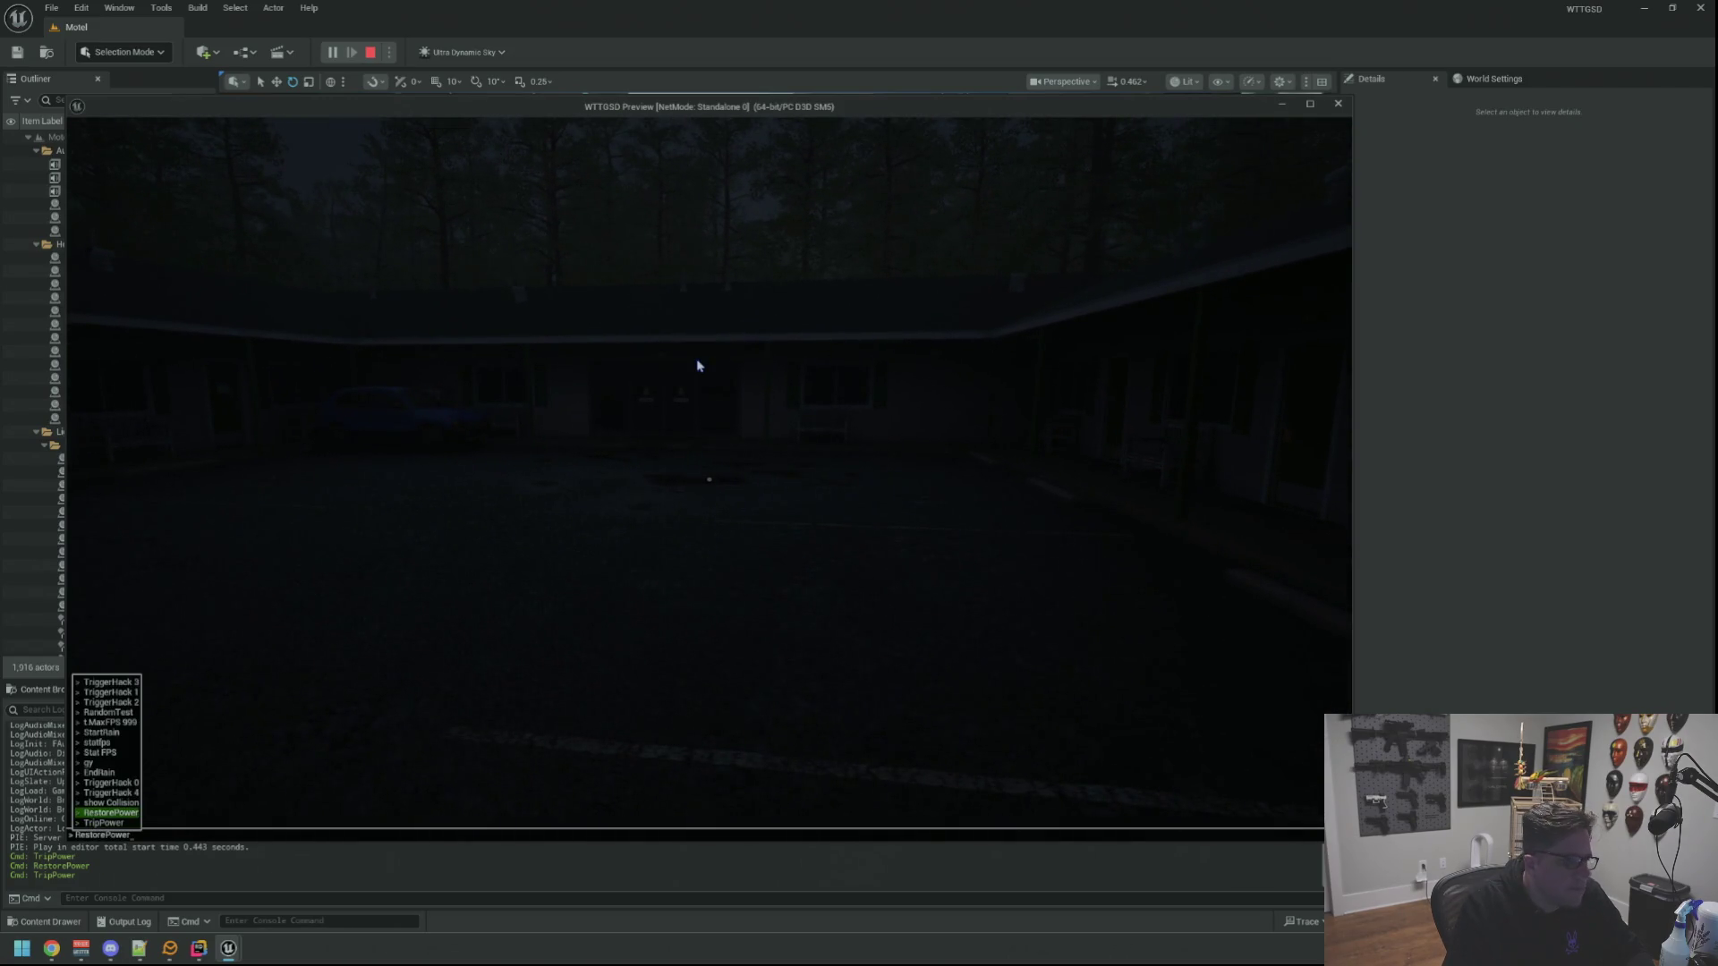
key(Return)
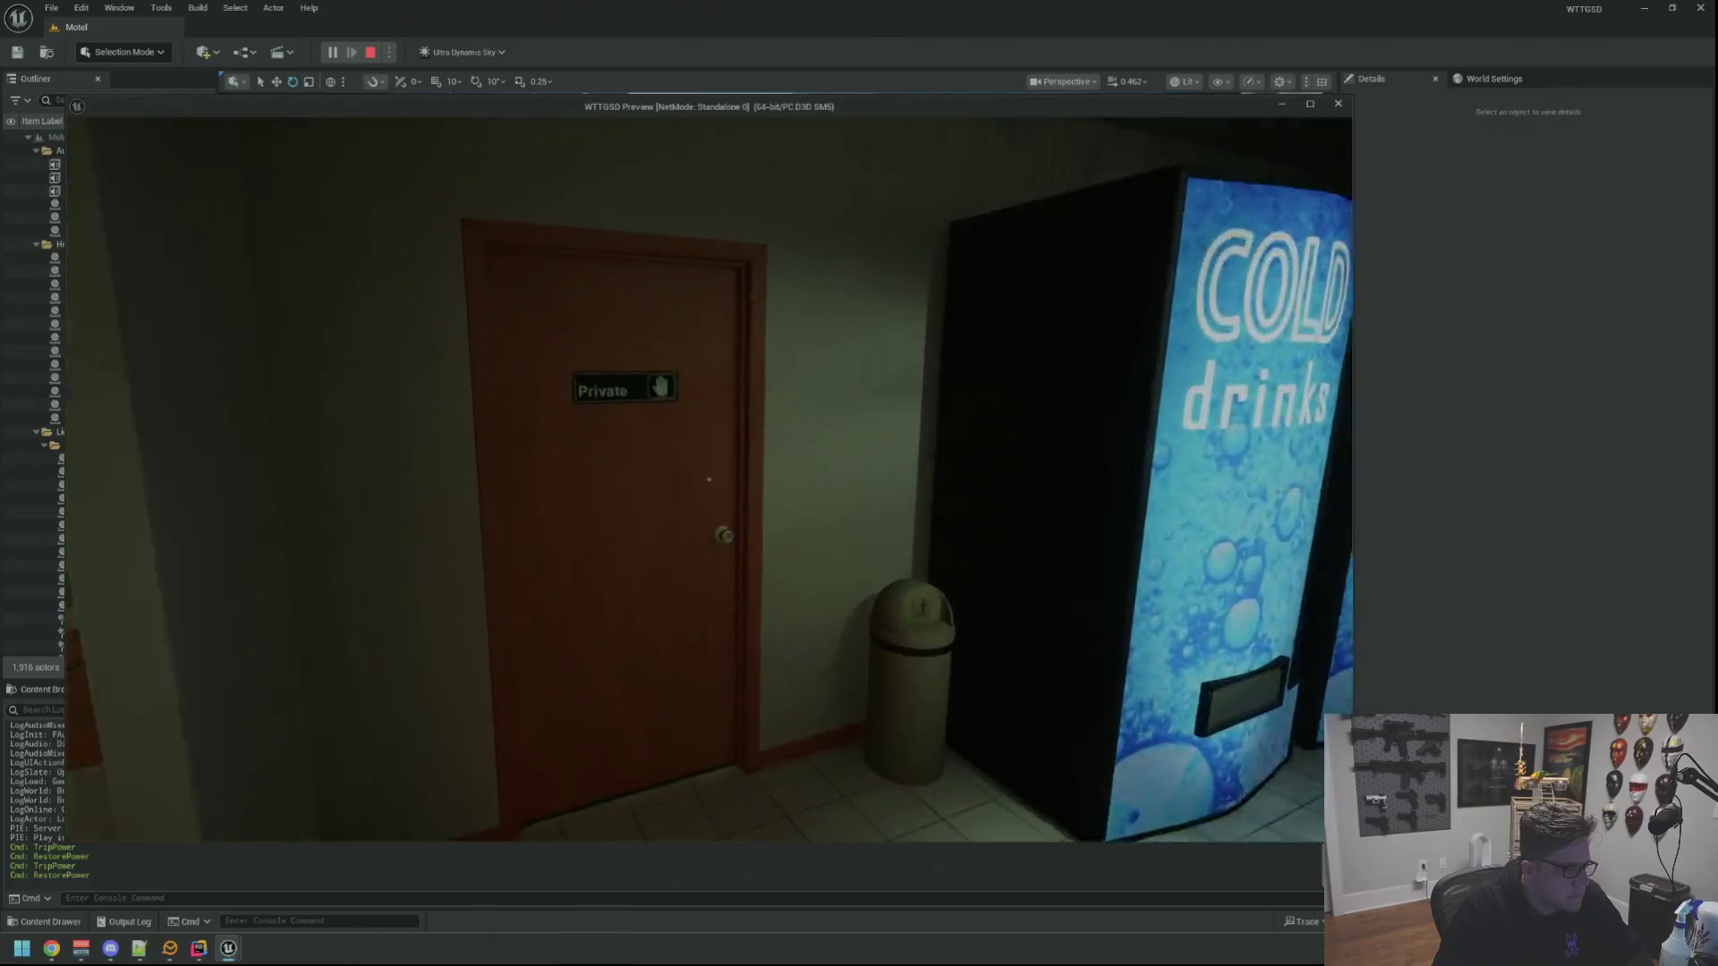
Walk through the Private door into the Electrical Room, then stop the play session
click(710, 480)
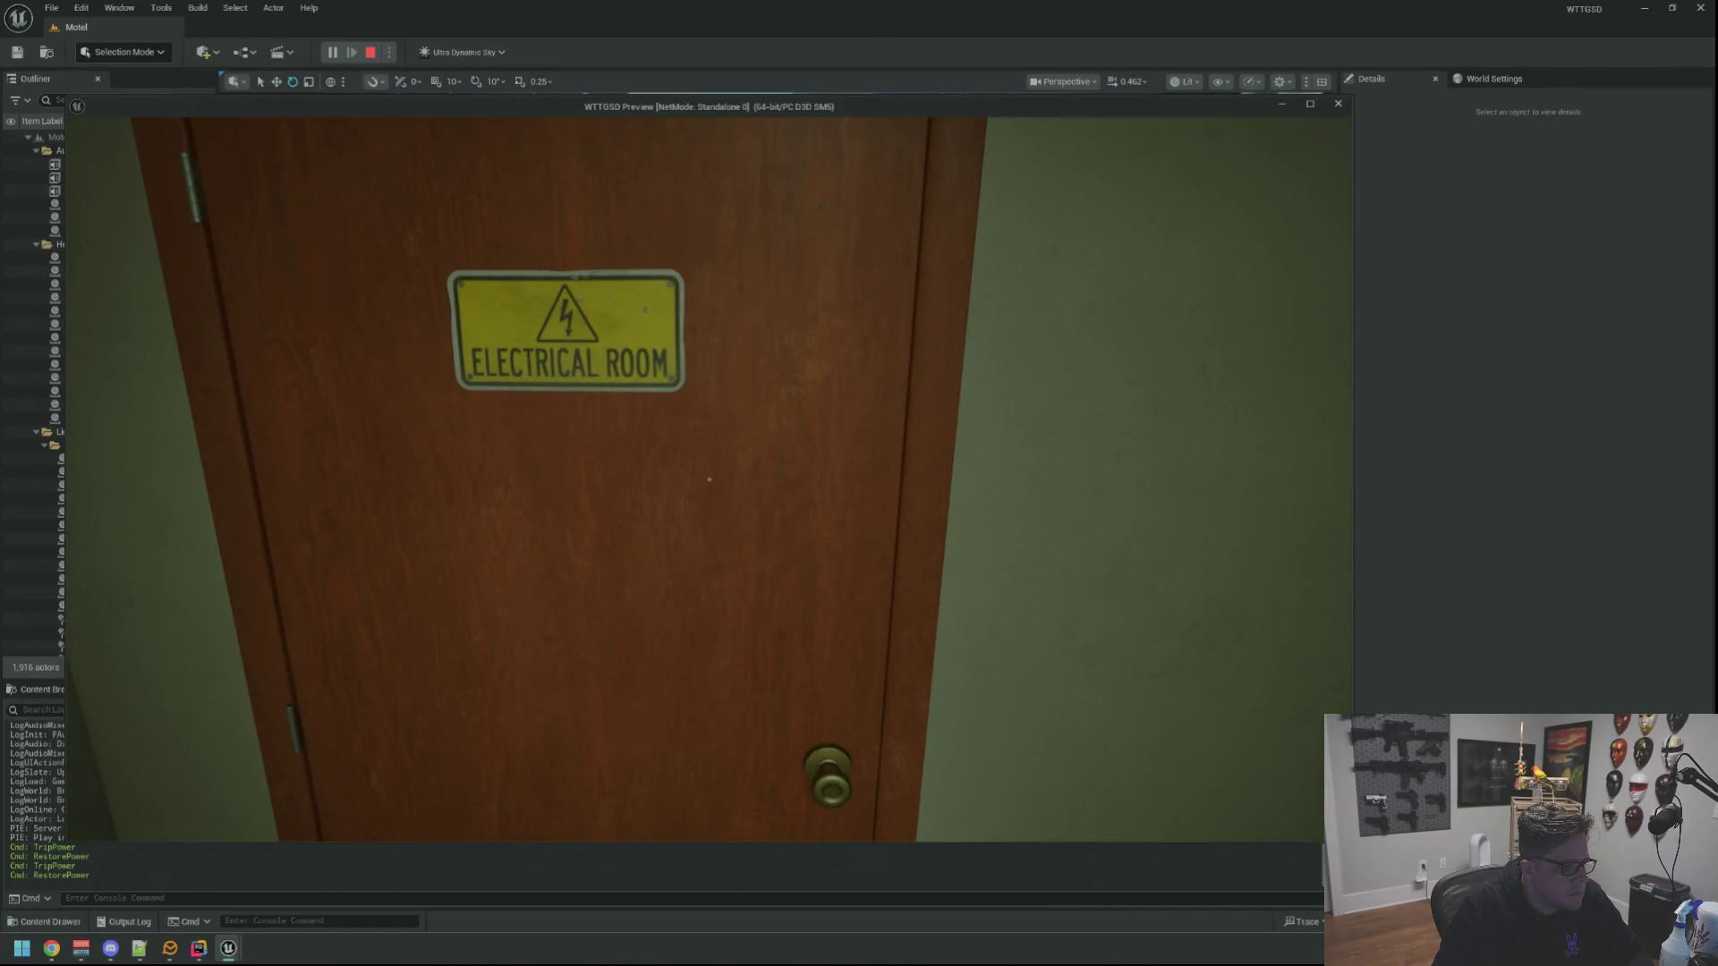
click(708, 480)
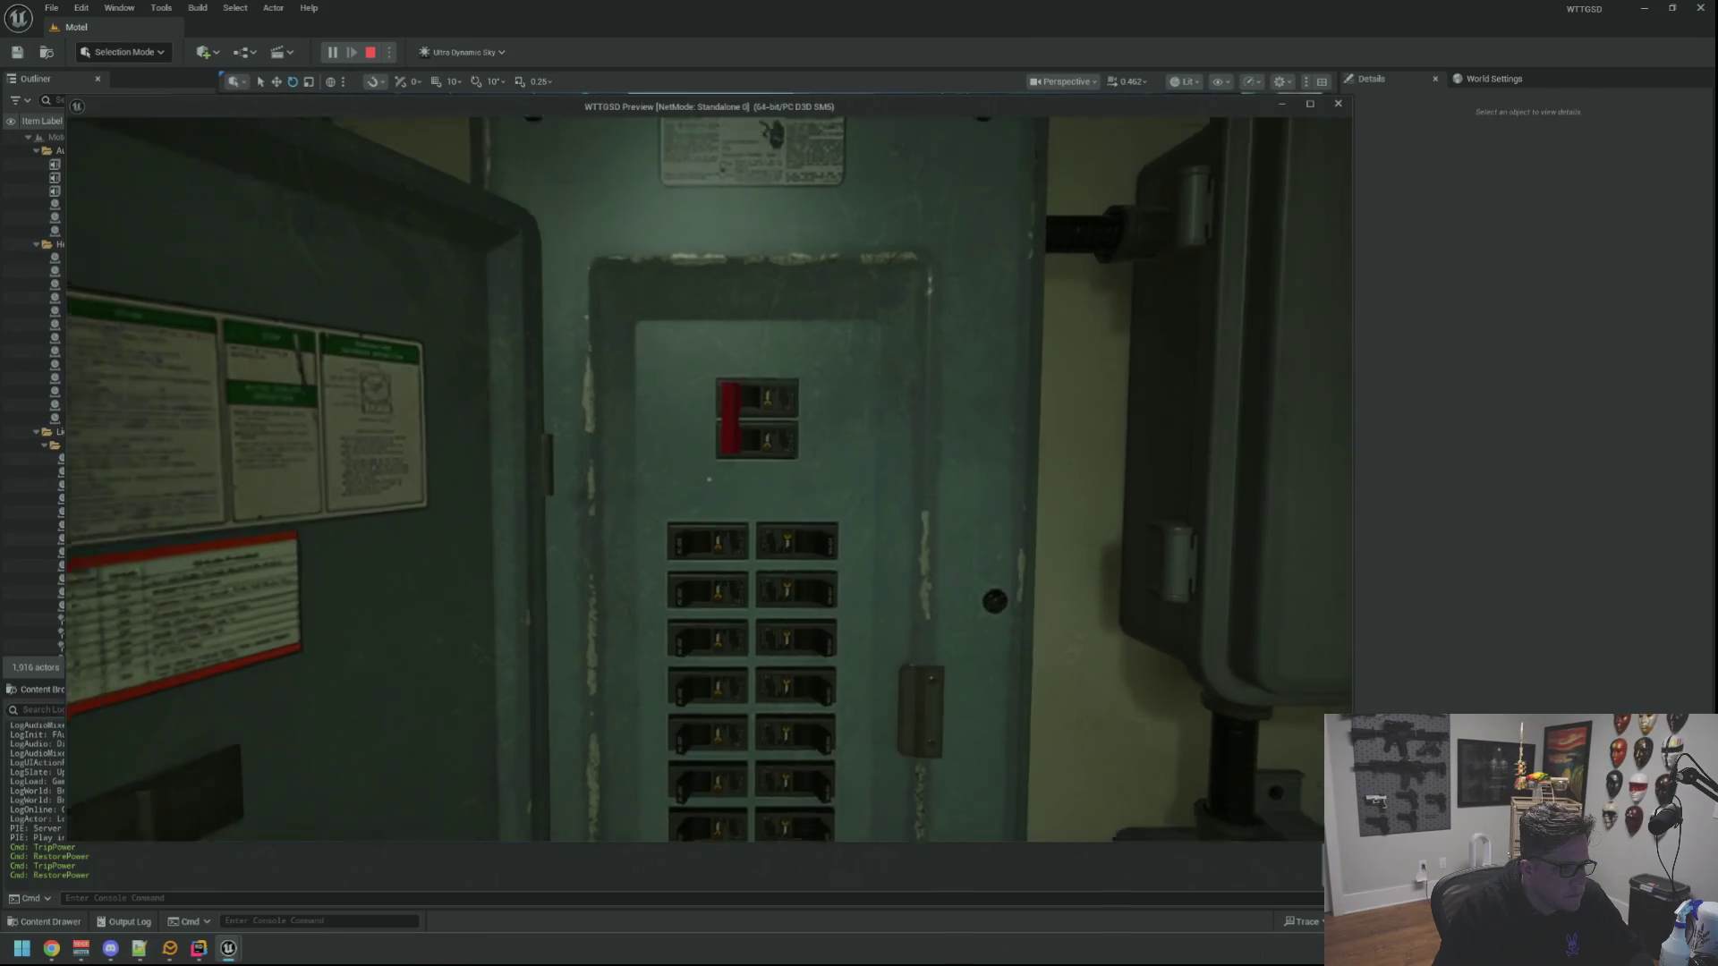
key(alt+Tab)
key(Escape)
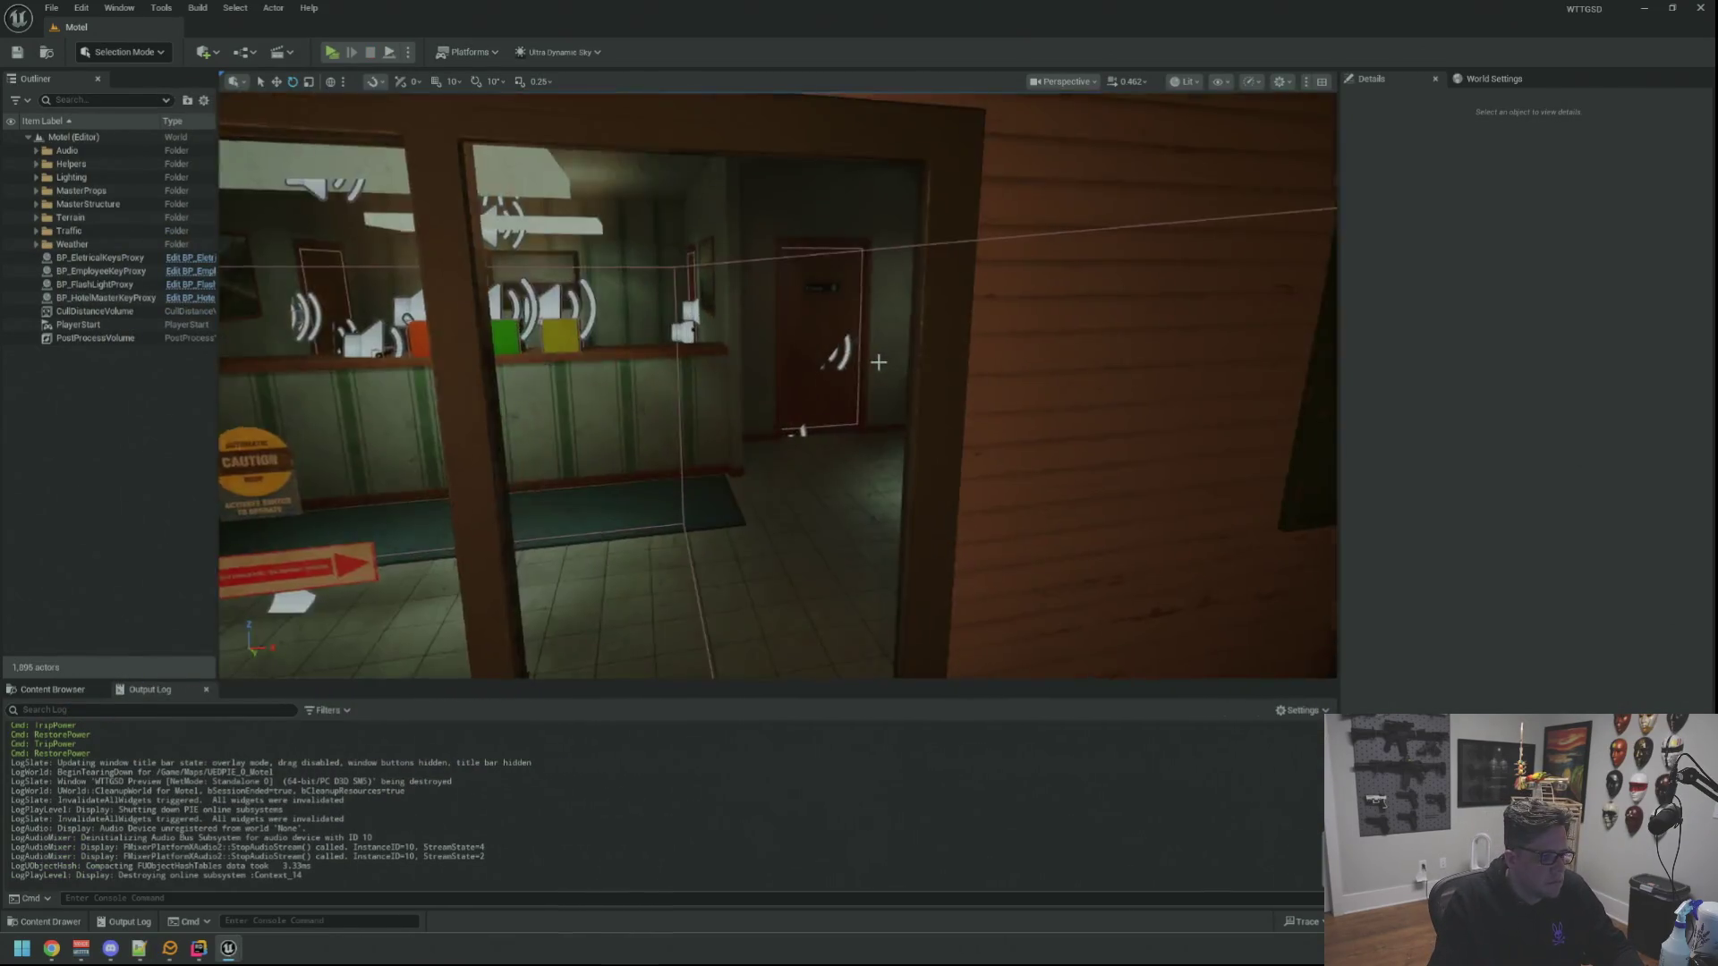
Fly the viewport to the breaker panels and focus on the selected breaker box
drag(878, 361, 879, 241)
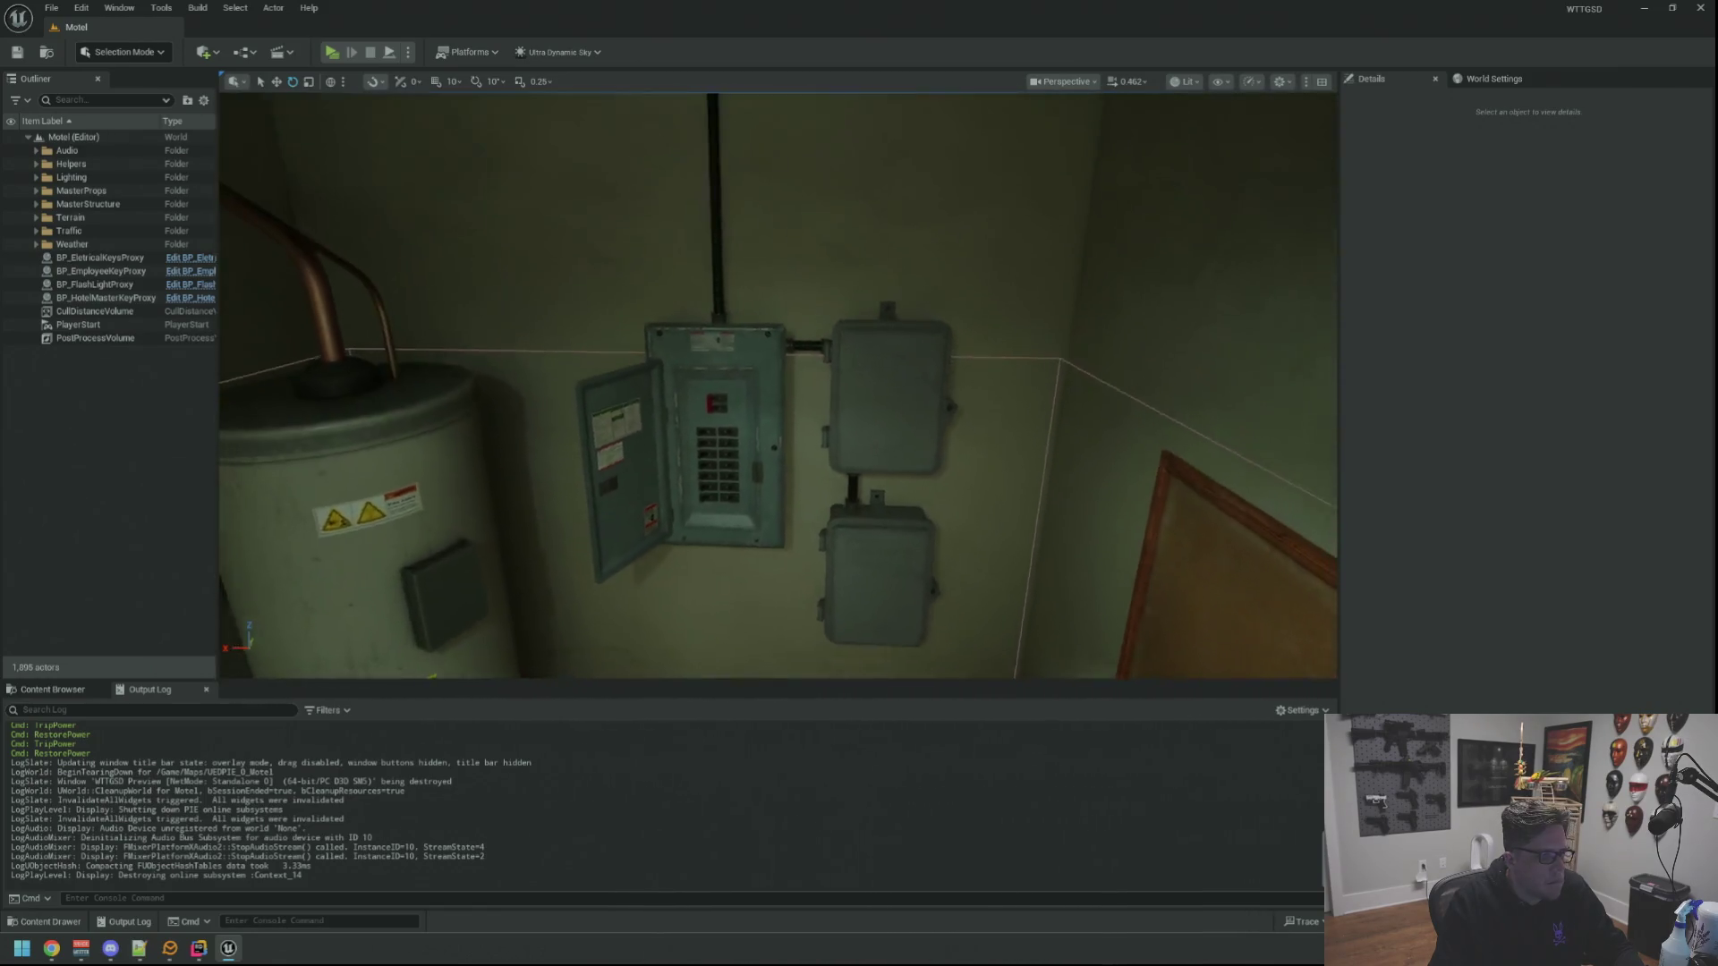
drag(878, 361, 881, 357)
click(742, 321)
key(f)
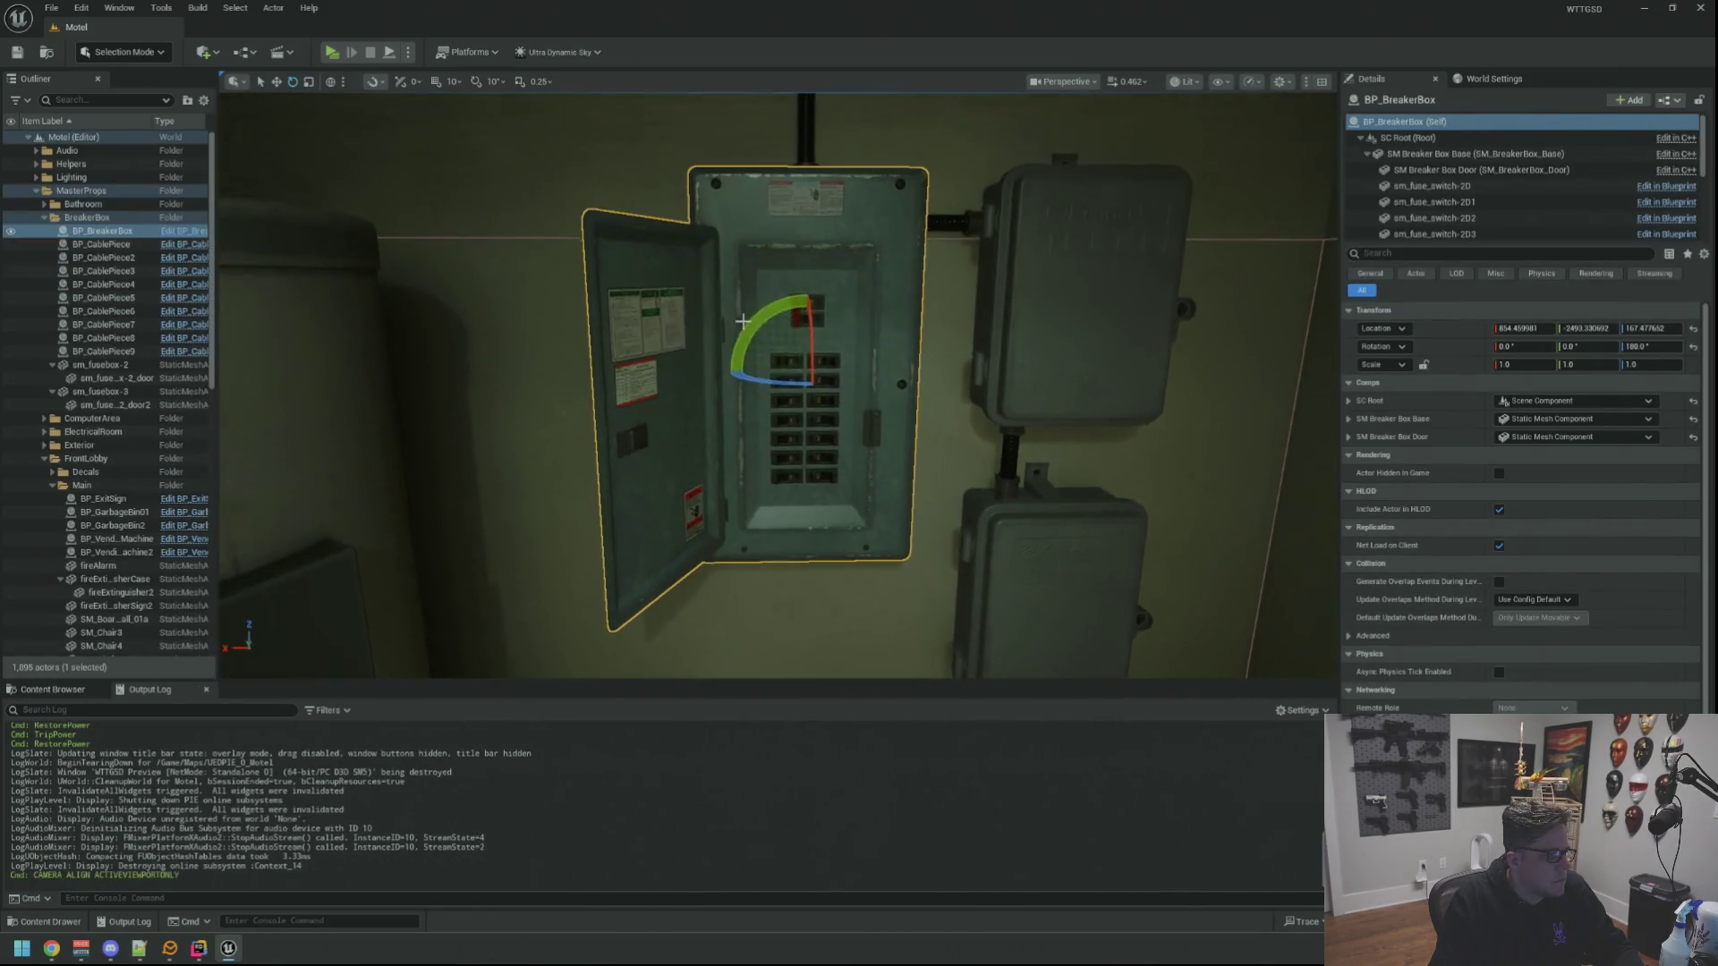
scroll(950, 369, down, 3)
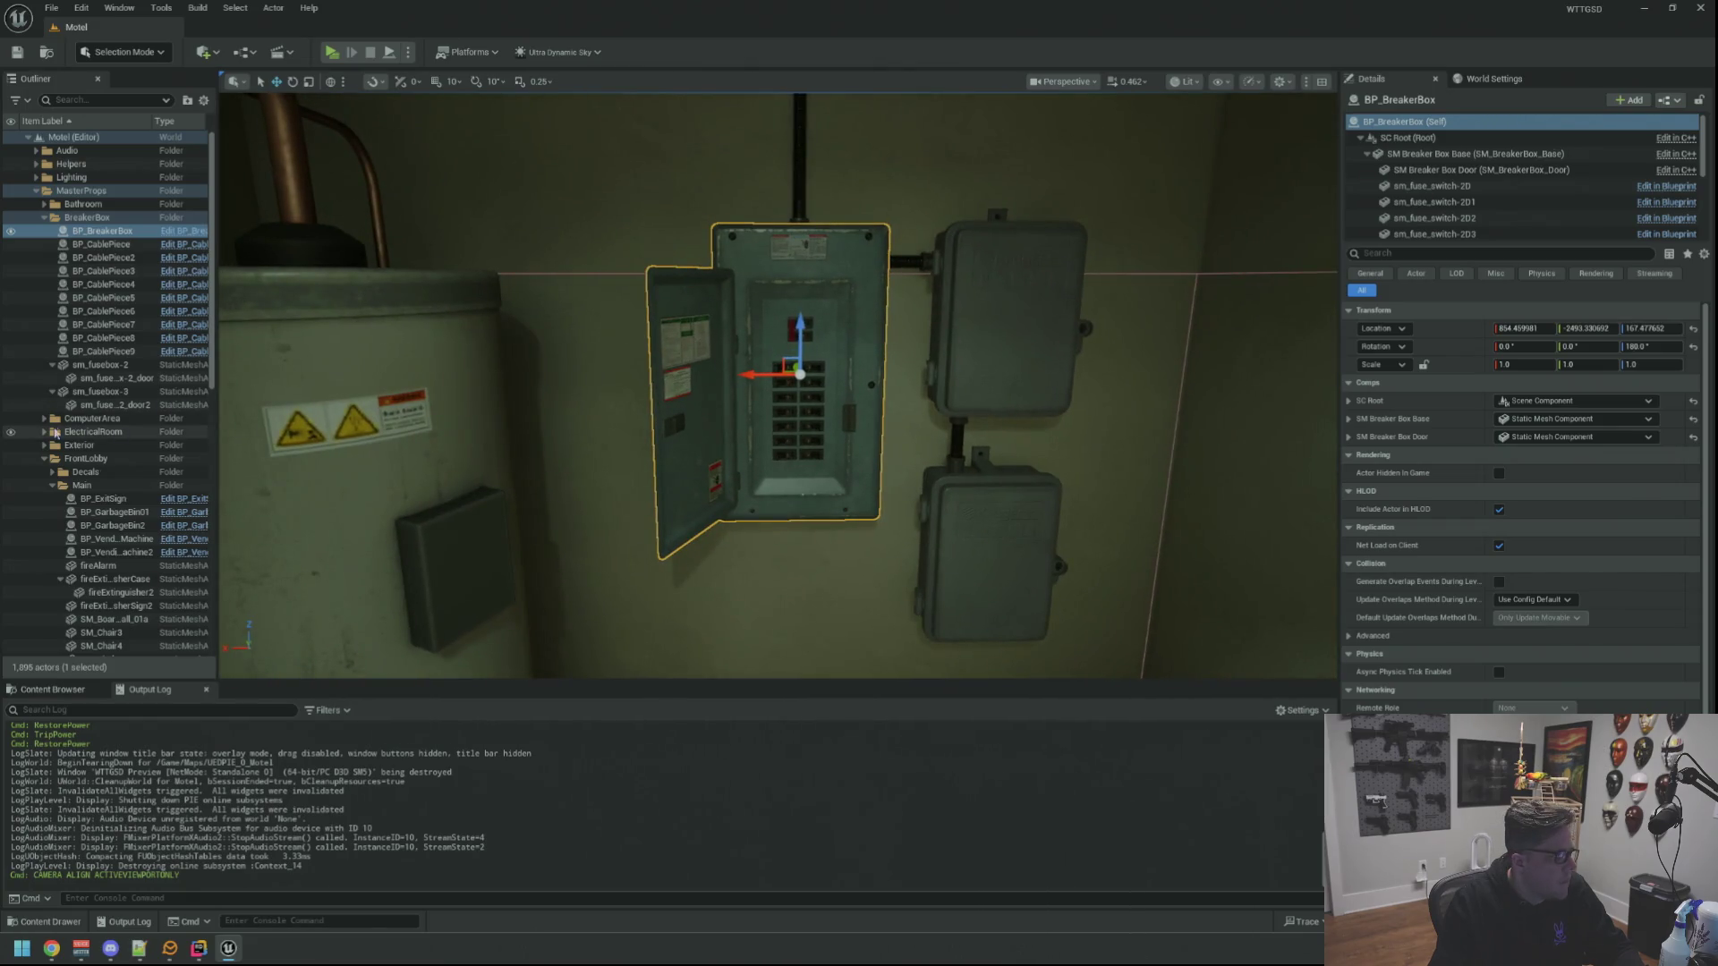
Collapse the fusebox and FrontLobby Outliner entries, deselect the breaker box and bring up Windows search
click(52, 365)
click(53, 379)
click(45, 432)
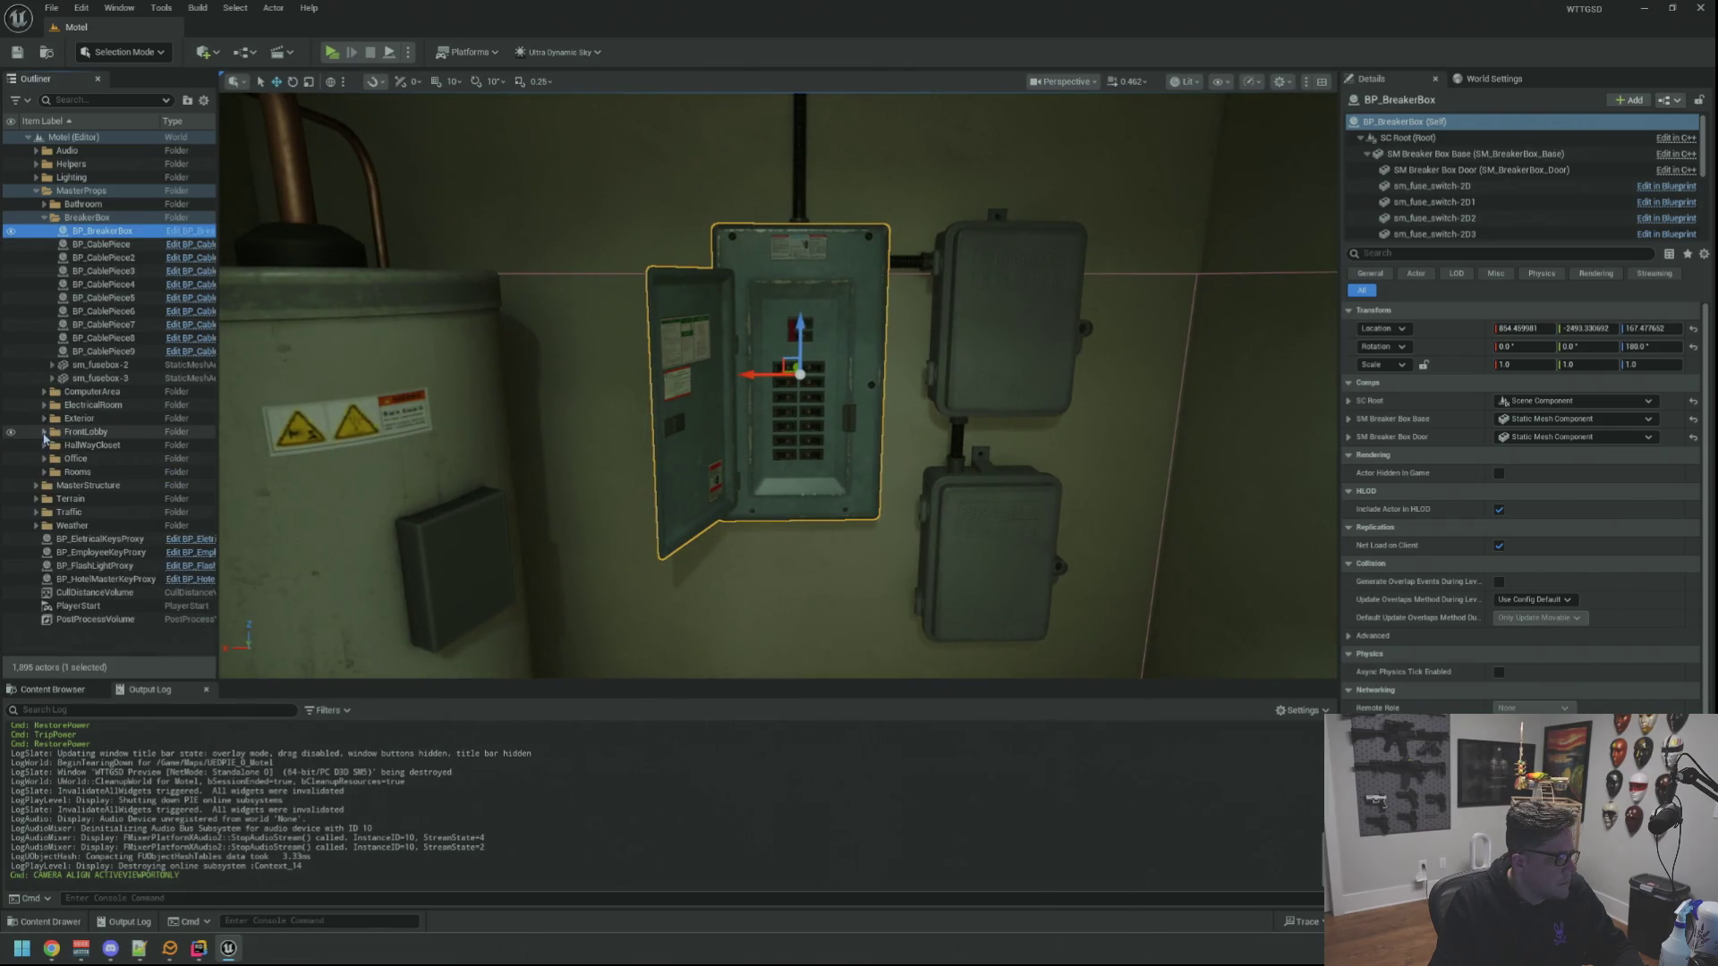
click(91, 650)
scroll(779, 390, down, 5)
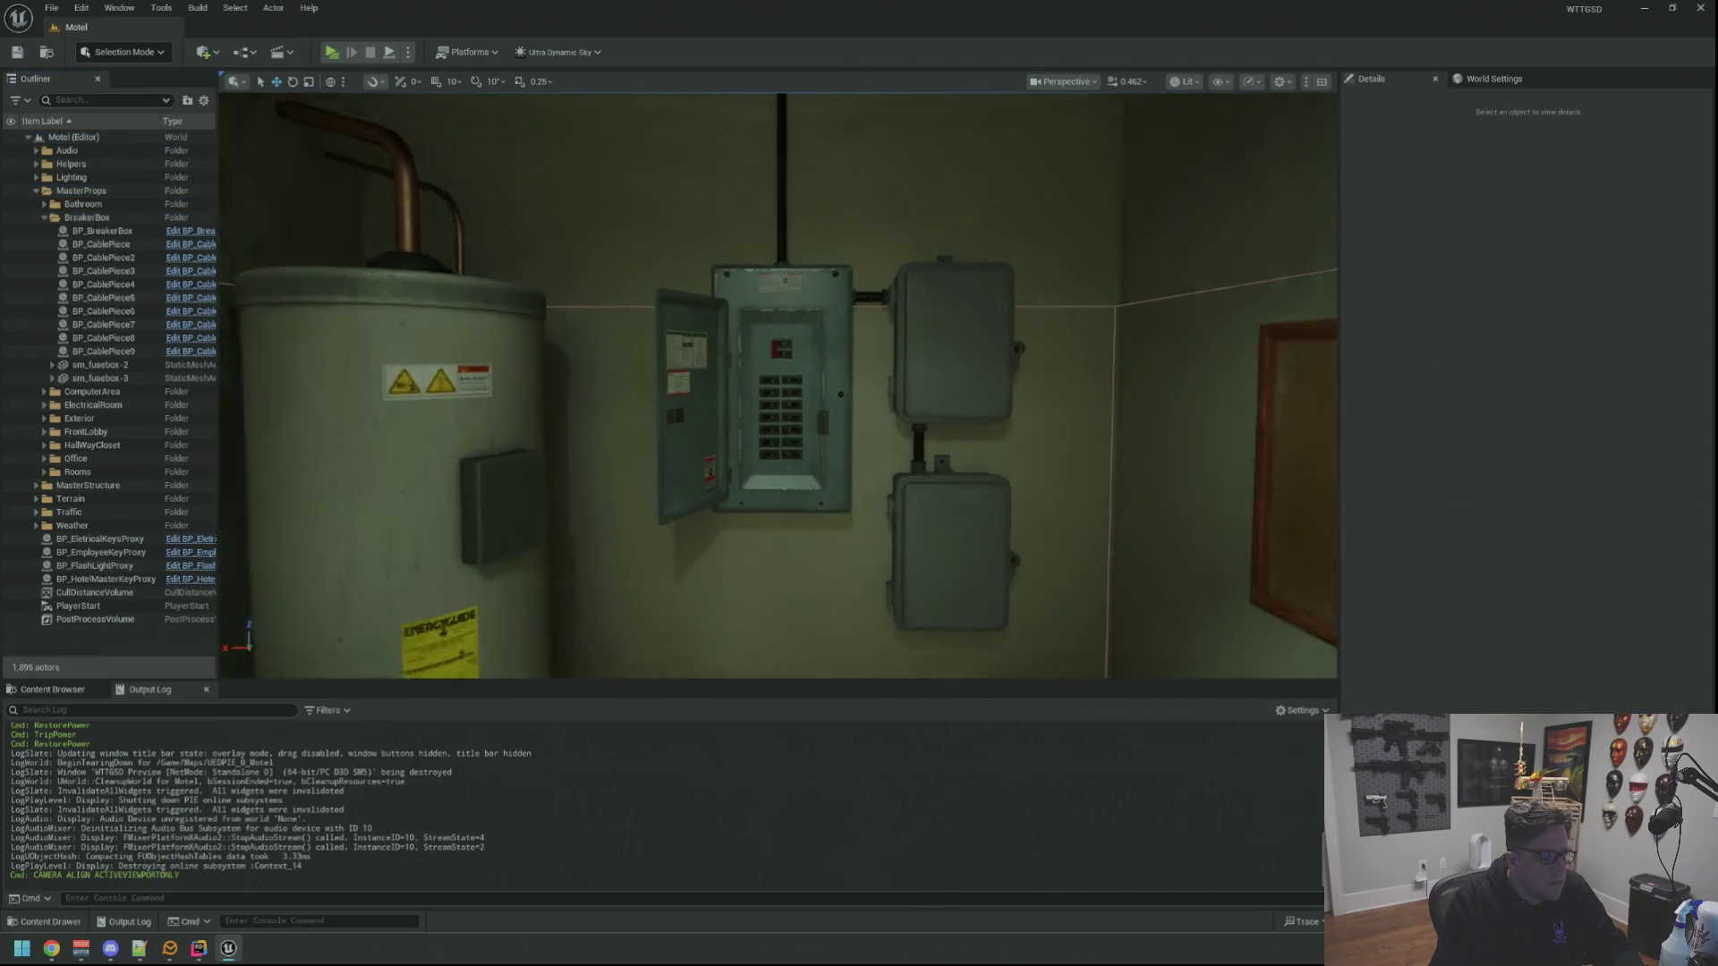
scroll(779, 389, up, 3)
scroll(778, 390, up, 2)
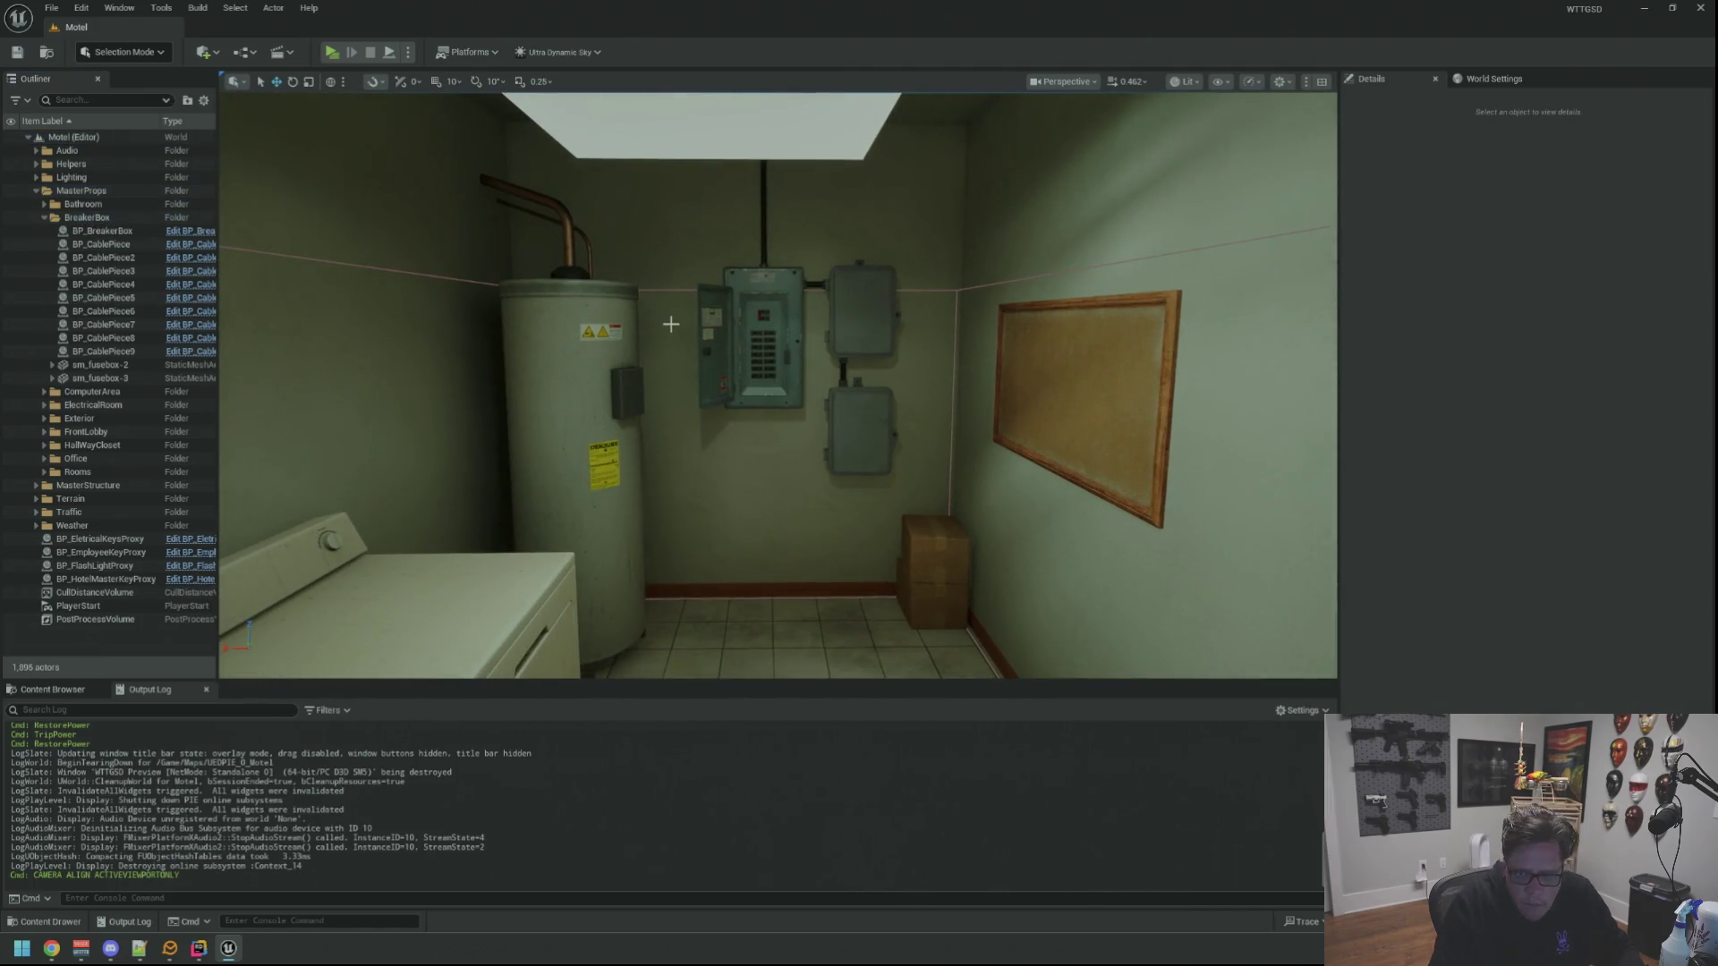
key(super)
text(github)
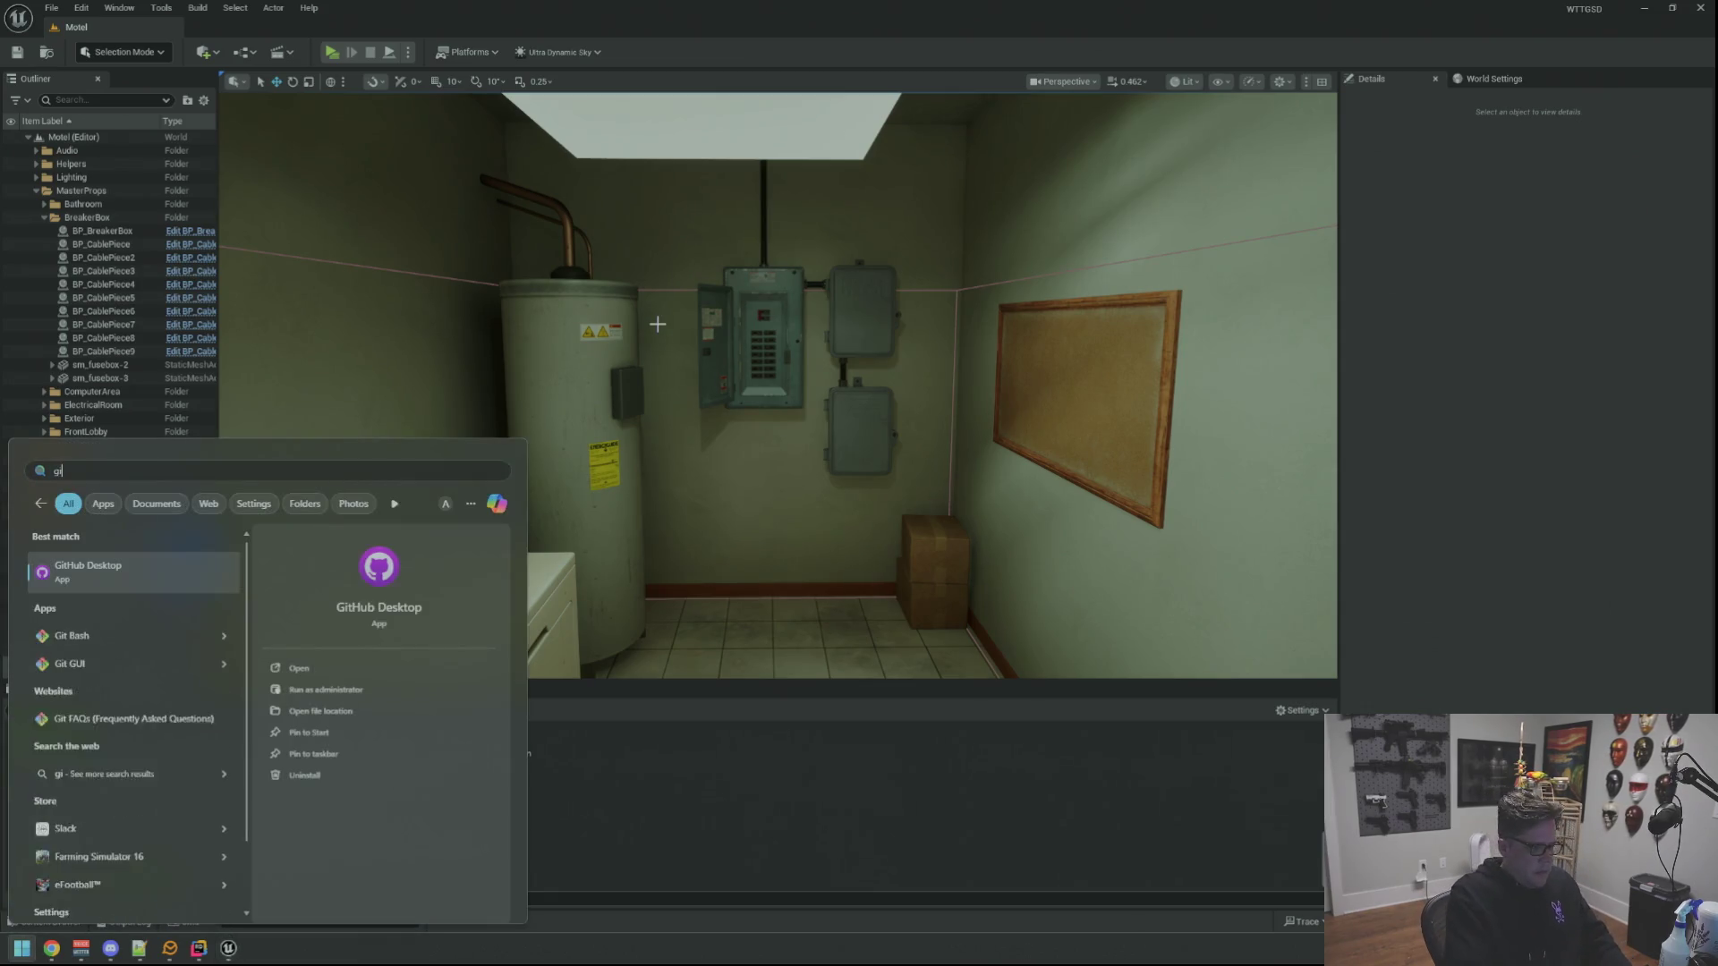
Launch GitHub Desktop and commit the 3 changed files to main, then close it
key(Return)
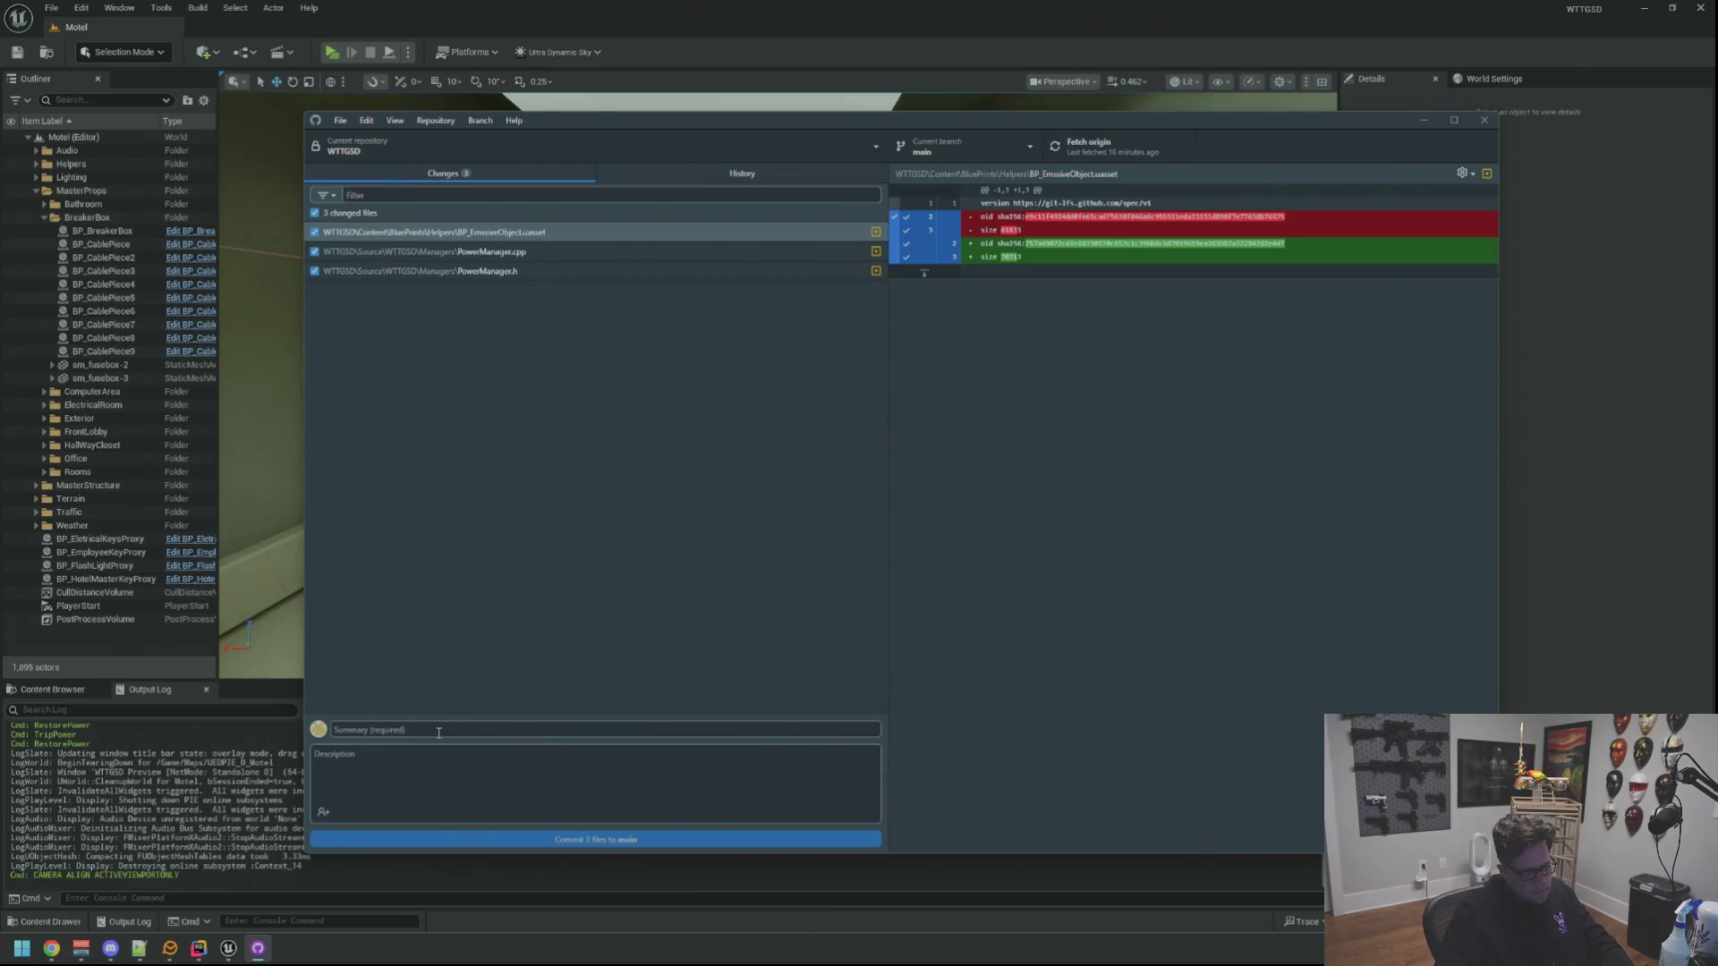
click(499, 838)
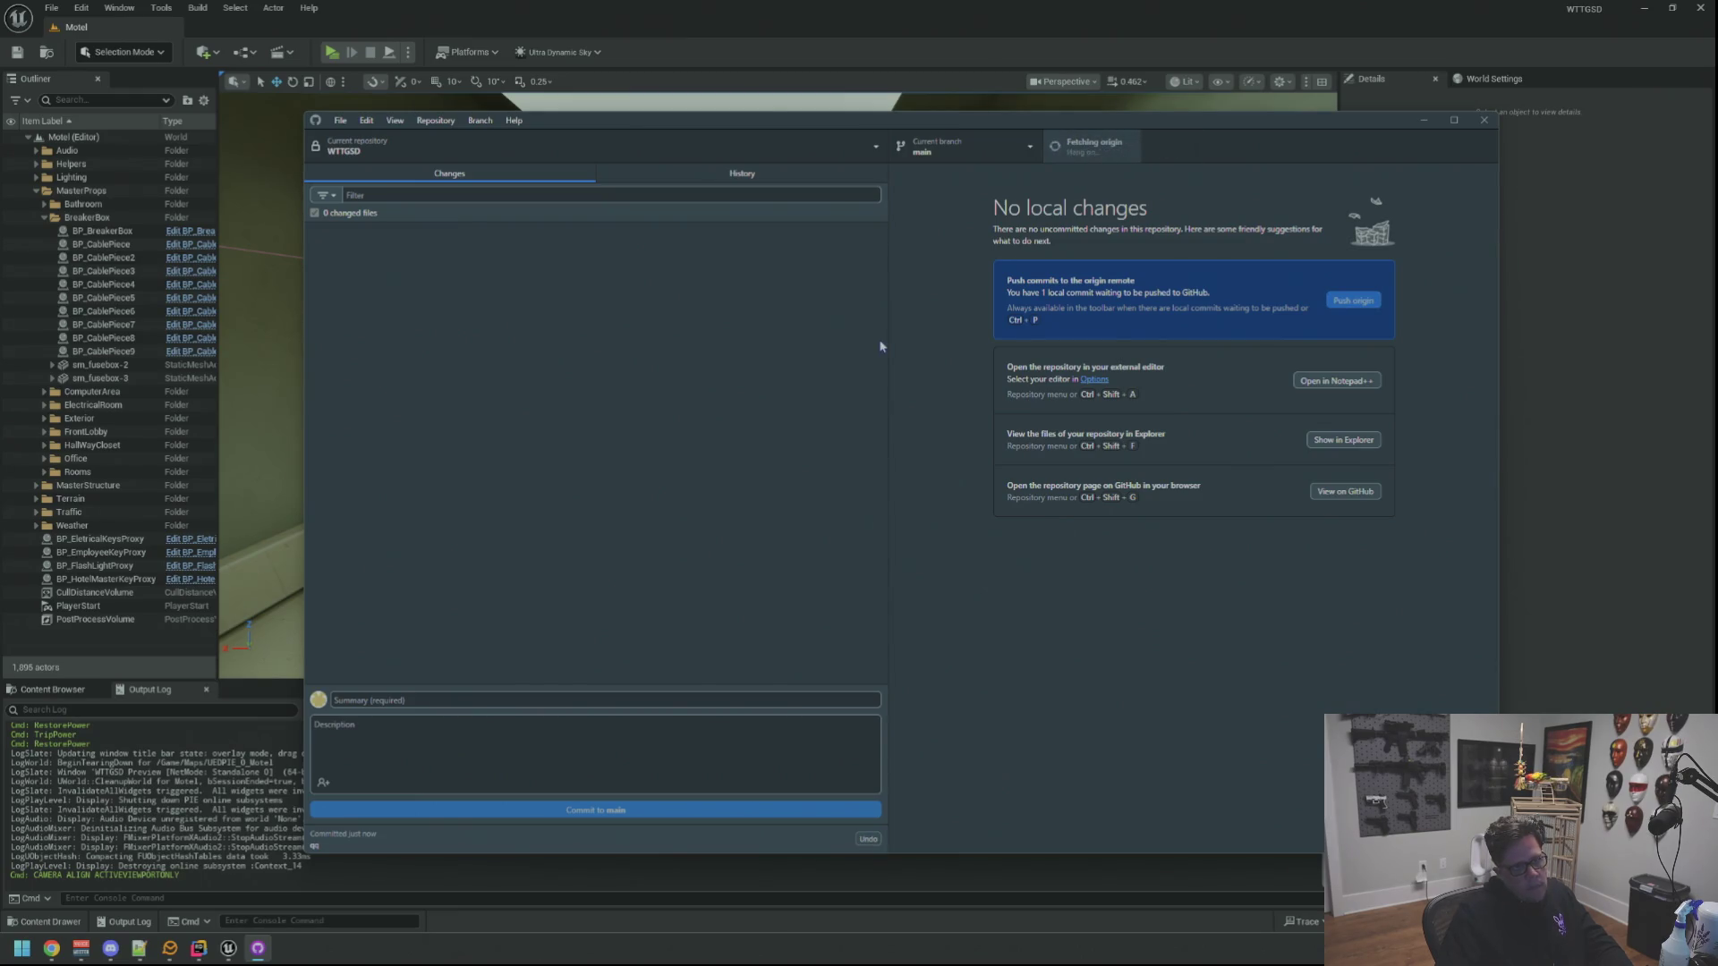
click(1475, 128)
Reopen GitHub Desktop to confirm no local changes, close it and open the BP_BreakerBox Blueprint
key(w)
key(s)
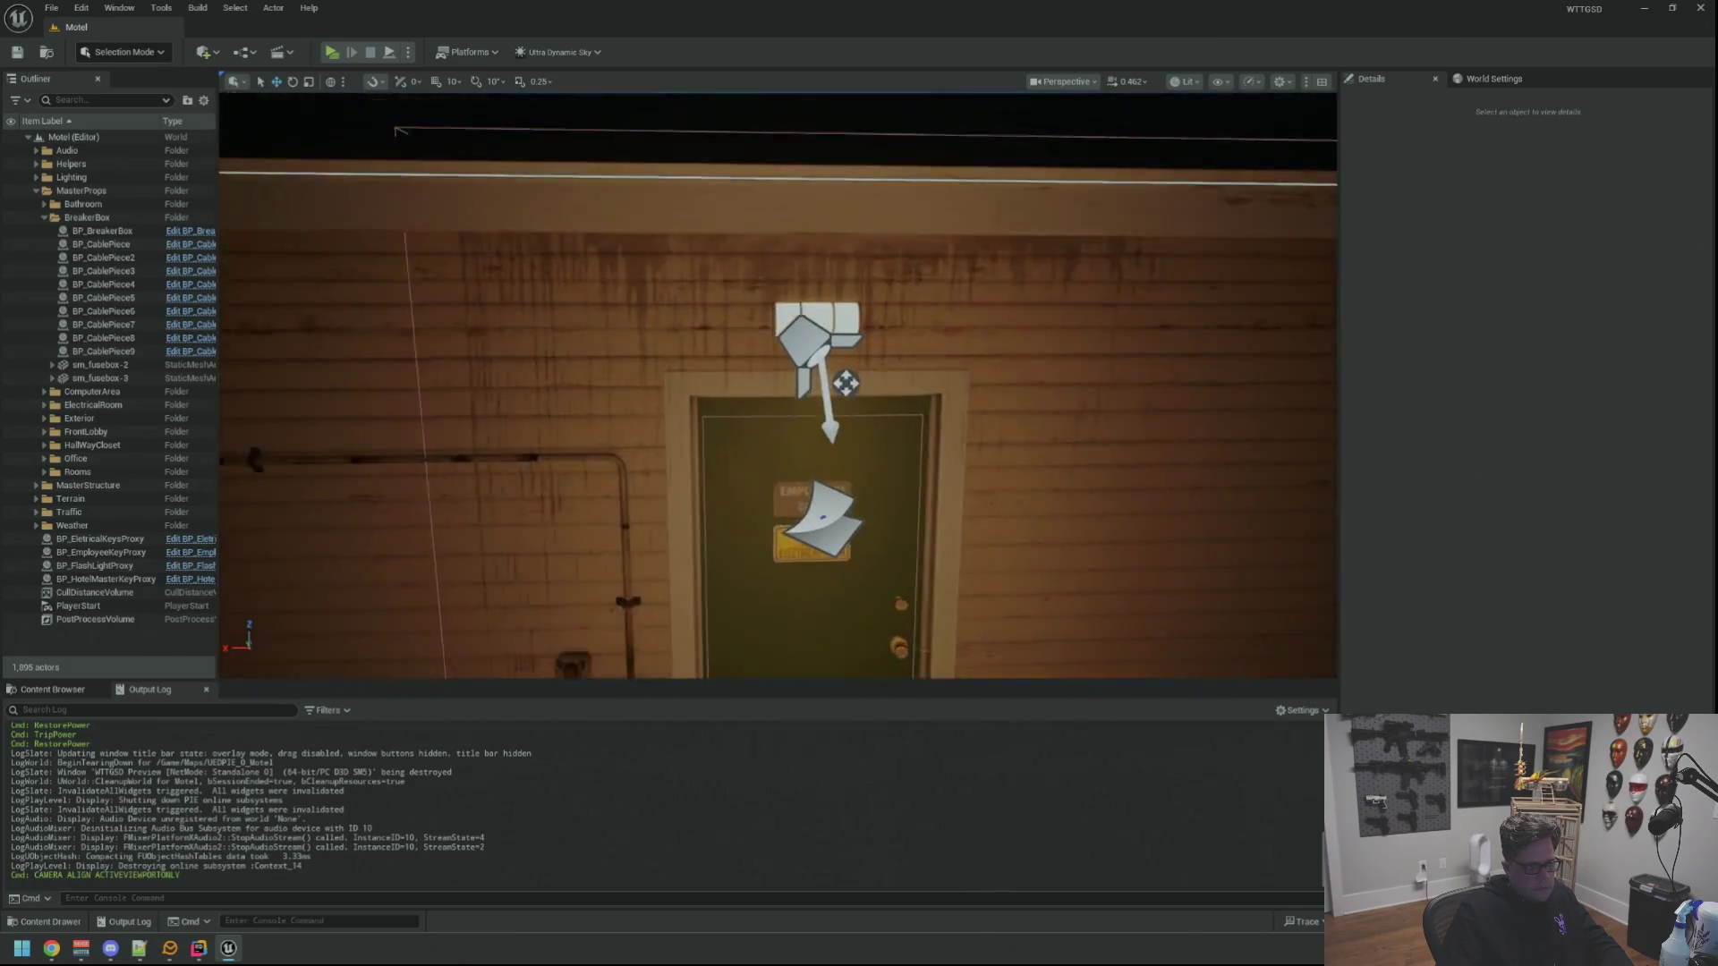
key(w)
key(super)
text(gi)
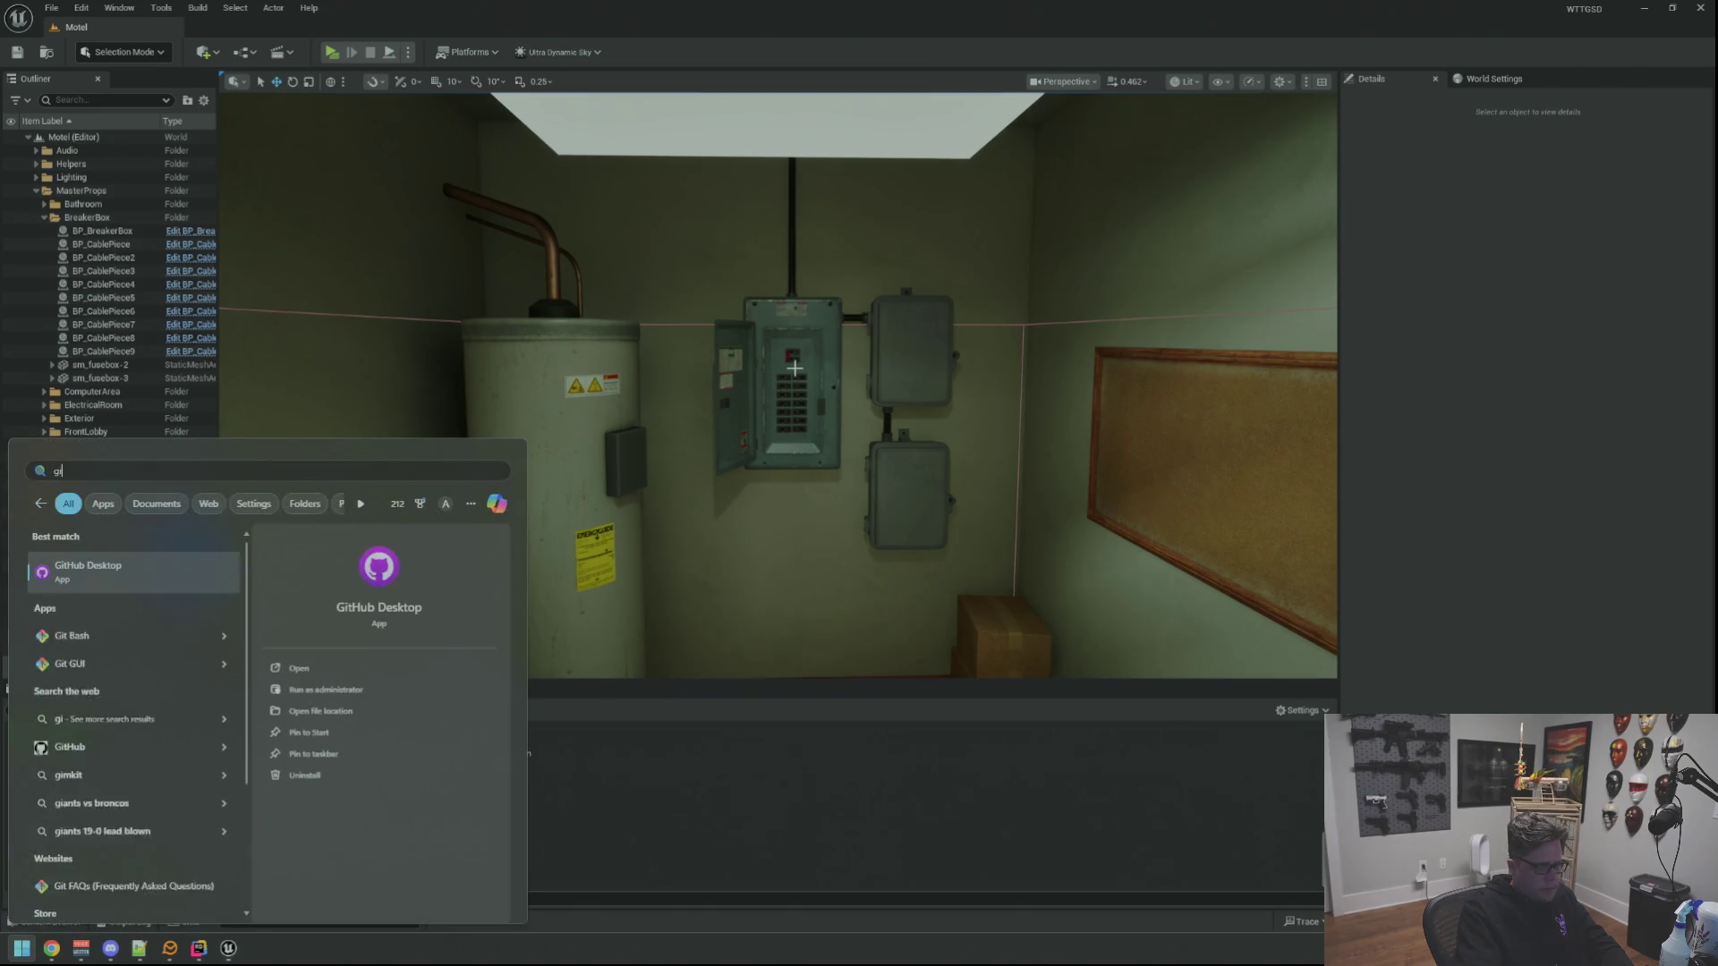
key(Return)
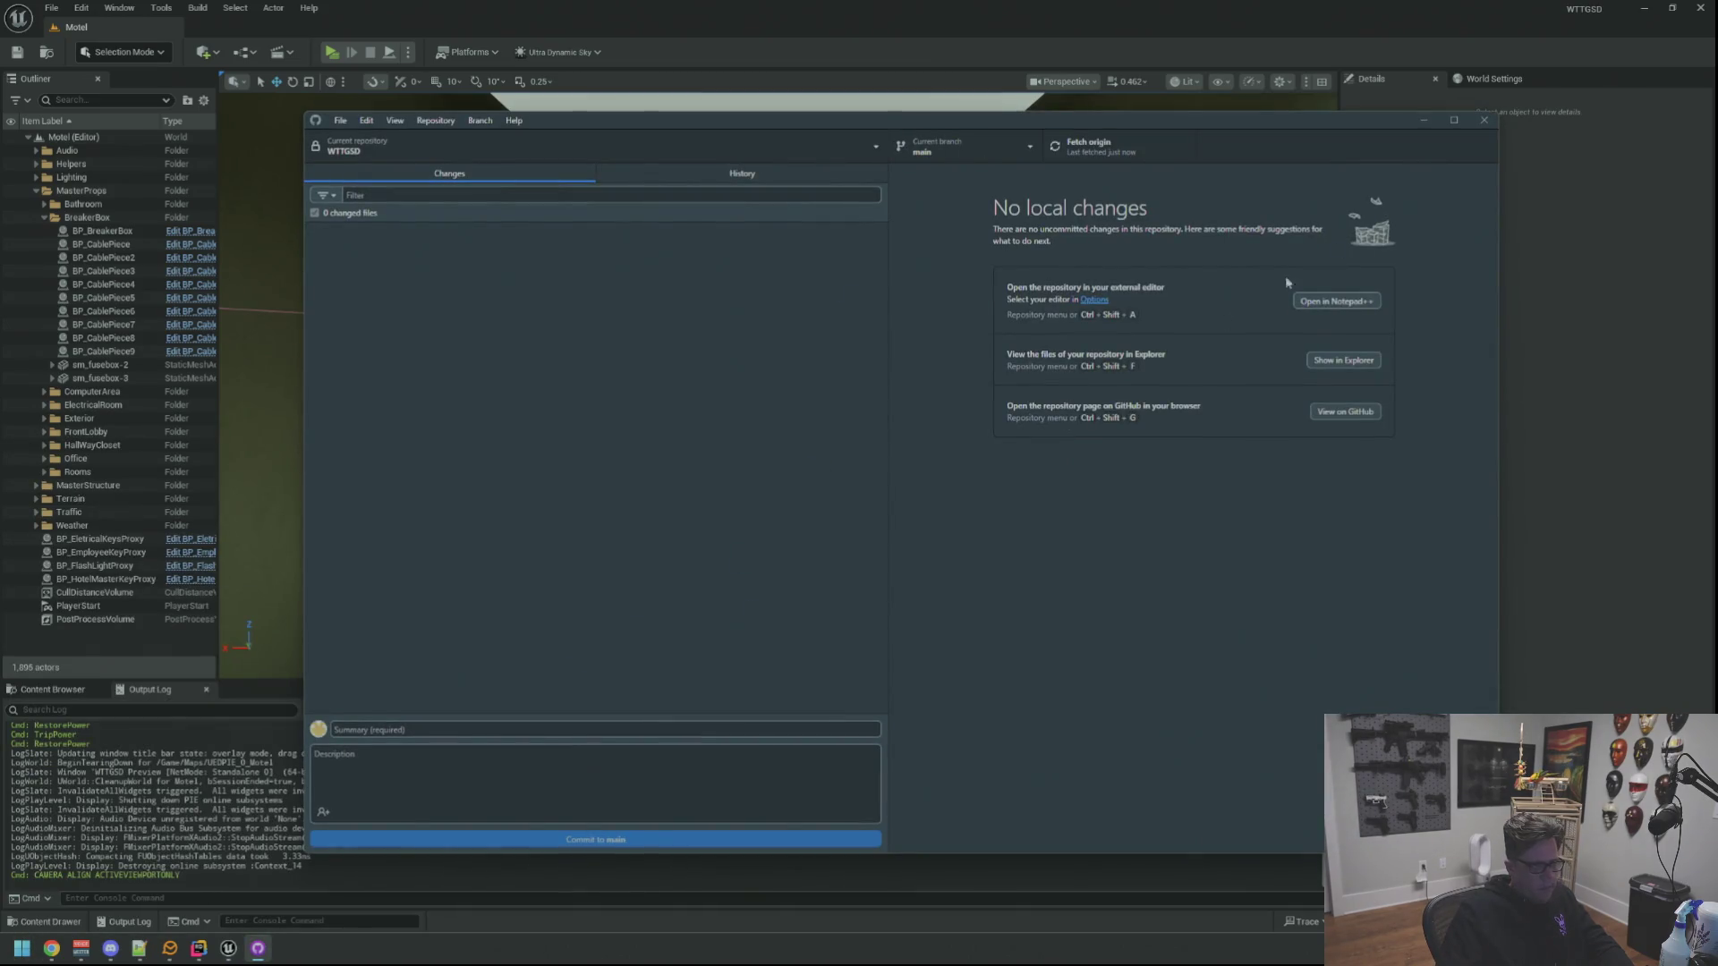
click(1480, 121)
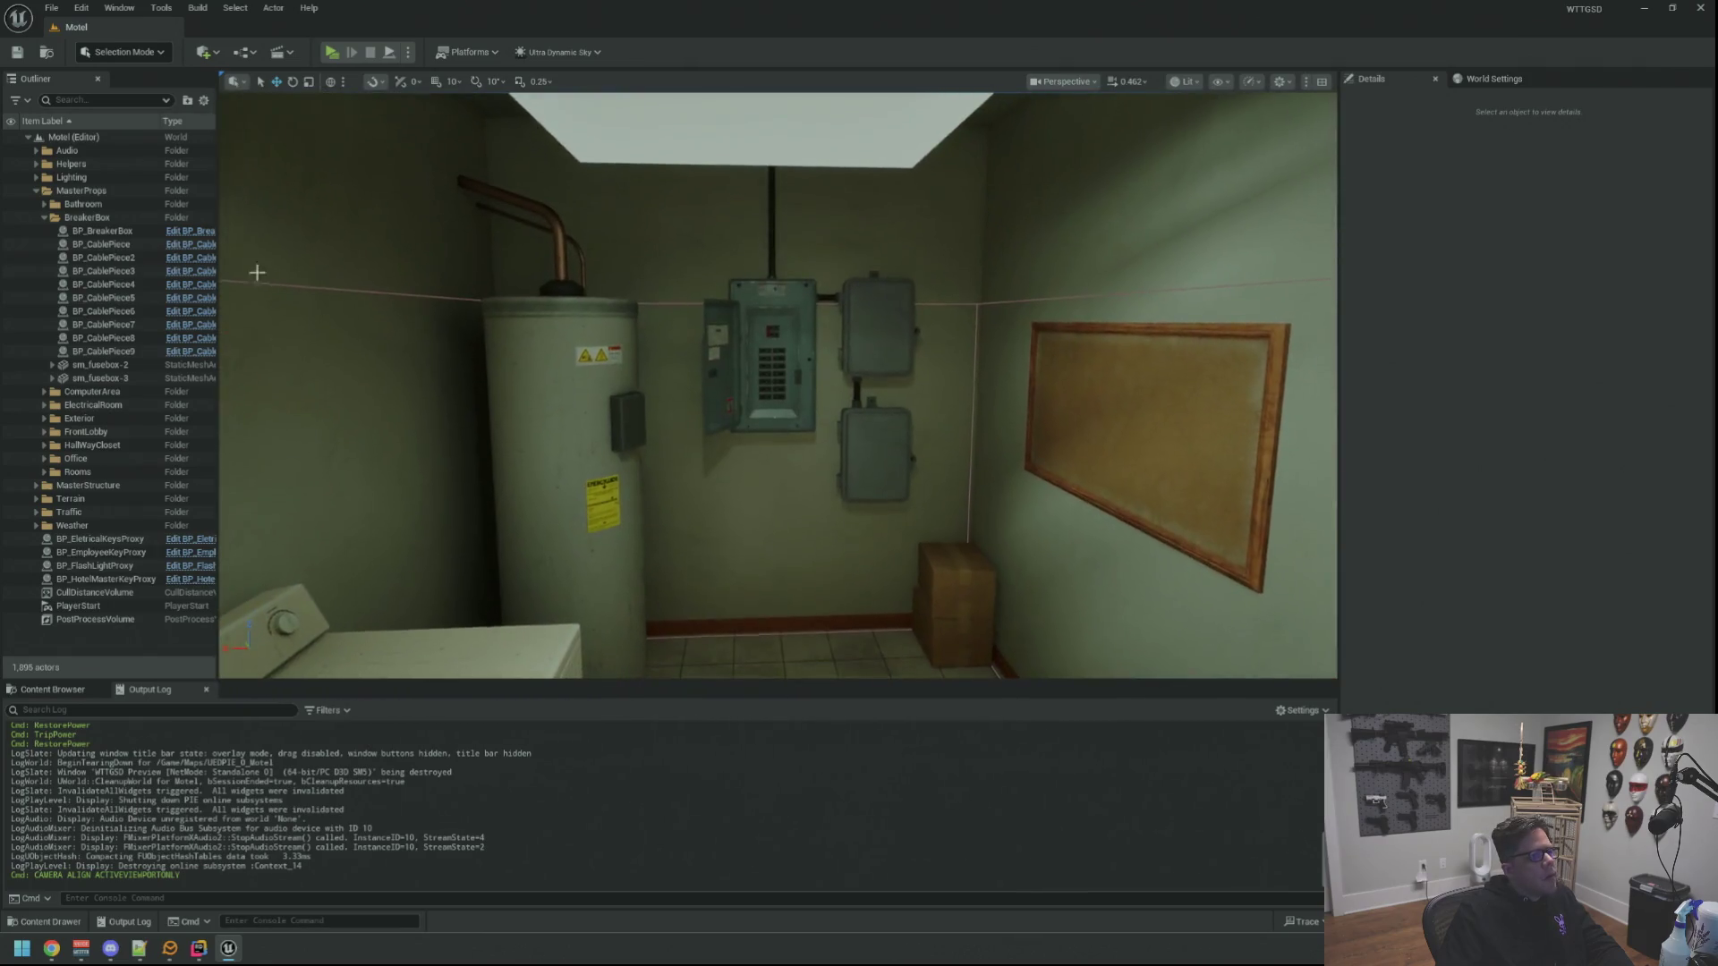
click(190, 229)
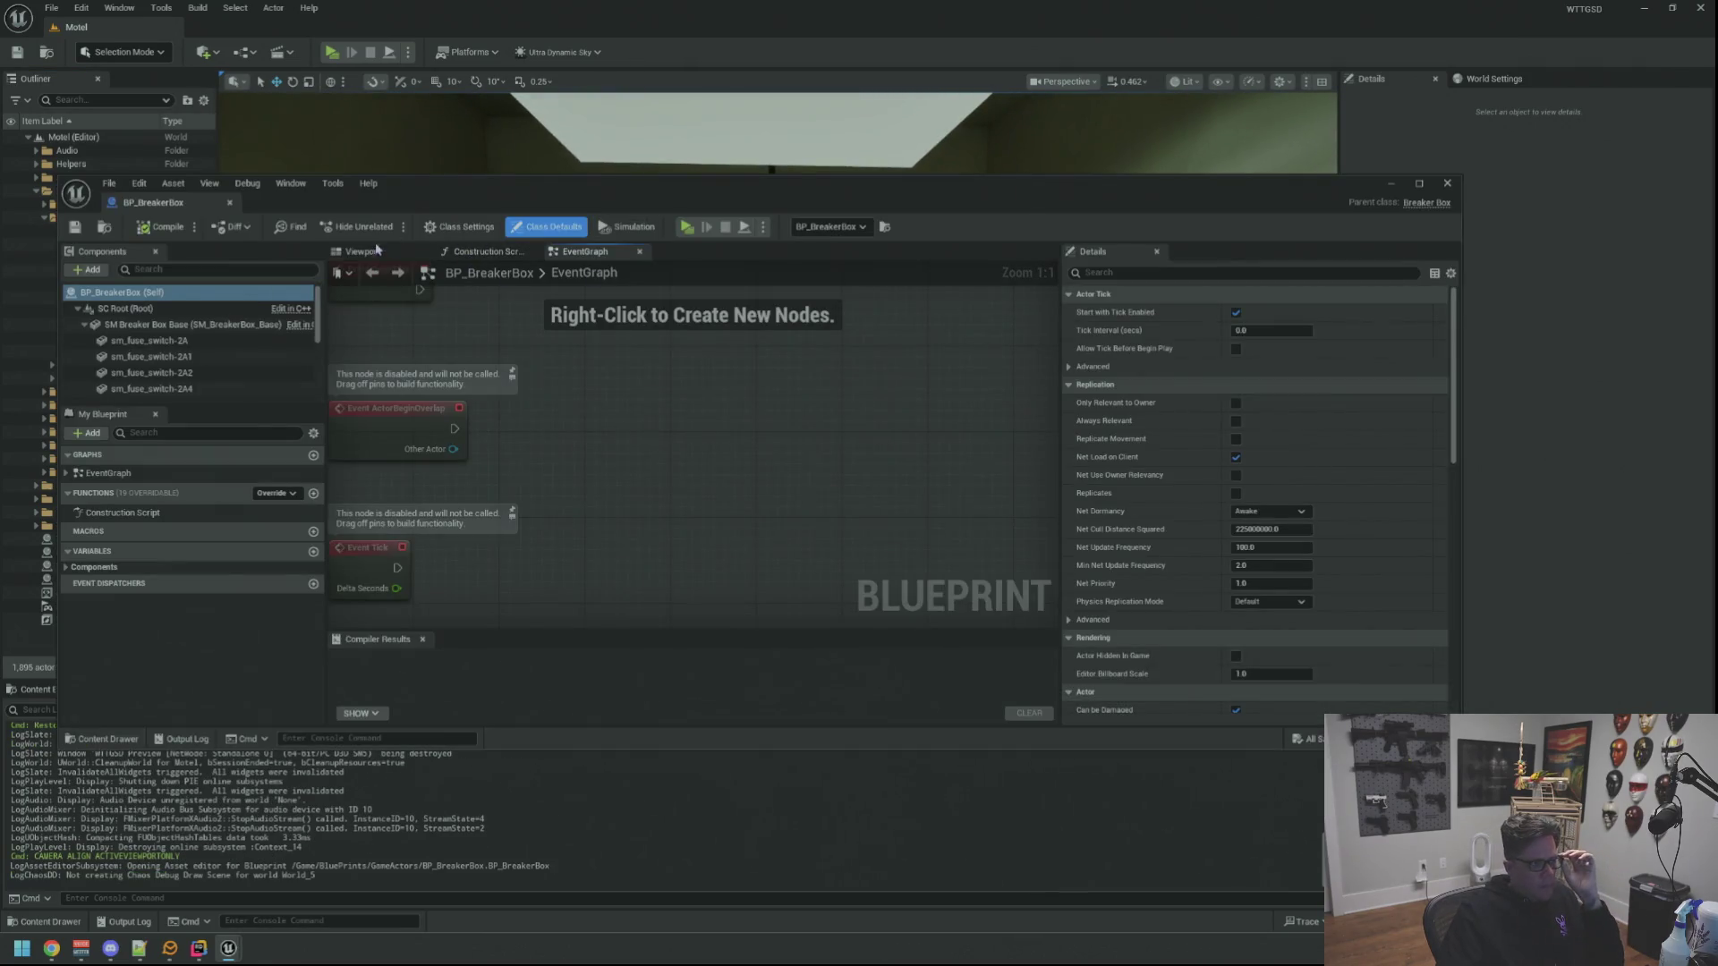
Show BP_BreakerBox's maximized 3D viewport and focus on the red dual fuse switch
click(362, 252)
click(1418, 182)
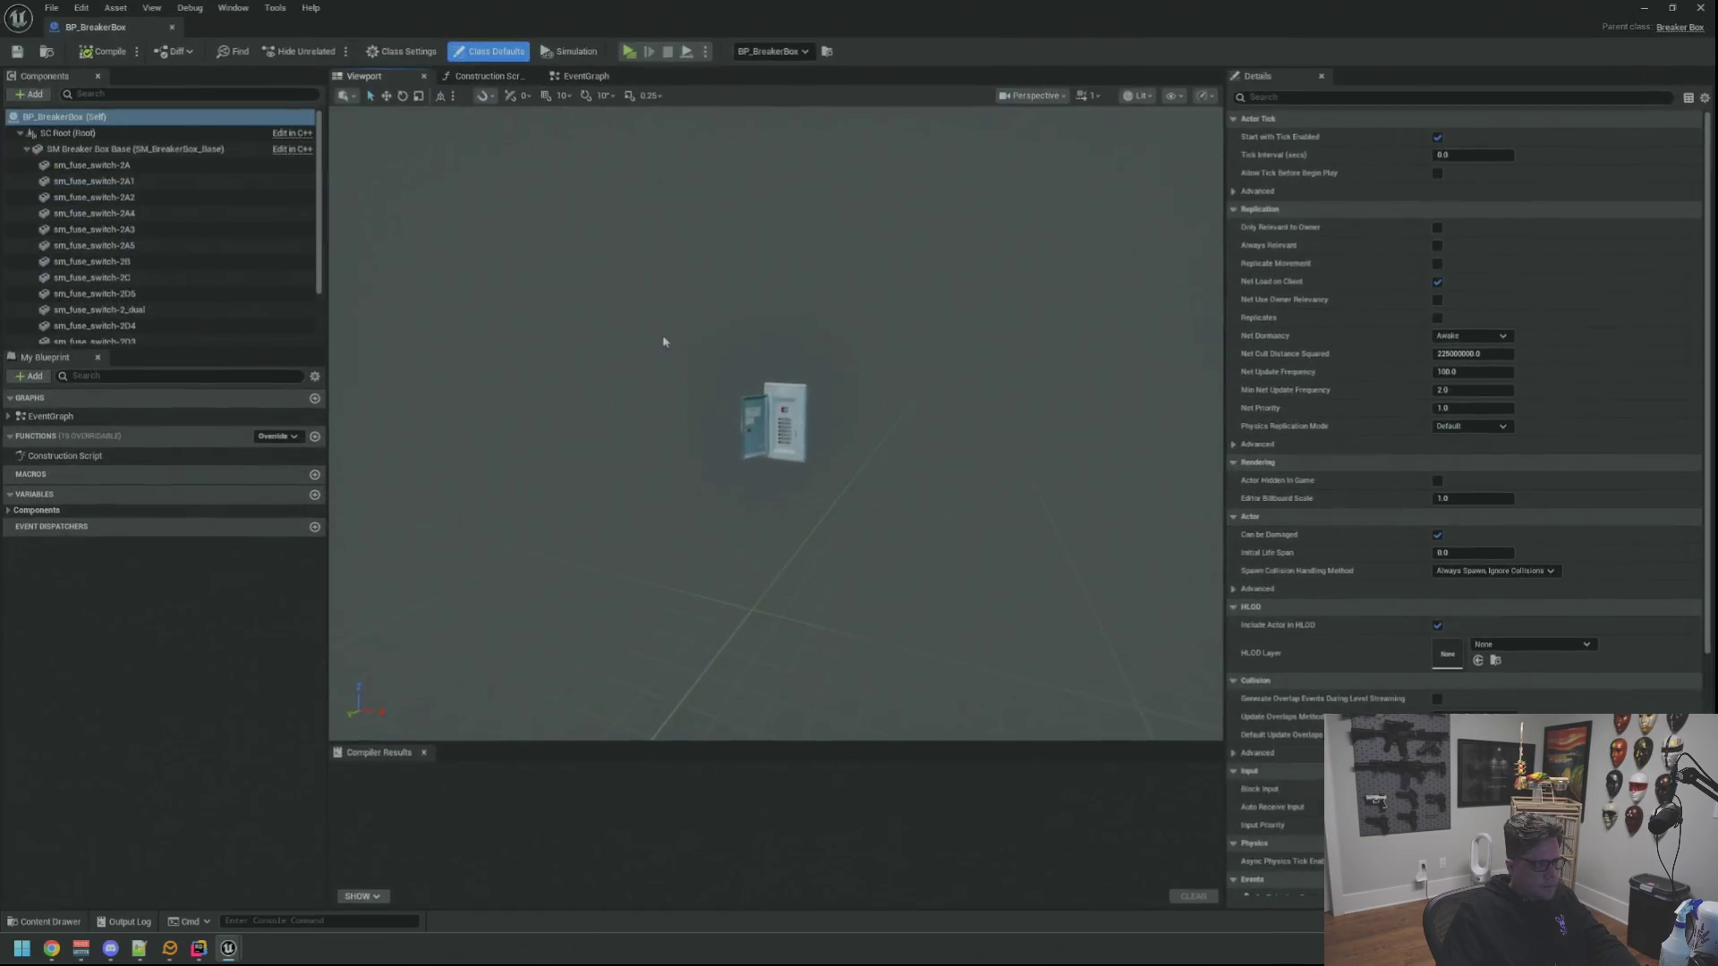
drag(667, 341, 672, 403)
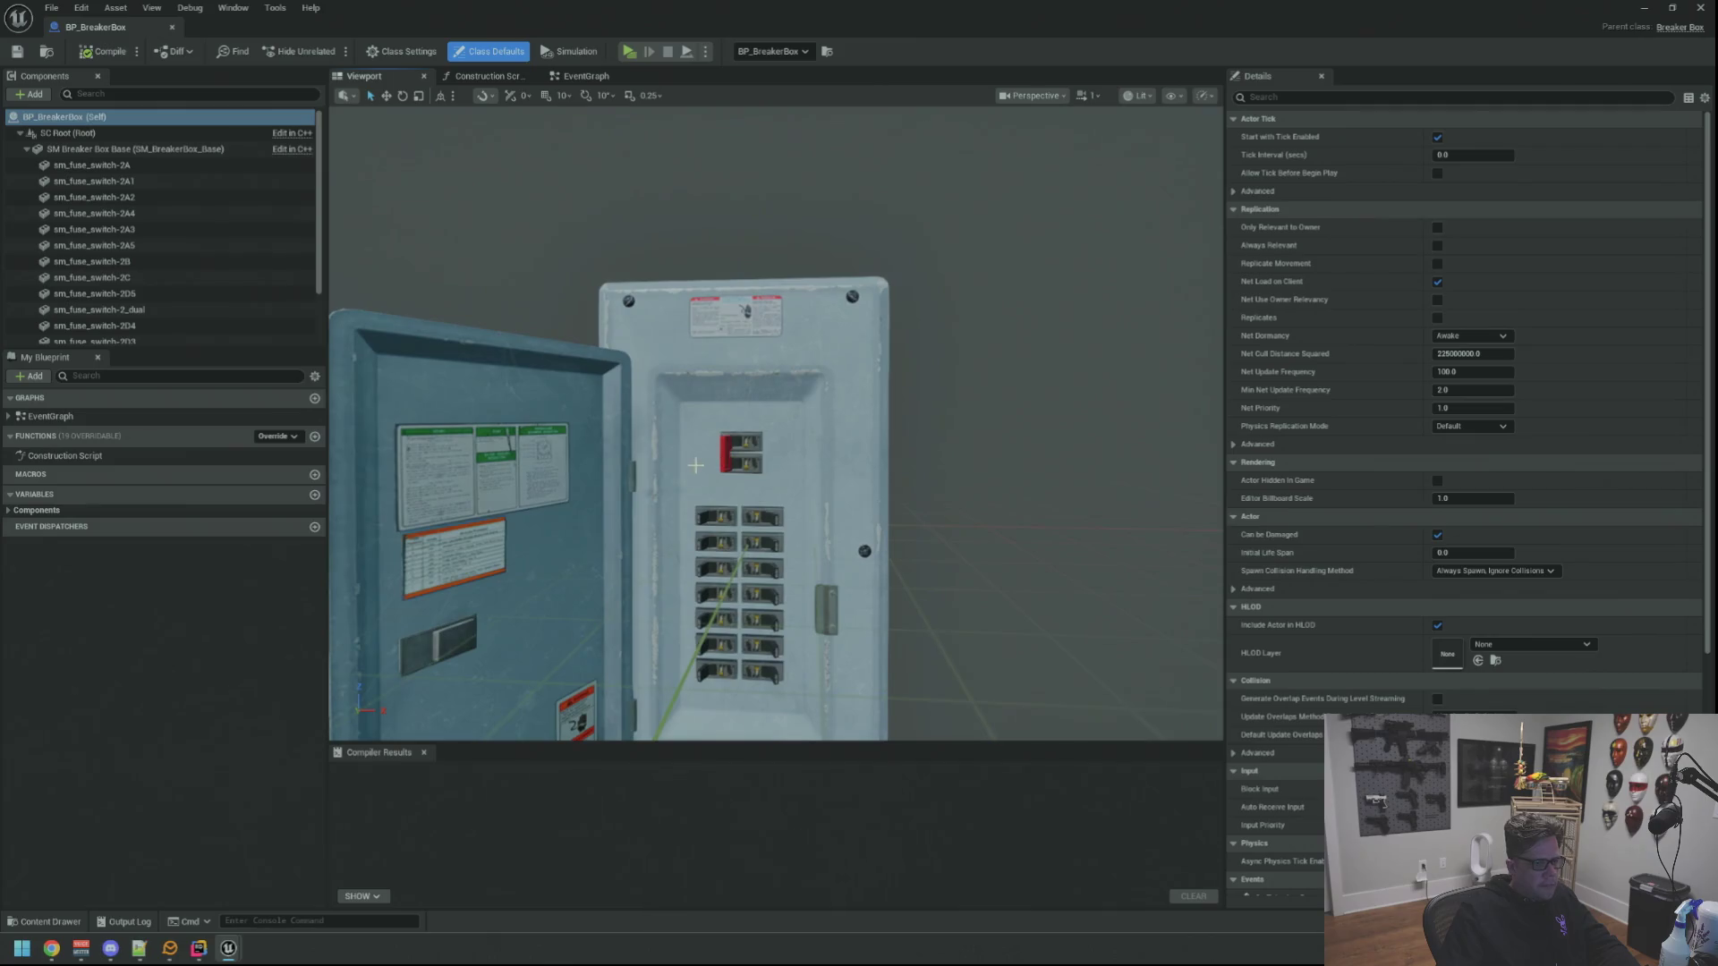
click(732, 450)
key(f)
drag(863, 483, 806, 443)
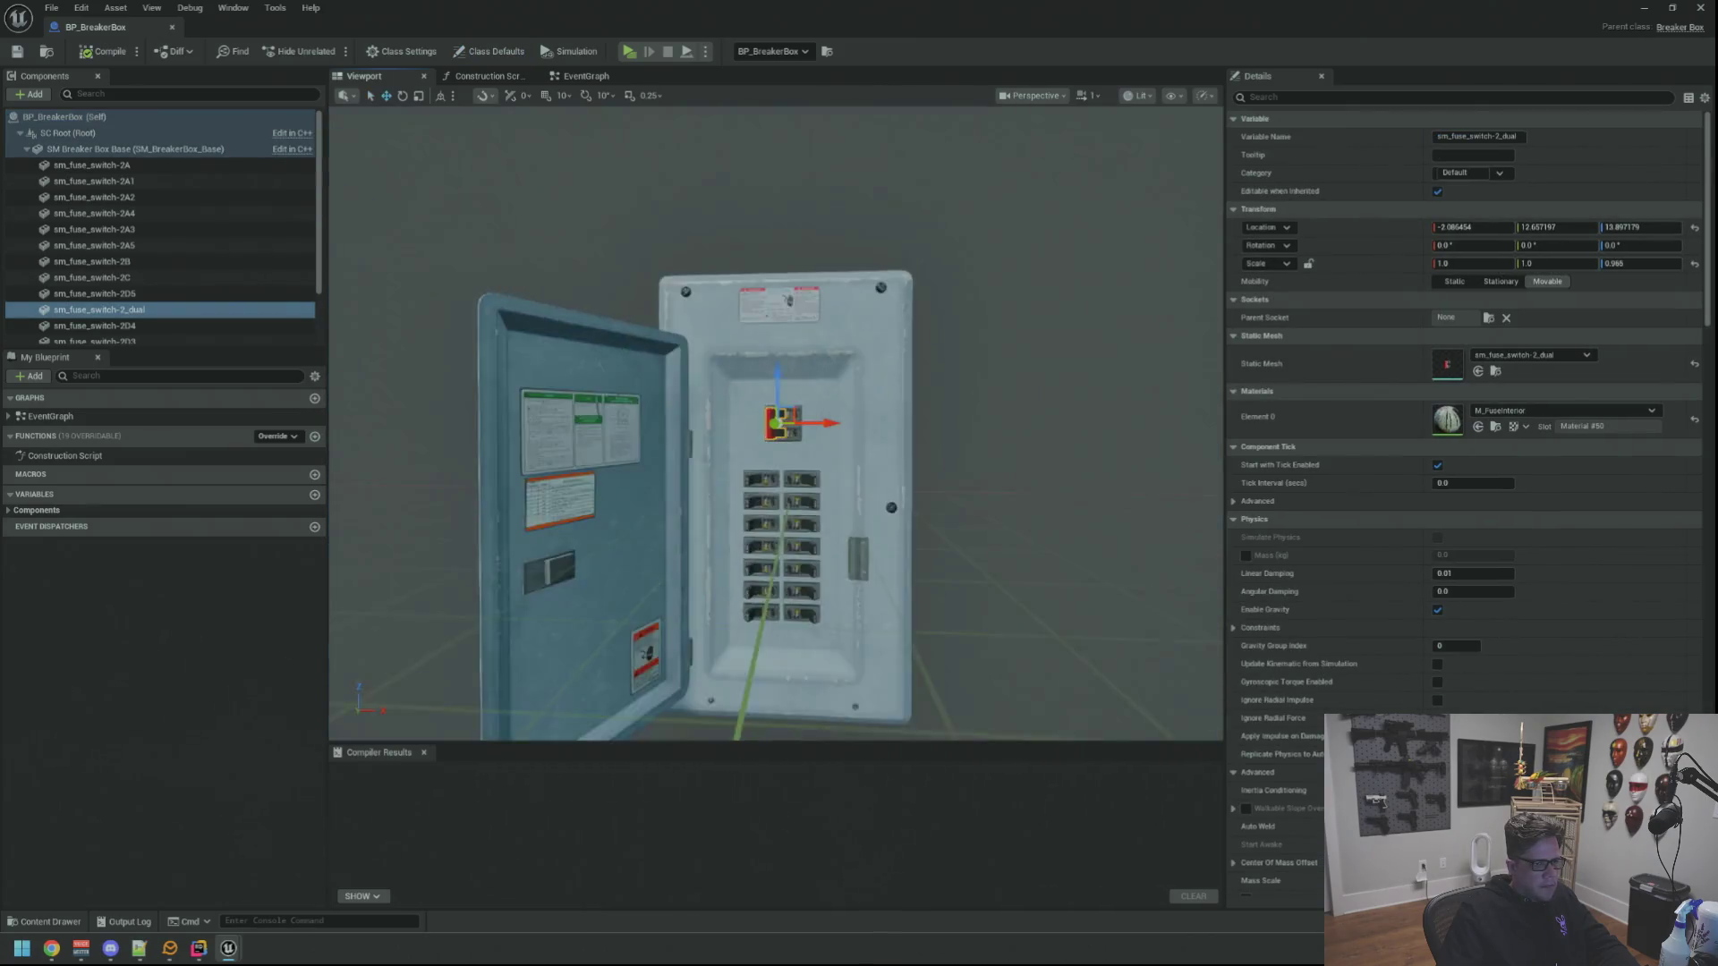
key(f)
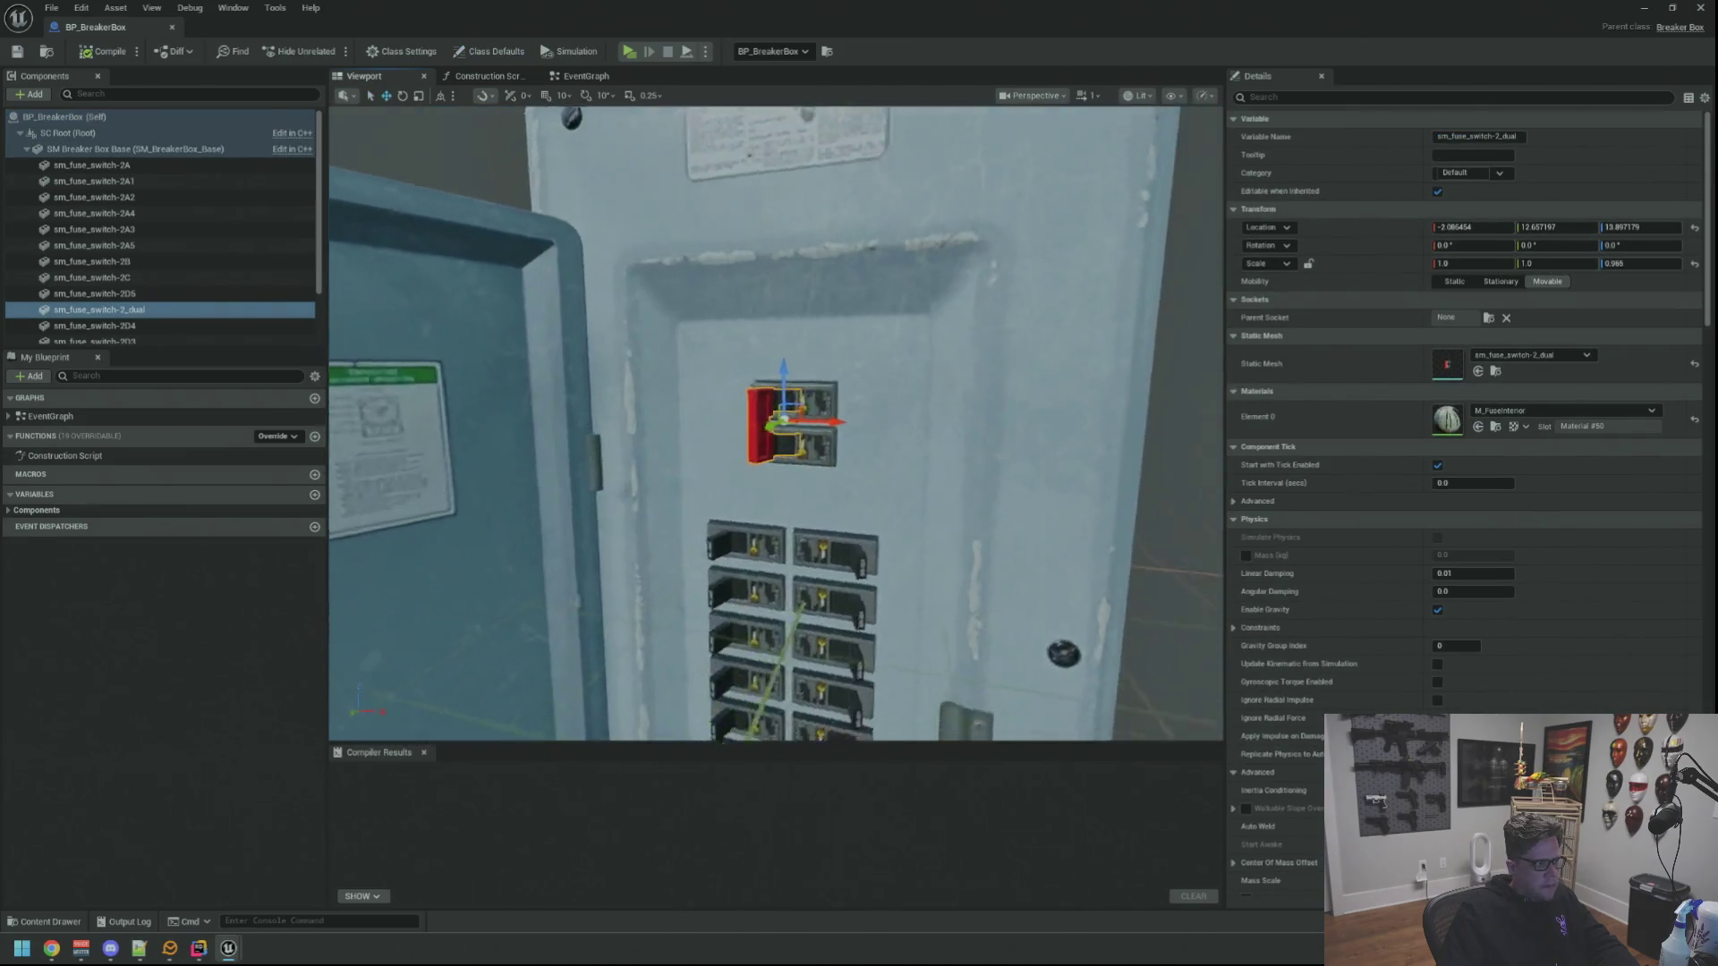
Inspect the red switch from several angles, rotate it and undo, then start renaming the component
drag(776, 424, 769, 557)
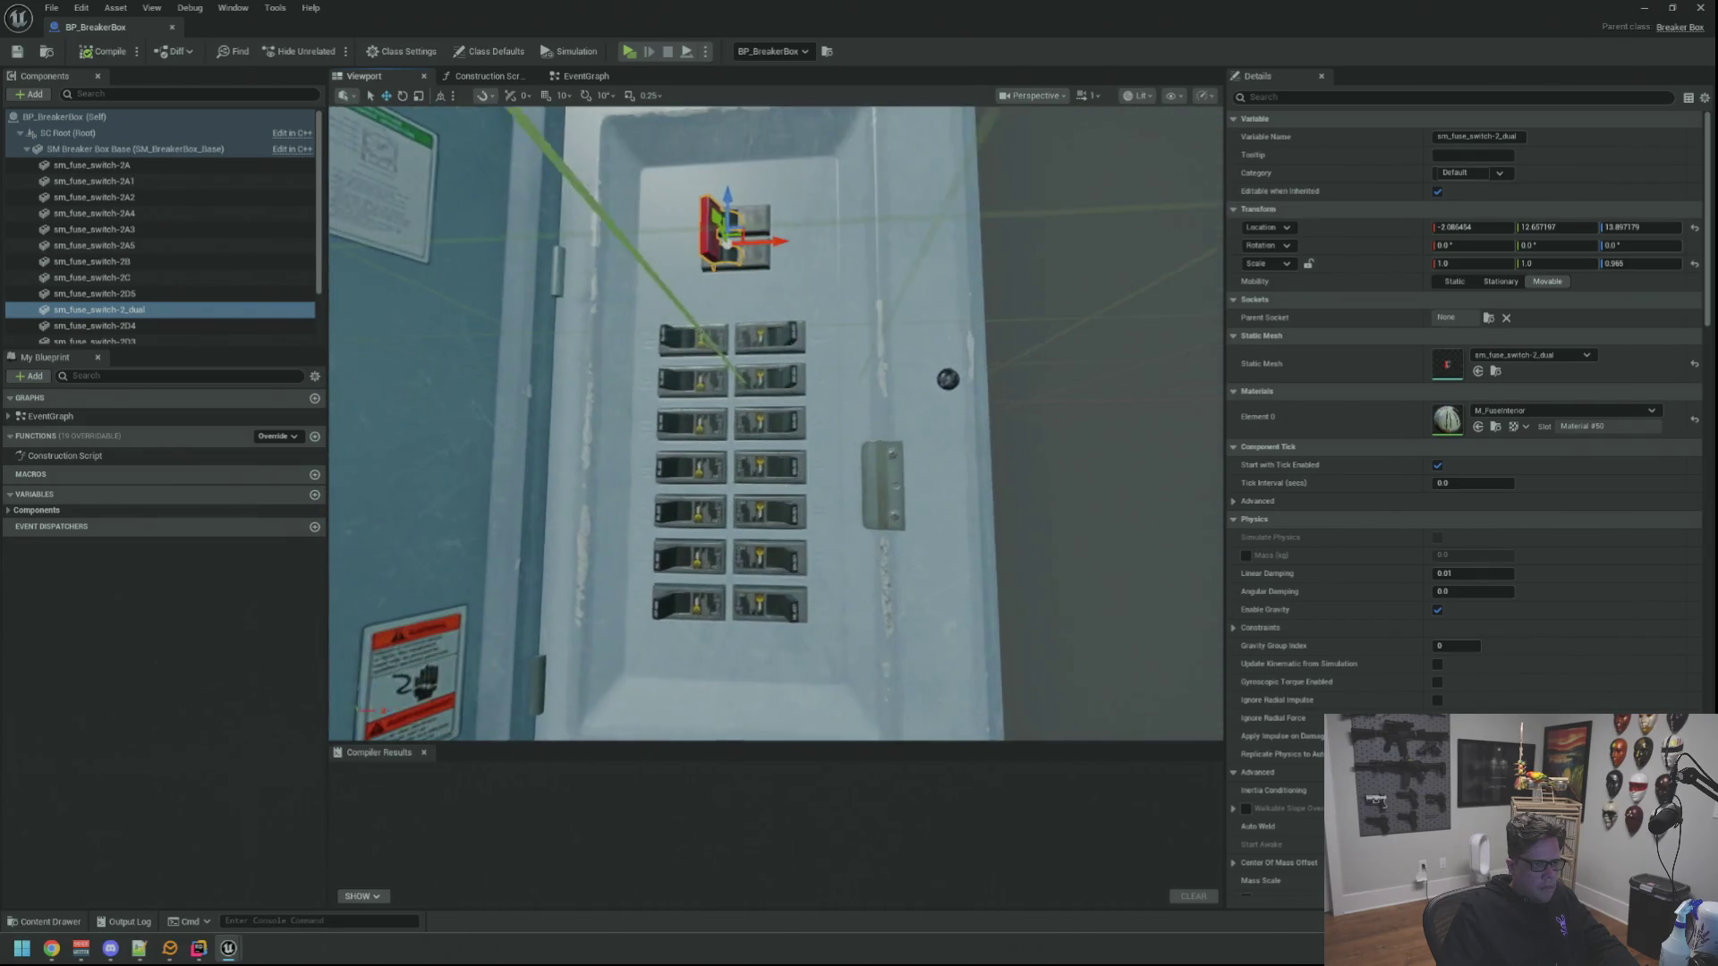
mouse_move(769, 556)
mouse_down()
mouse_move(834, 527)
mouse_move(826, 498)
mouse_up()
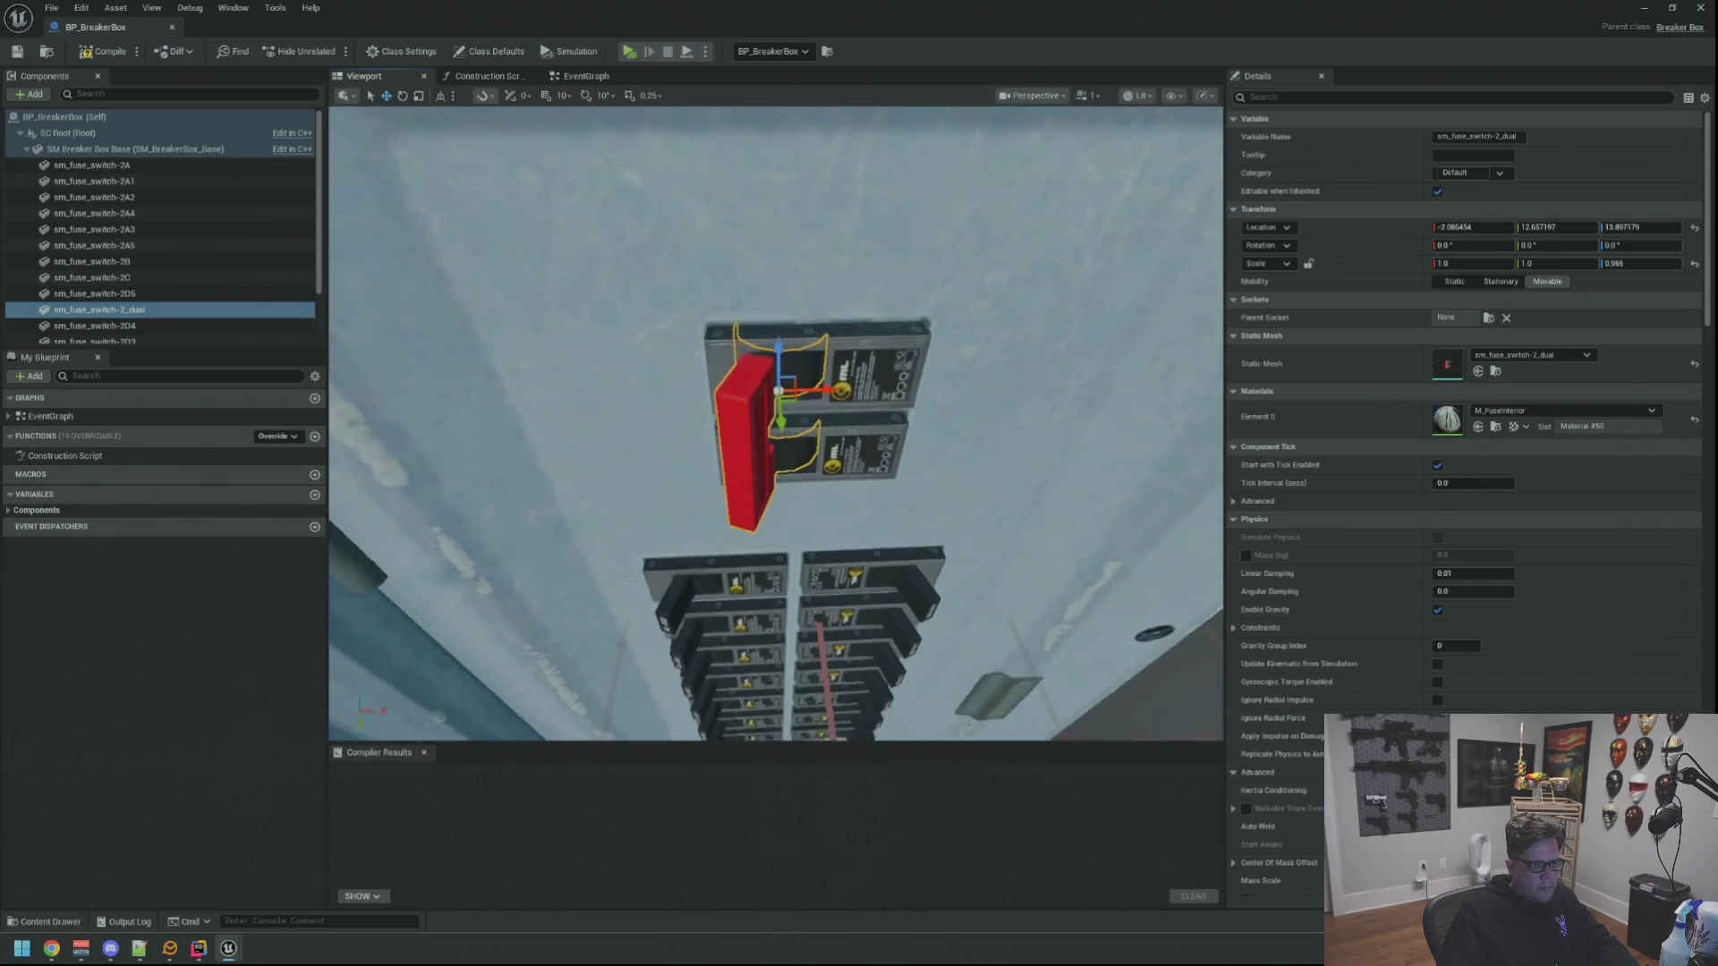
drag(740, 432, 742, 433)
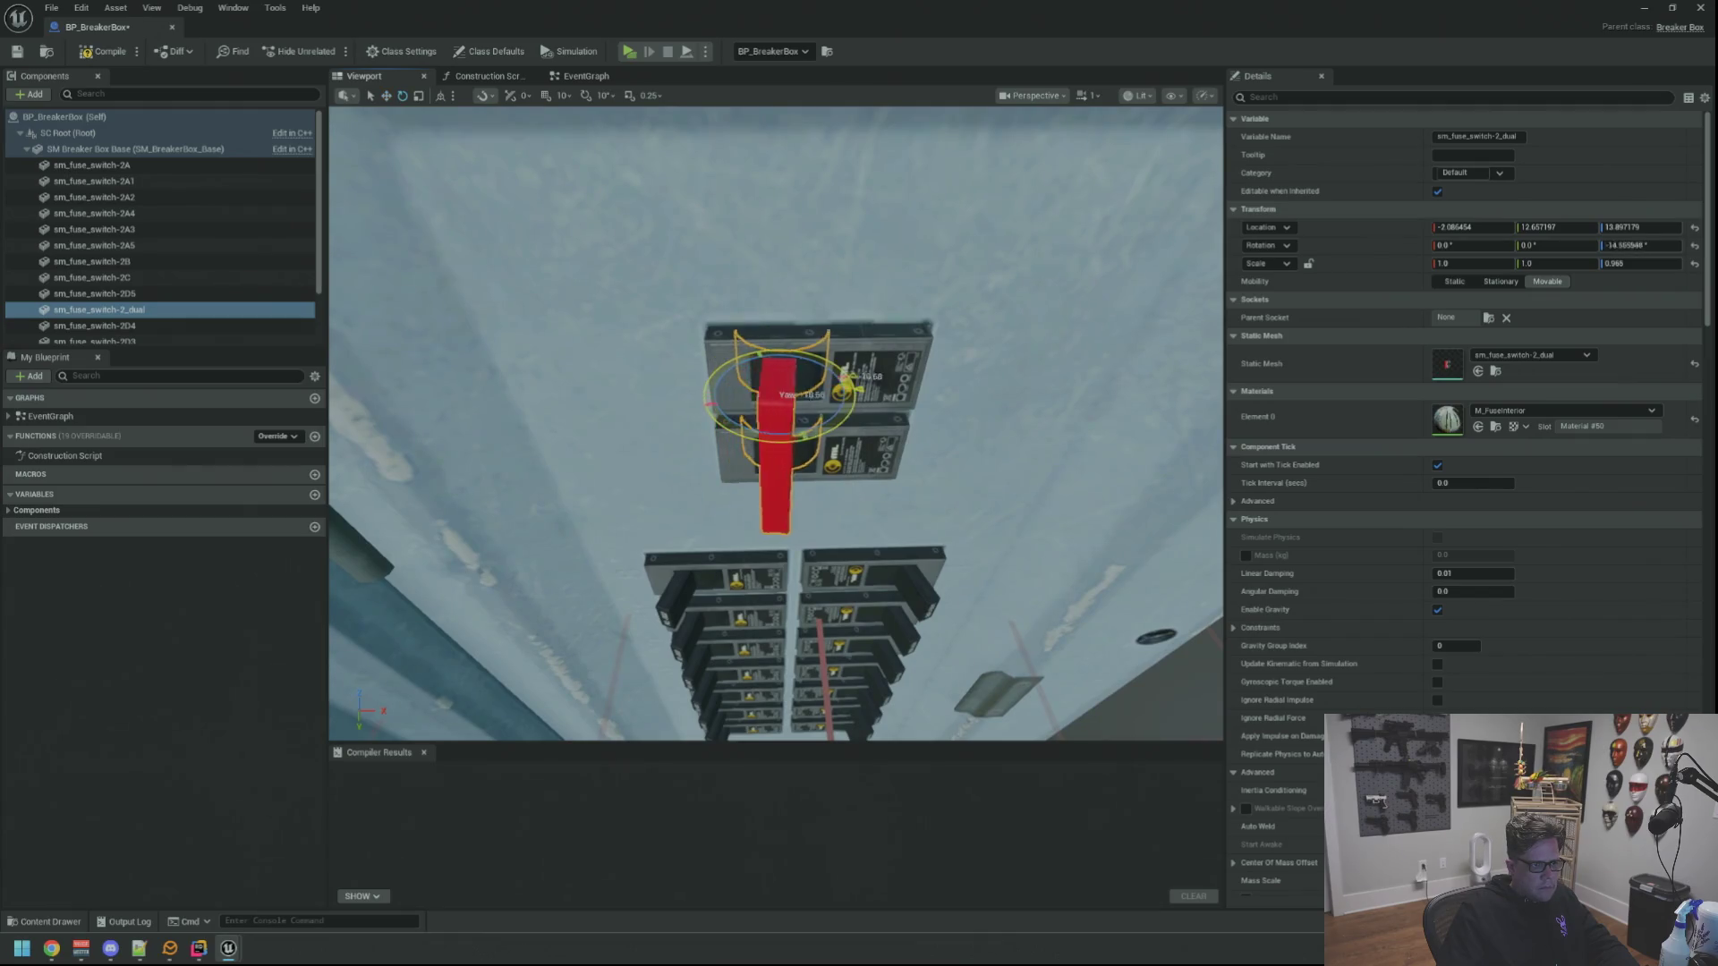
key(ctrl+z)
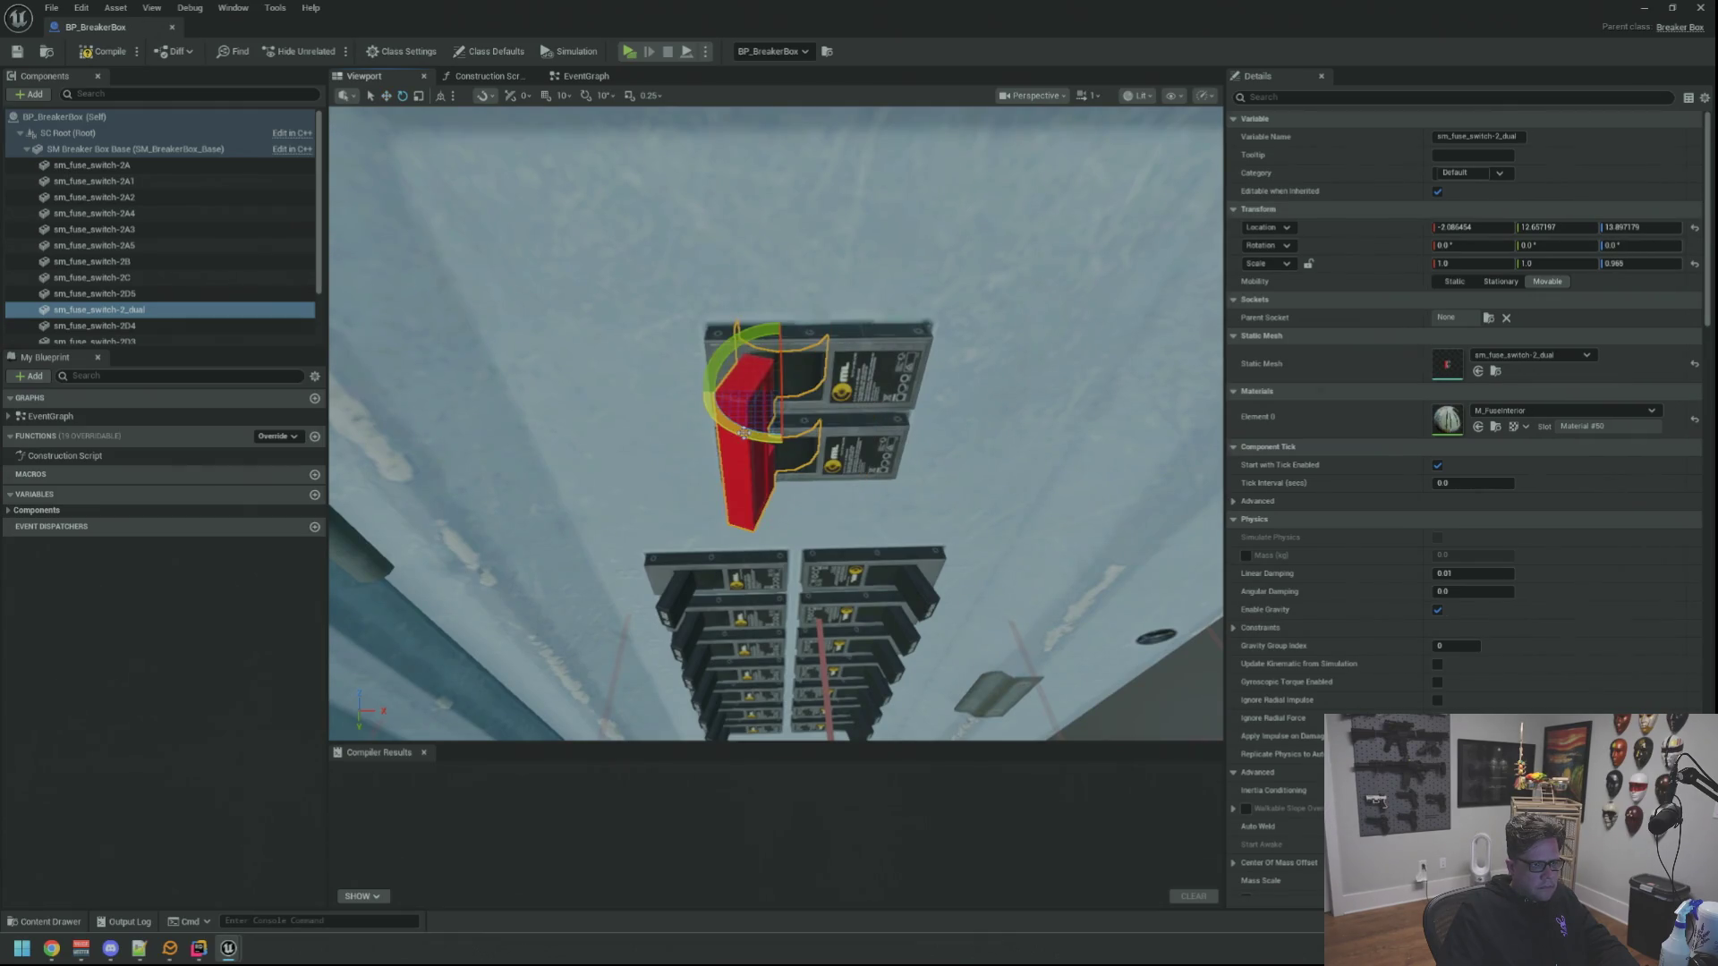
drag(480, 407, 479, 407)
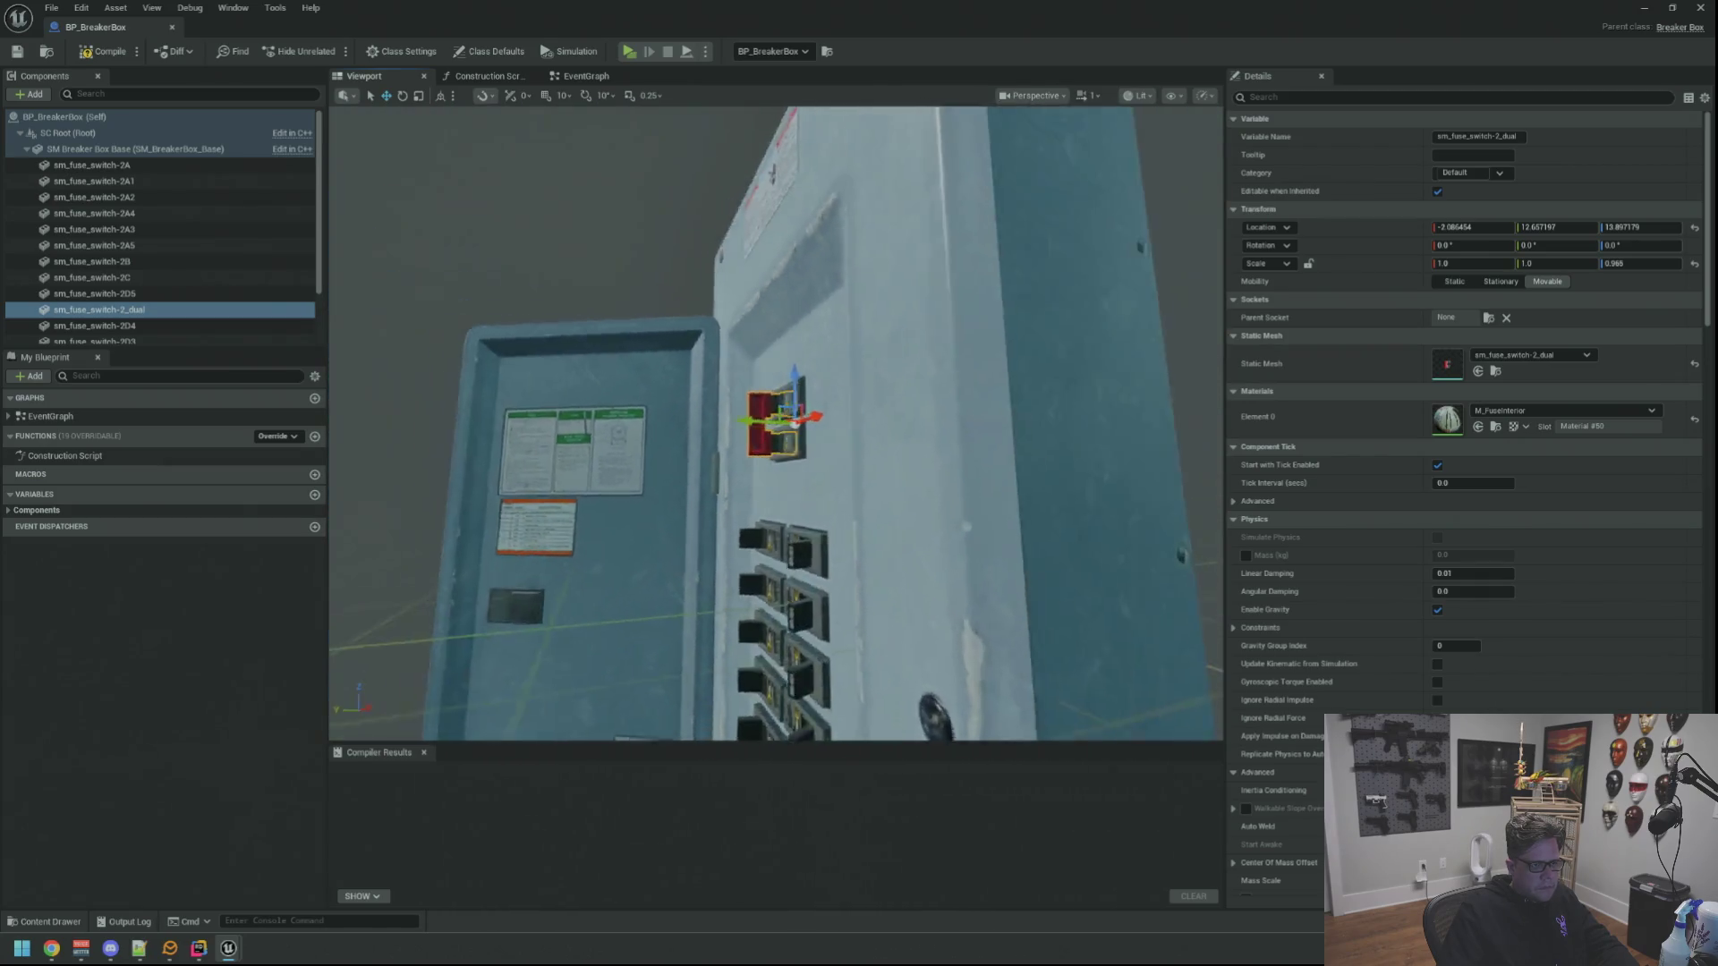
key(F2)
text(SM_MainSwitch)
Confirm the name SM_MainSwitch, then compile and save BP_BreakerBox
key(Return)
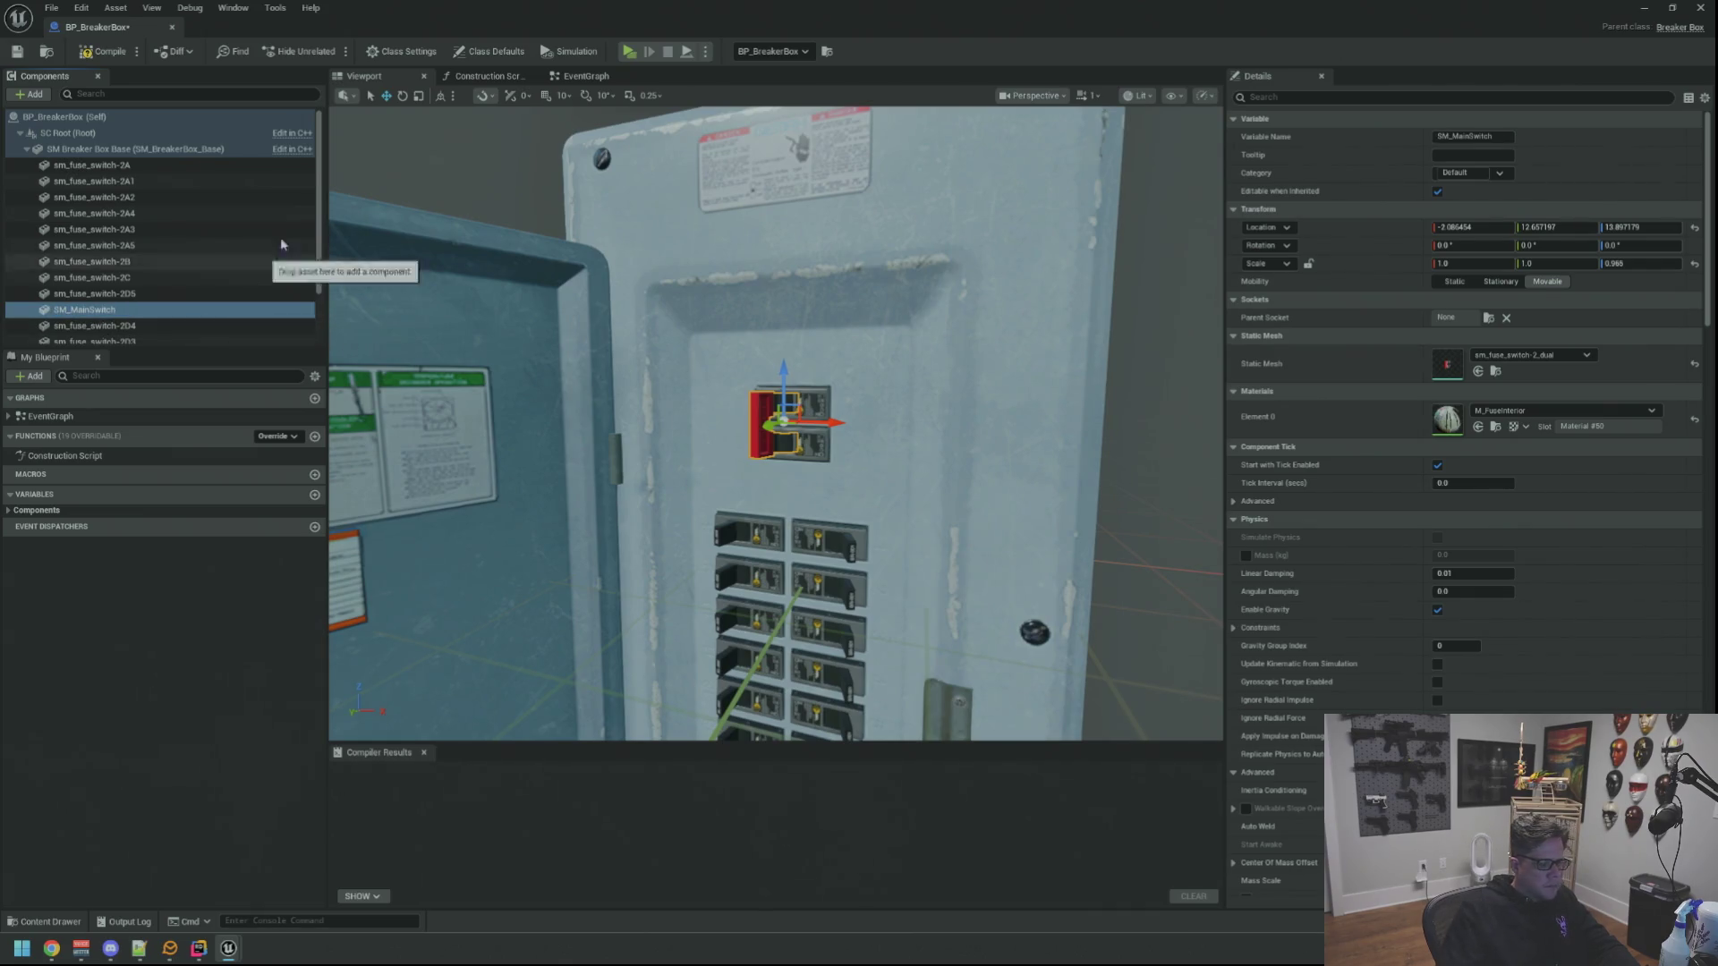
scroll(789, 273, down, 5)
scroll(789, 273, up, 5)
scroll(789, 273, down, 5)
scroll(792, 255, up, 6)
scroll(798, 219, down, 5)
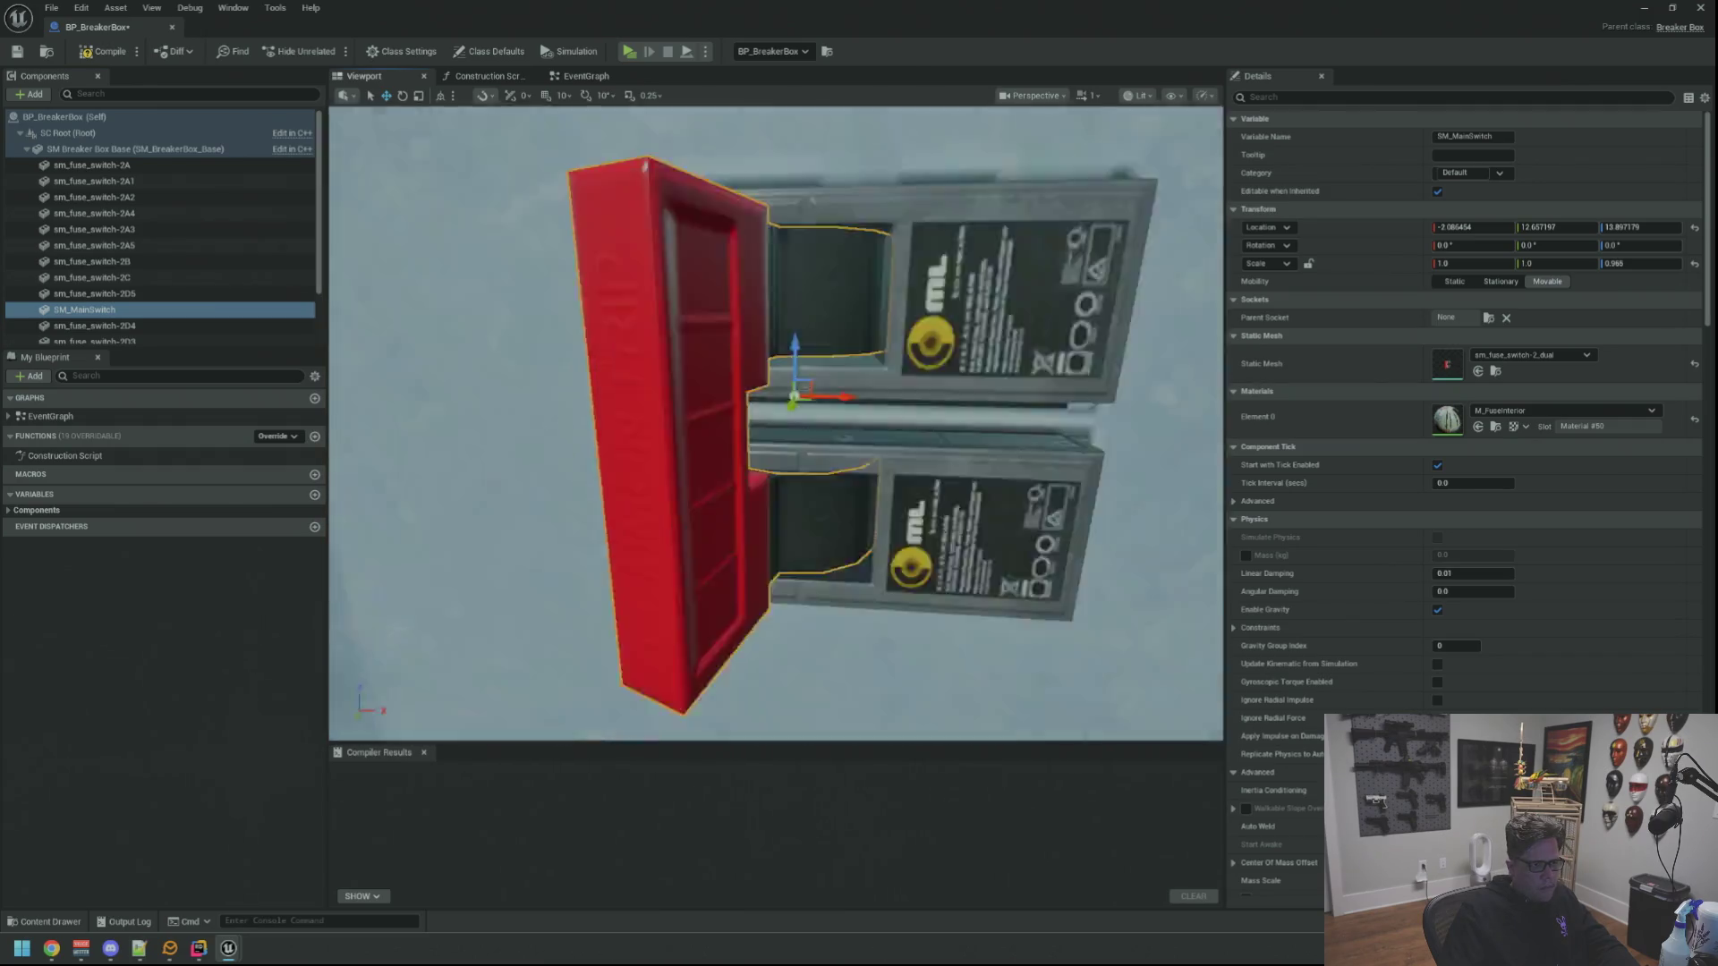
scroll(798, 218, down, 3)
mouse_move(797, 219)
mouse_down()
mouse_move(751, 228)
mouse_move(859, 235)
mouse_move(752, 268)
mouse_up()
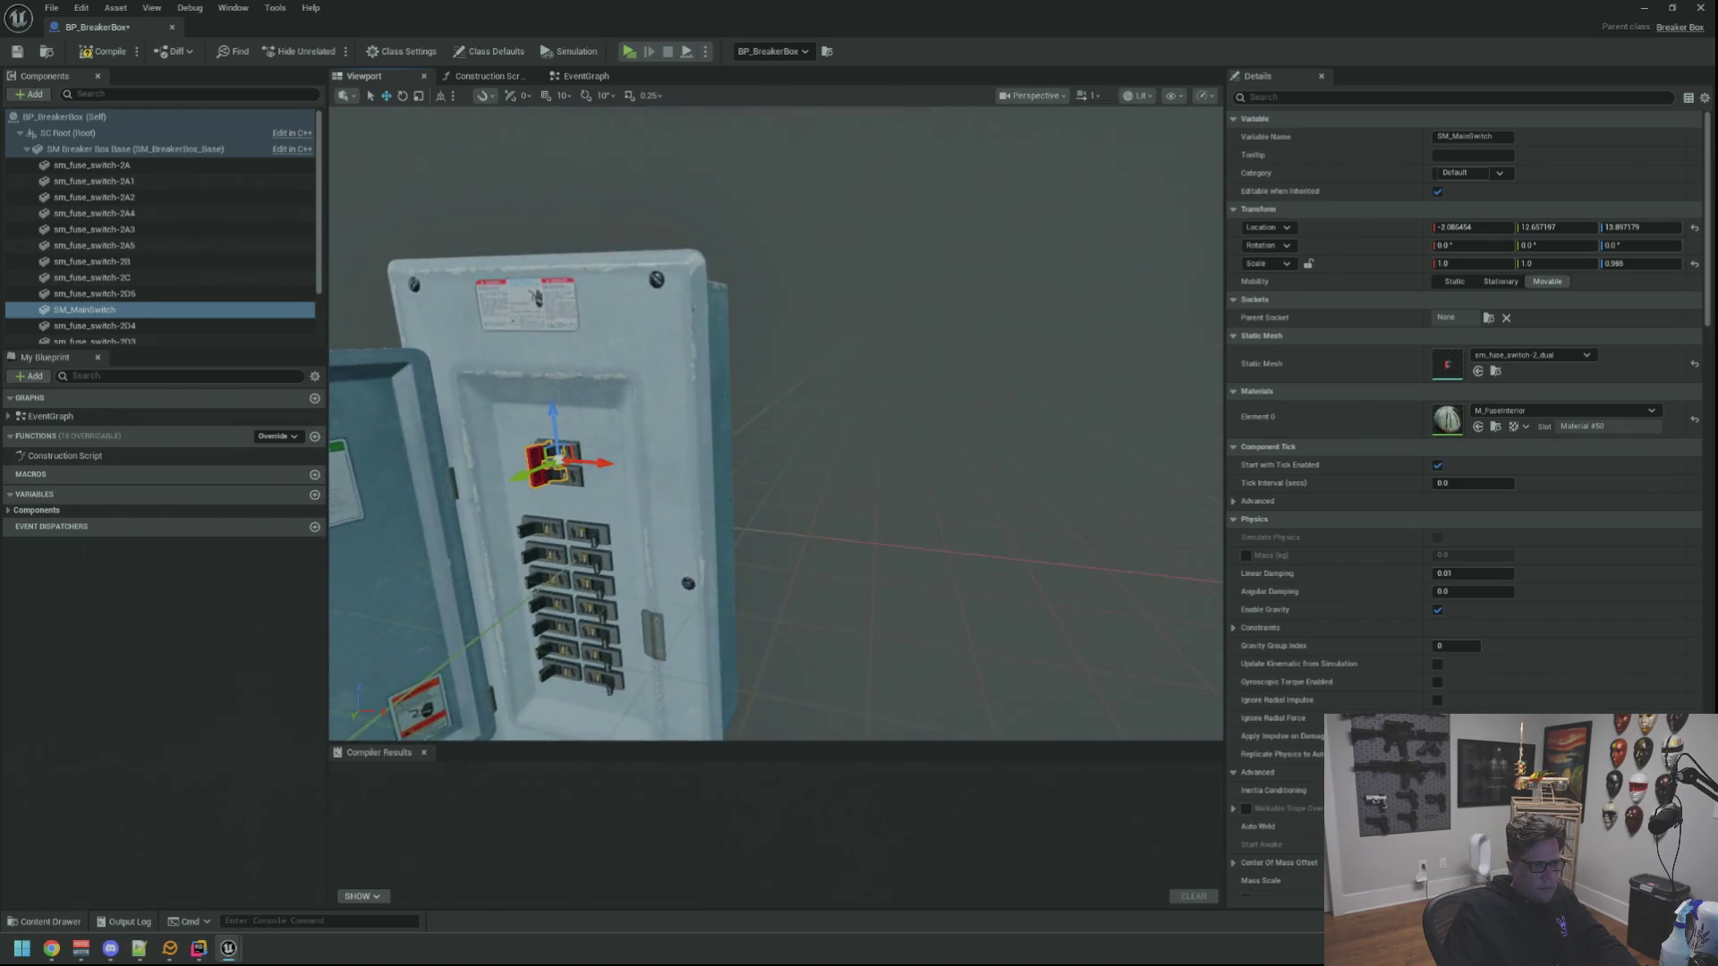
scroll(776, 423, up, 3)
drag(776, 424, 860, 403)
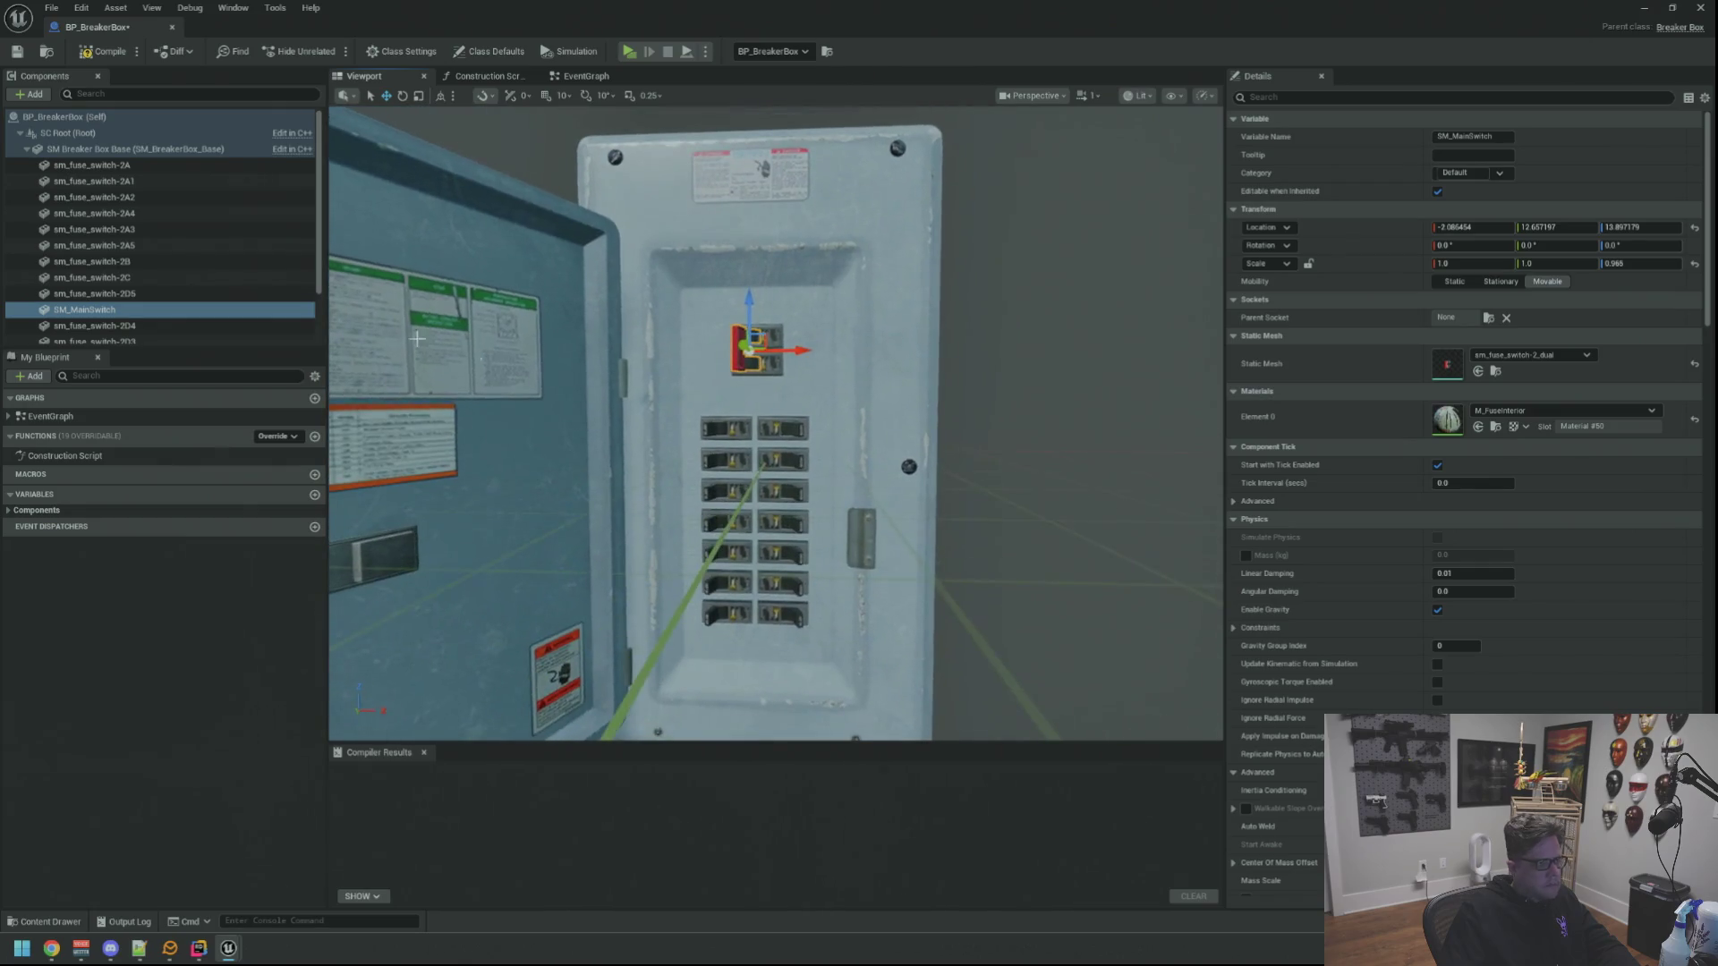
click(106, 51)
click(17, 52)
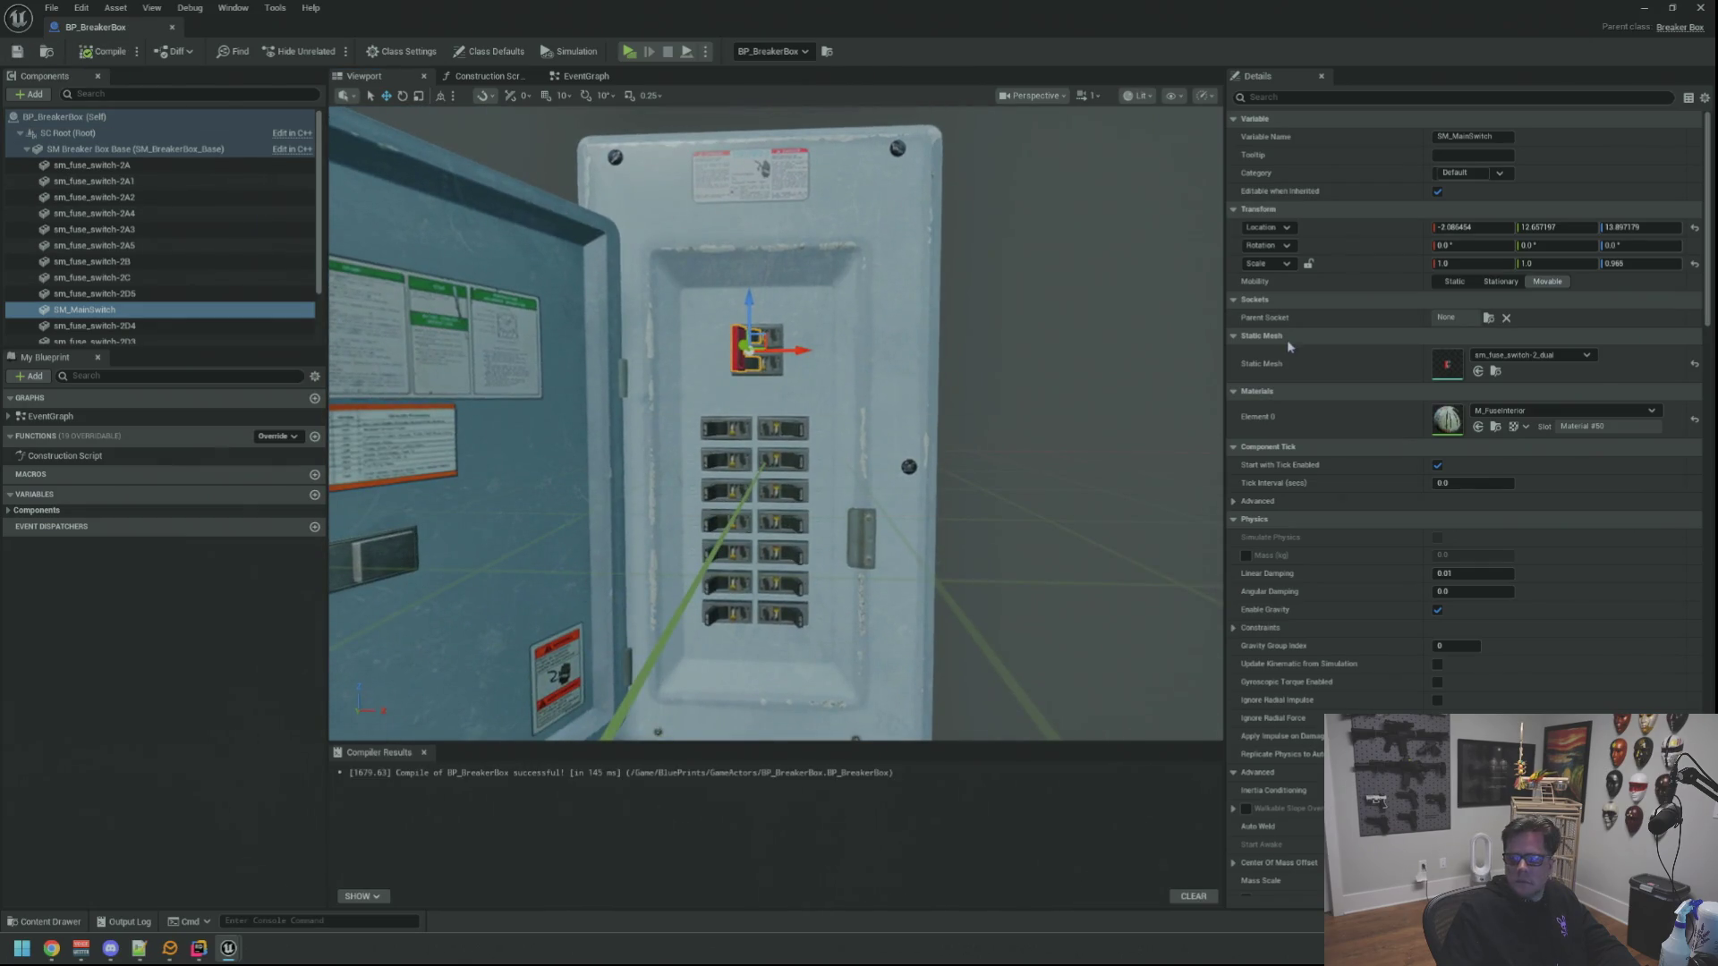
Close the Blueprint editor, save the Motel level with Ctrl+S and close the Unreal Editor
key(alt+Tab)
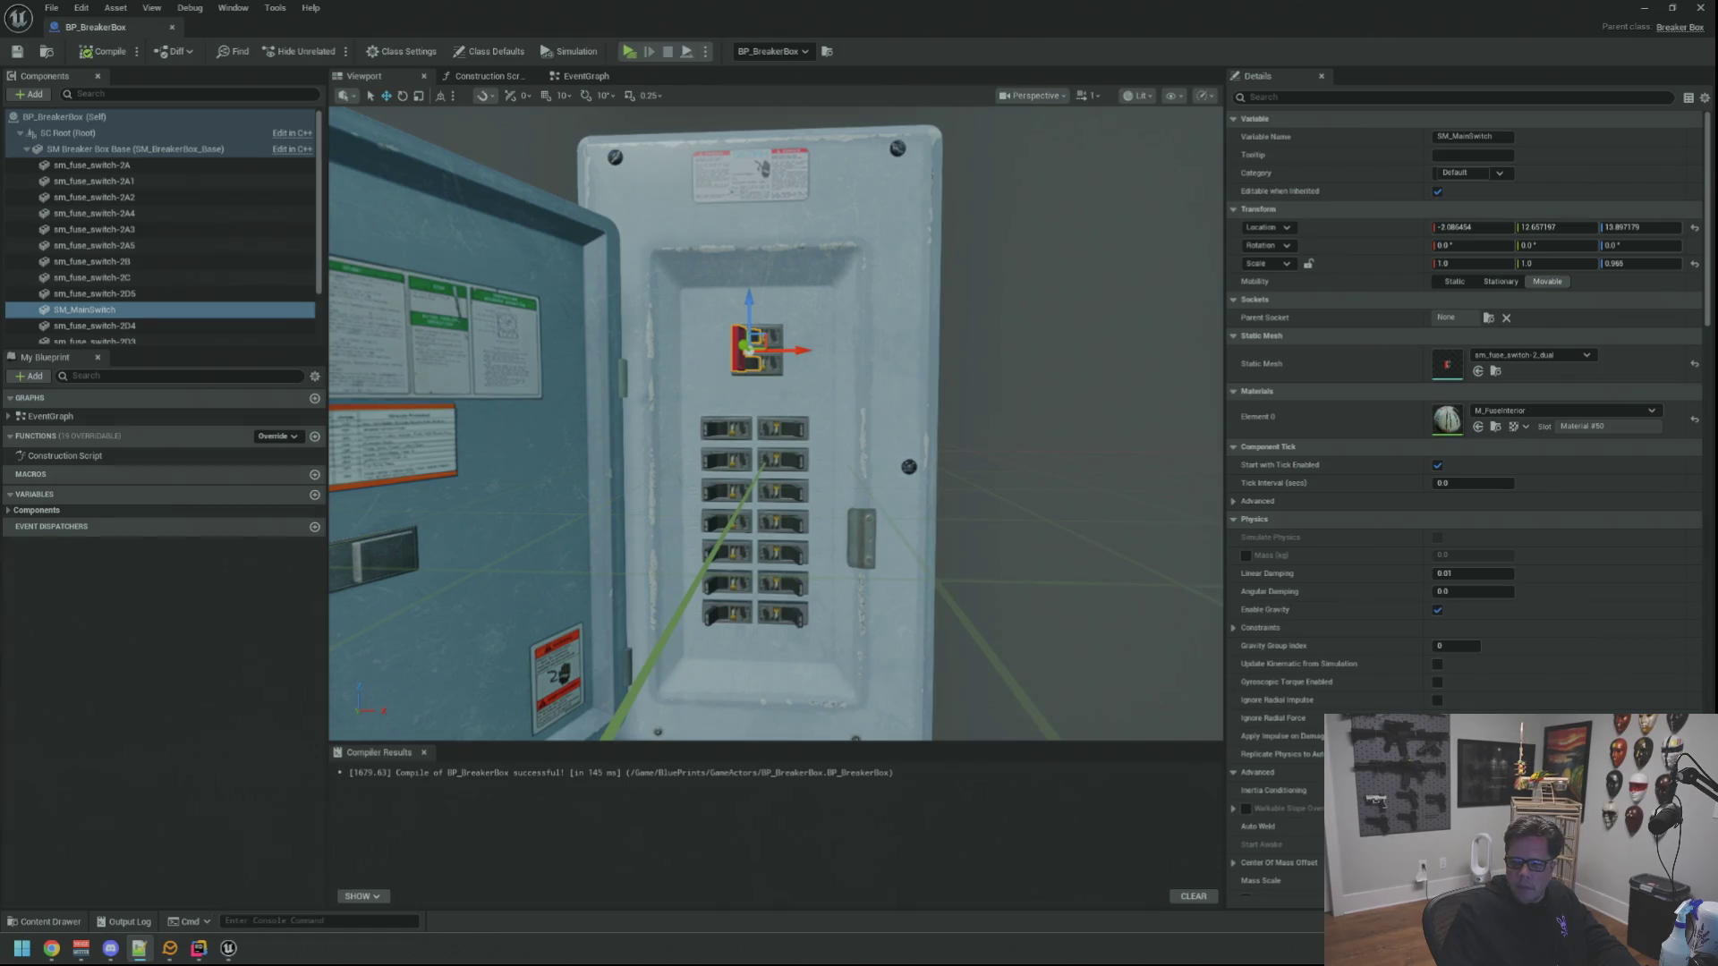
scroll(1020, 370, down, 6)
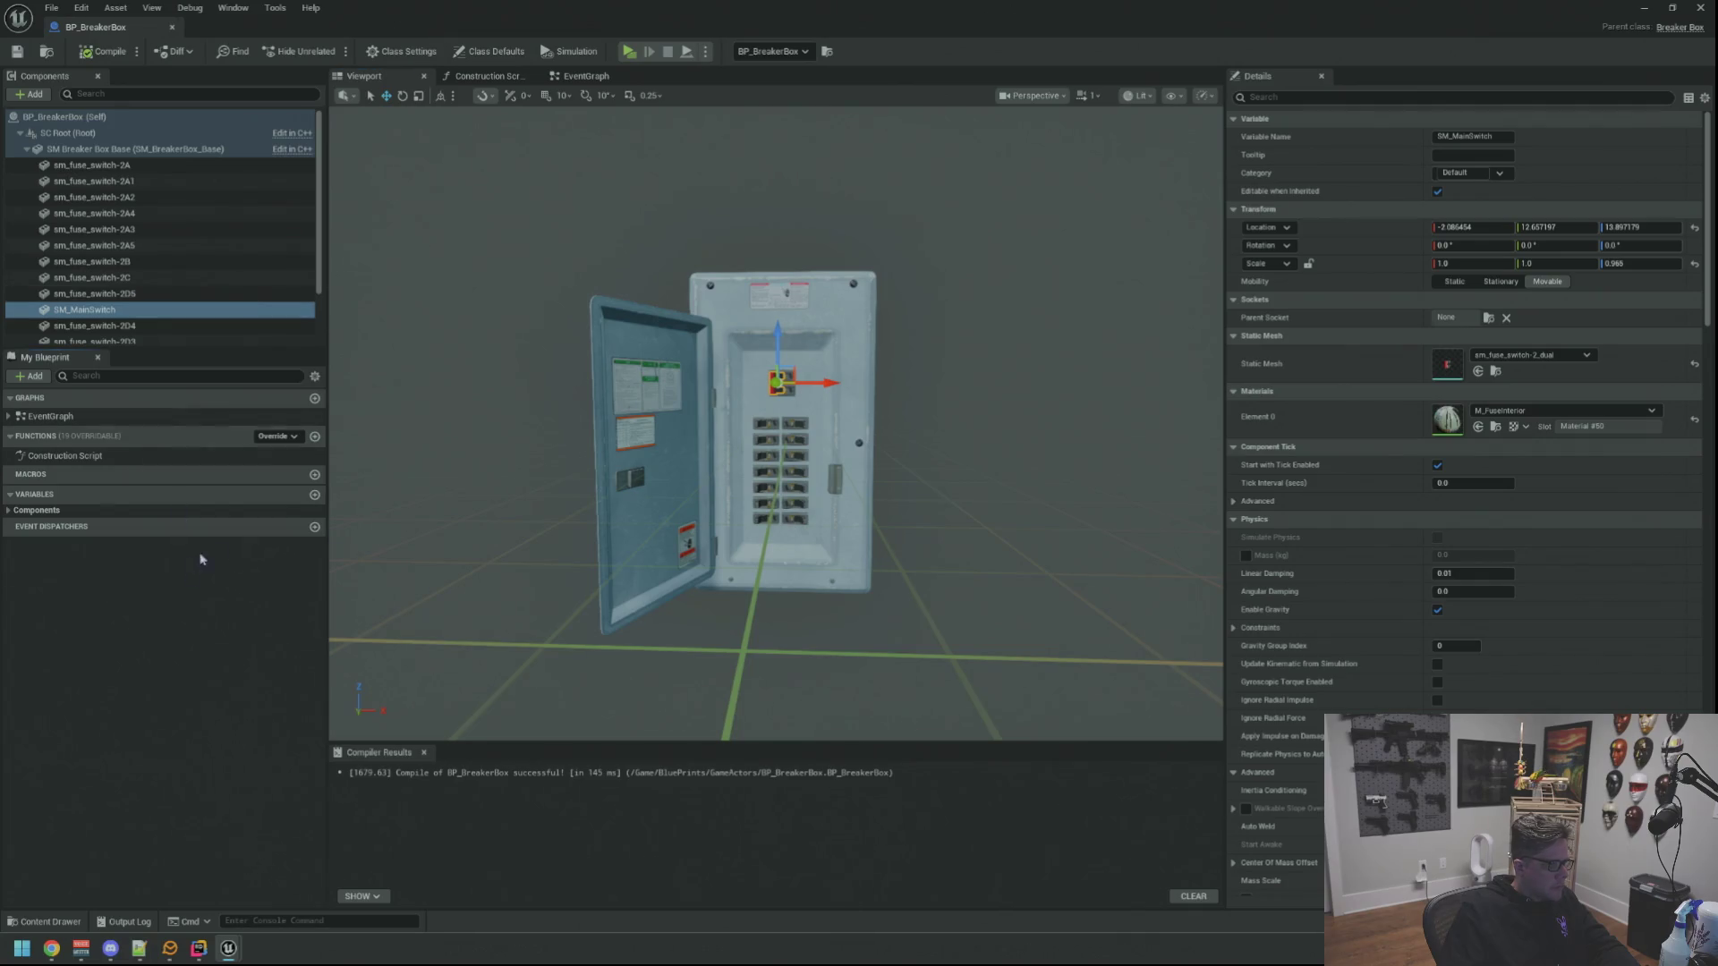
click(1671, 10)
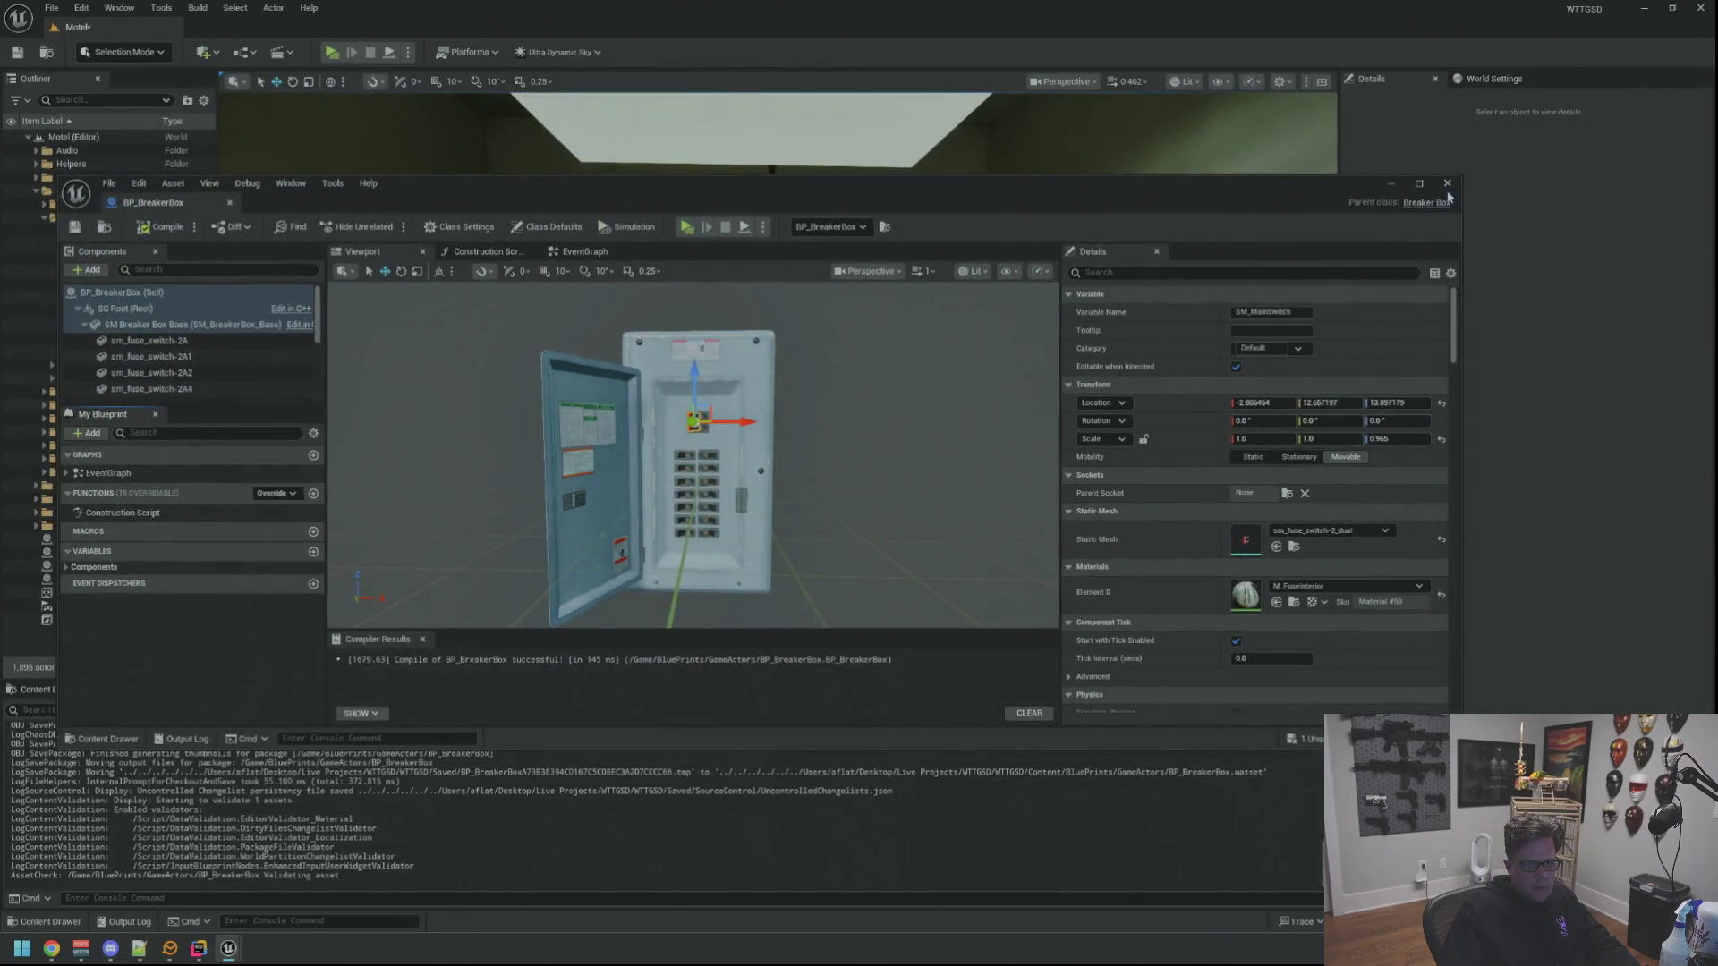
click(1461, 19)
click(47, 217)
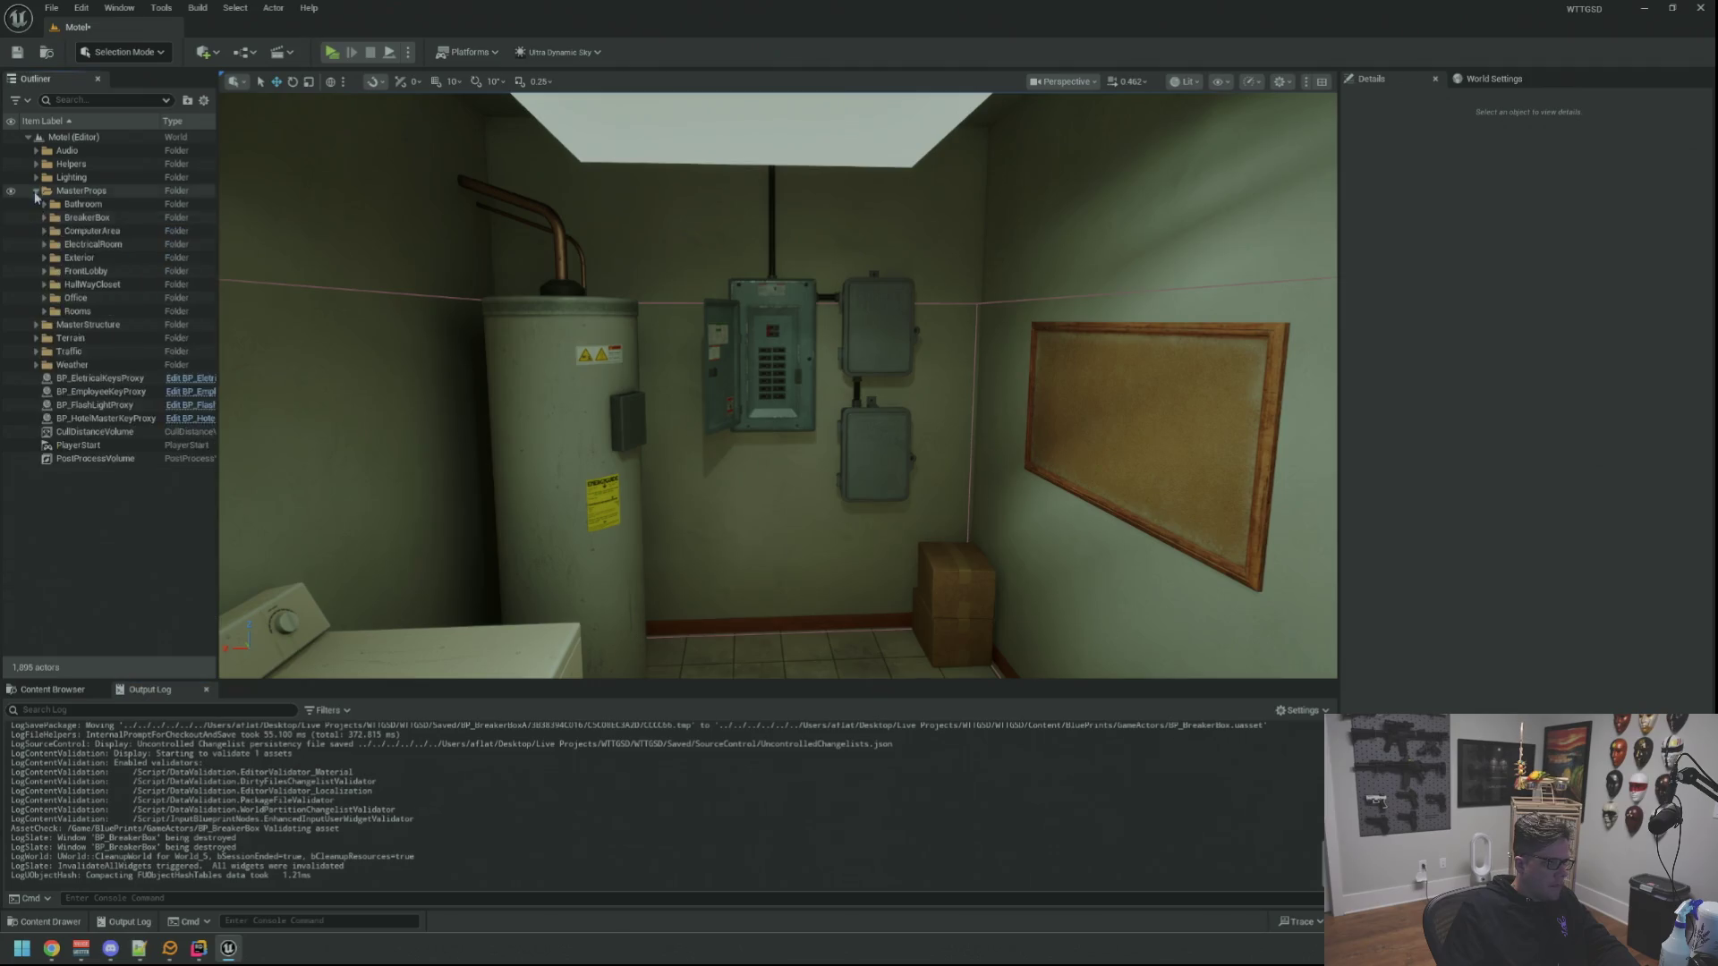
scroll(308, 417, up, 3)
scroll(595, 402, up, 3)
scroll(595, 402, down, 3)
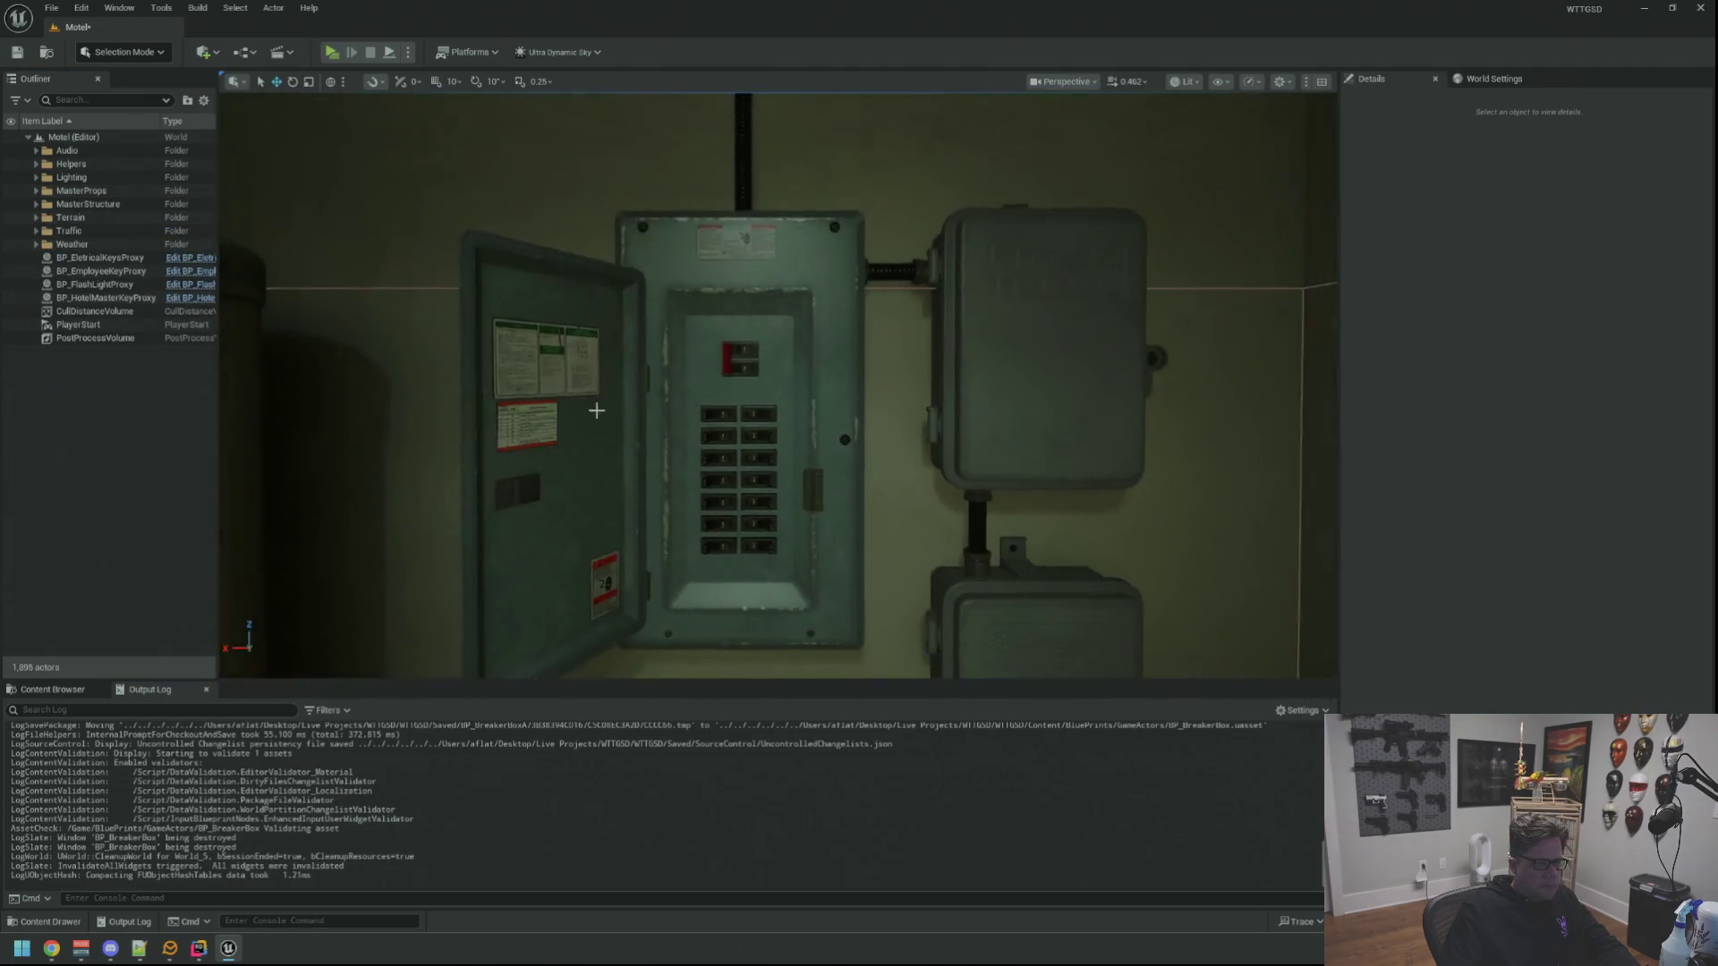
scroll(595, 390, up, 2)
scroll(595, 390, down, 2)
scroll(594, 389, down, 2)
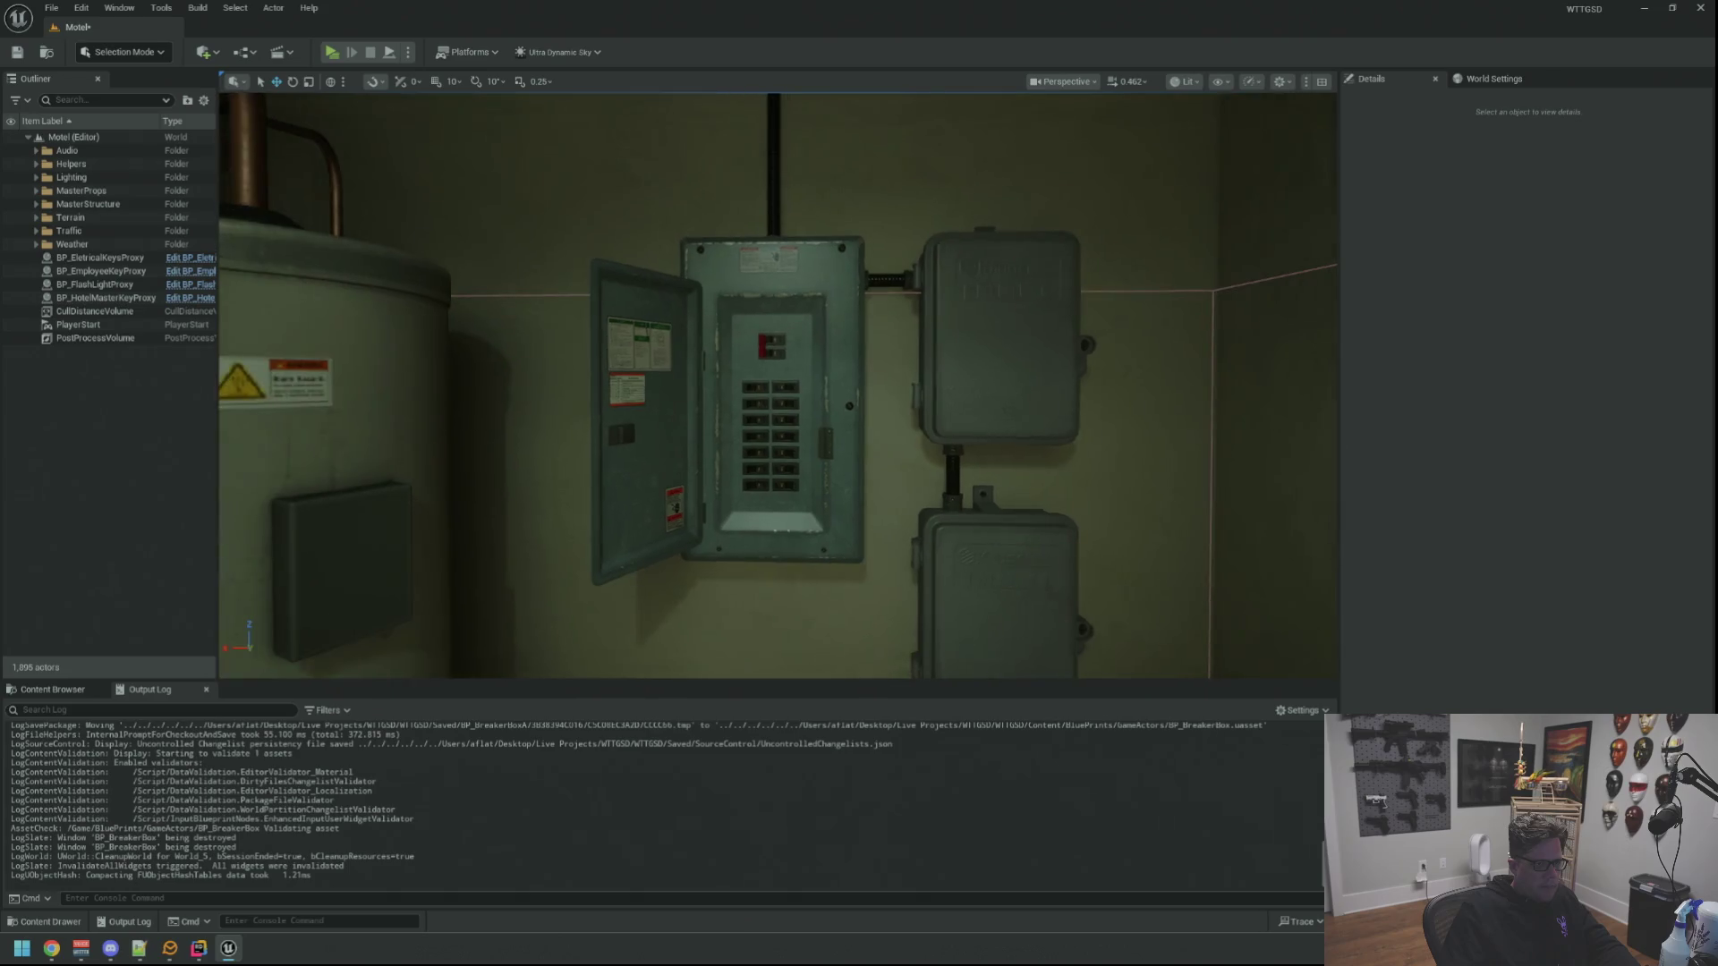
key(ctrl+s)
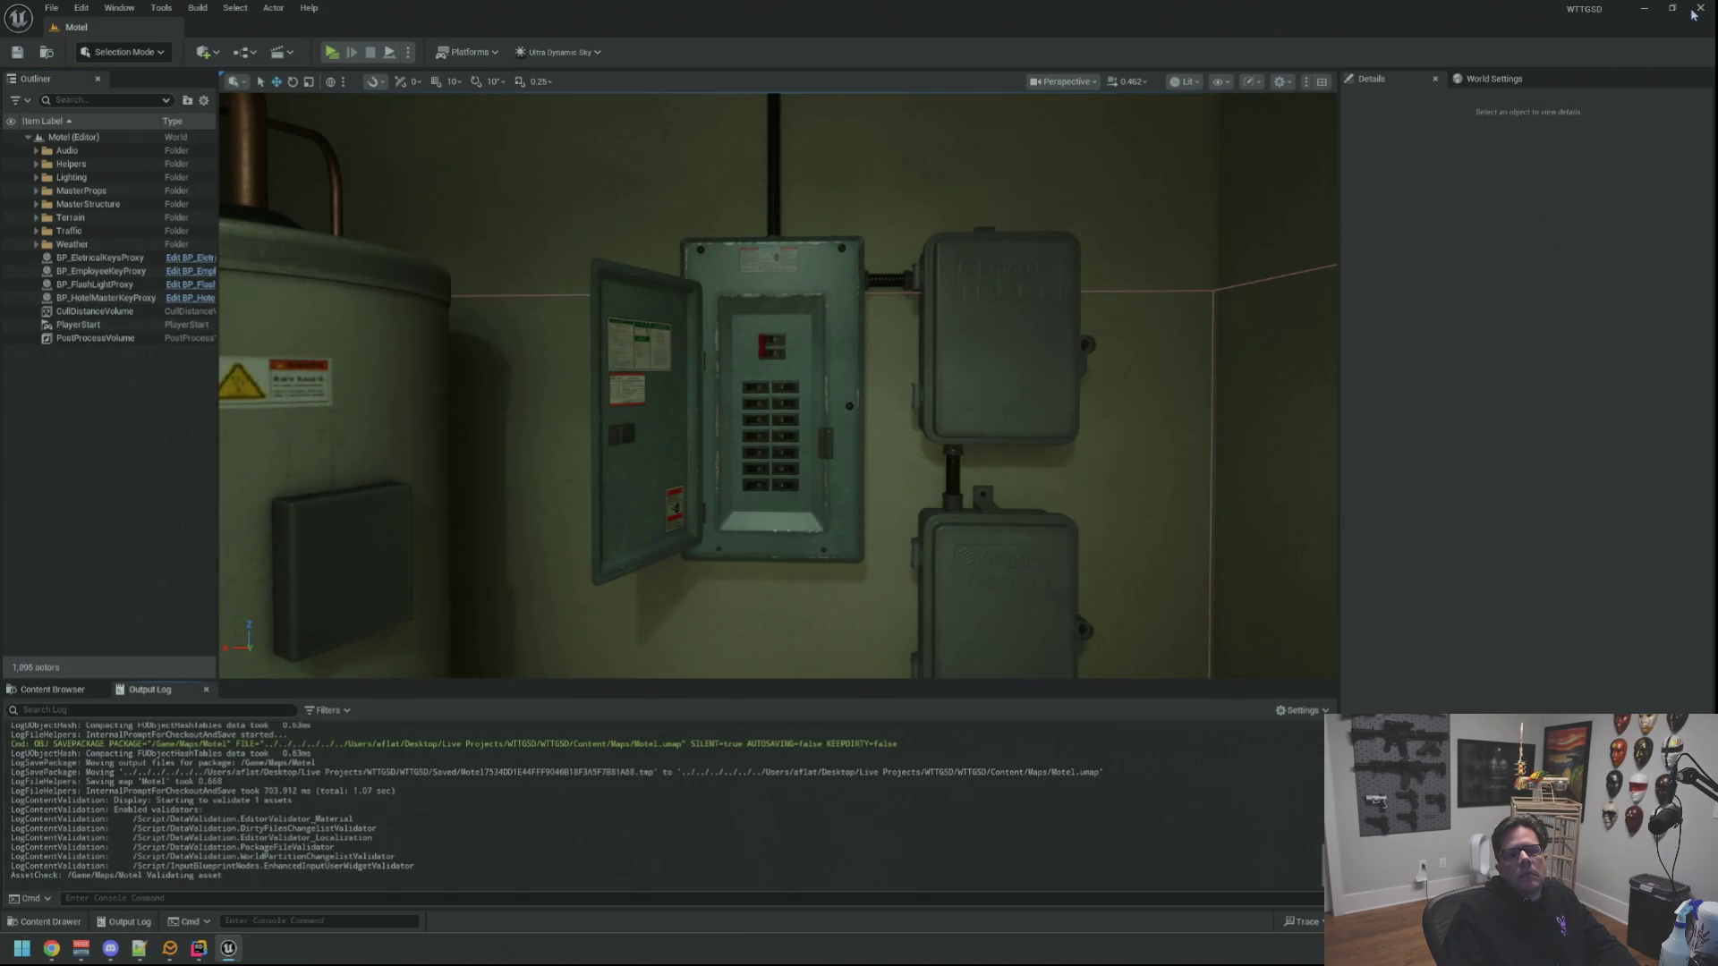
click(1697, 10)
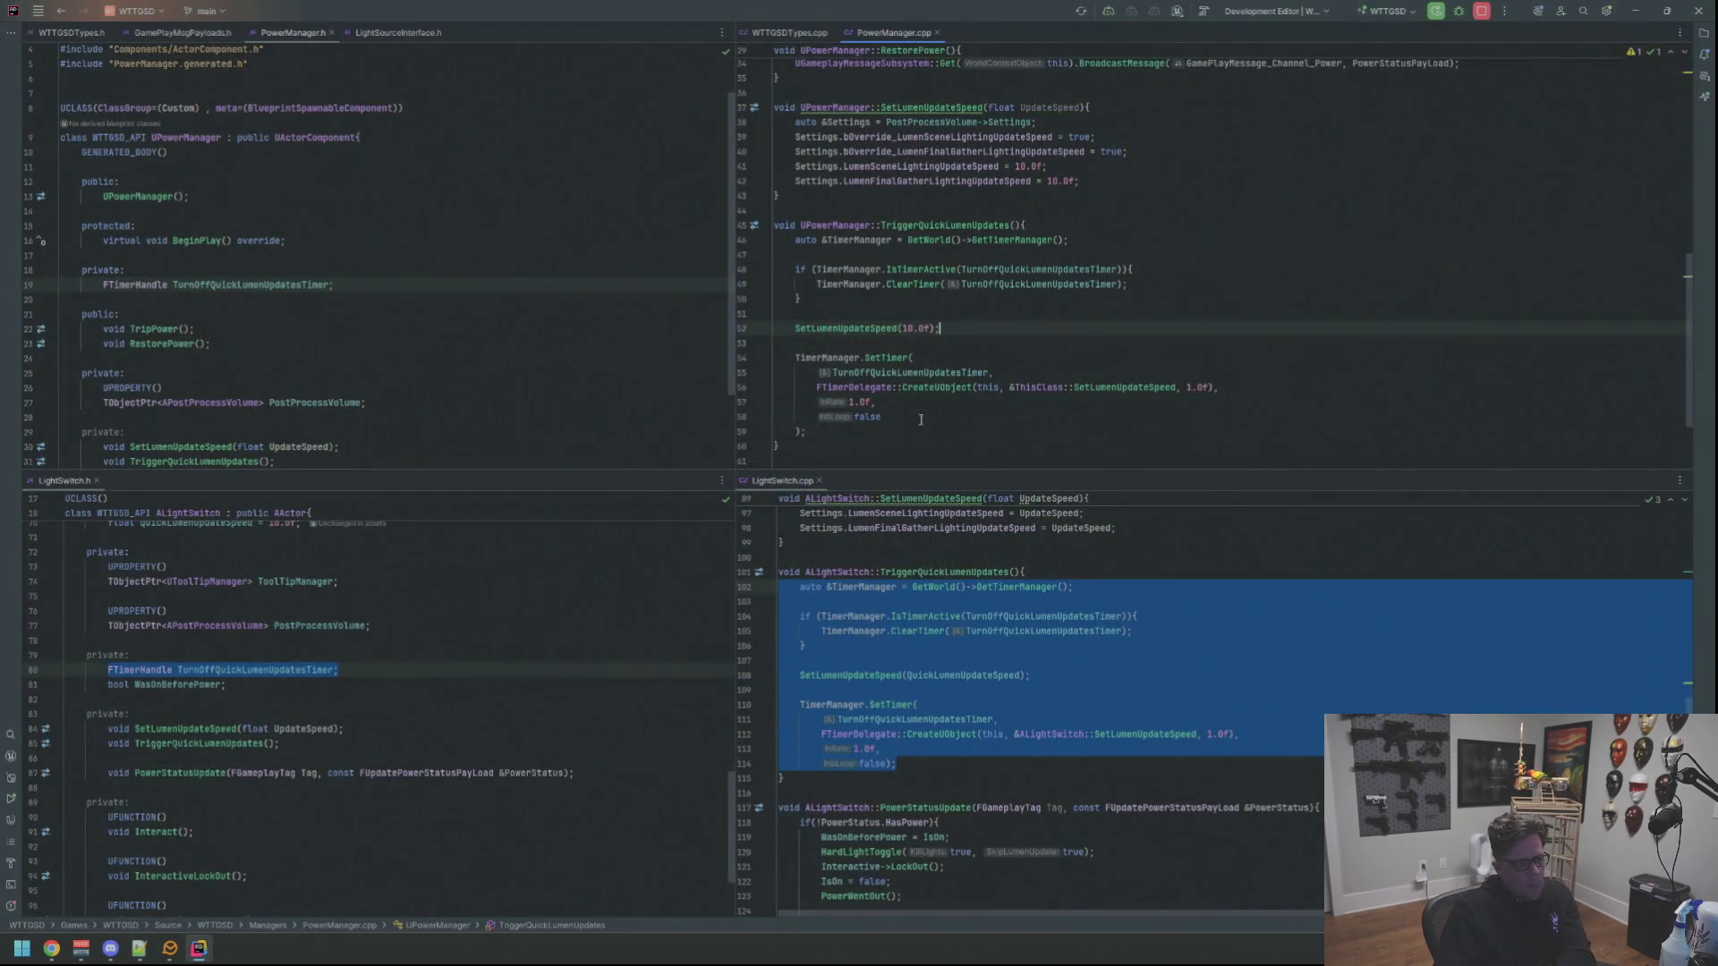
Close the LightSwitch, PowerManager and GameplayMessagePayloads files
click(821, 480)
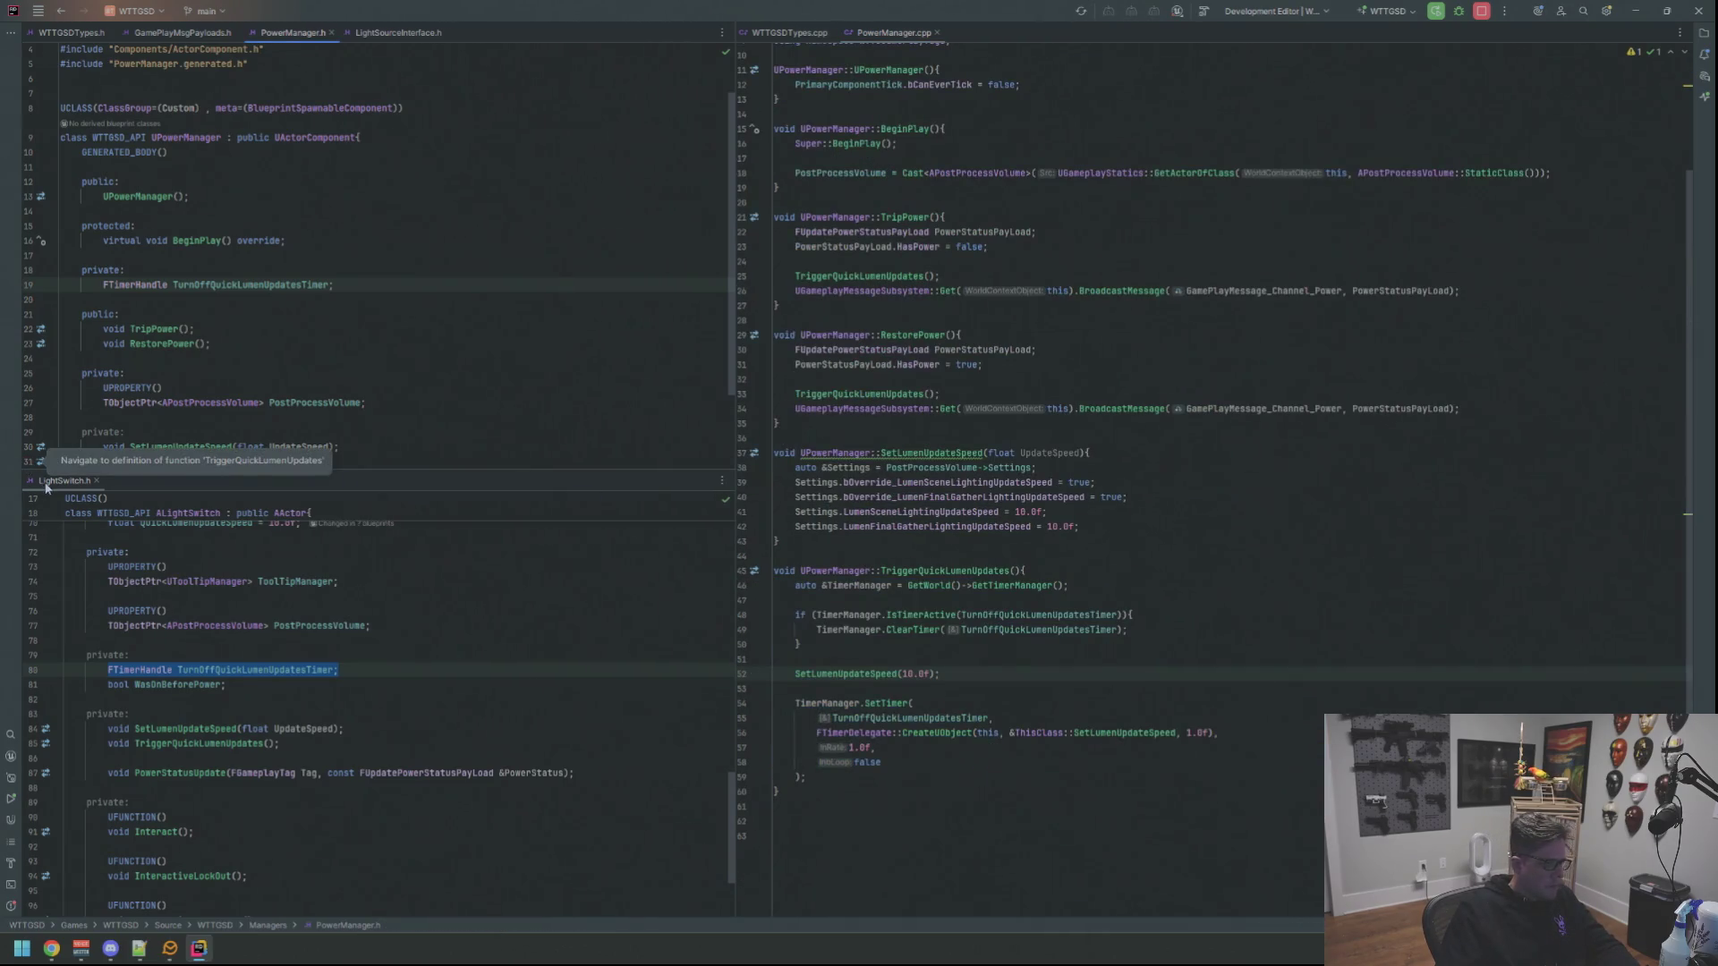
click(99, 480)
middle_click(883, 35)
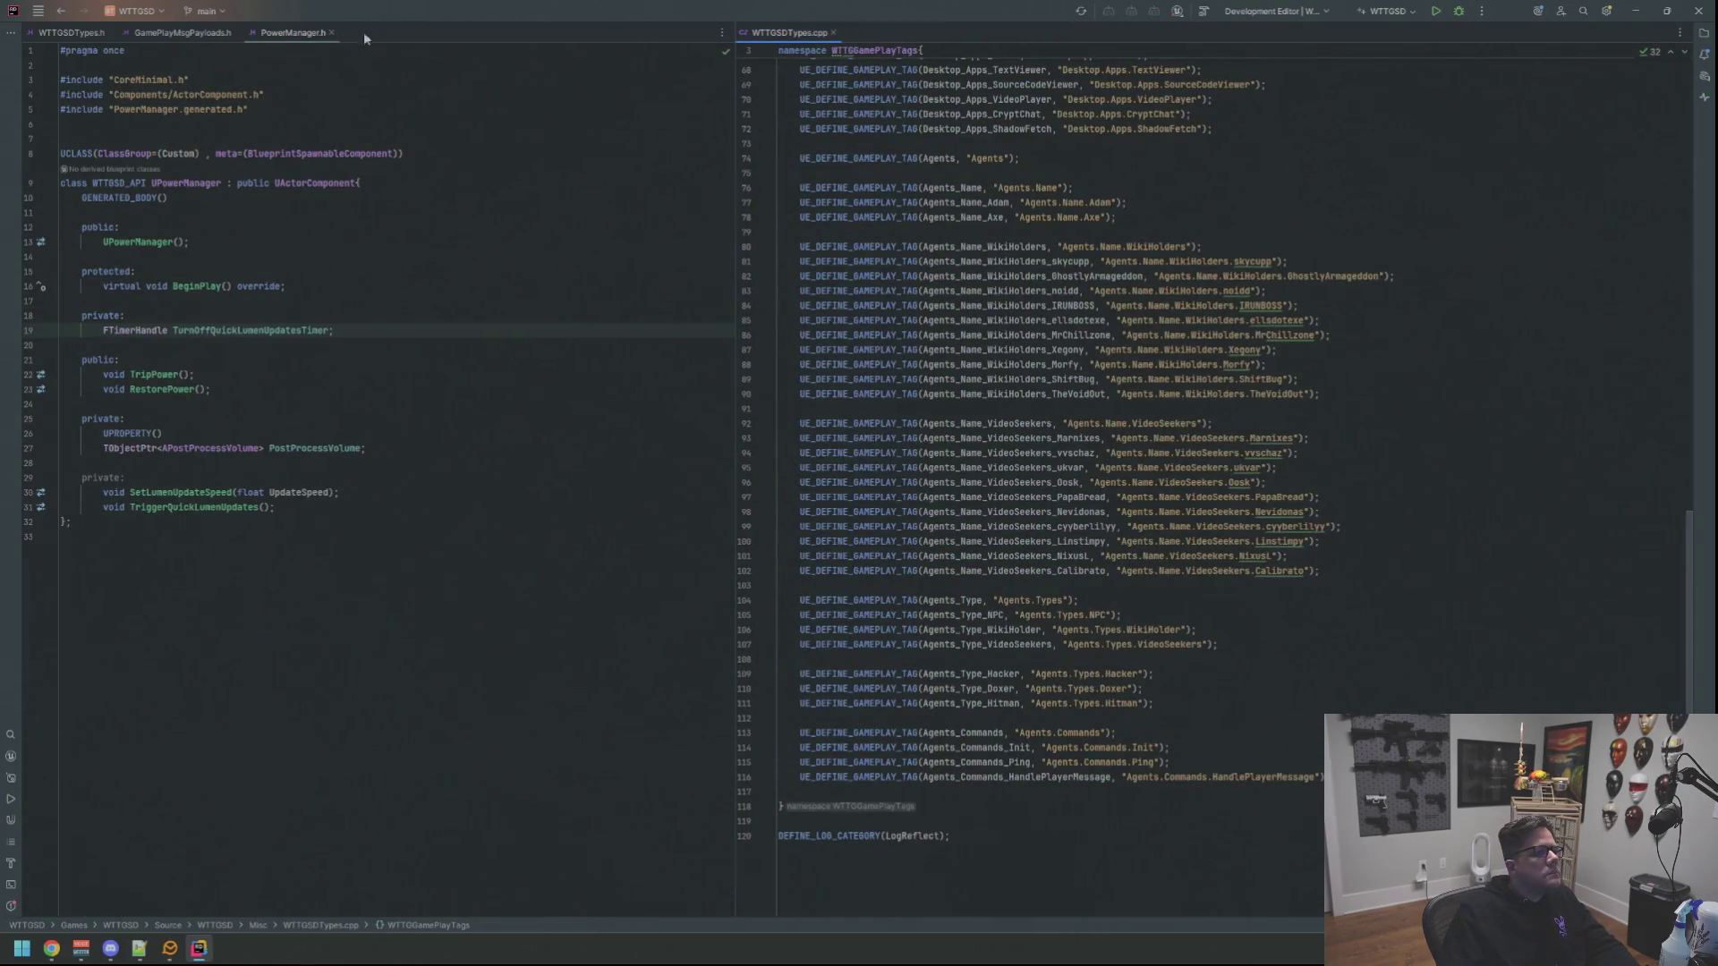
middle_click(295, 32)
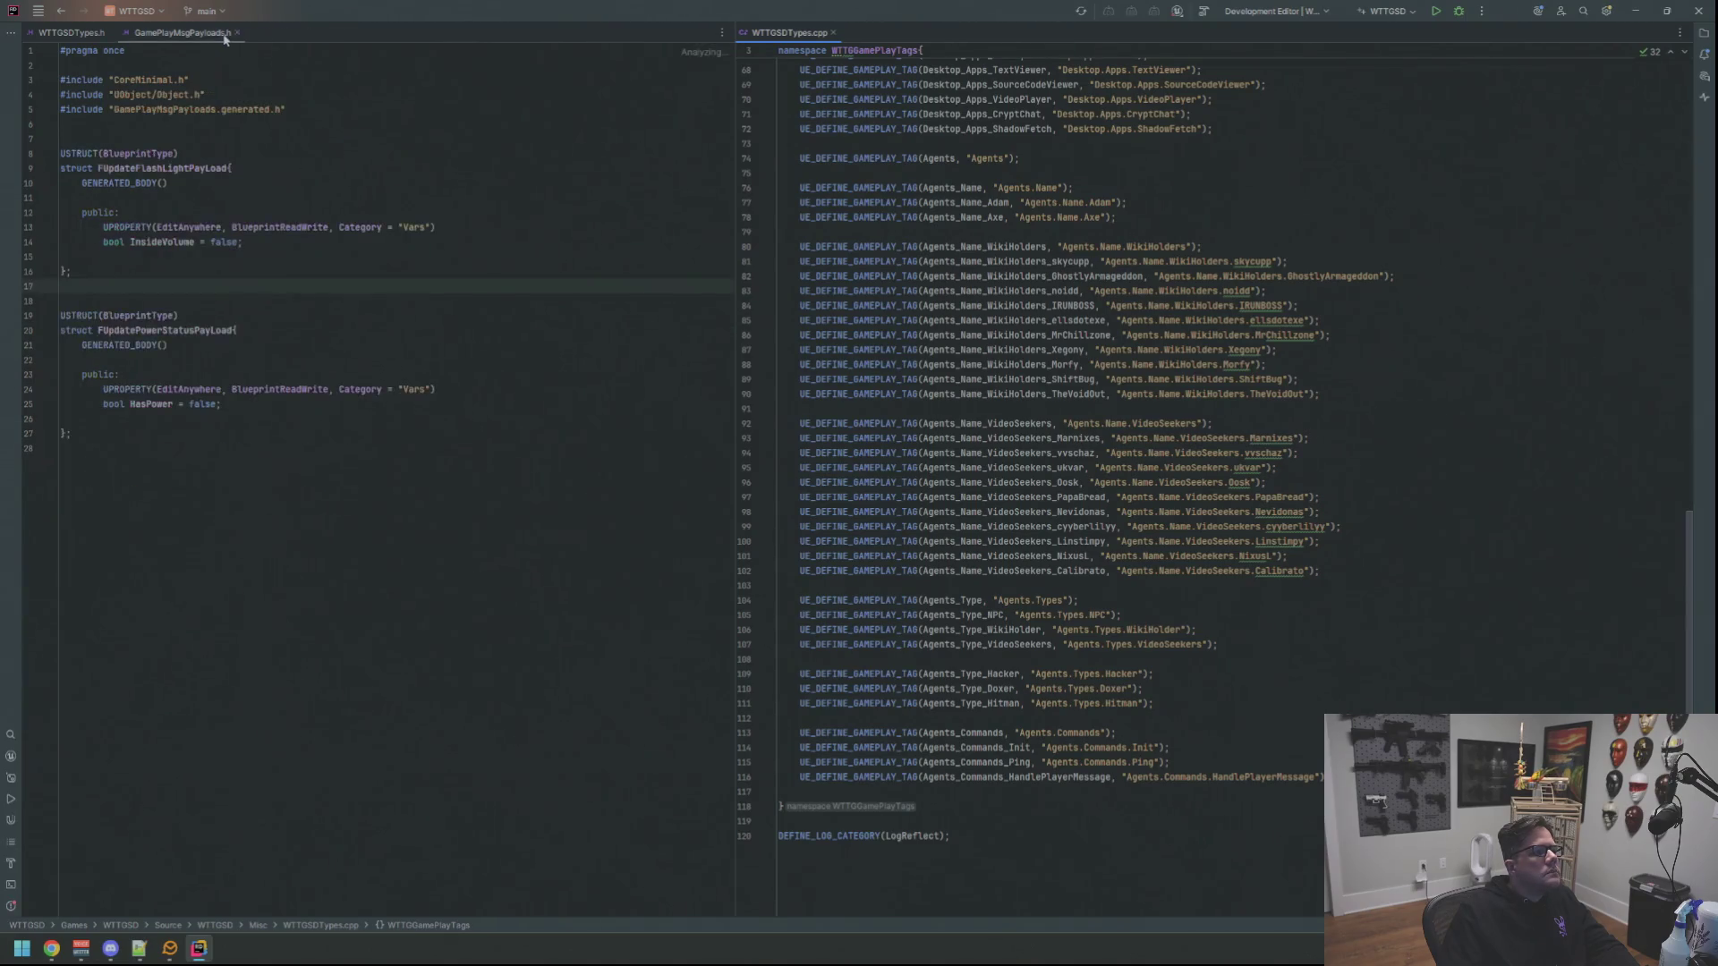
middle_click(182, 32)
Open BreakerBox.cpp via Search Everywhere in the right pane and review its constructor
key(ctrl+t)
text(LightSwiBreakerBo)
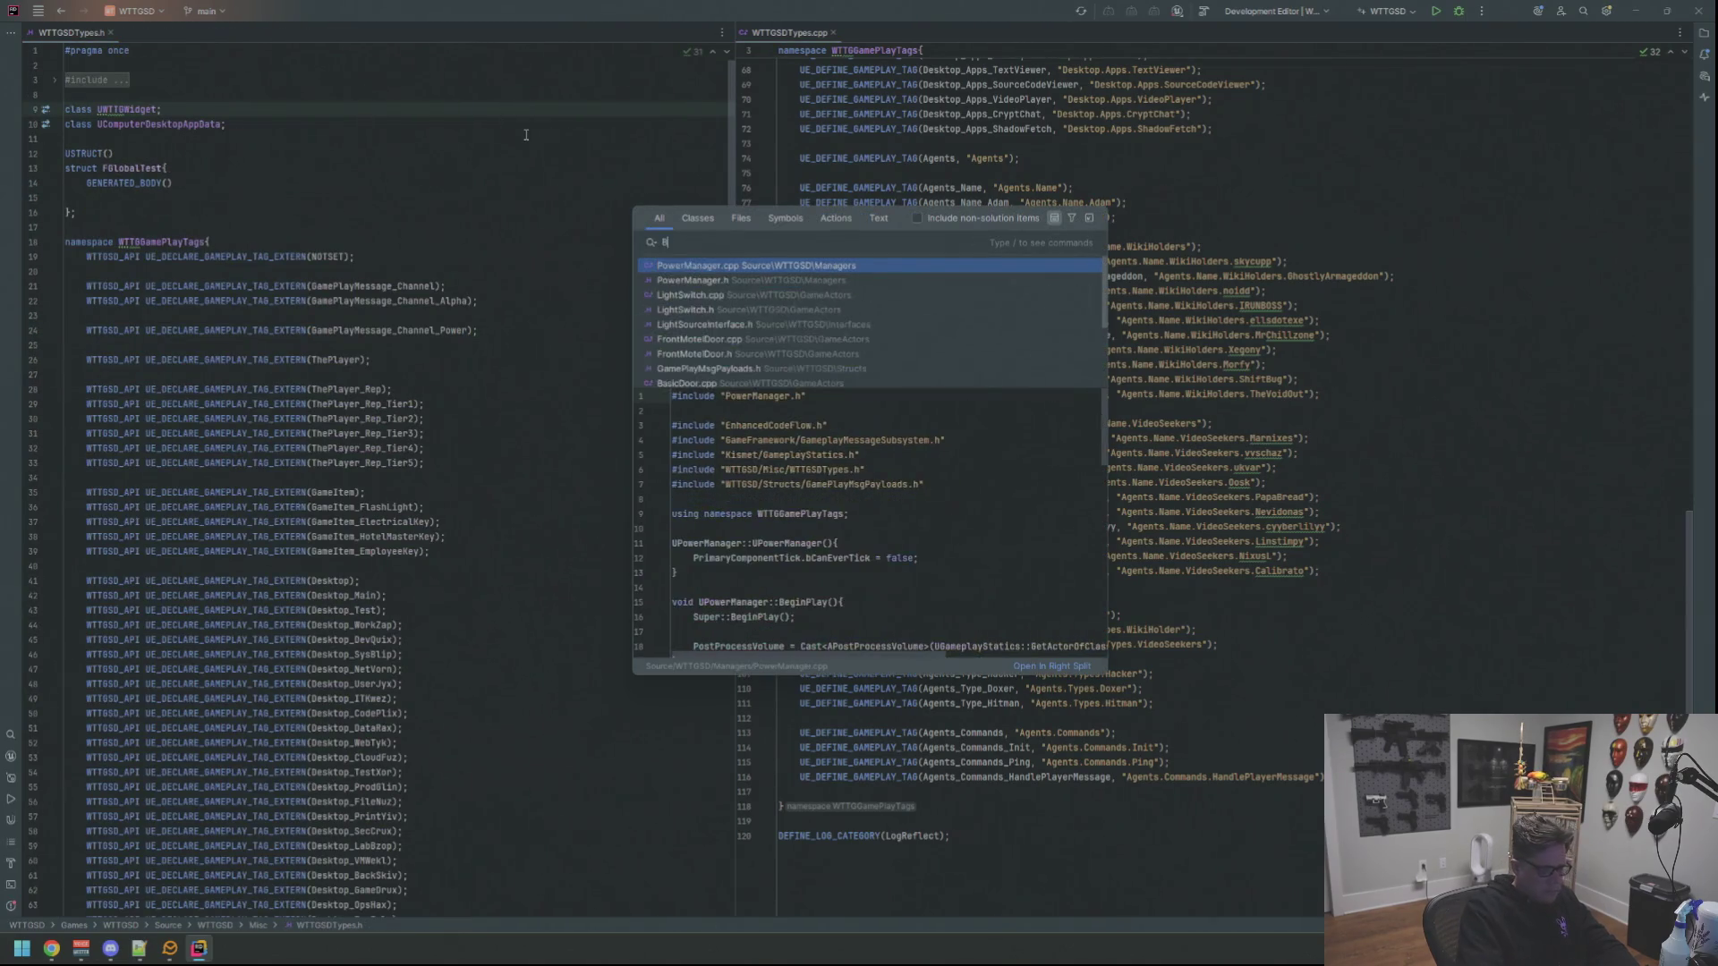
key(Return)
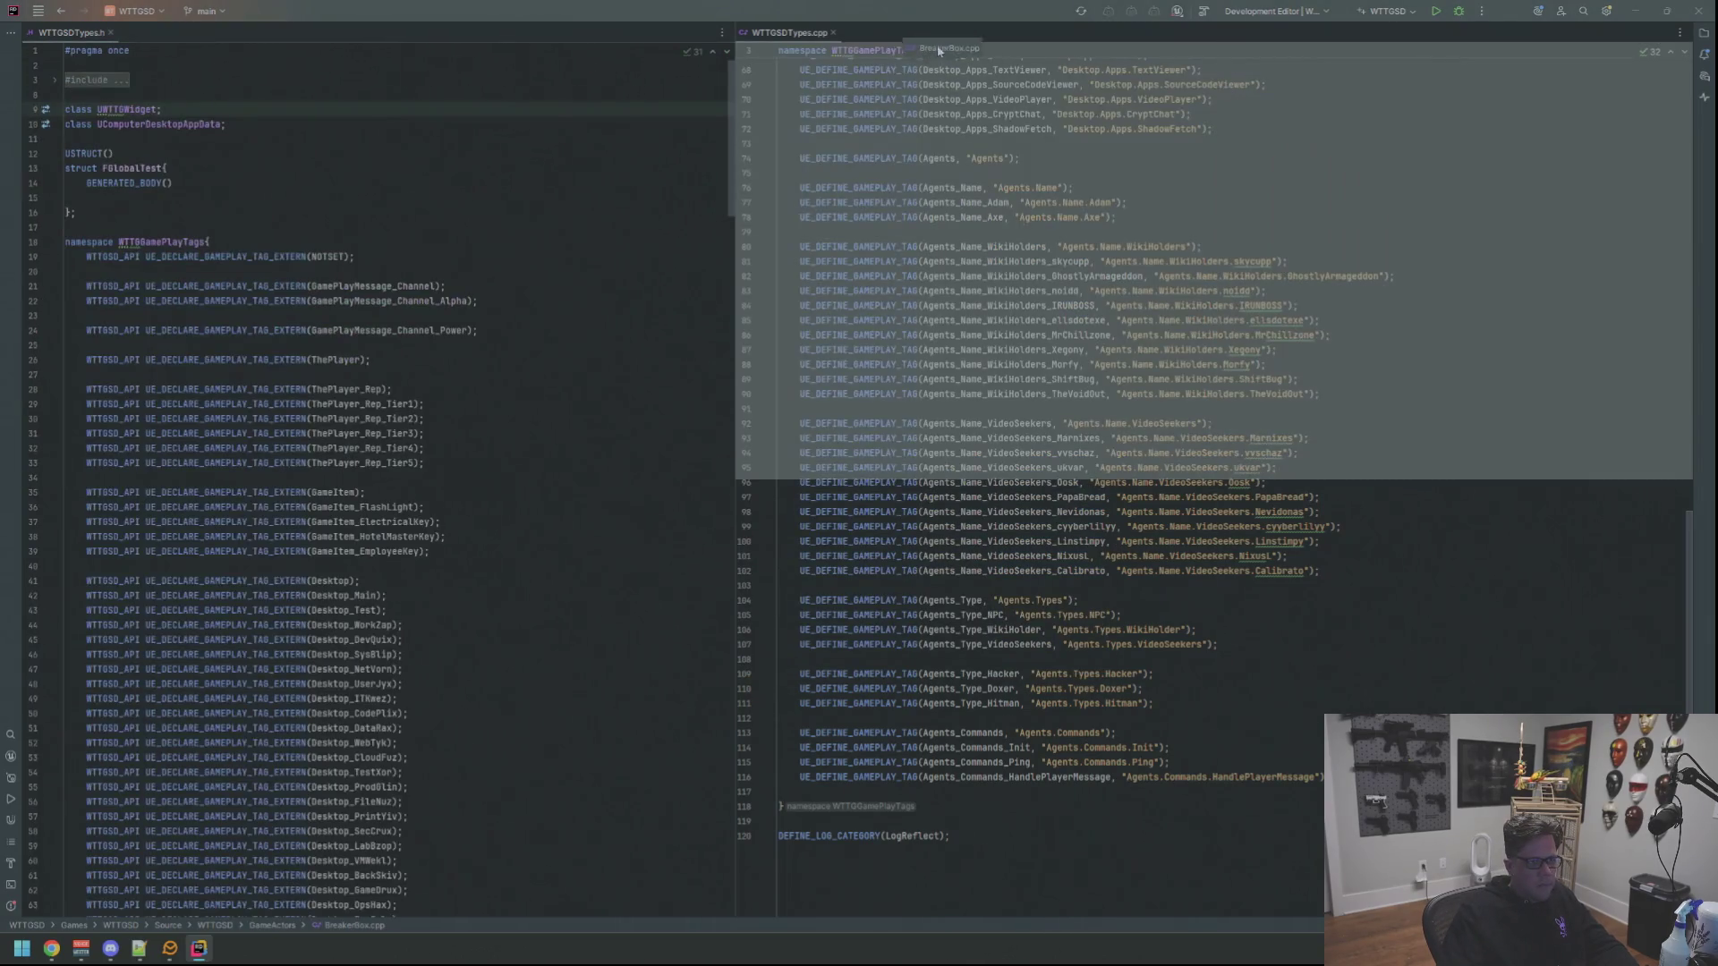
drag(163, 32, 941, 202)
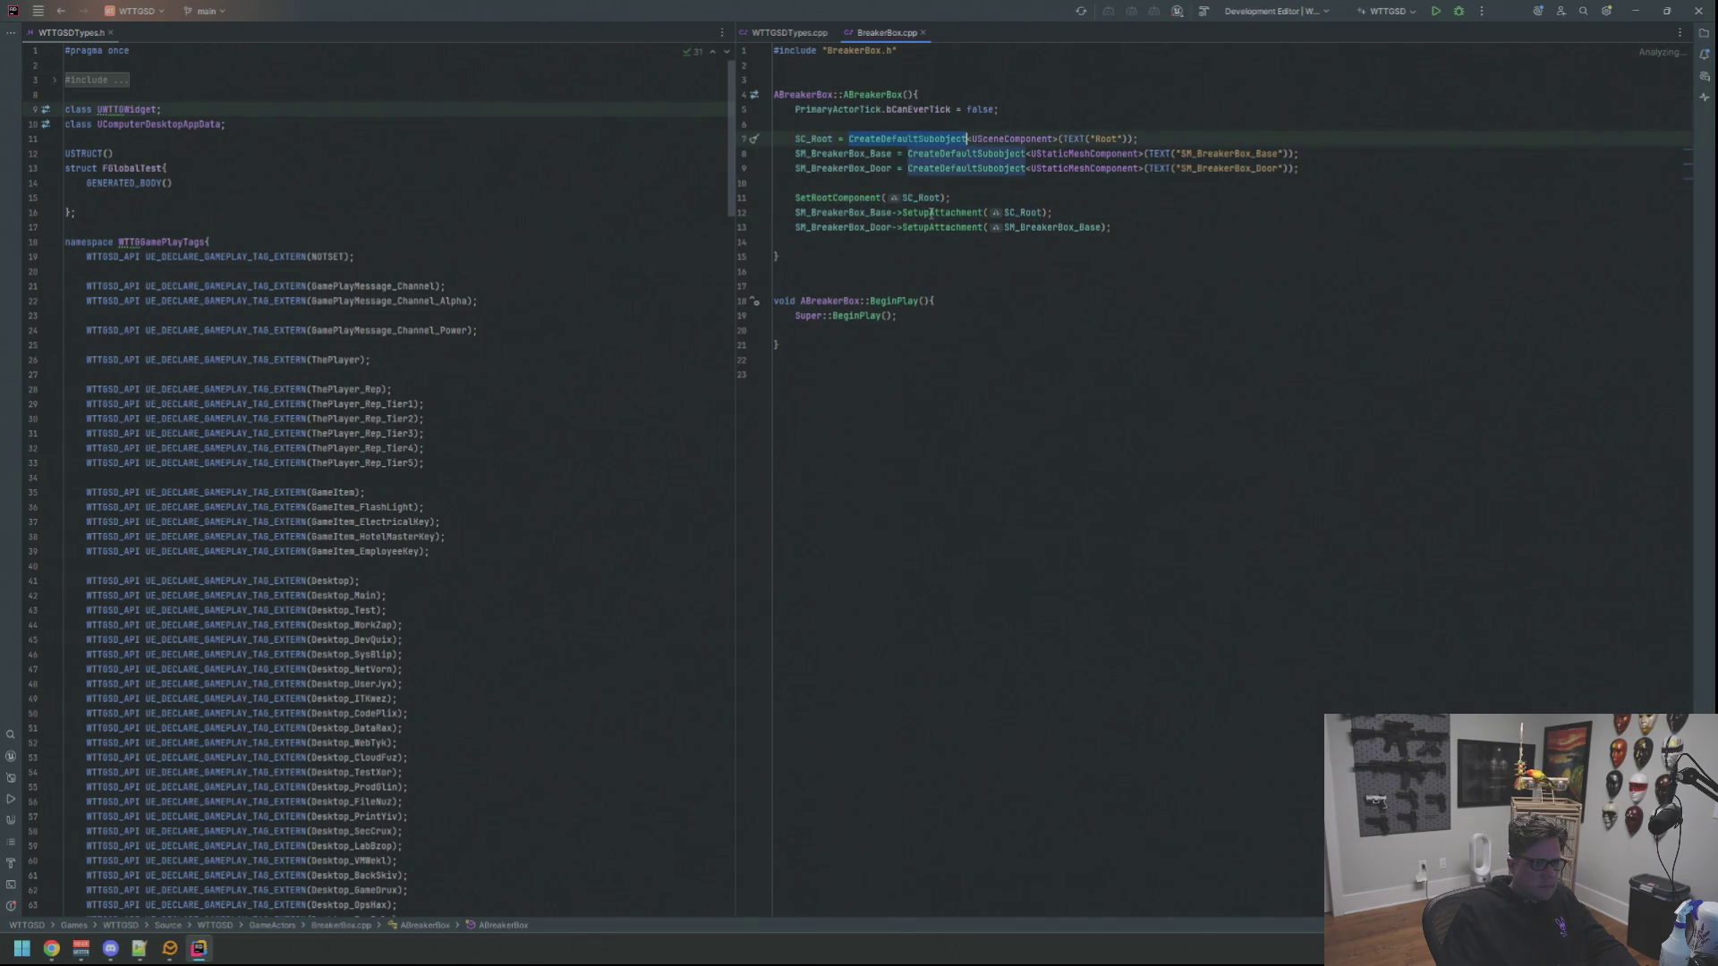
ctrl+click(931, 217)
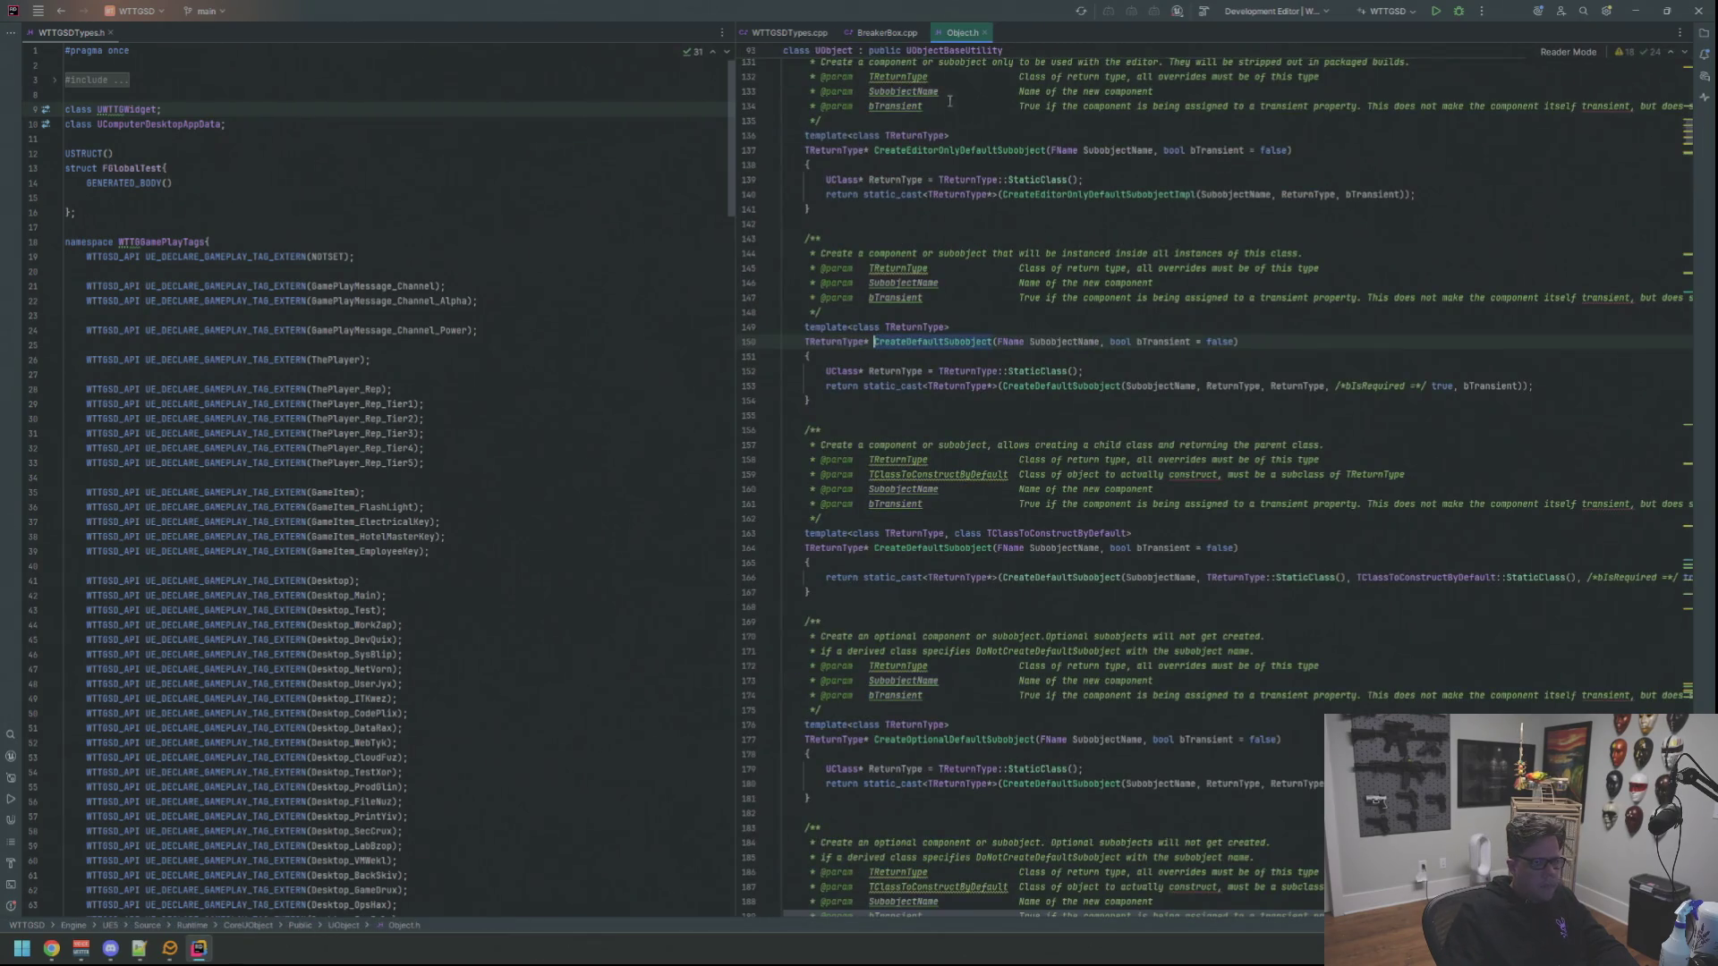
click(984, 33)
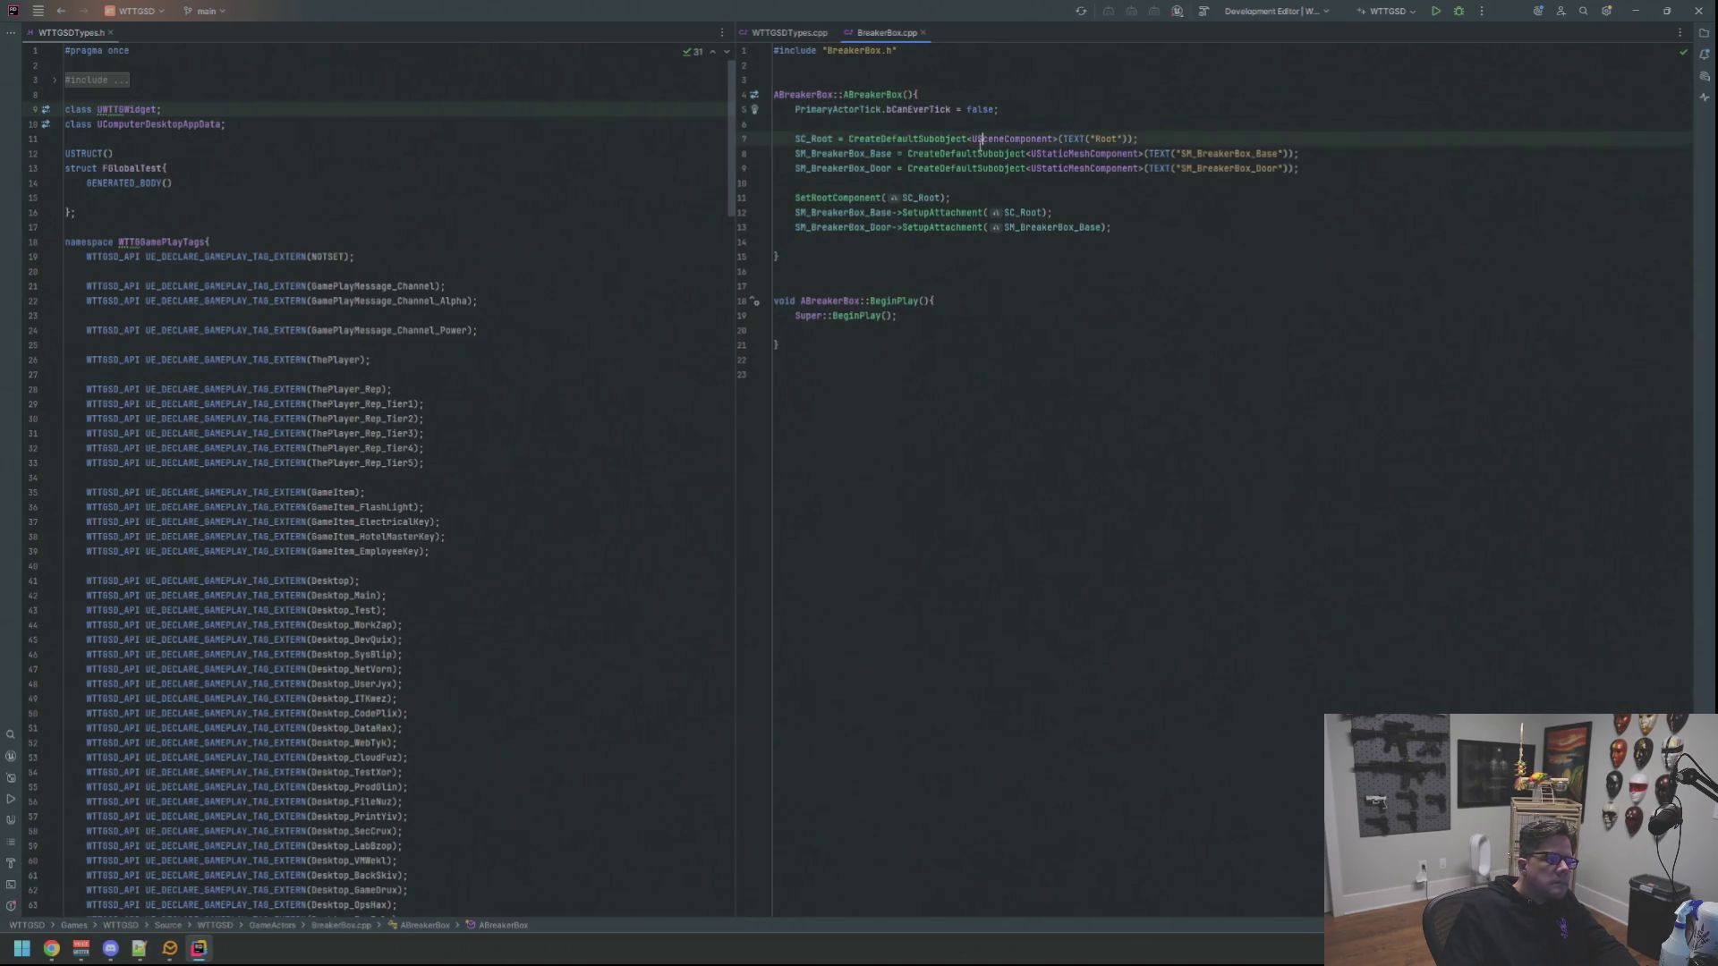
click(997, 138)
click(978, 229)
key(Down)
key(Down)
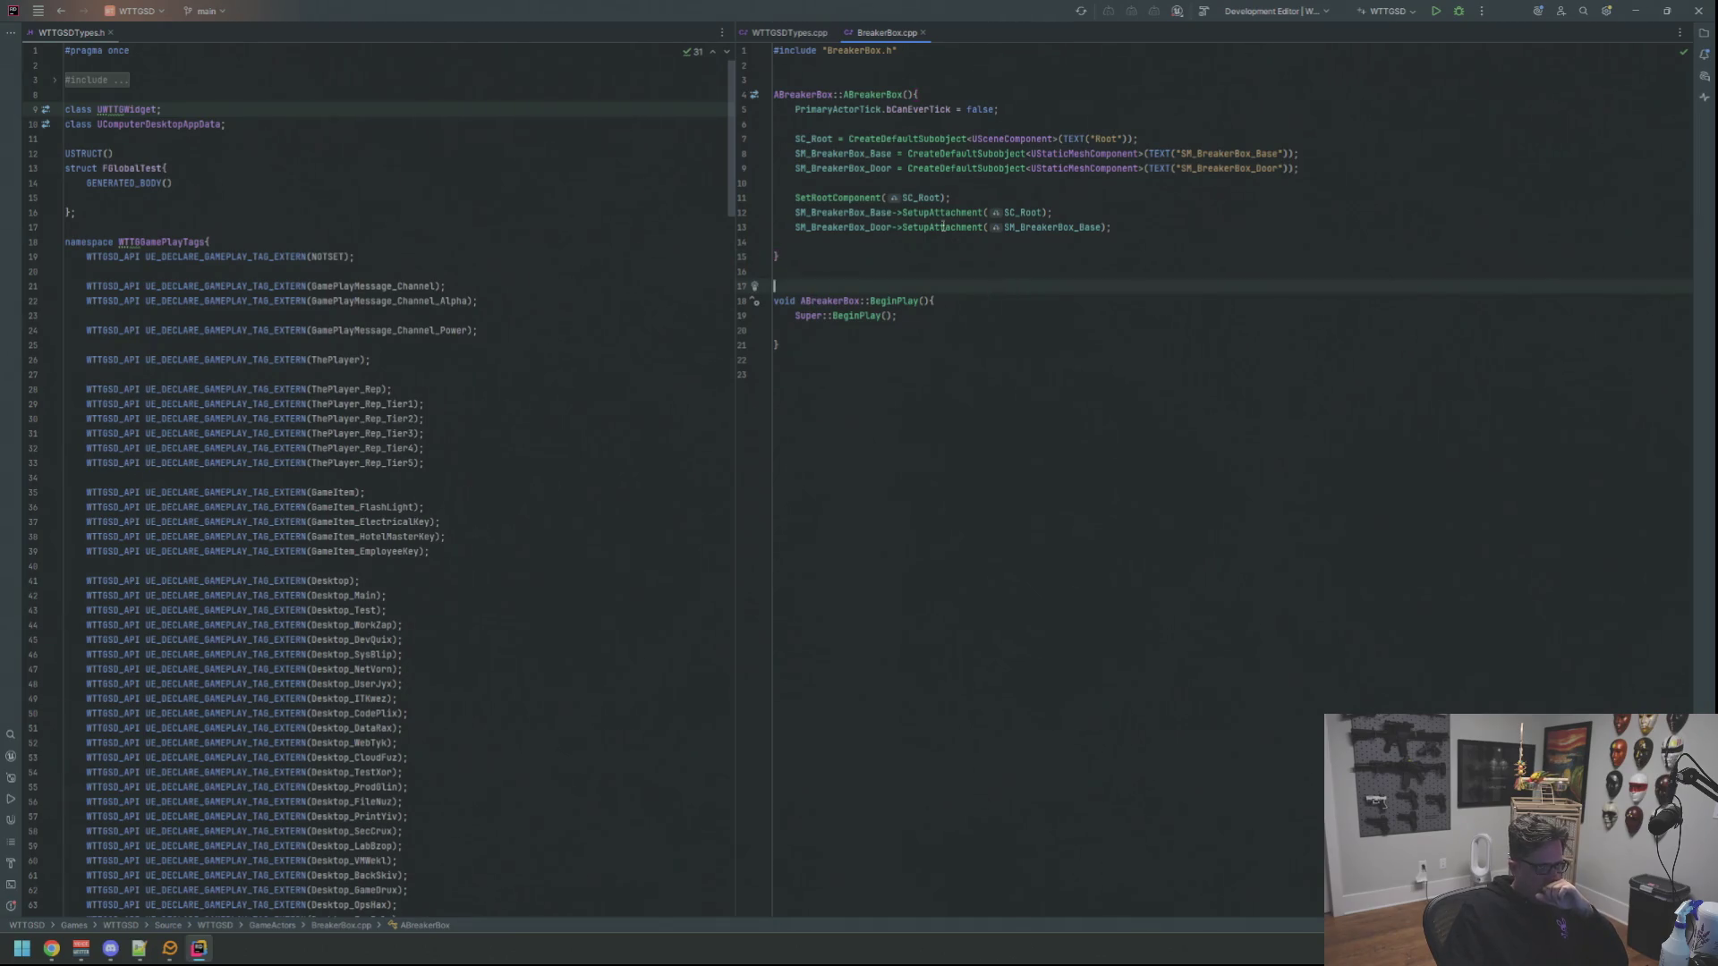
Show BreakerBox.h in the left pane beside the source and start a build
ctrl+click(874, 93)
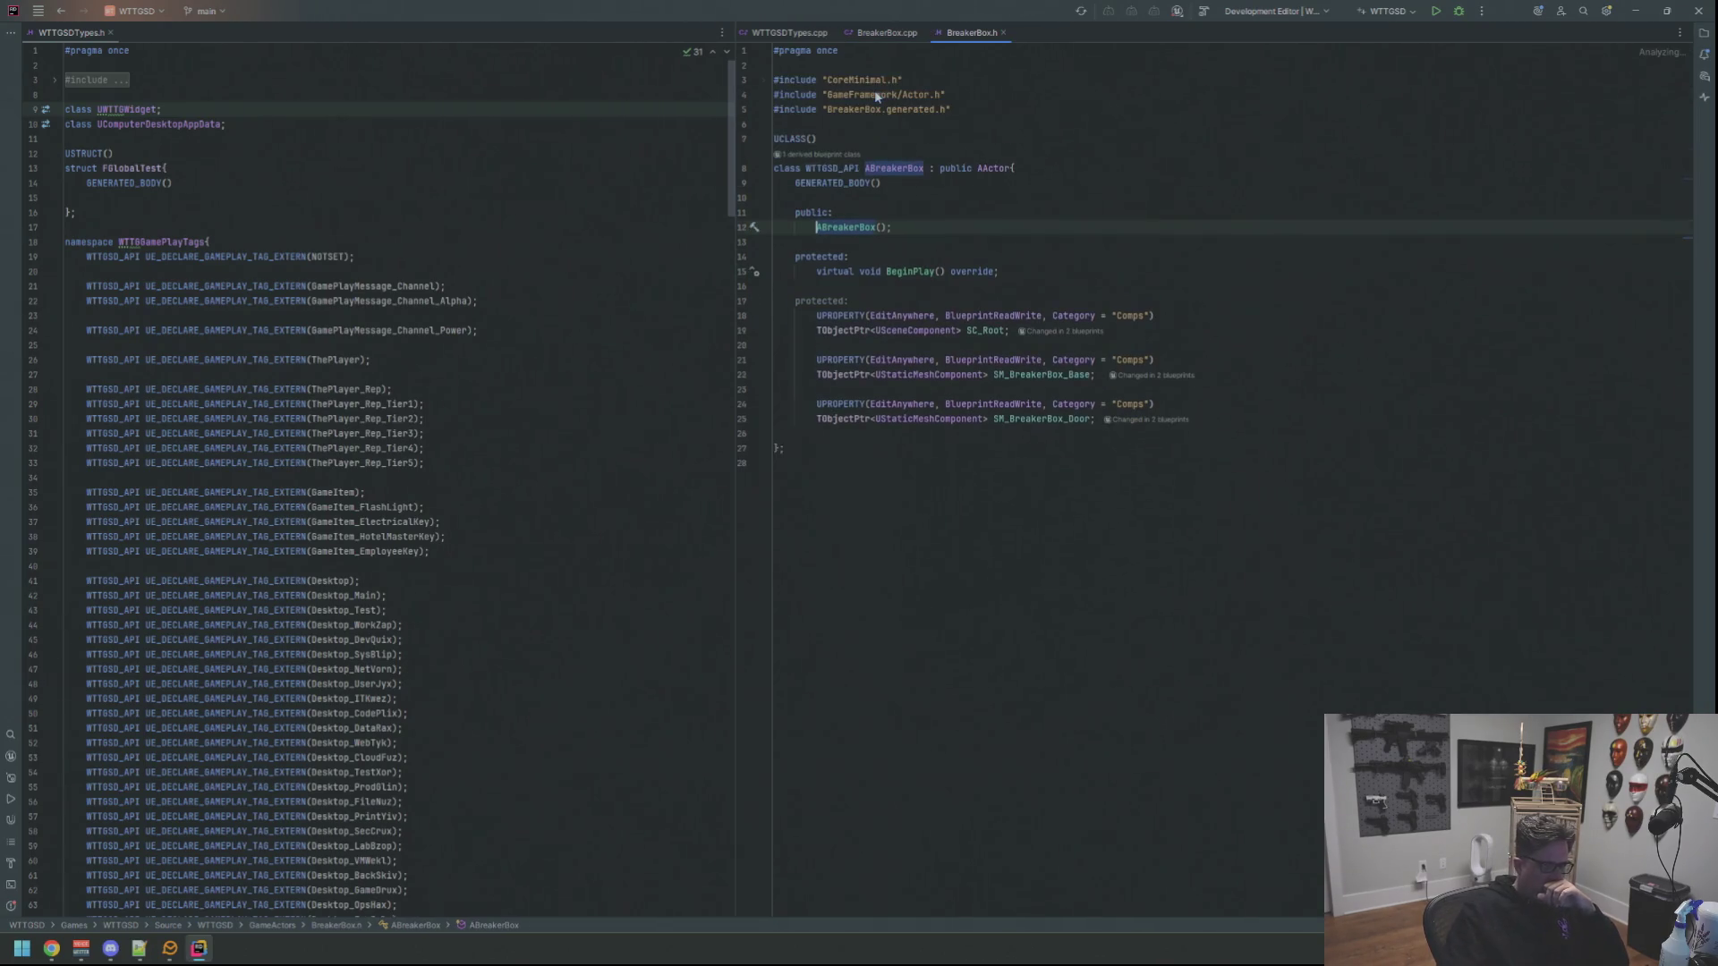
drag(971, 31, 201, 36)
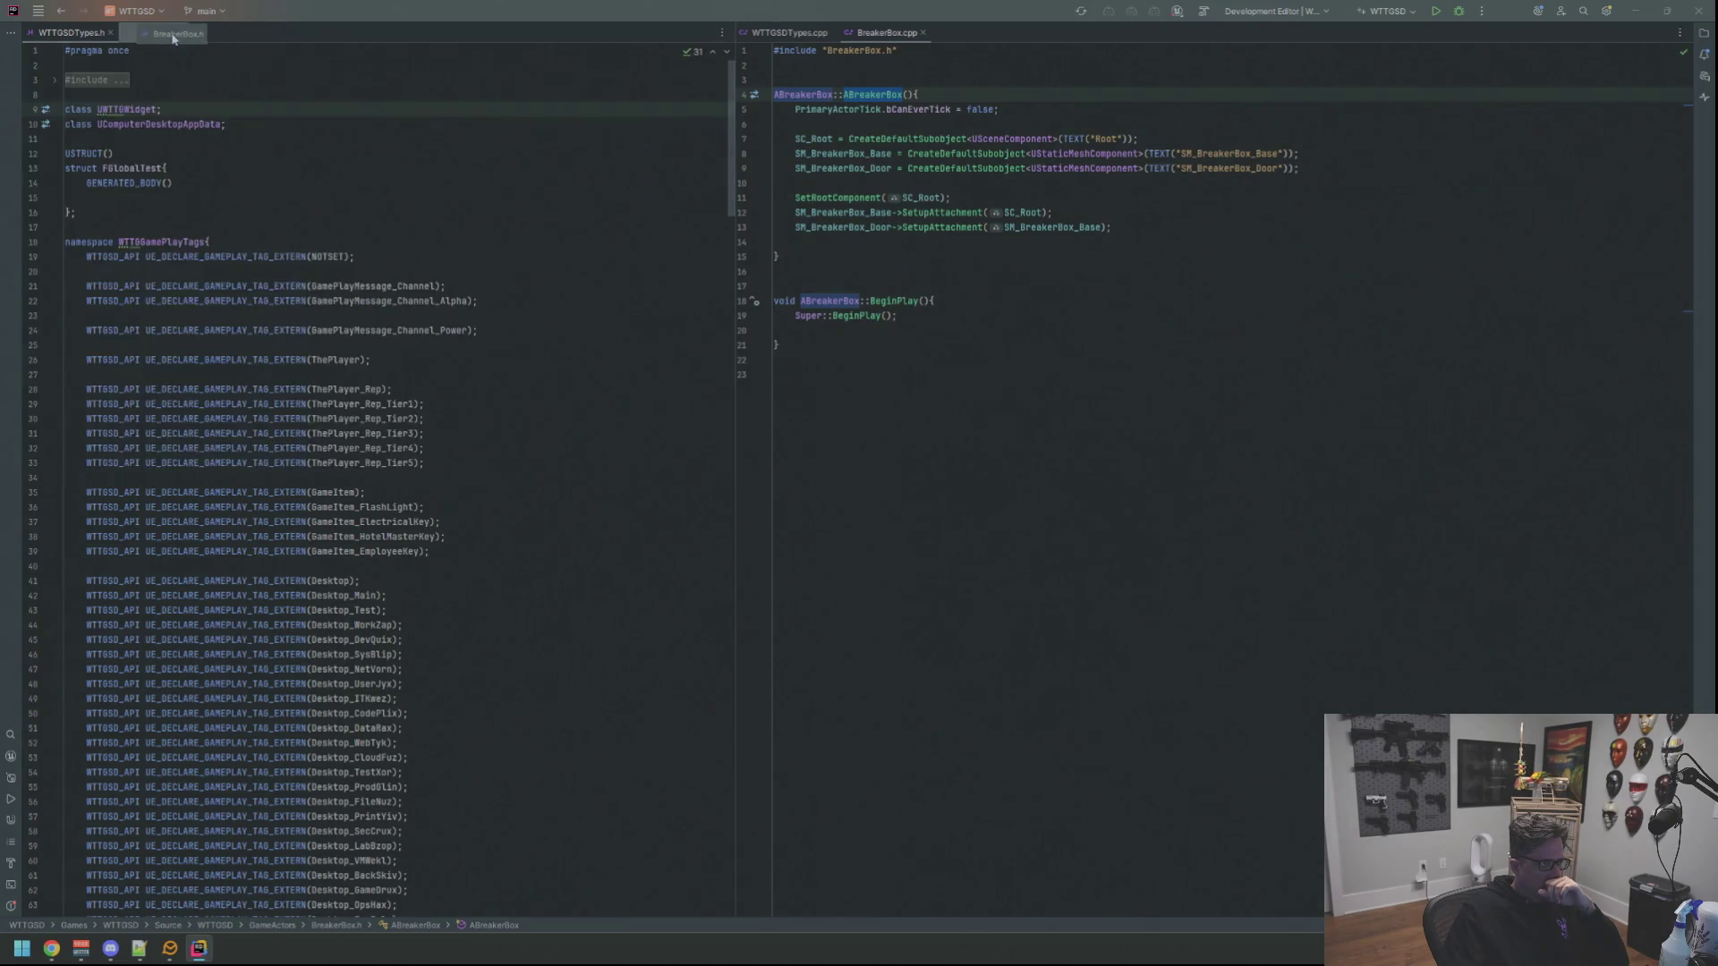
click(1074, 272)
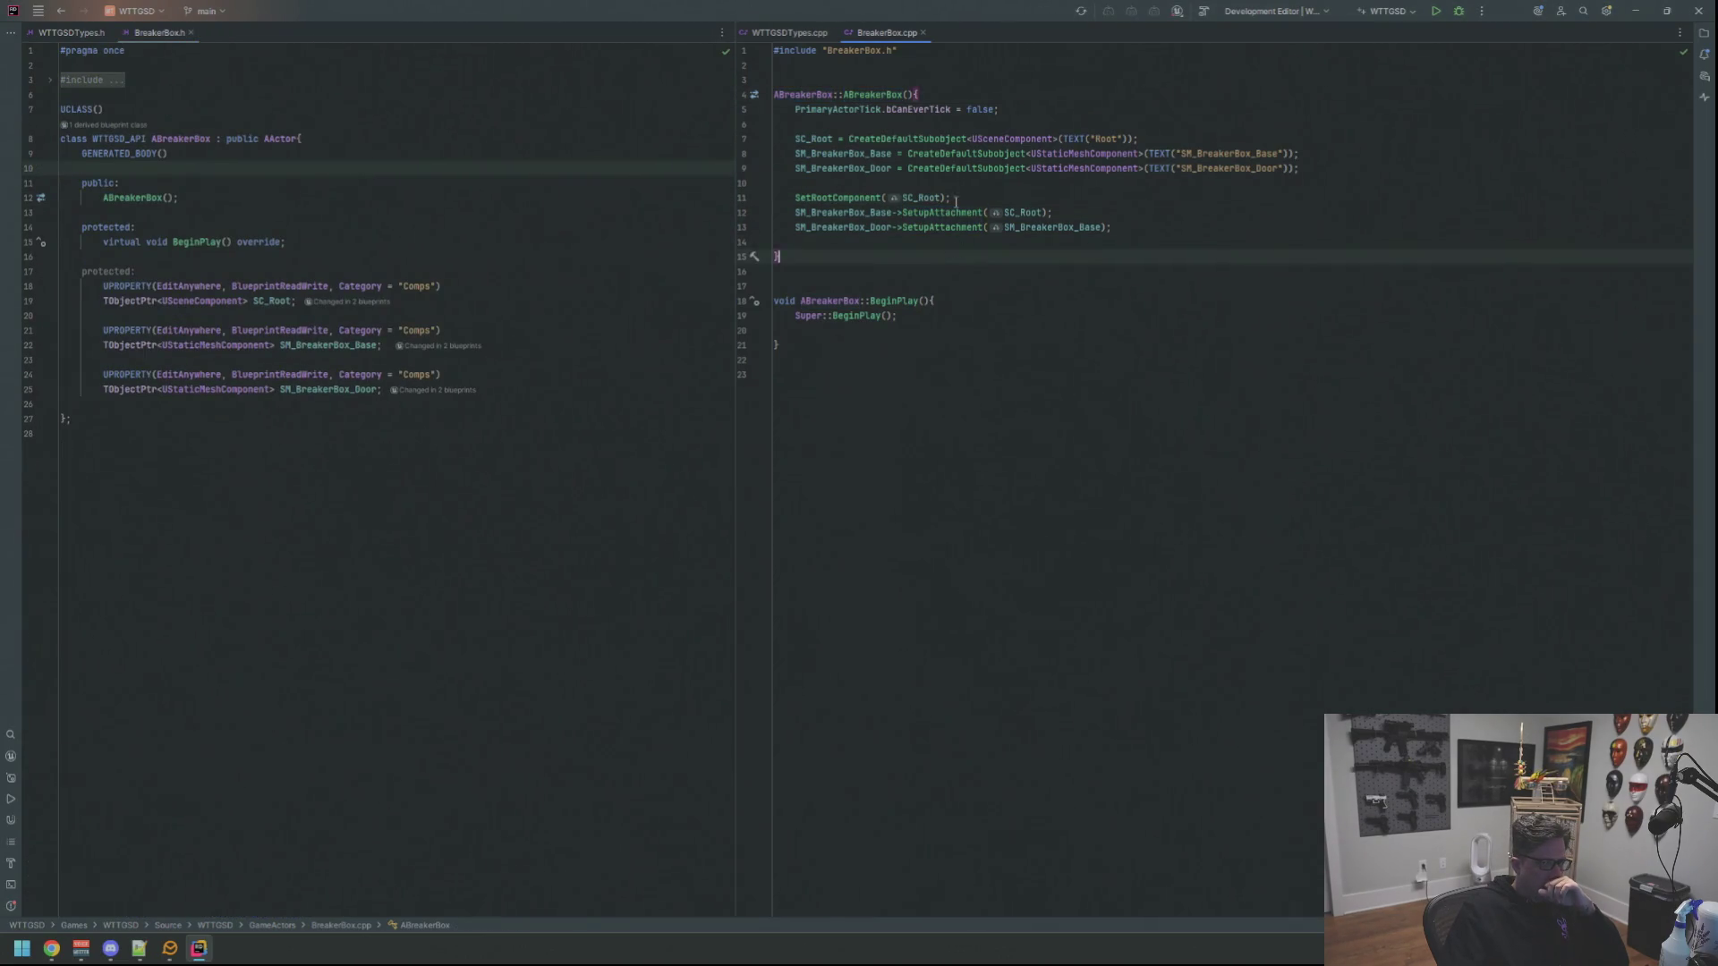
click(887, 212)
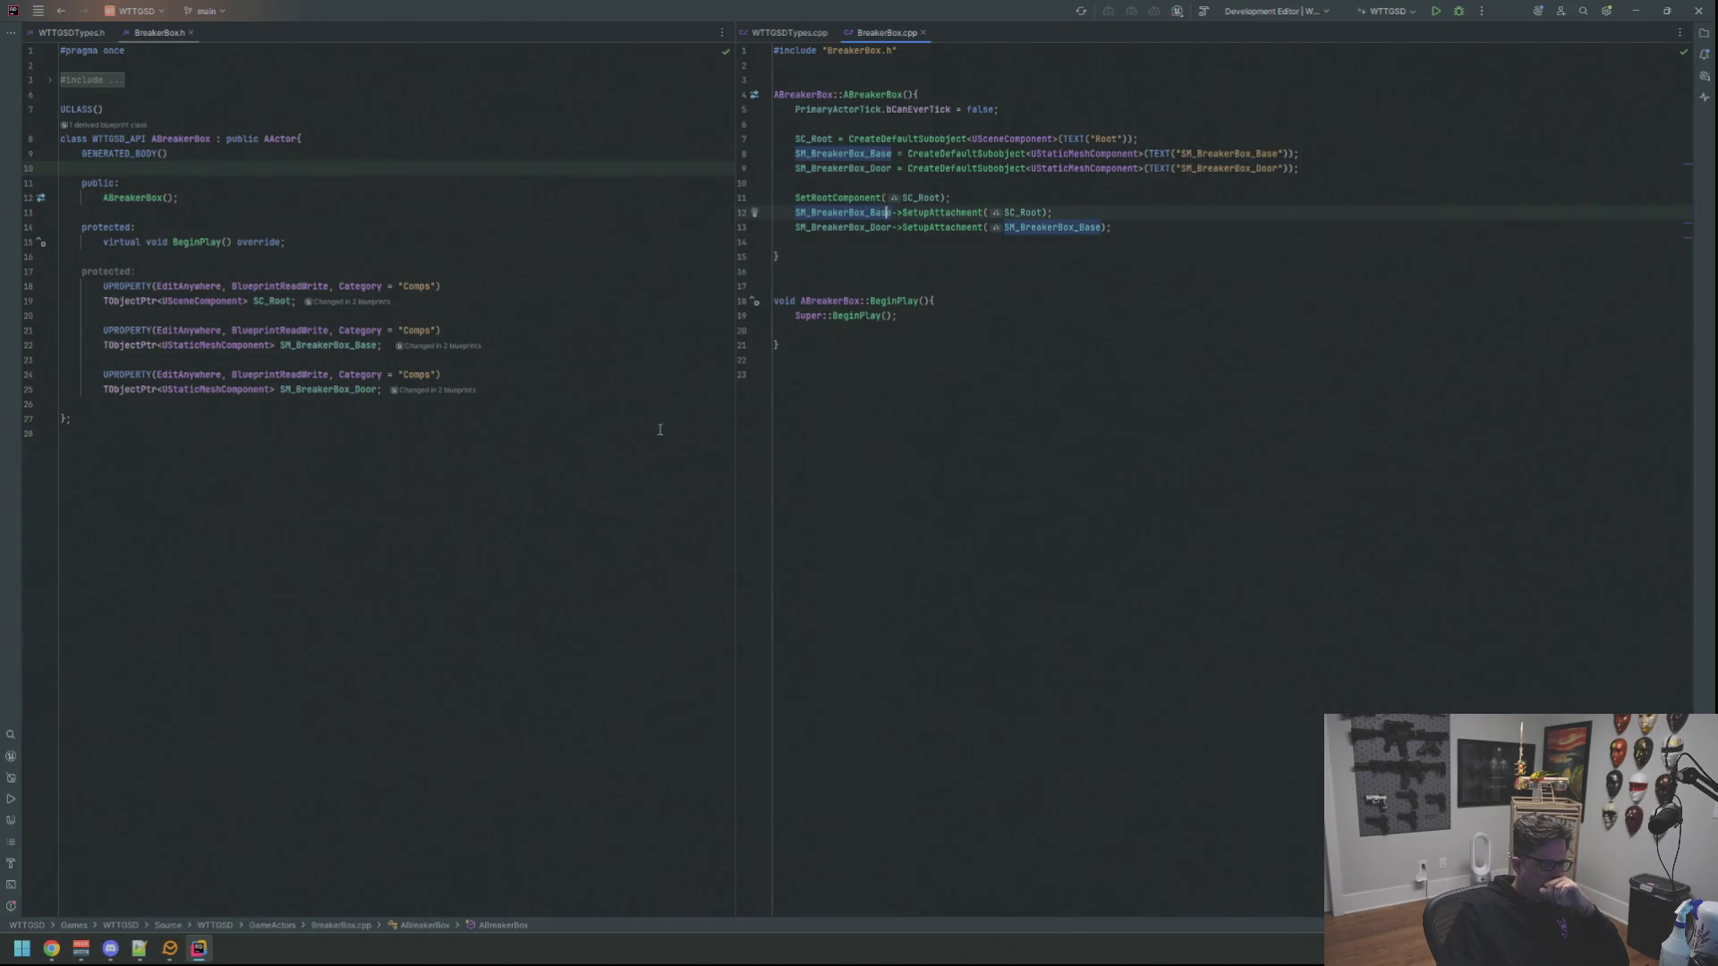
click(1436, 11)
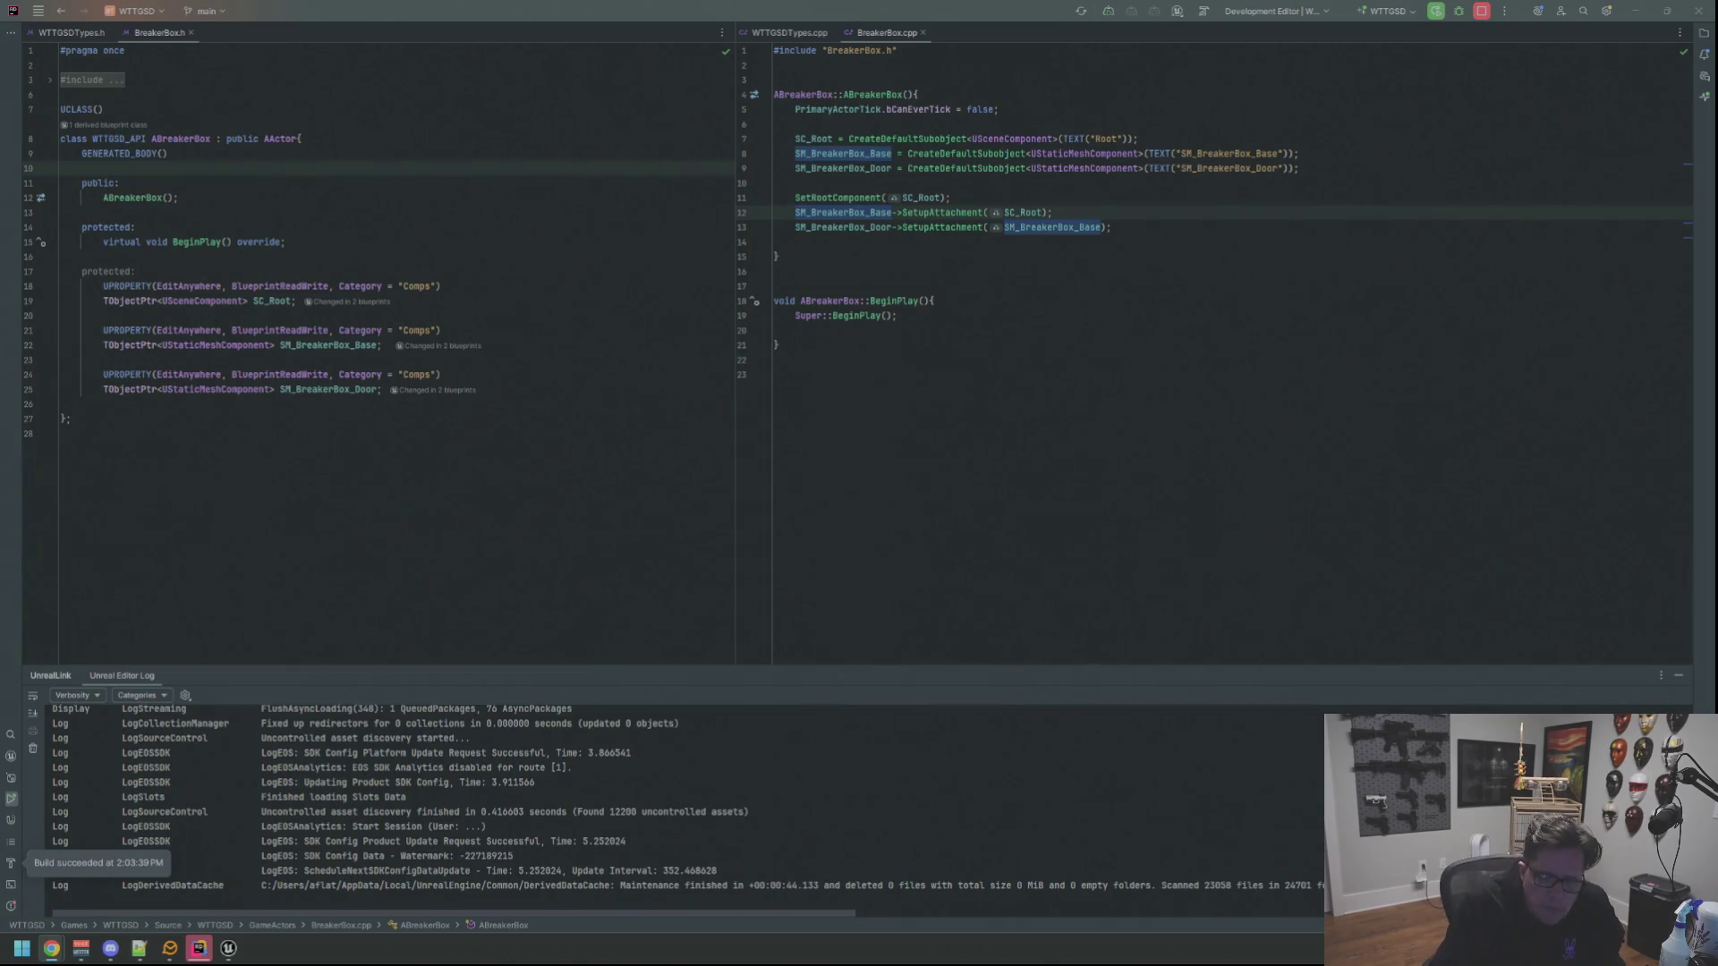
Switch to the relaunched Unreal Editor after the build succeeds
key(alt+Tab)
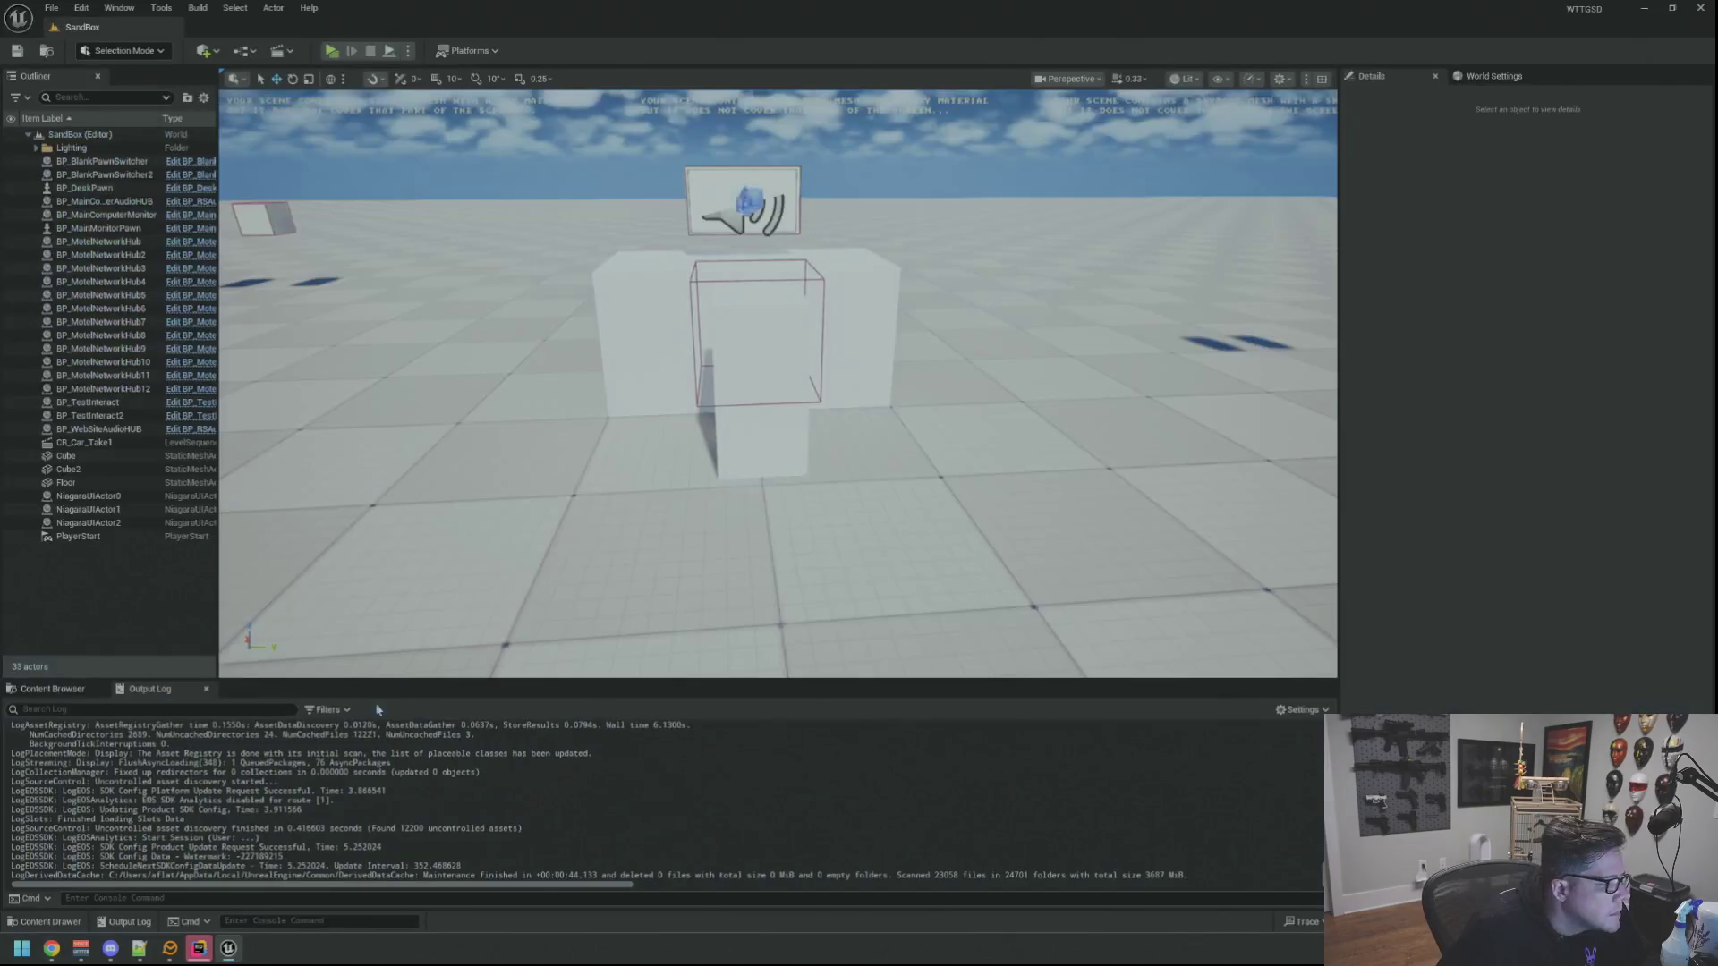
Browse to BluePrints/GameActors in the Content Browser and open BP_BreakerBox
click(51, 689)
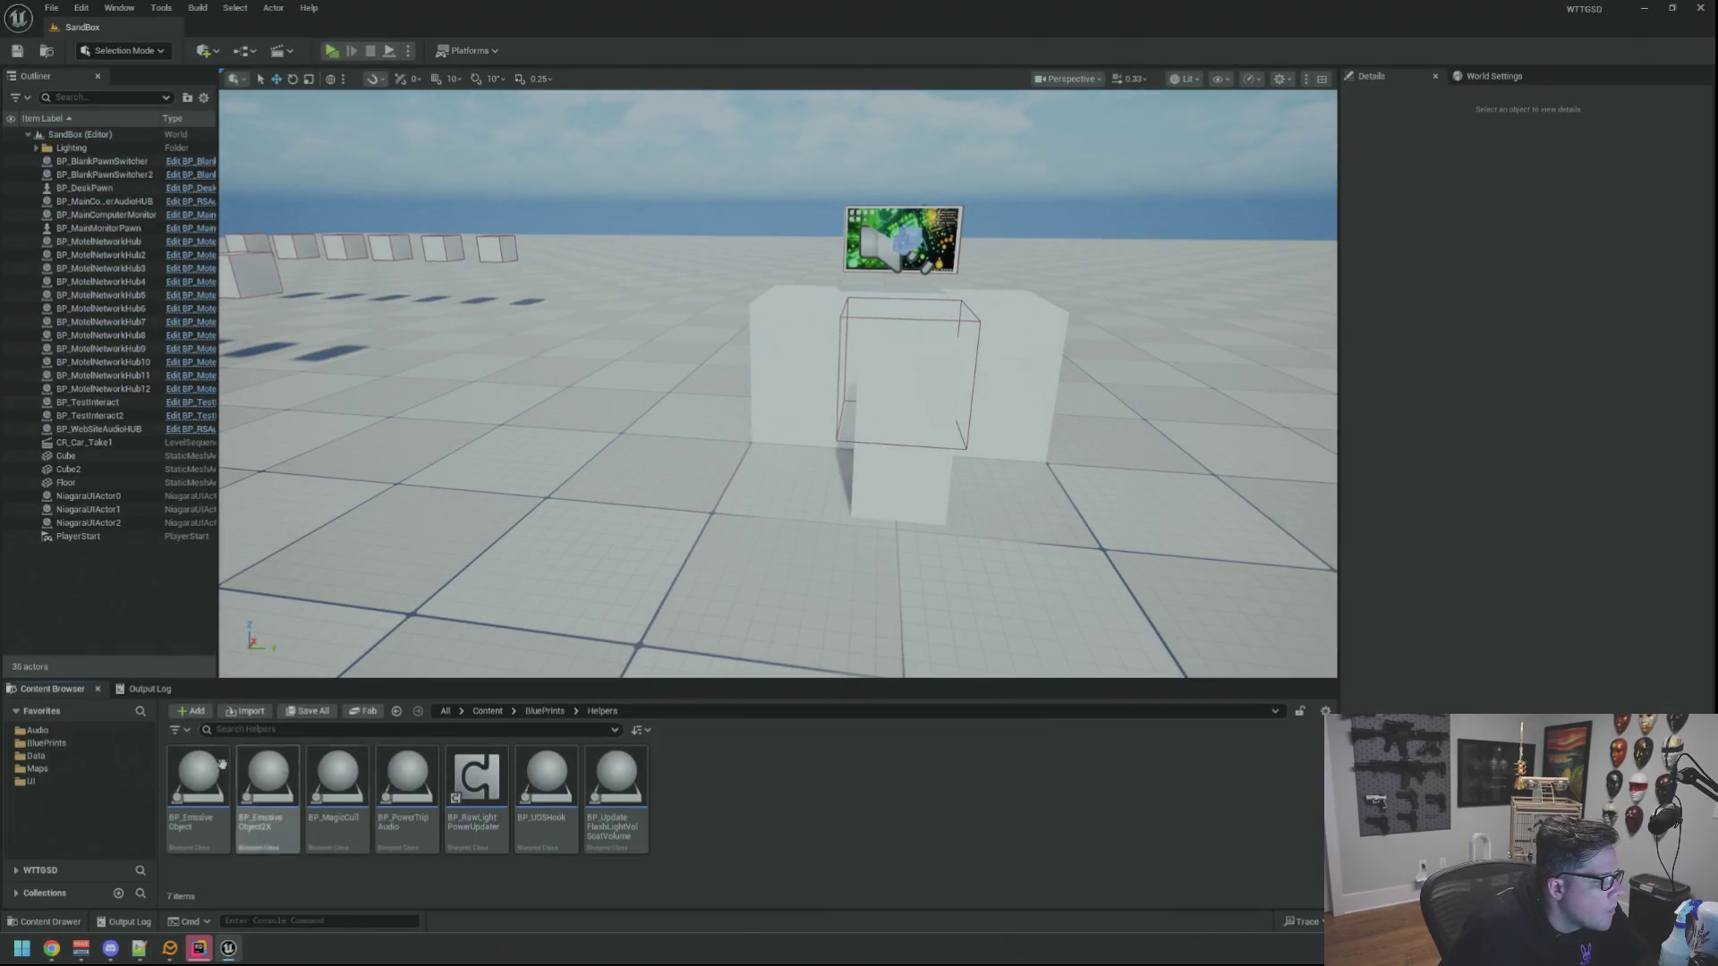
double_click(408, 780)
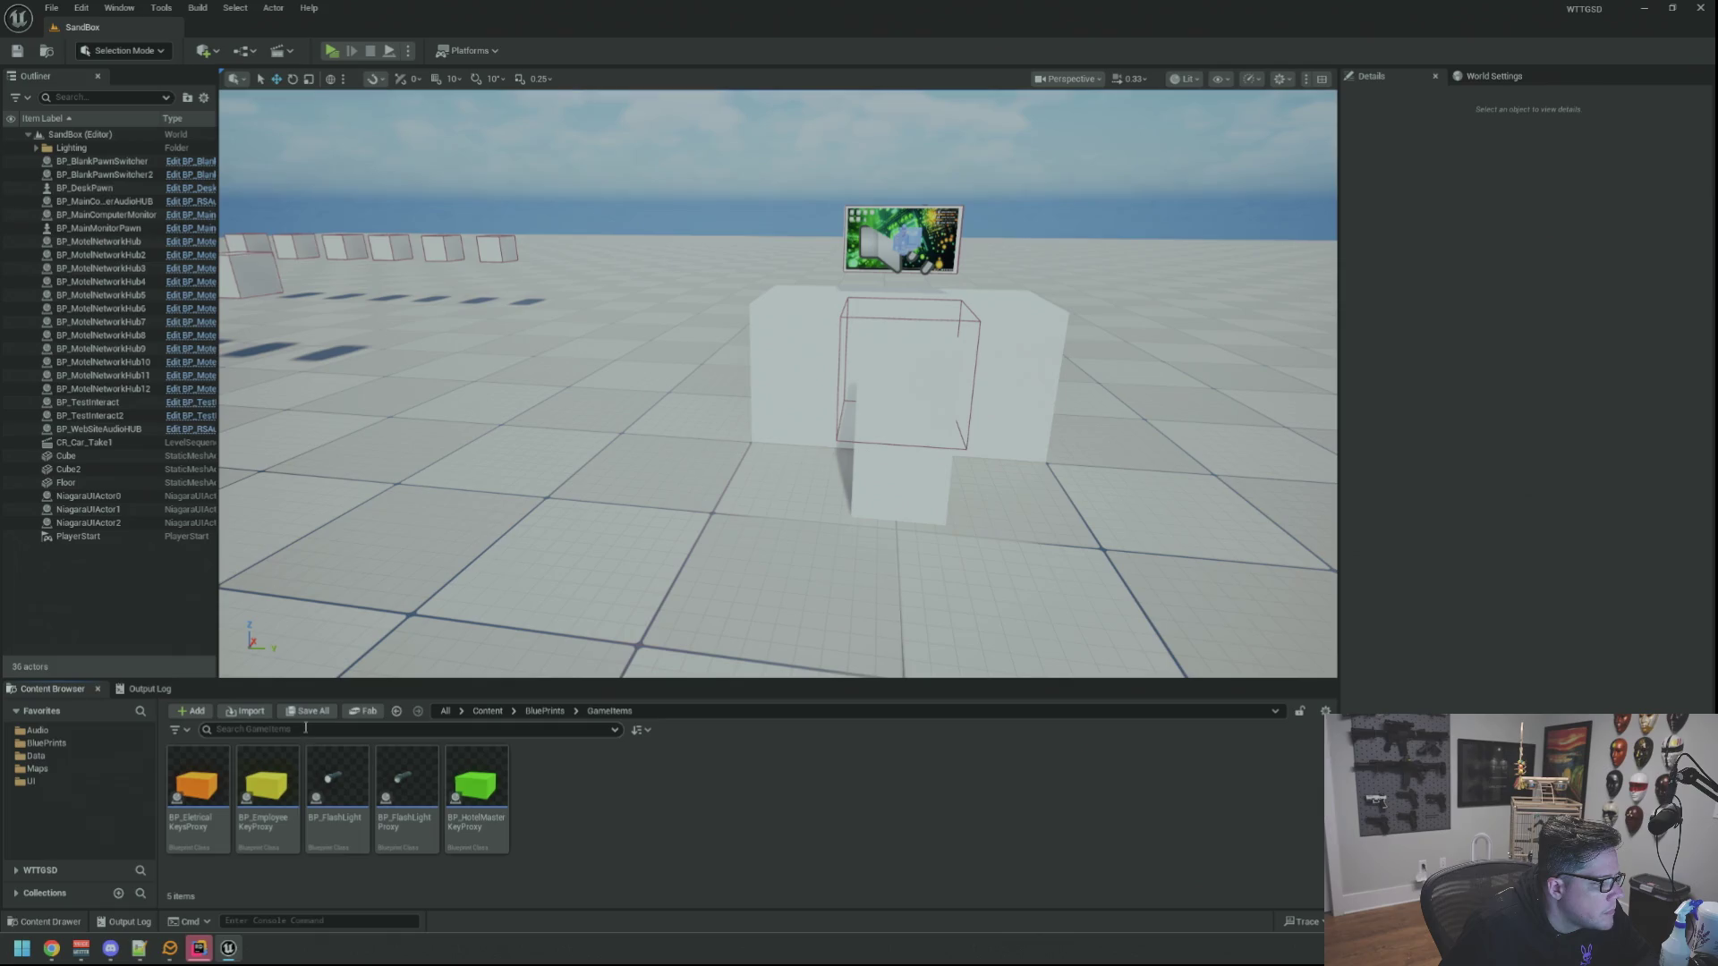
click(94, 741)
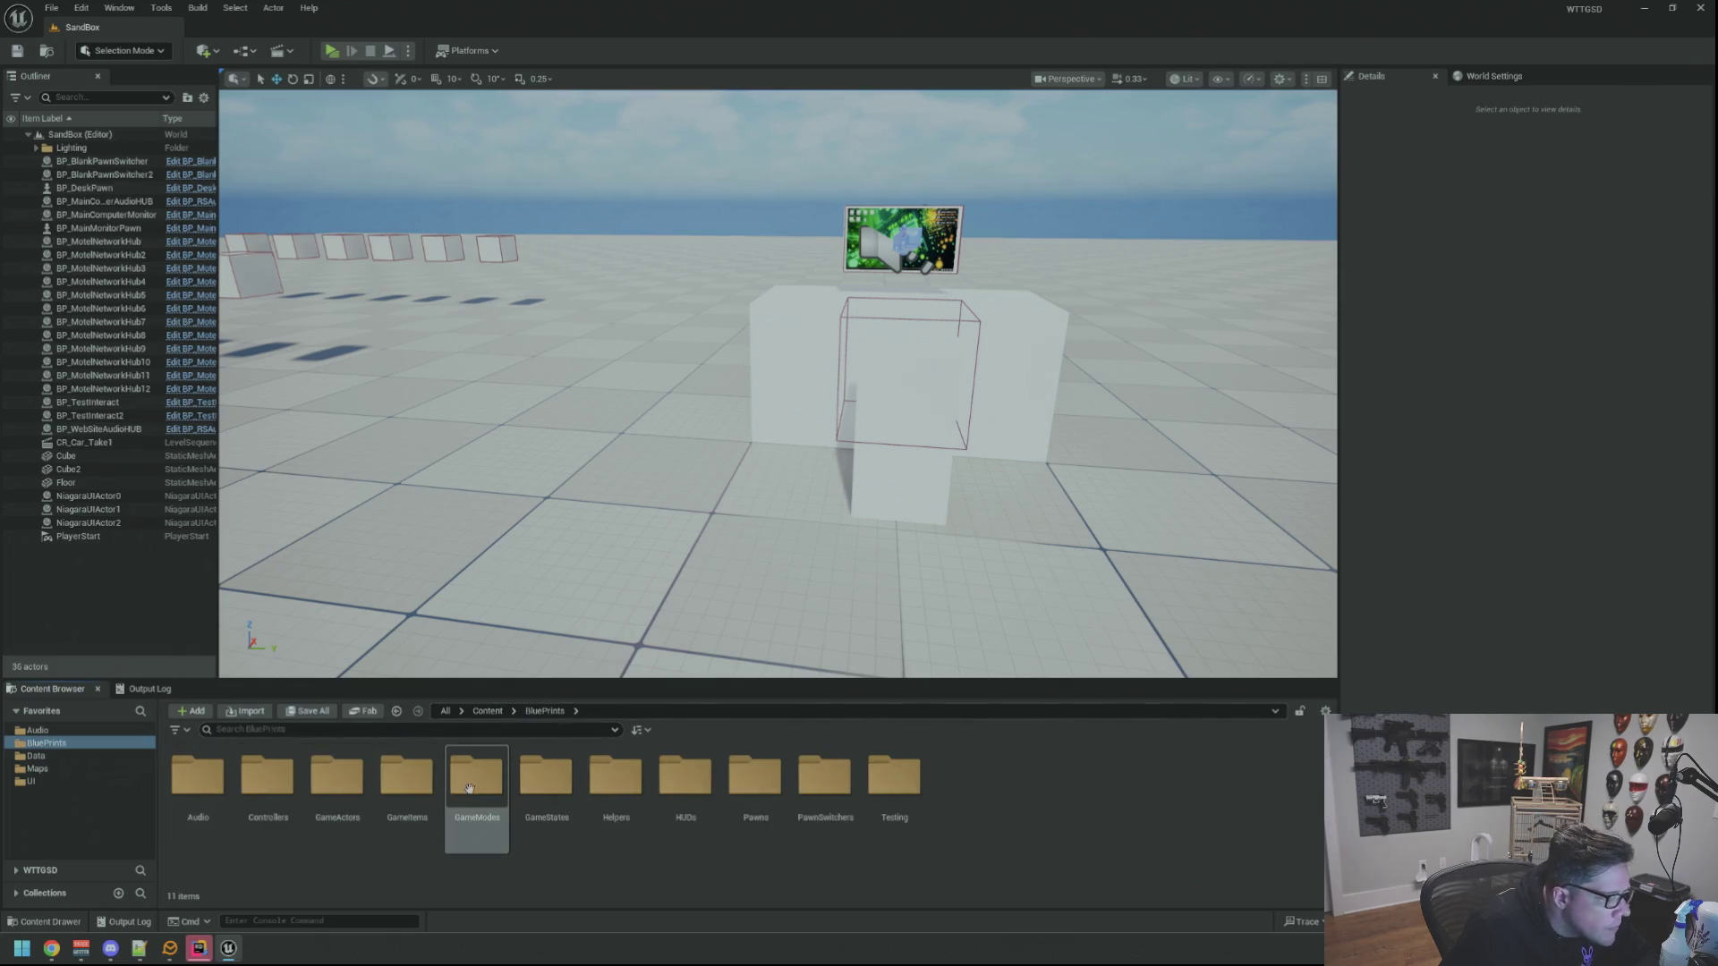
double_click(348, 784)
double_click(268, 778)
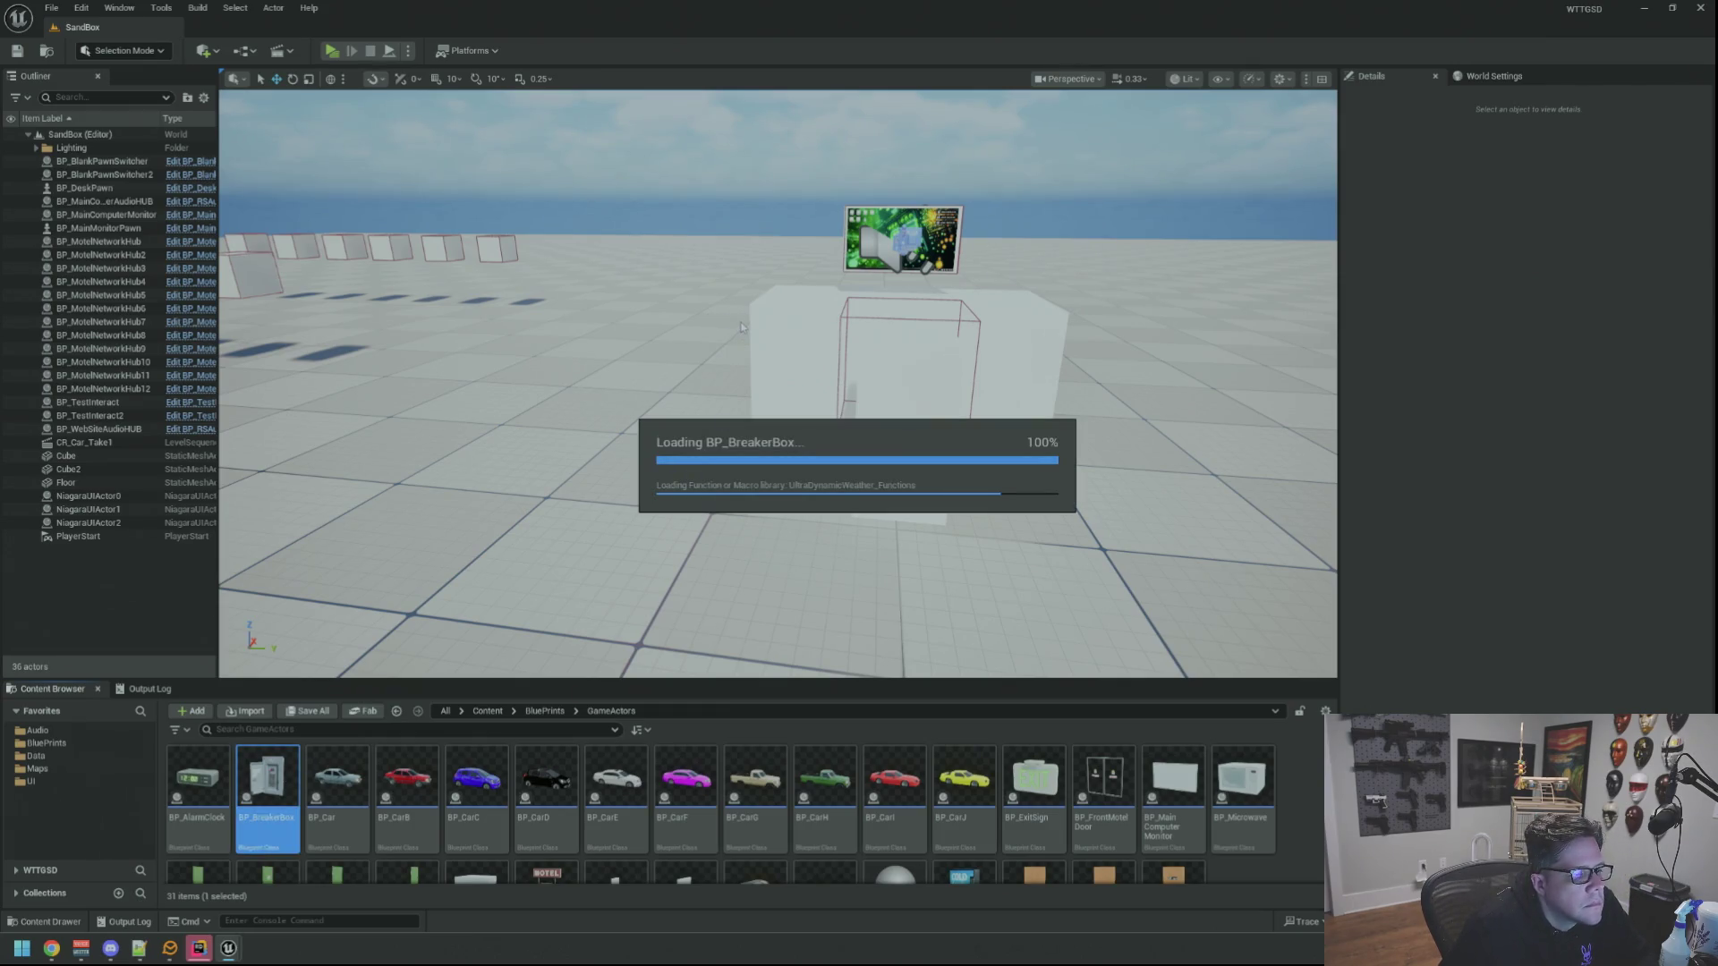
scroll(727, 421, up, 2)
scroll(728, 442, up, 3)
scroll(729, 441, up, 4)
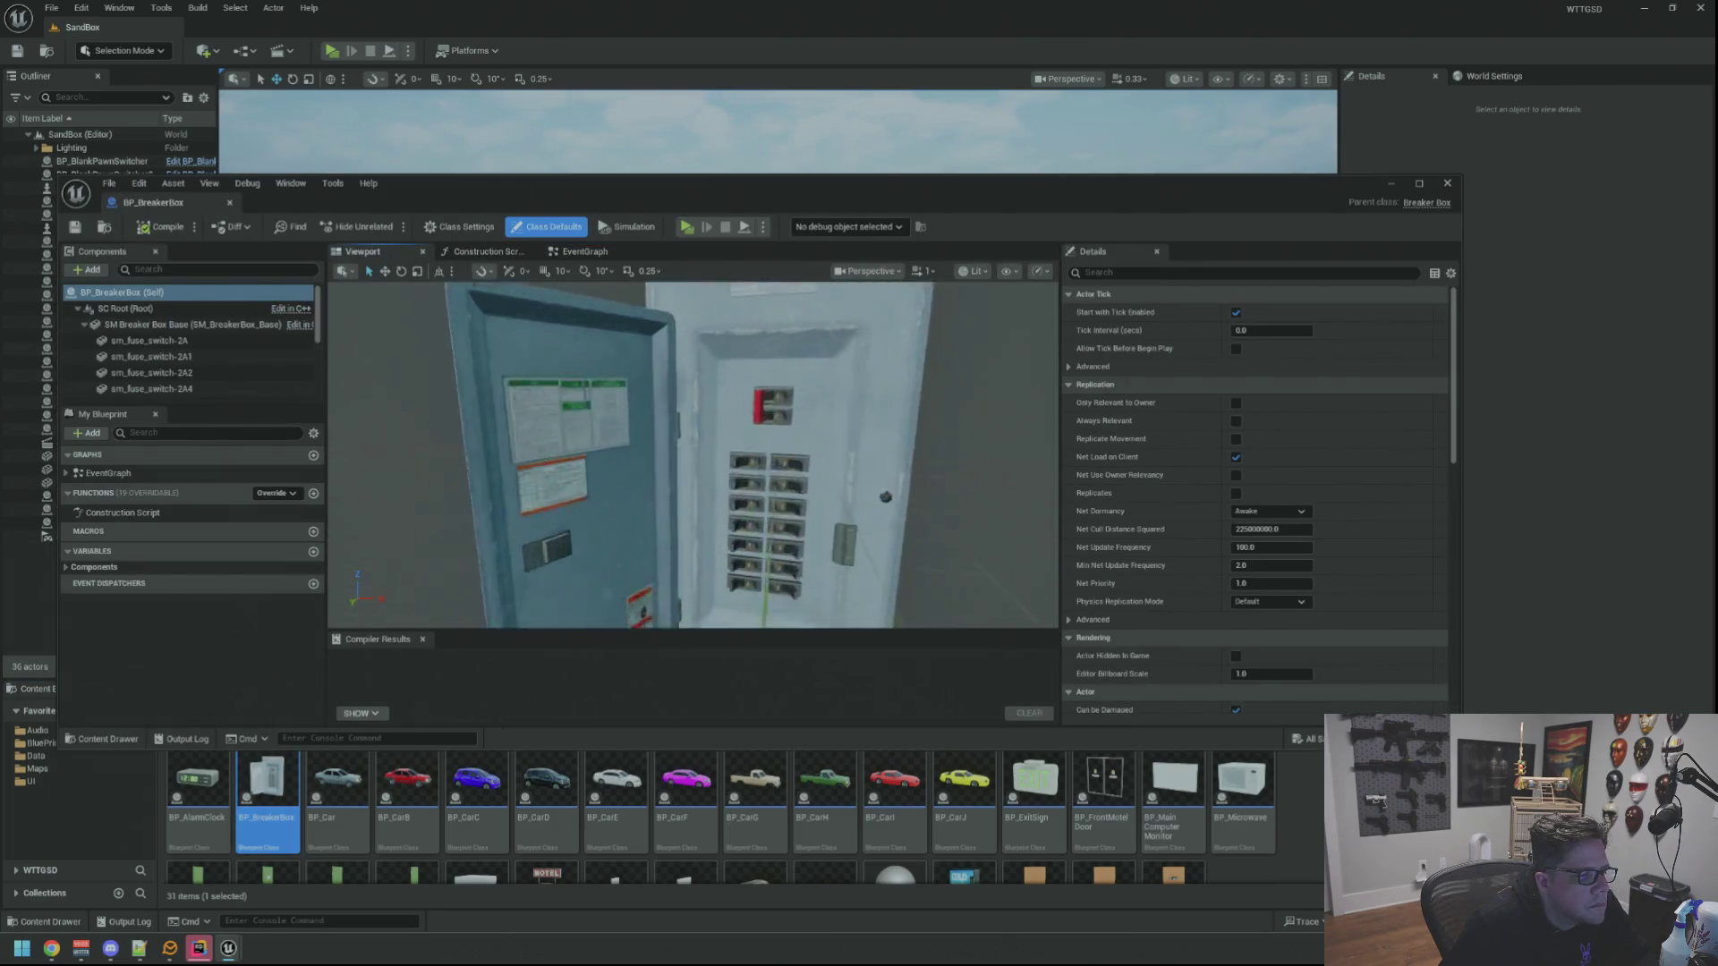
scroll(694, 456, up, 2)
scroll(694, 455, up, 2)
scroll(693, 456, down, 4)
scroll(693, 455, up, 4)
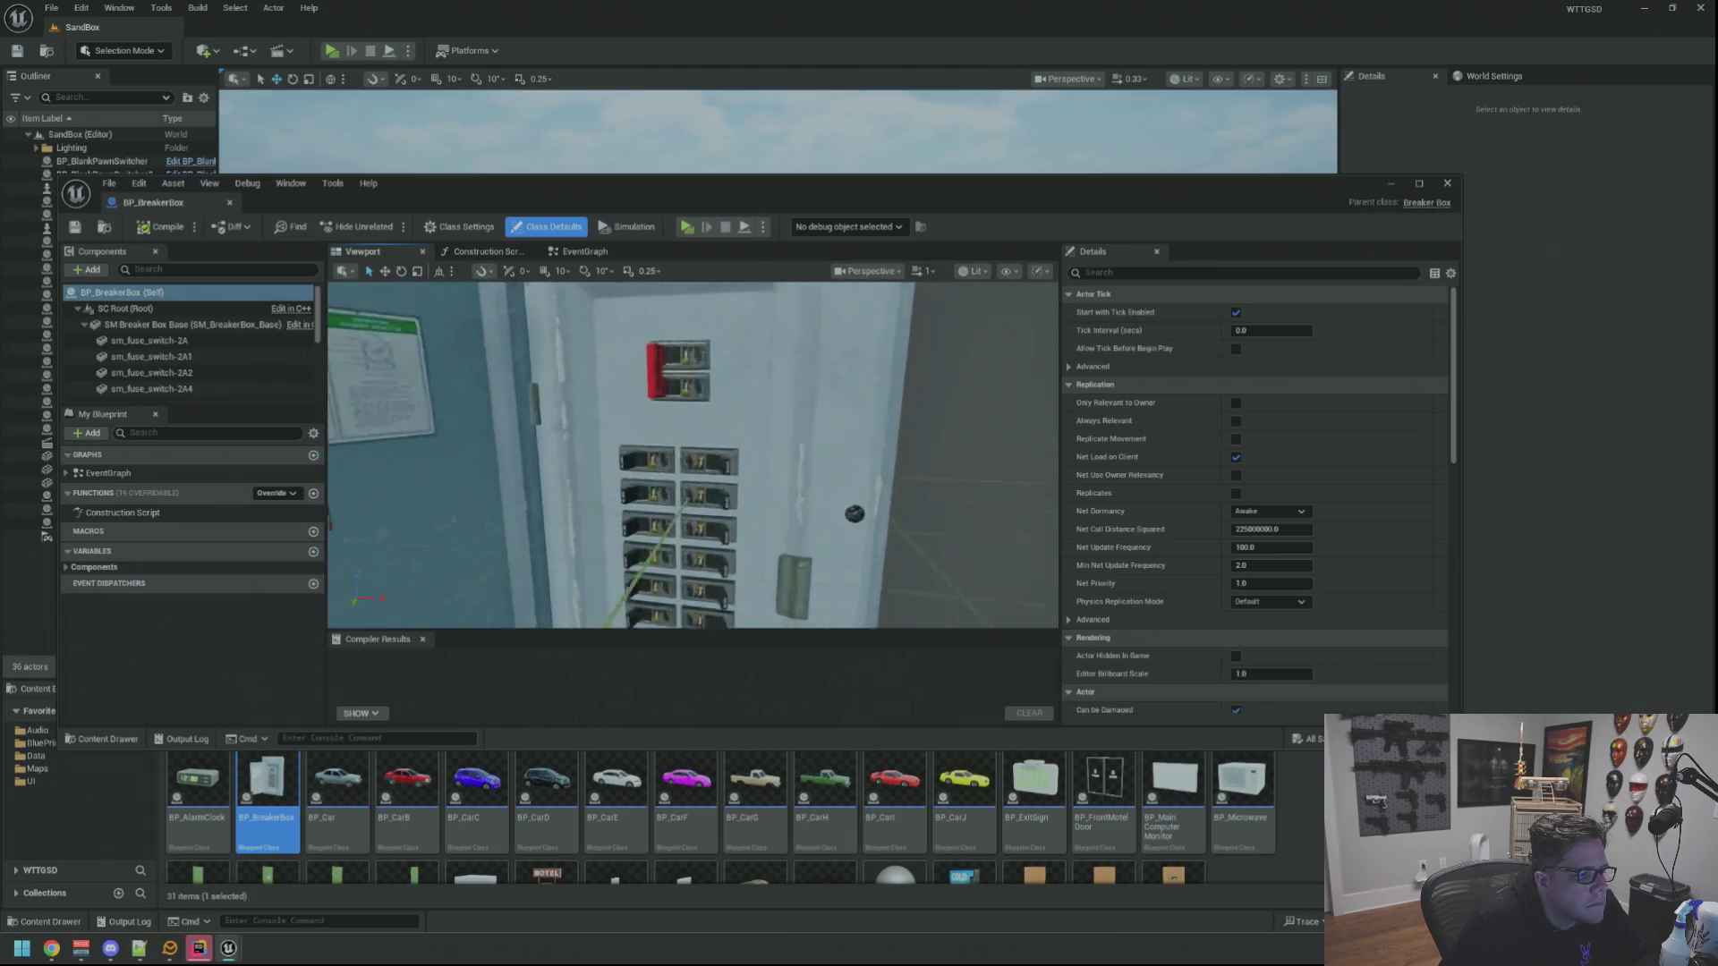
scroll(694, 455, up, 2)
scroll(694, 455, down, 2)
scroll(694, 456, up, 3)
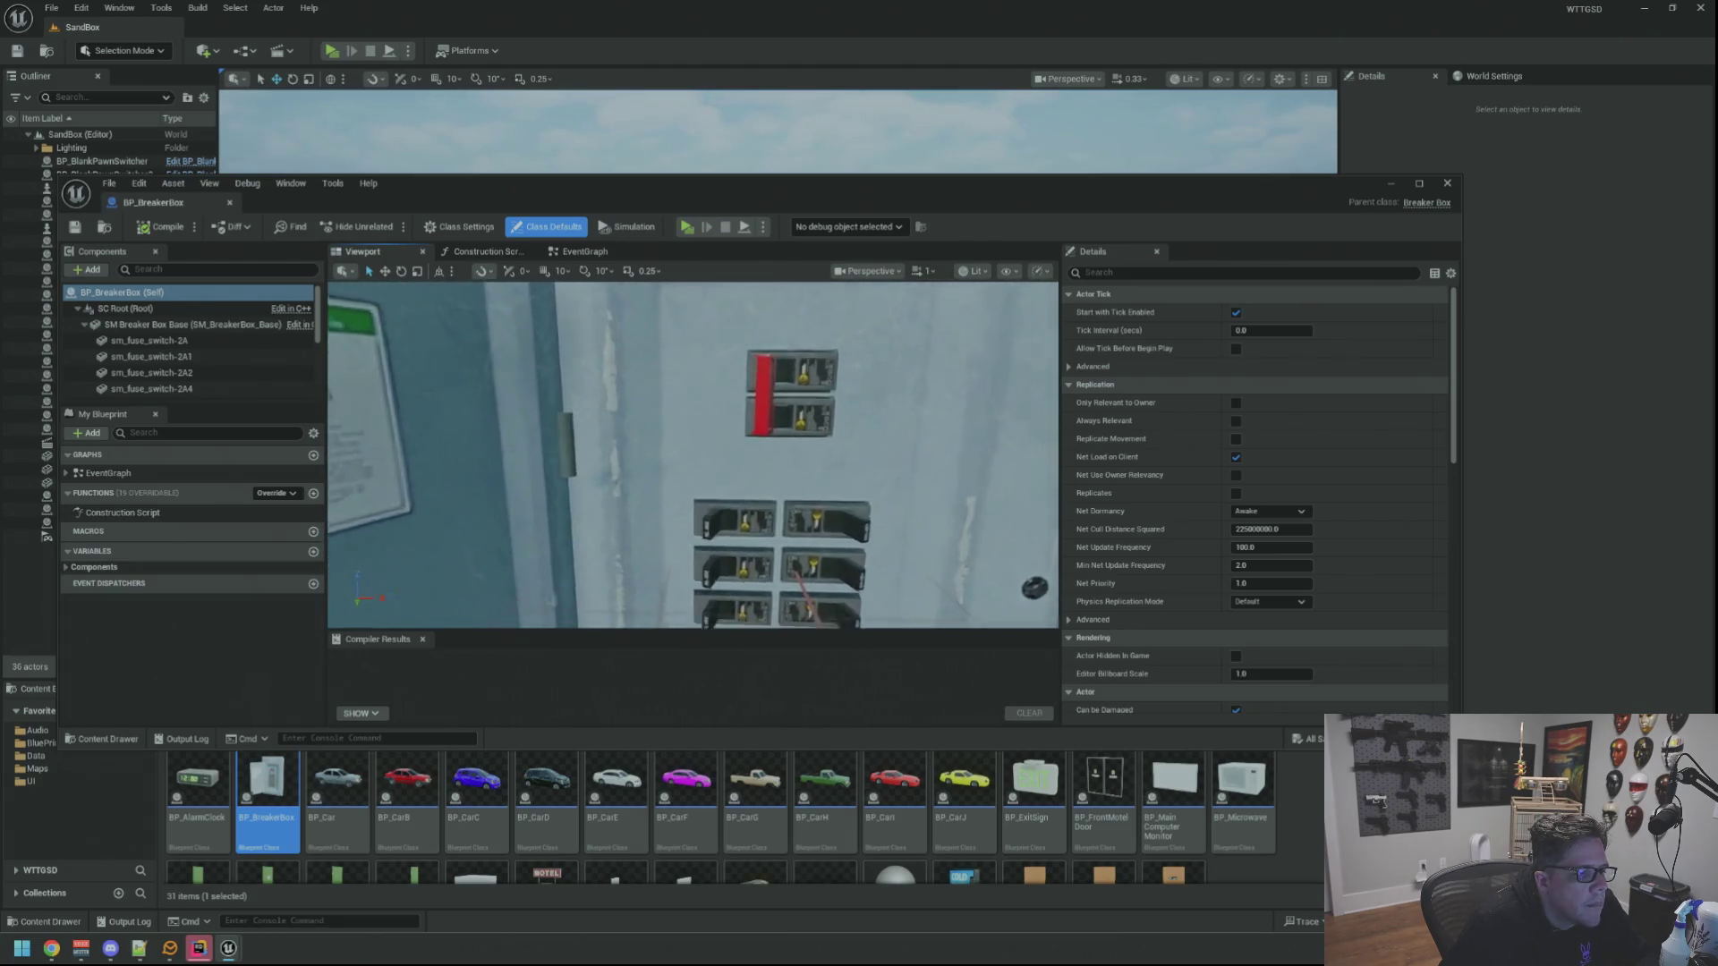
scroll(695, 454, down, 2)
scroll(695, 454, up, 2)
scroll(694, 455, down, 4)
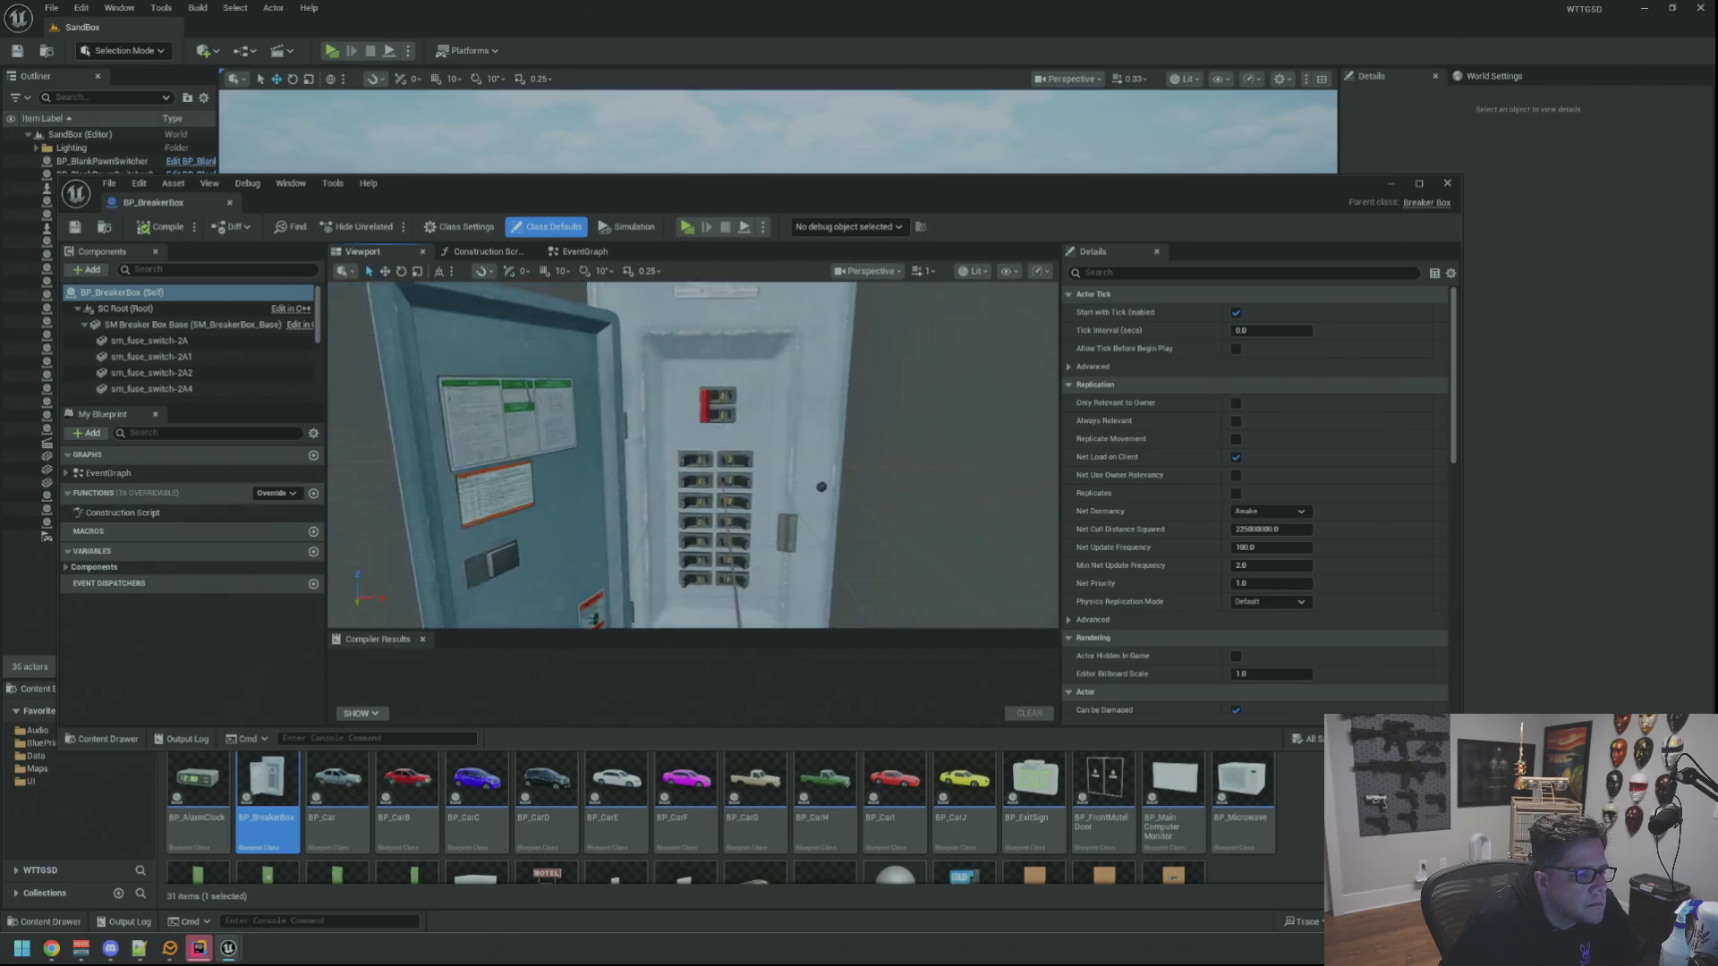
scroll(694, 456, up, 3)
scroll(694, 456, down, 2)
scroll(694, 455, up, 3)
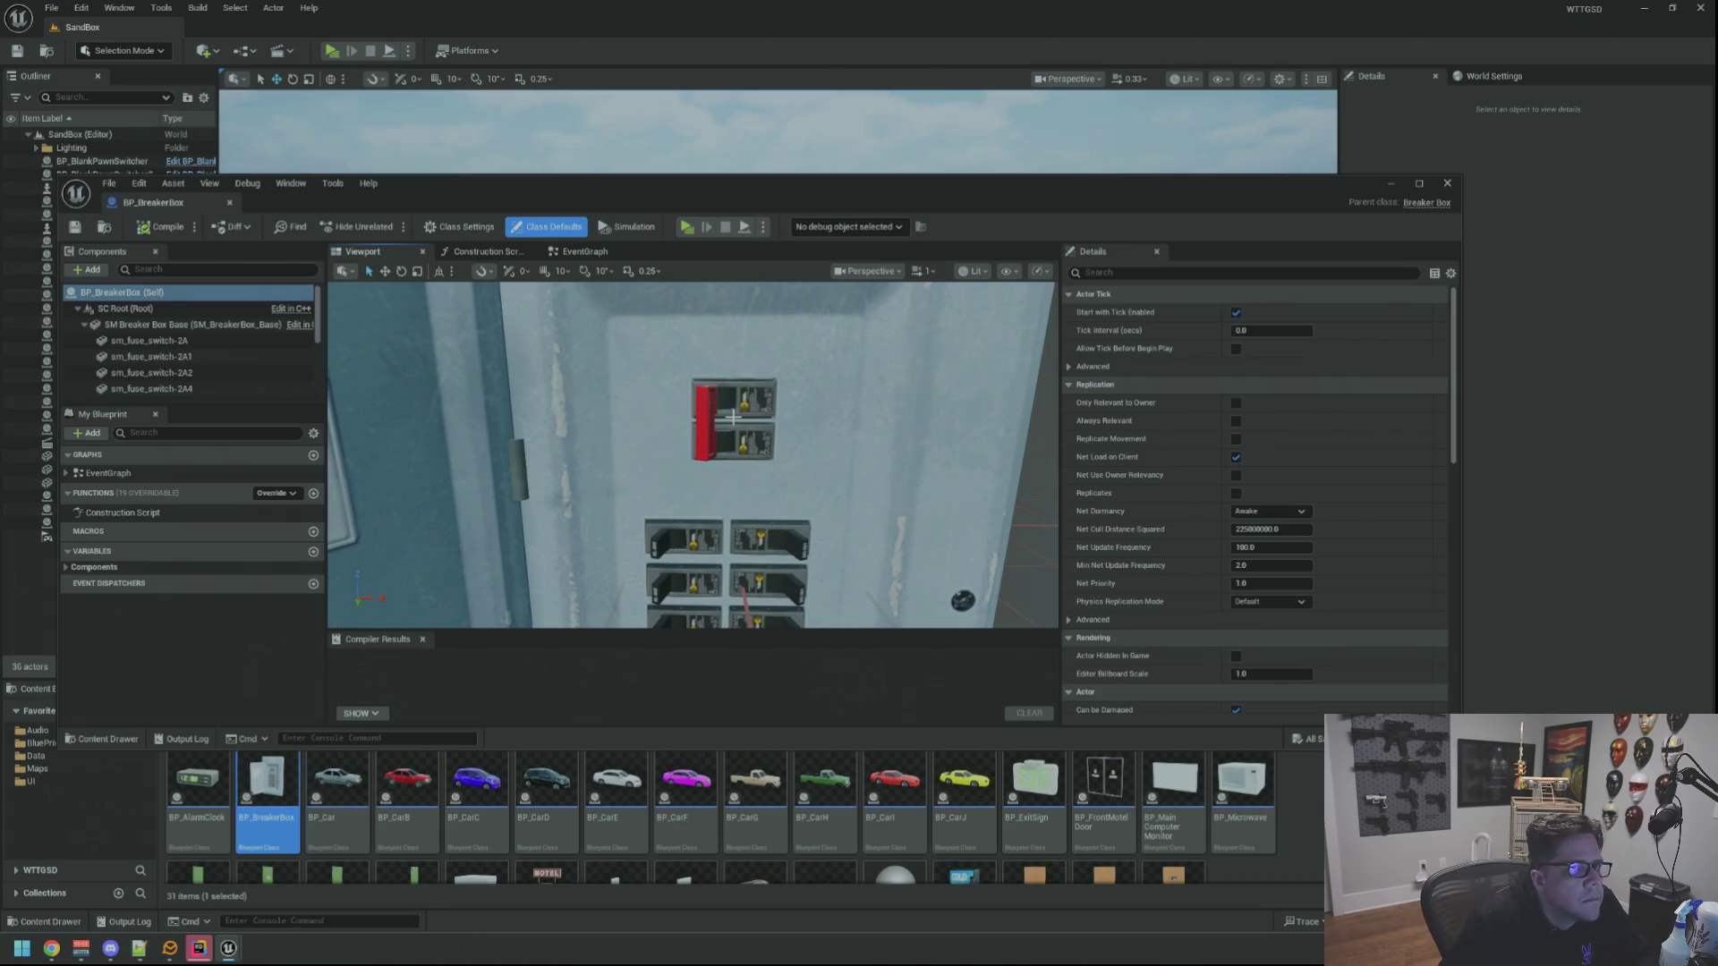
scroll(733, 418, down, 3)
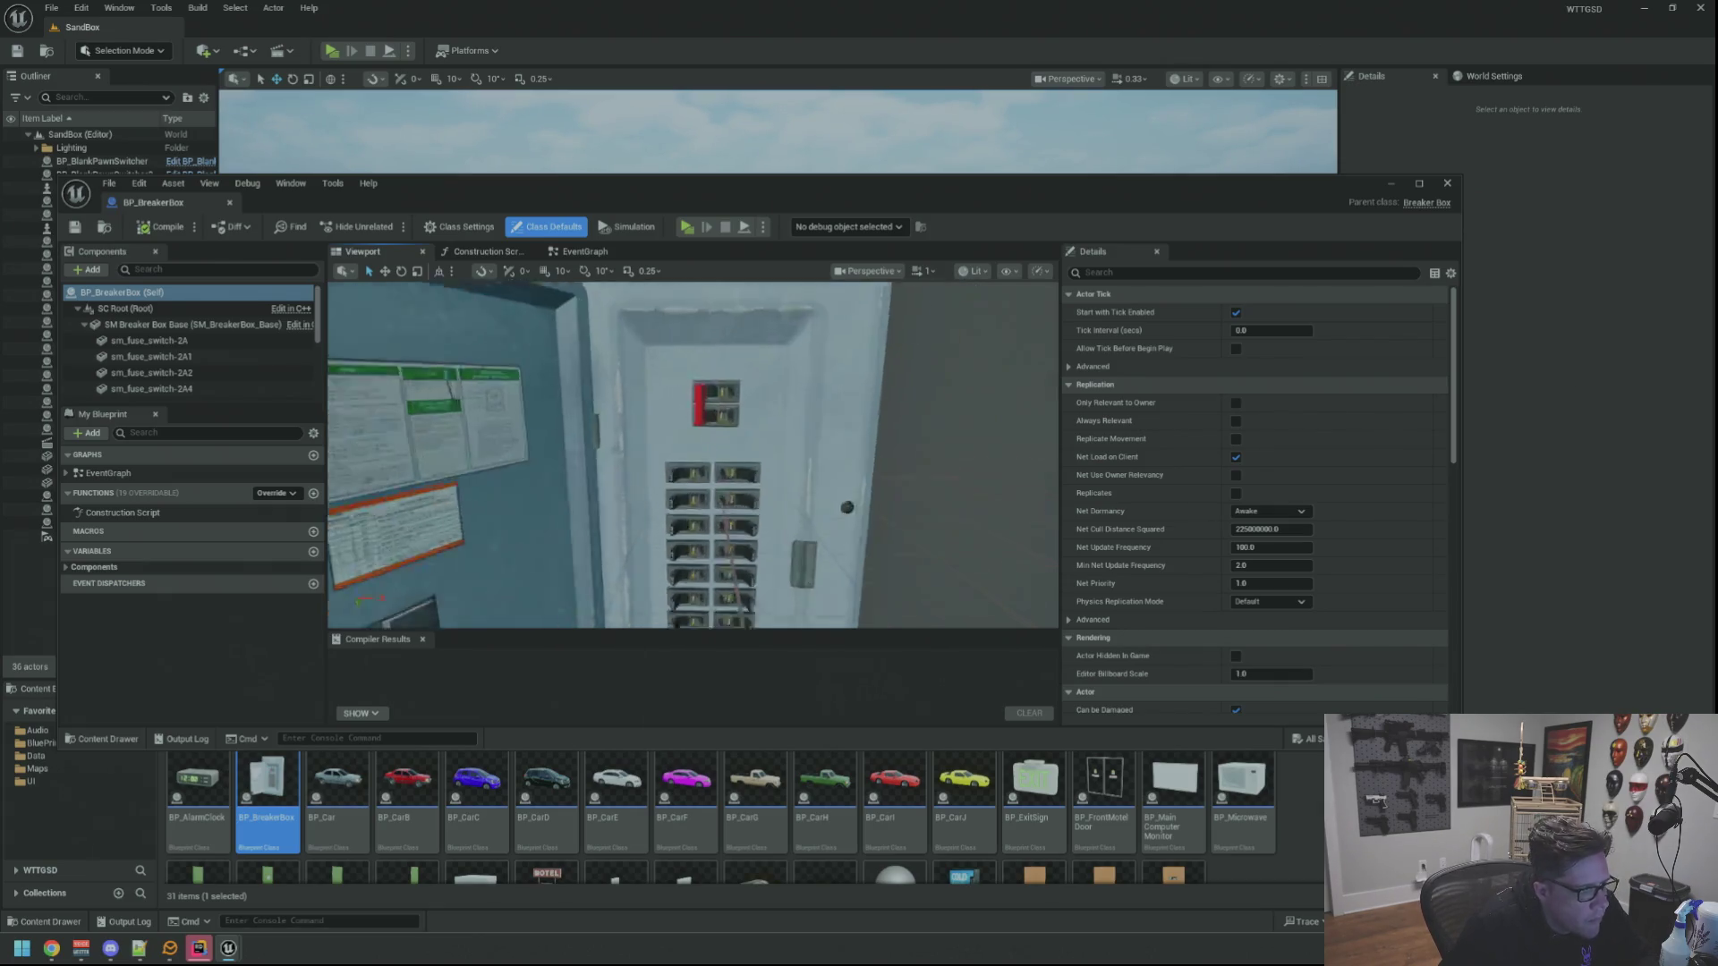
scroll(730, 424, up, 2)
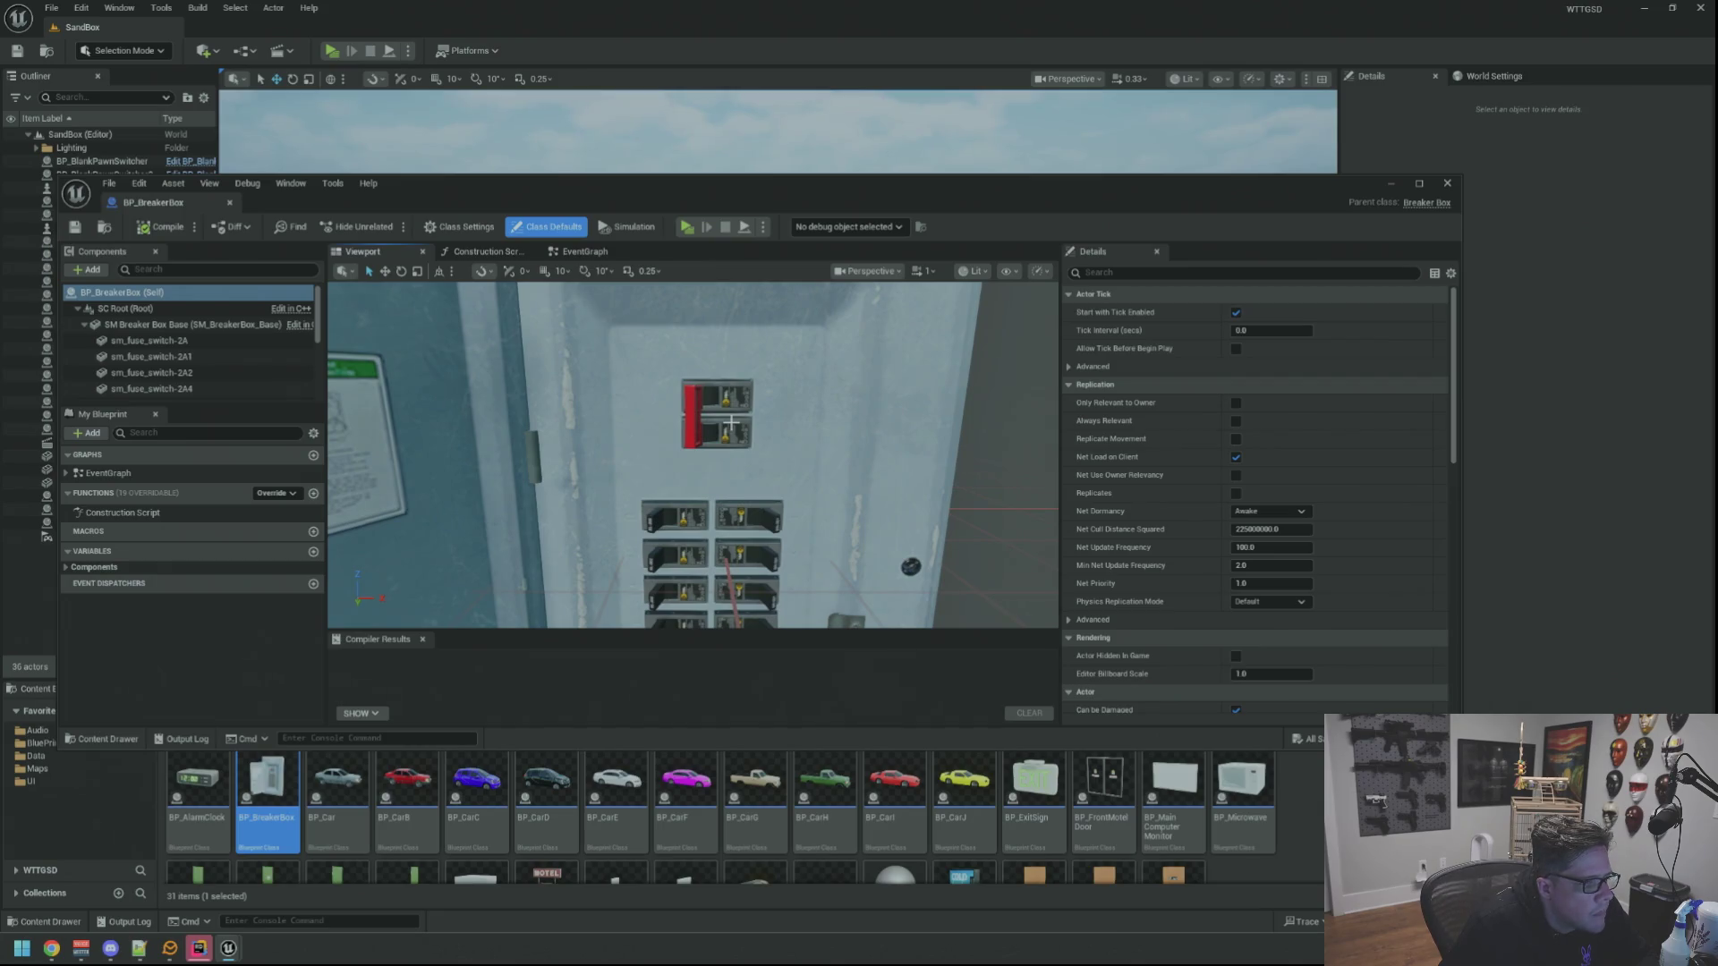
Orbit around the breaker panel, select the red main switch, then close the BP_BreakerBox editor
mouse_move(726, 425)
mouse_down()
mouse_move(751, 444)
mouse_move(647, 415)
mouse_up()
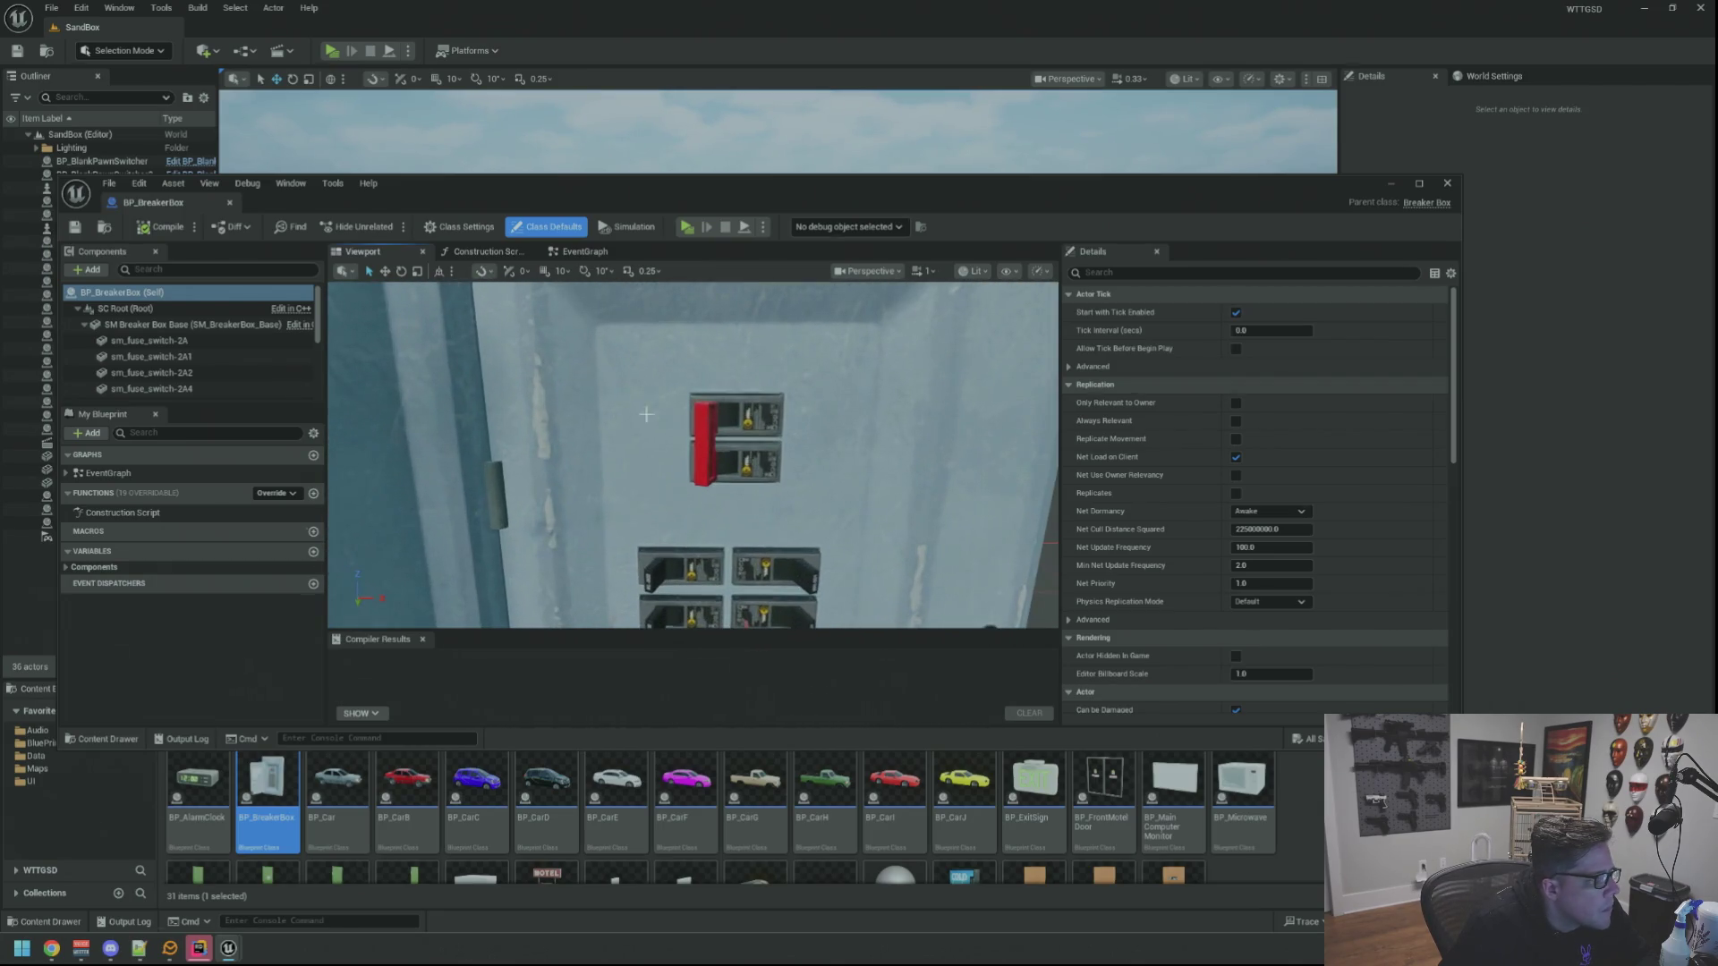
click(699, 416)
scroll(179, 336, down, 1)
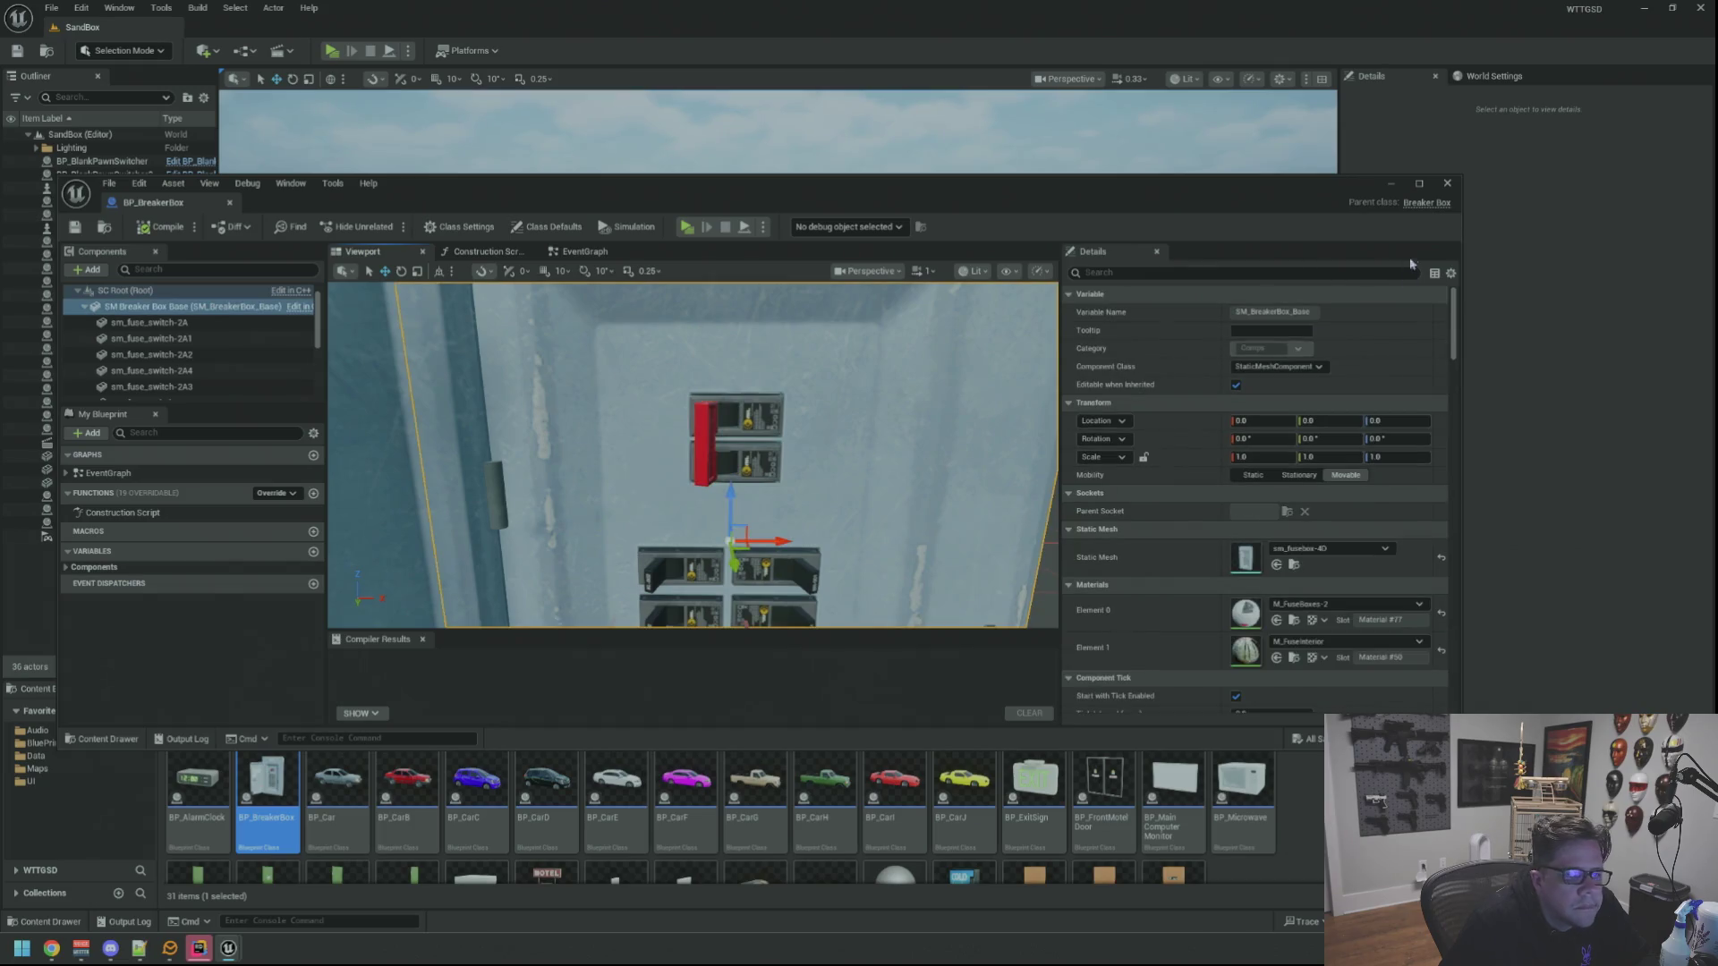
click(1448, 183)
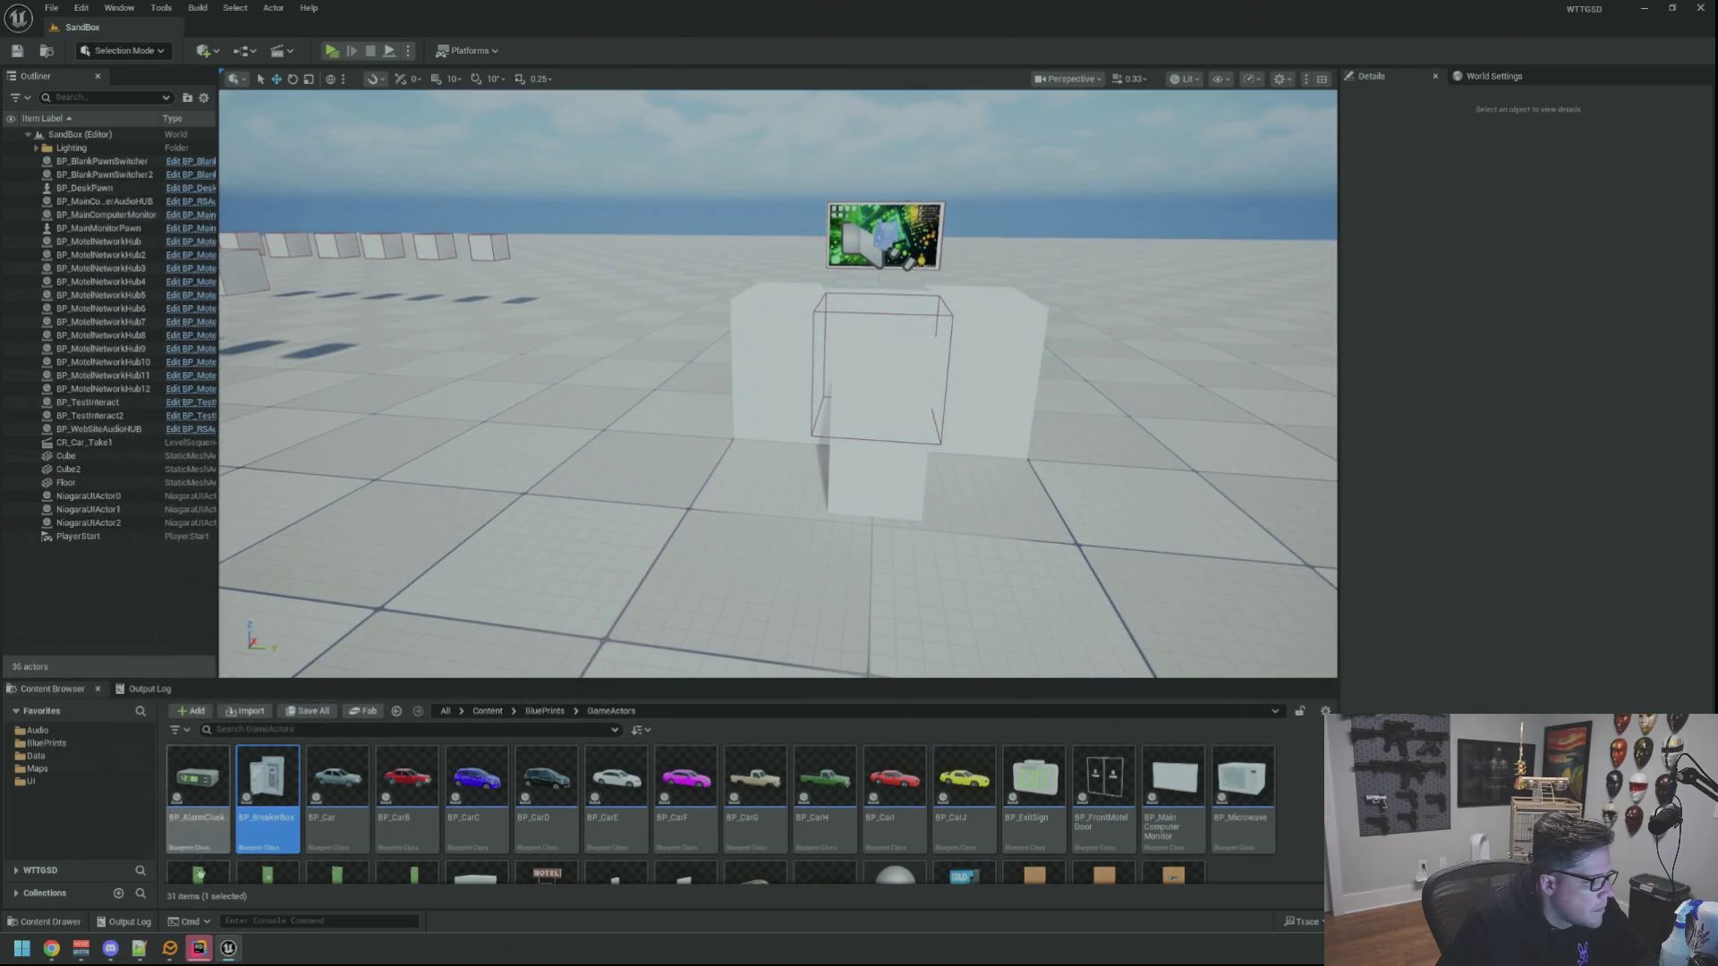
Switch to Rider and focus BreakerBox.cpp in the split editor
click(200, 947)
click(779, 376)
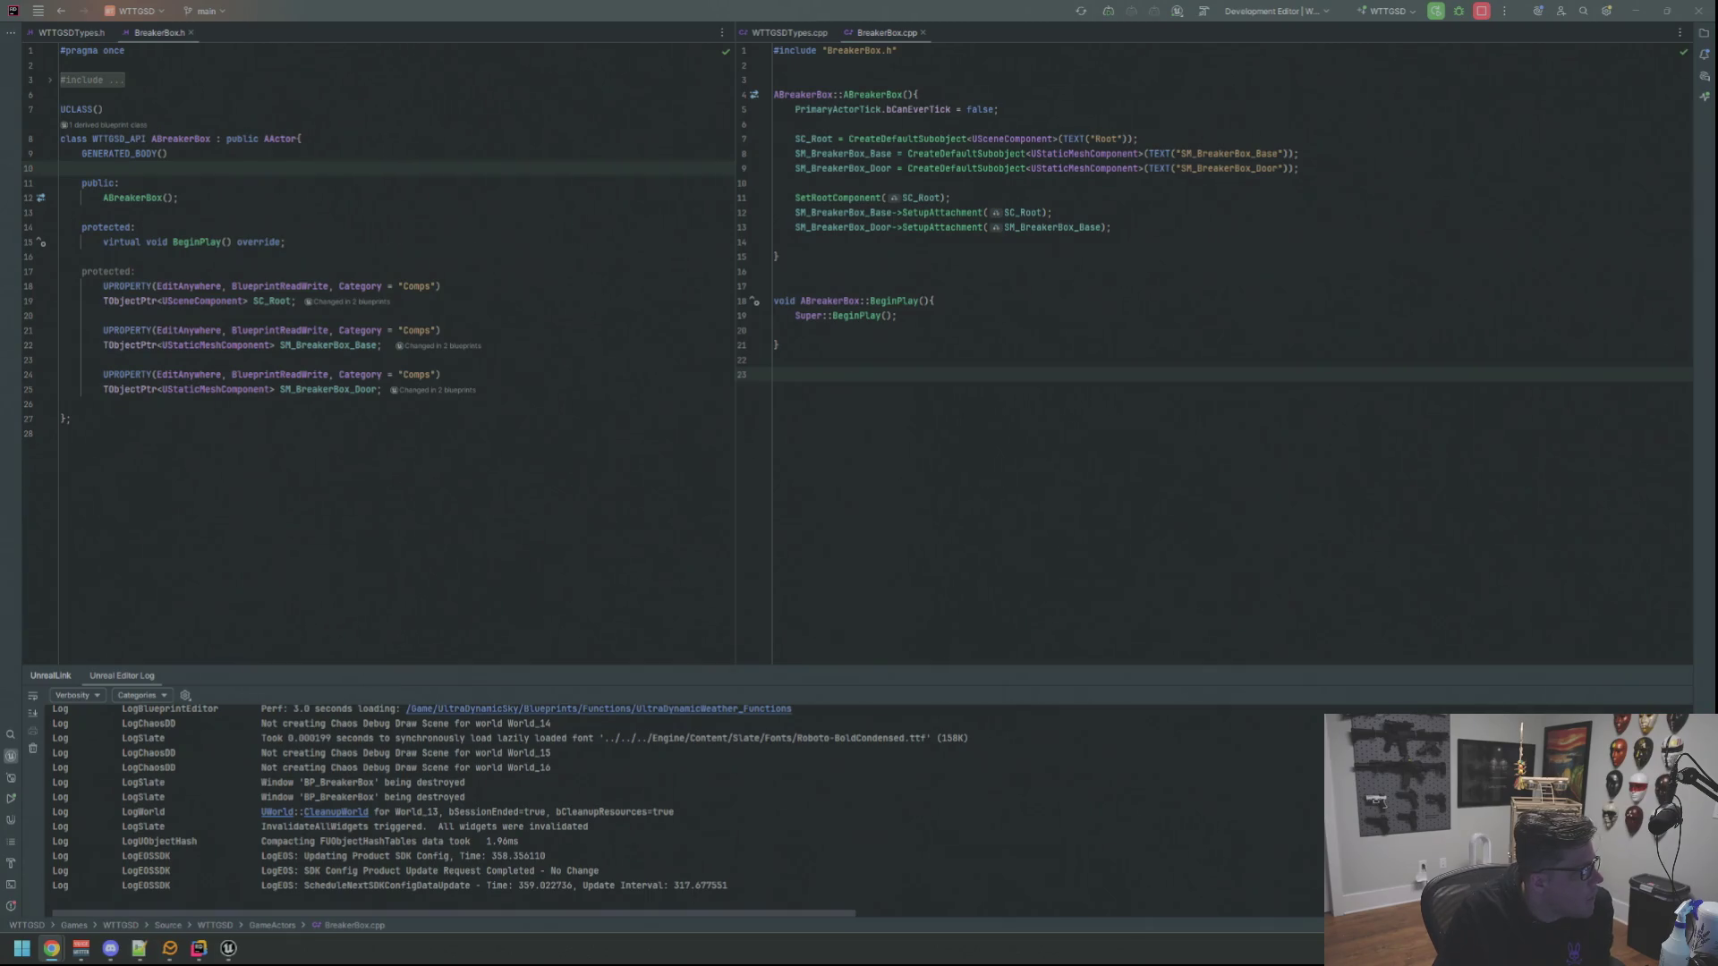
click(859, 383)
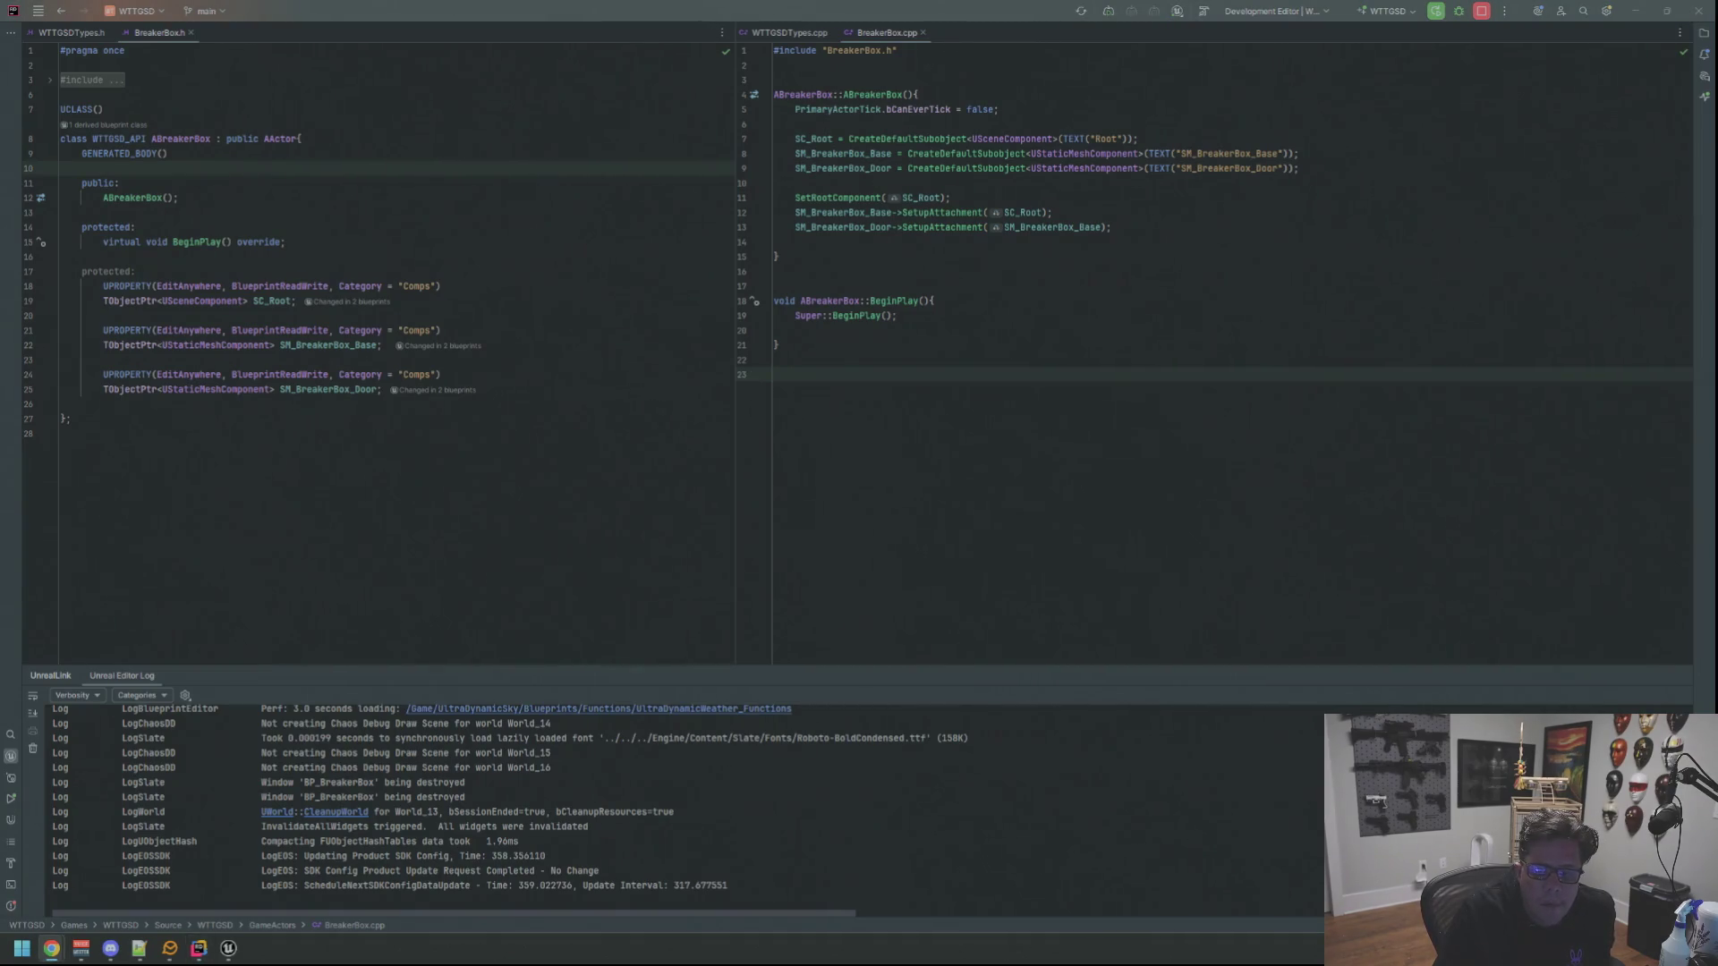
Add a UPROPERTY(EditAnywhere, BlueprintReadWrite, Category = "Comps") macro below the last header property
click(779, 270)
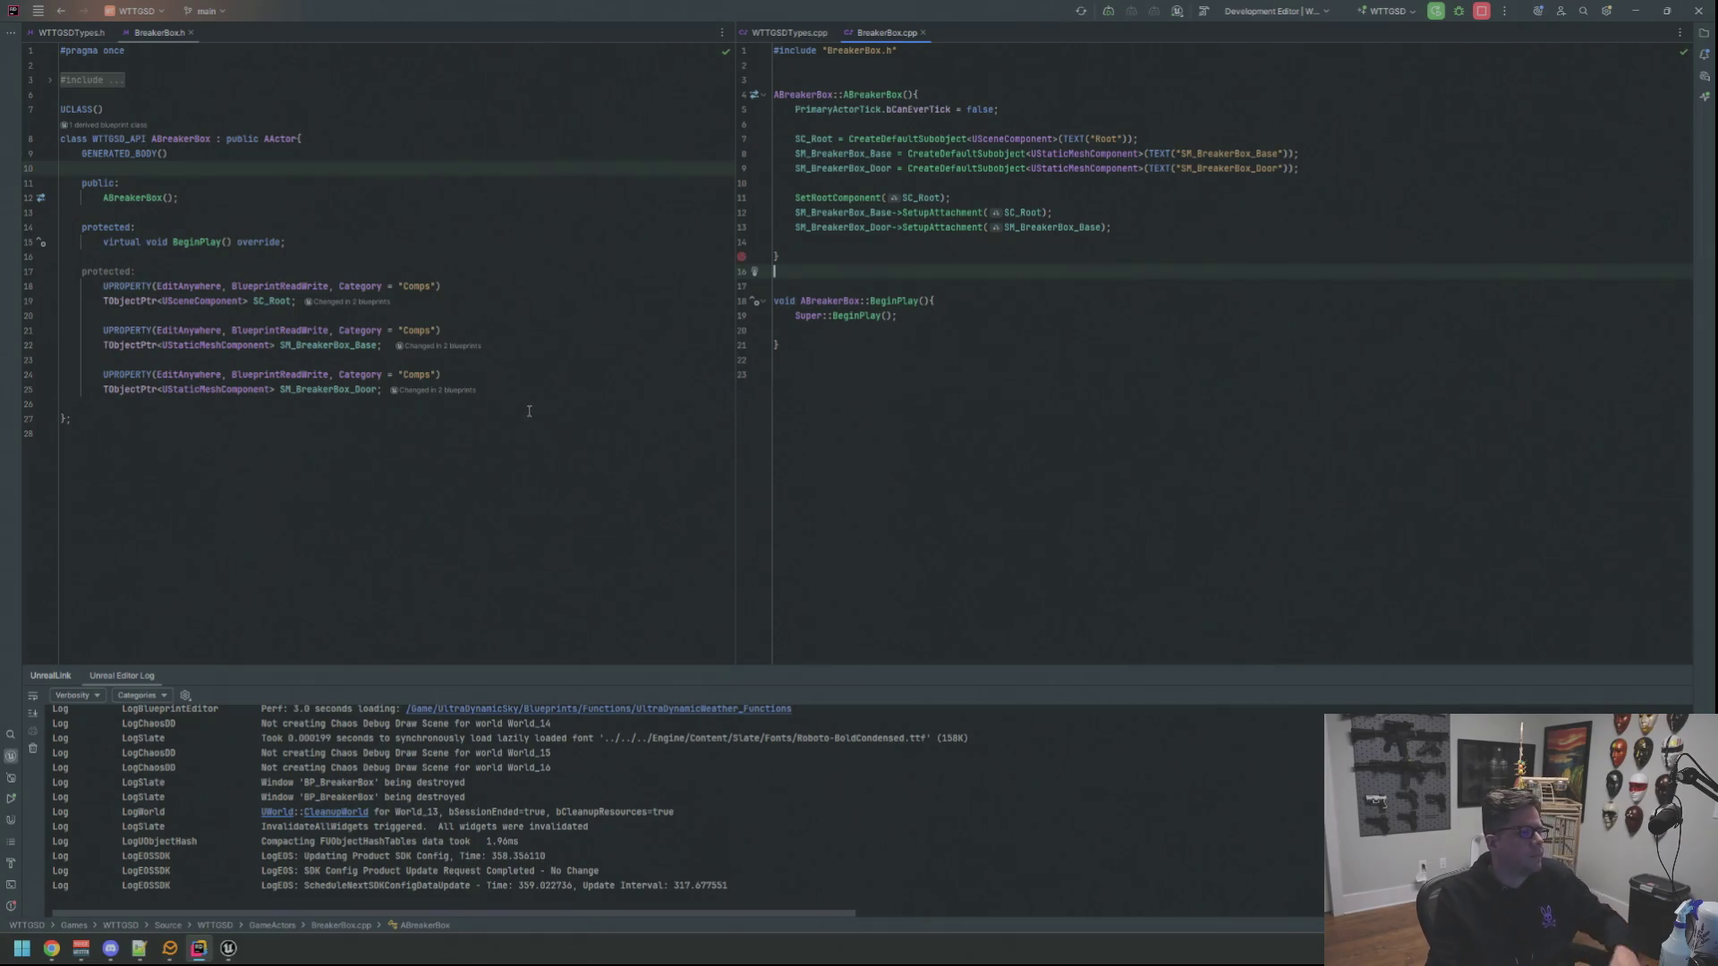
click(529, 412)
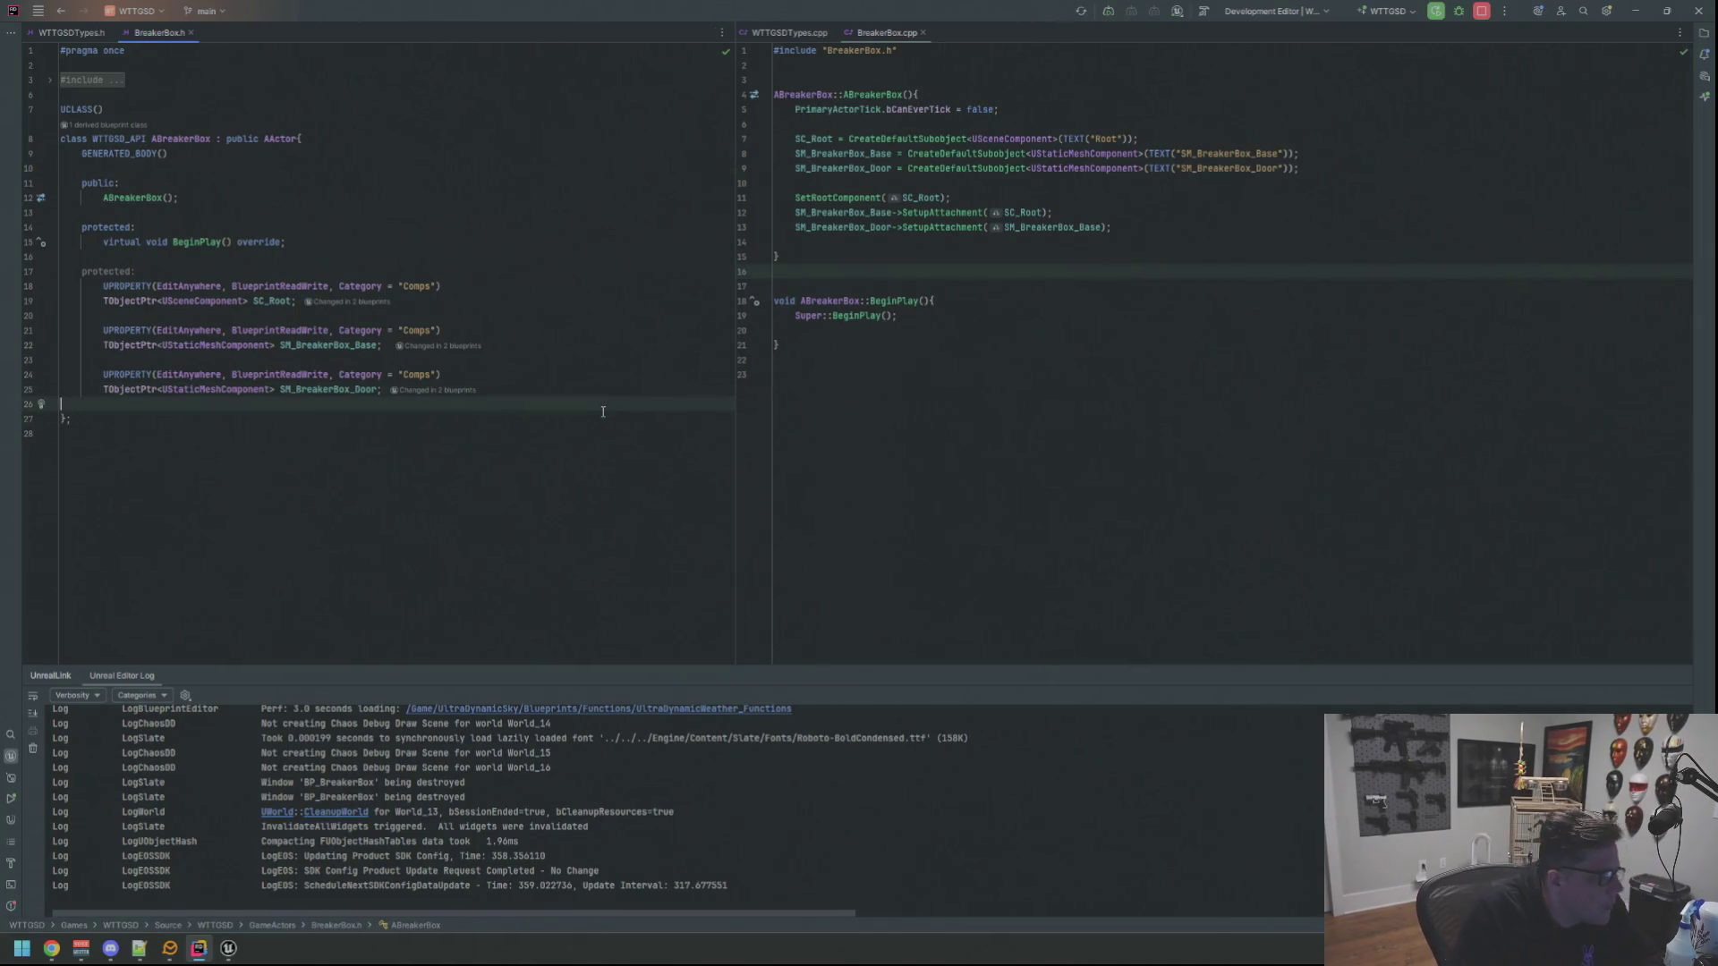
key(Return)
key(Return)
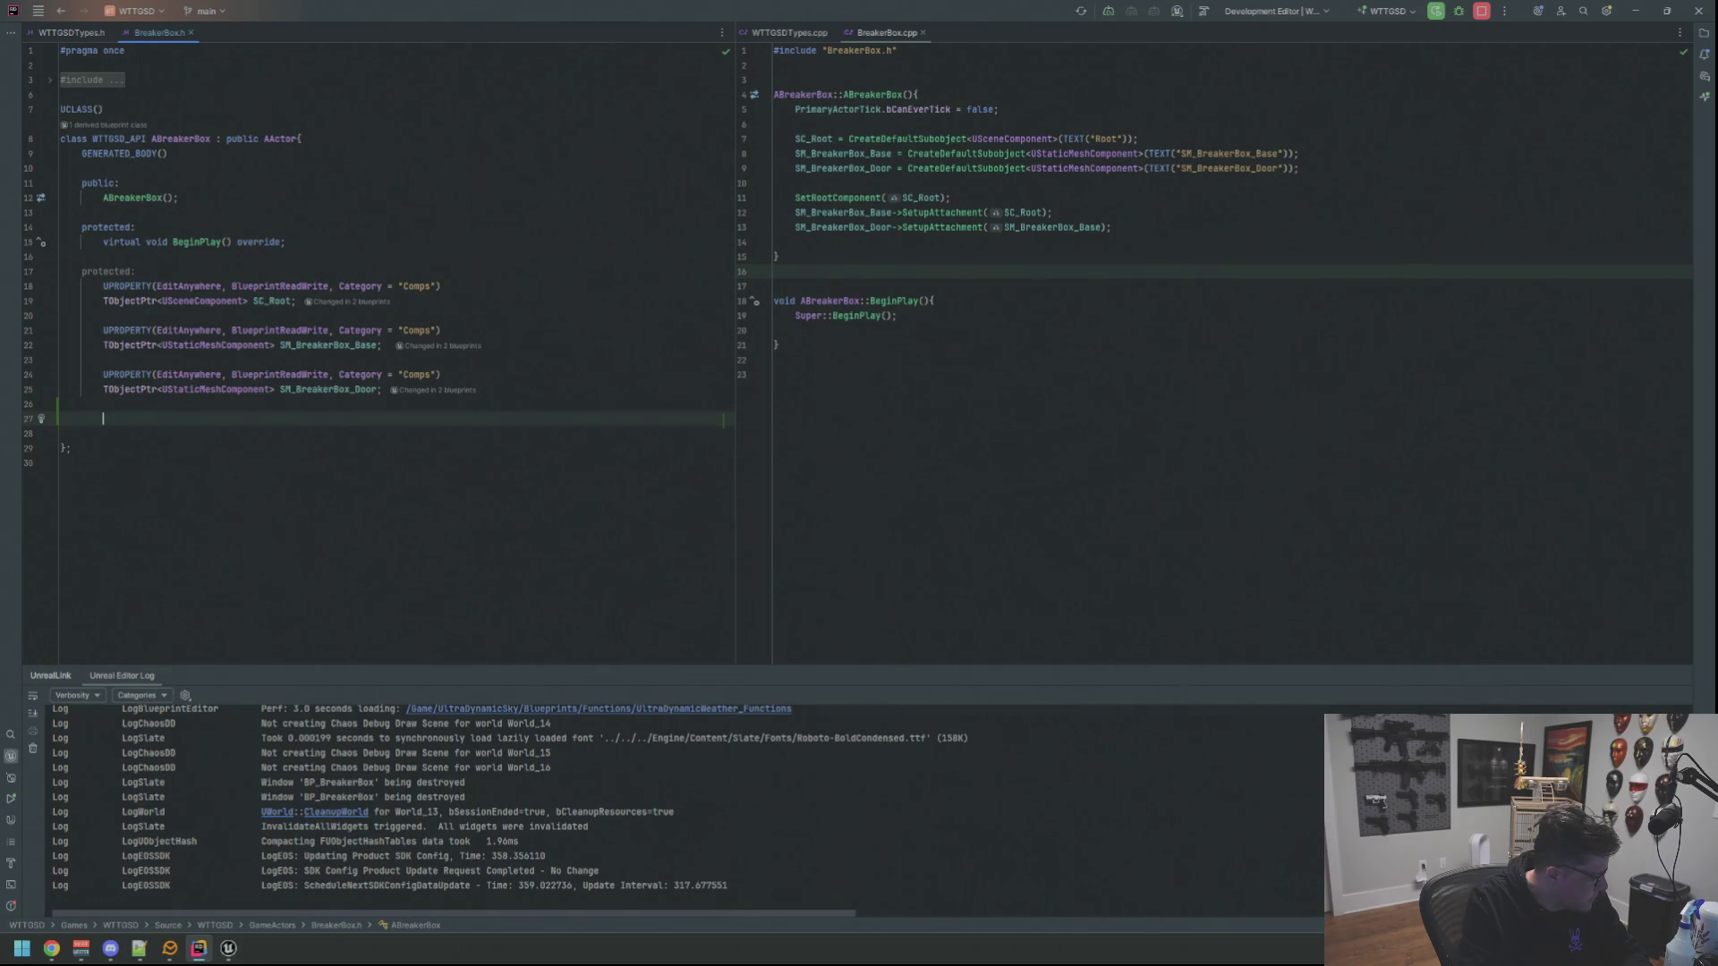
text(UPROPERTY(EditAnywhere, B)
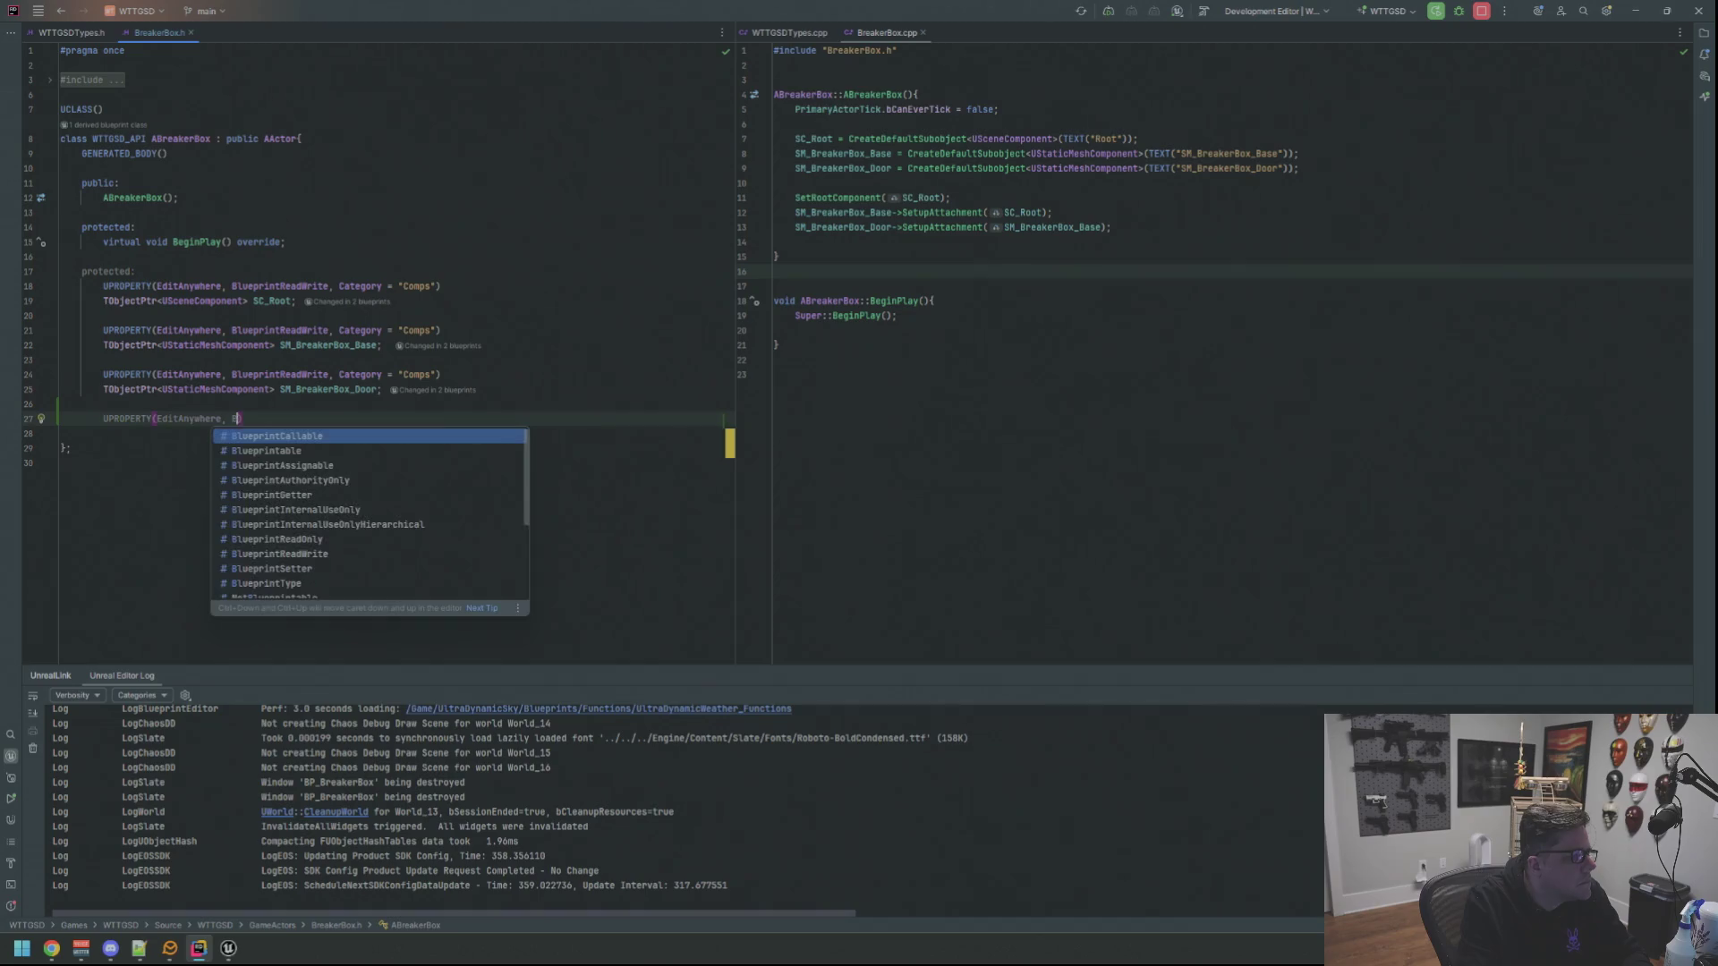
text(lueprintrea)
key(BackSpace)
key(BackSpace)
key(BackSpace)
key(BackSpace)
key(BackSpace)
text(ea)
key(Return)
text(, Category = )
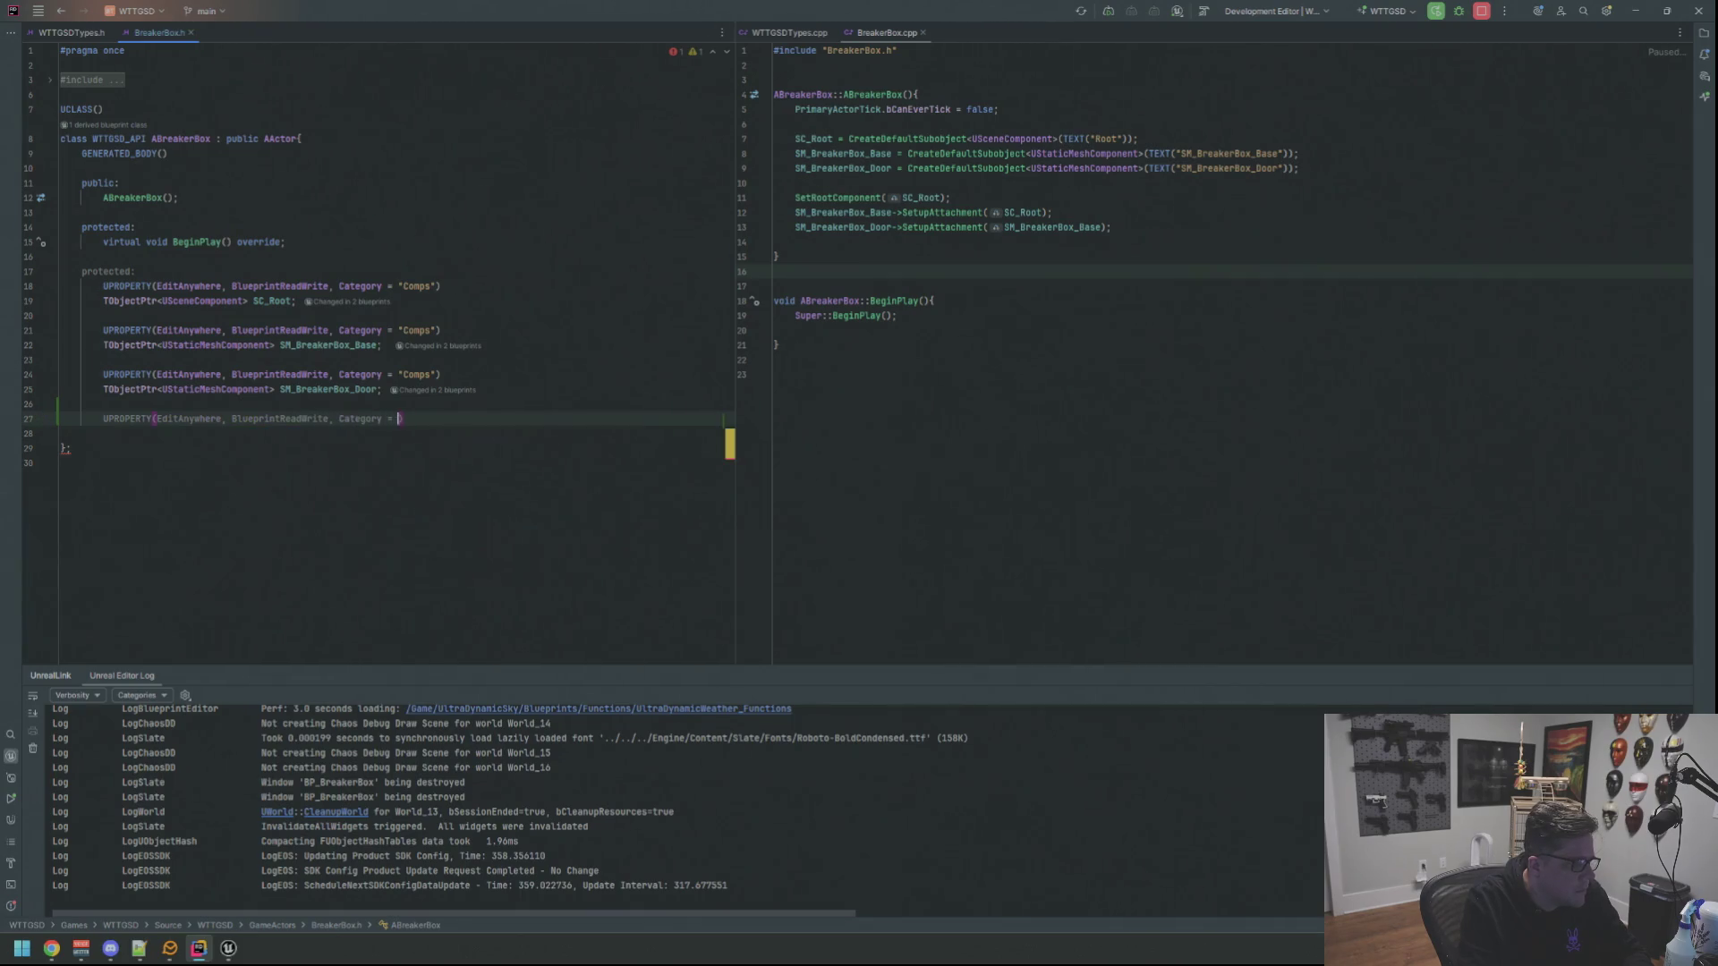
text("Co)
text(o)
text(mps)
key(End)
Declare TObjectPtr<UStaticMeshComponent> SM_MainSwitch and begin another UPROPERTY
key(Return)
text(TObje)
key(Return)
text(U)
key(Escape)
text(St)
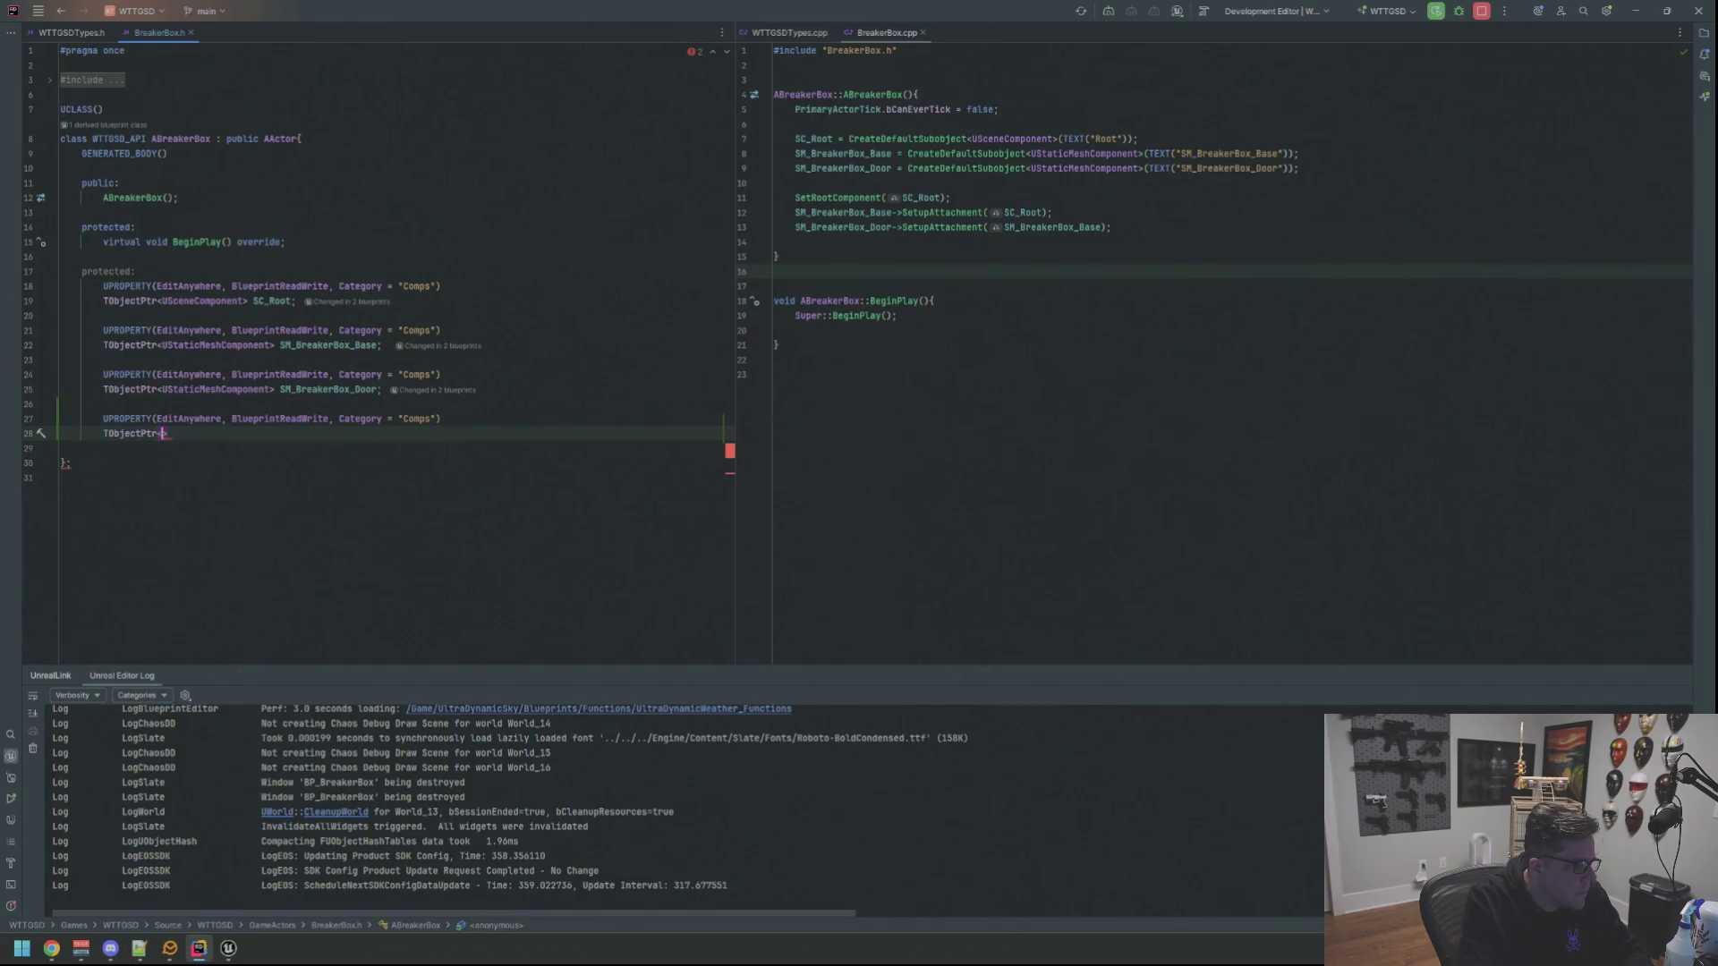
text(aticmesh)
key(Down)
key(Return)
text(> SM_)
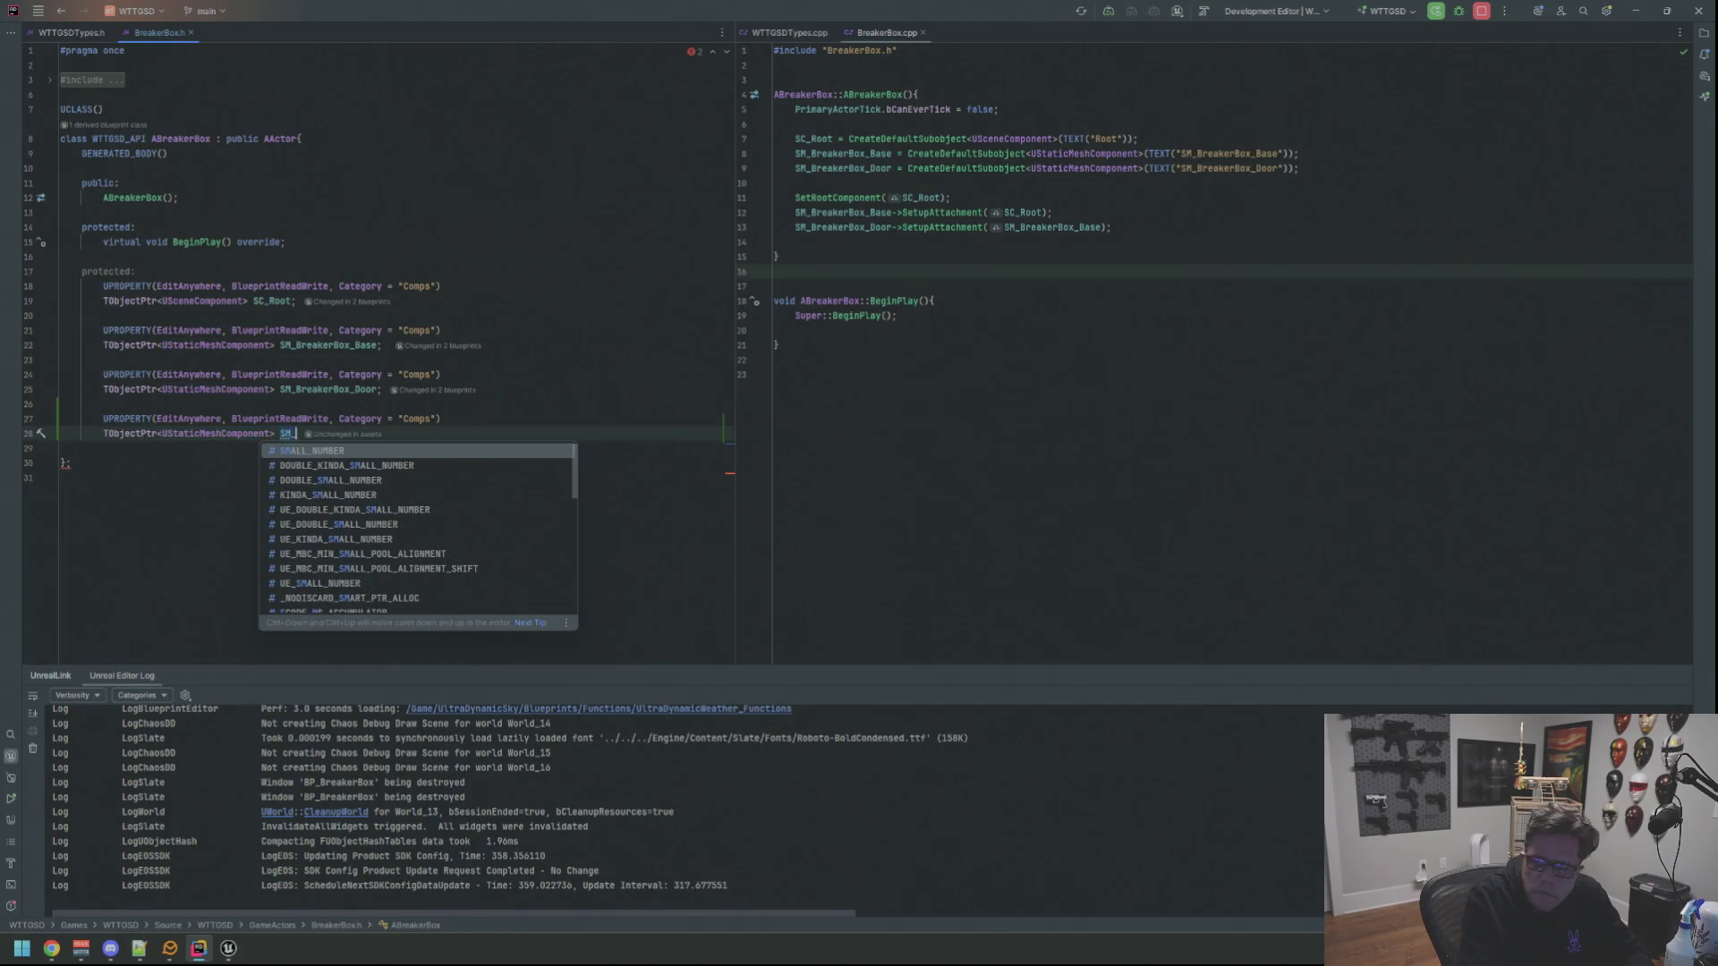
text(MainSwitch;)
key(Return)
key(Return)
text(UPROP)
key(Return)
text((Ed)
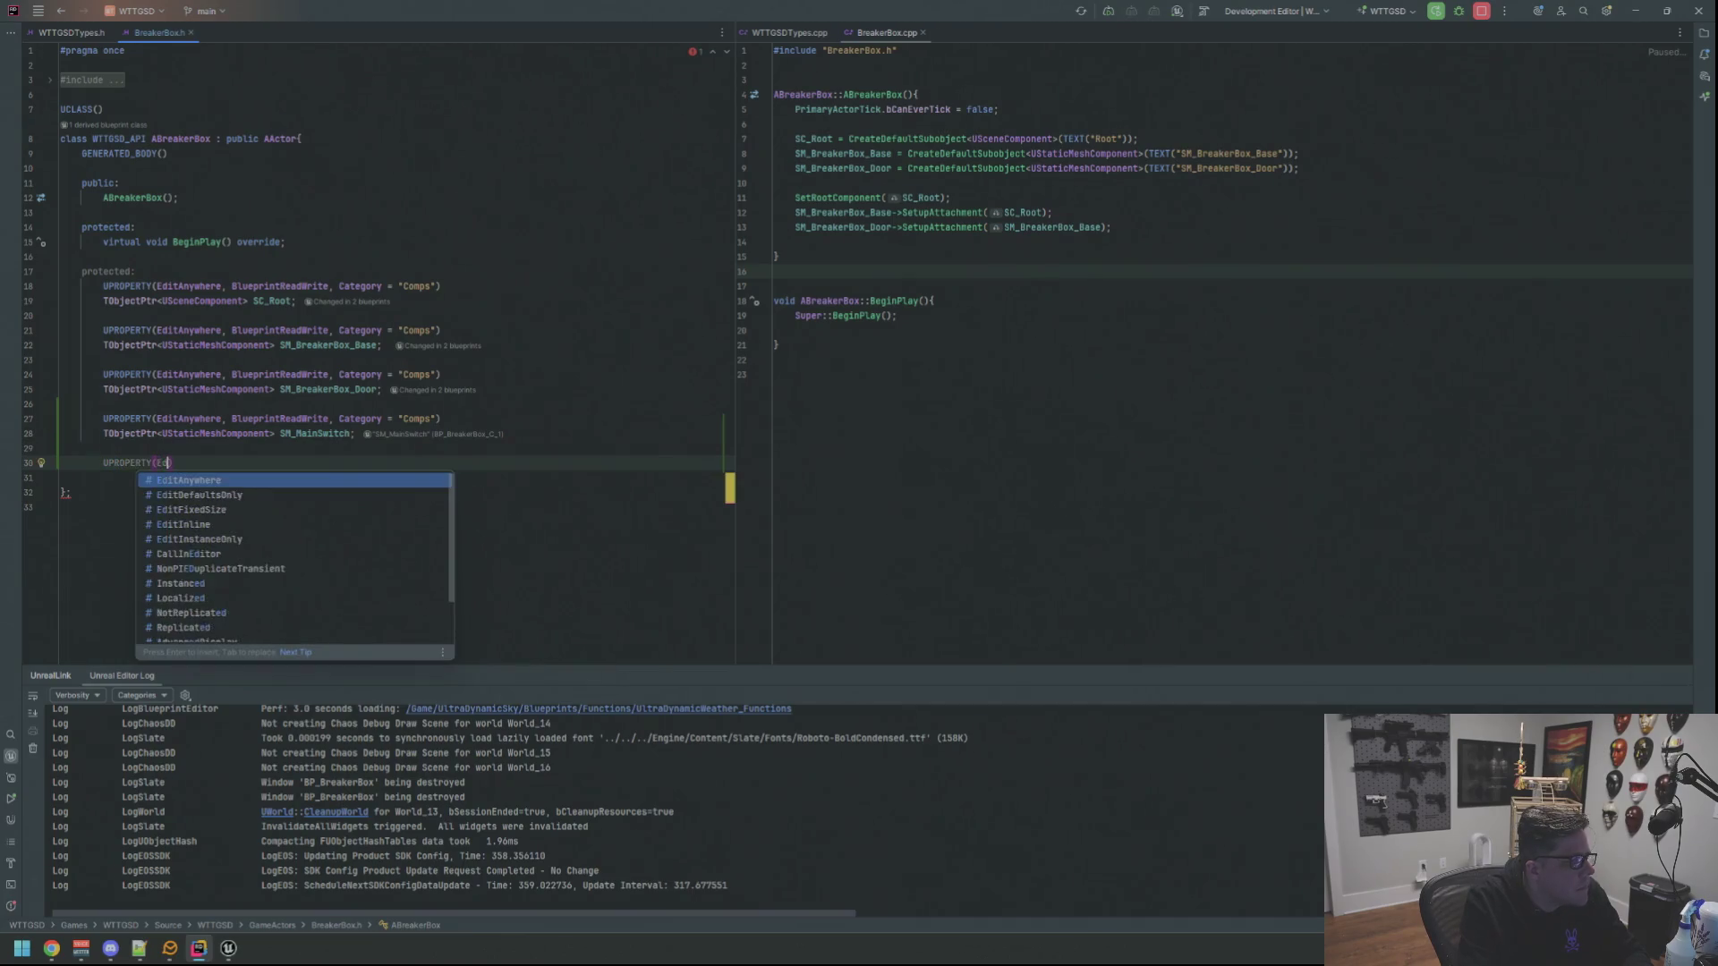
text(itAnywhere, BlueprintRead)
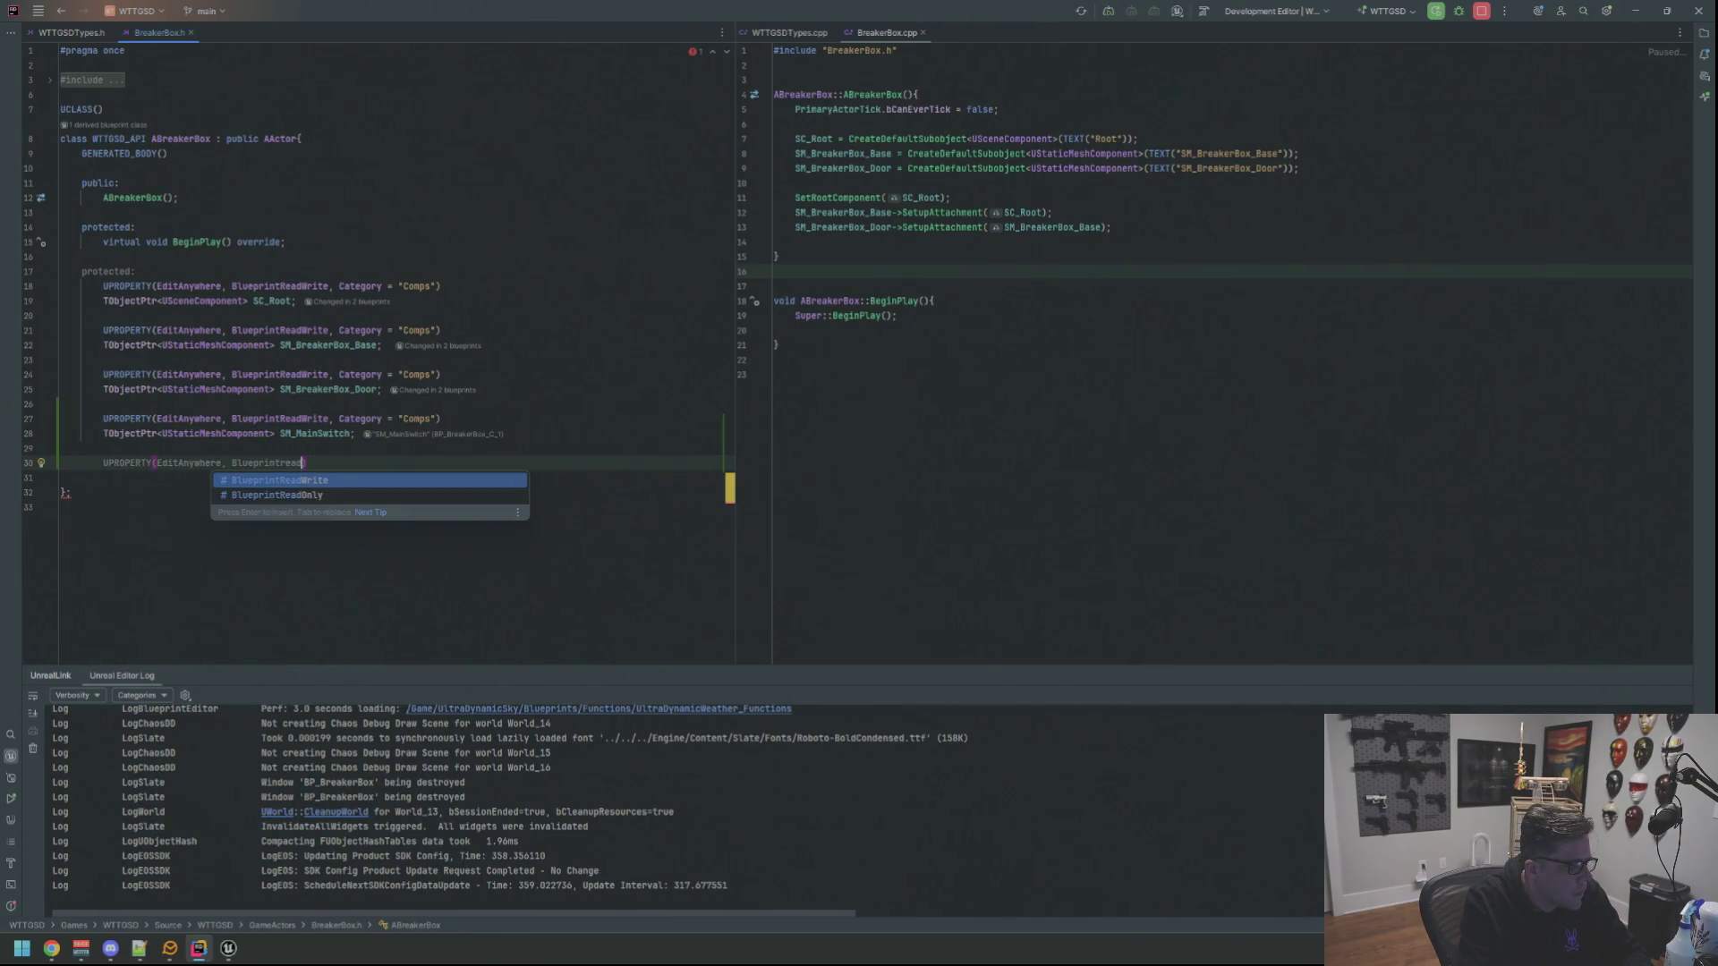
Declare a TObjectPtr<UBoxComponent> HitBox property with a forward declaration for UBoxComponent
key(Return)
text(, Category = ")
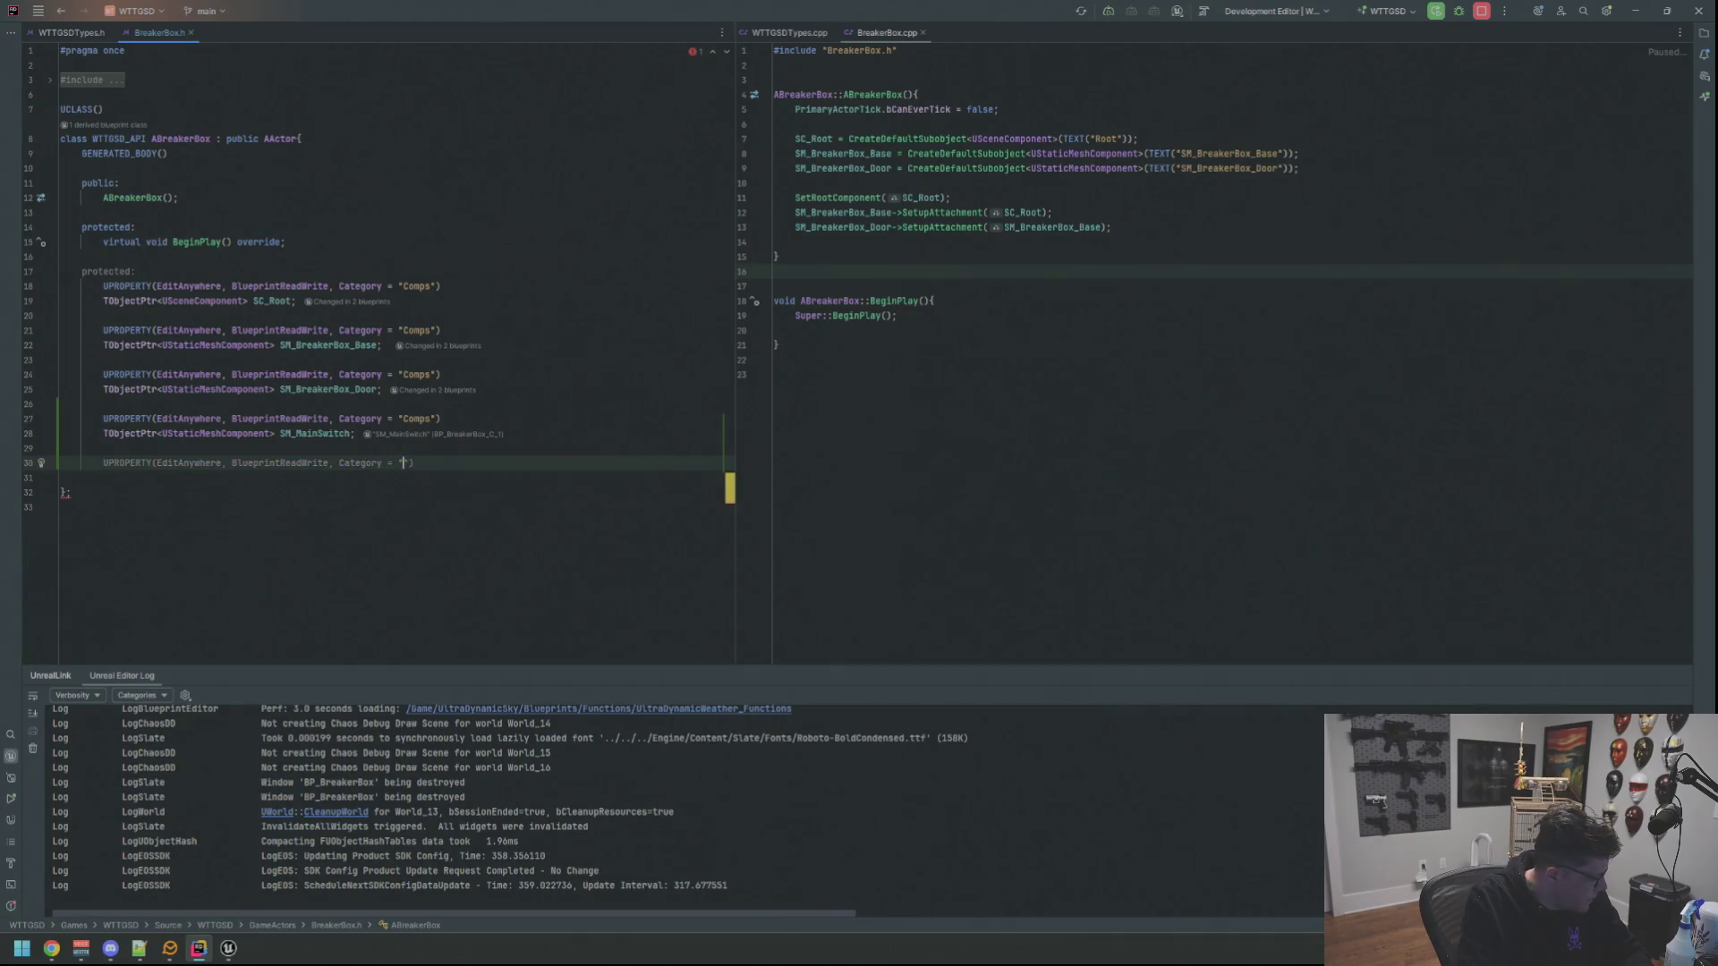
text(Comps)
key(End)
key(Return)
text(TObje)
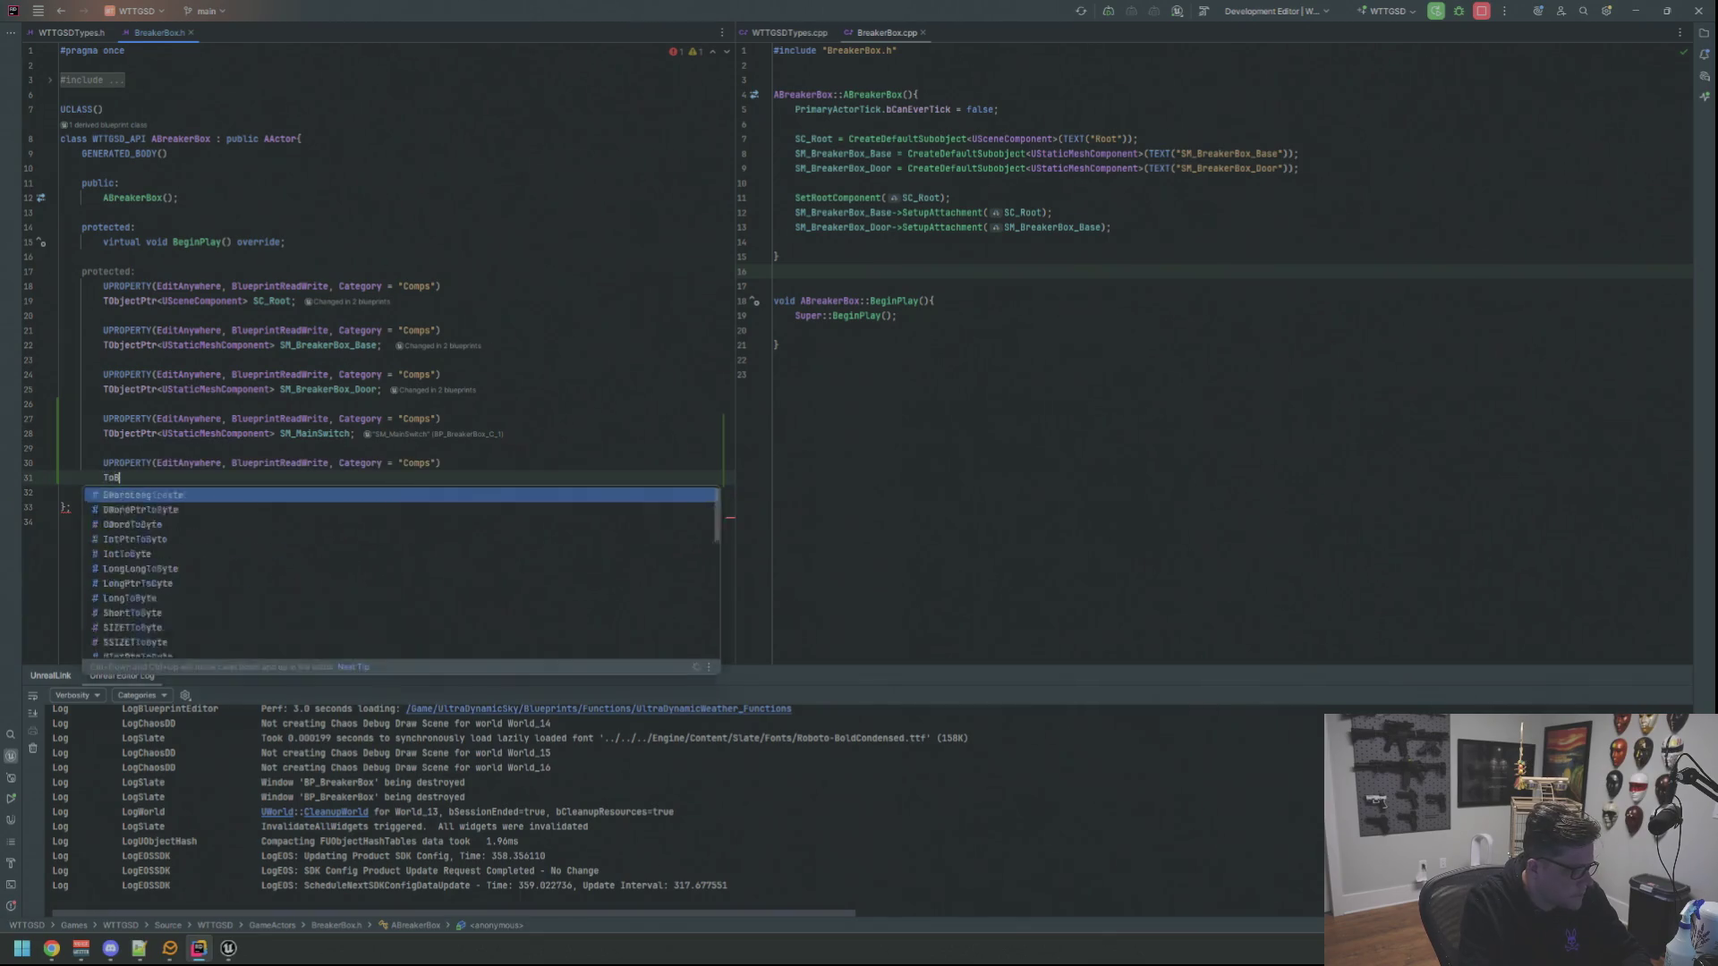
key(Return)
text(UBoxcom)
key(Return)
key(alt+Return)
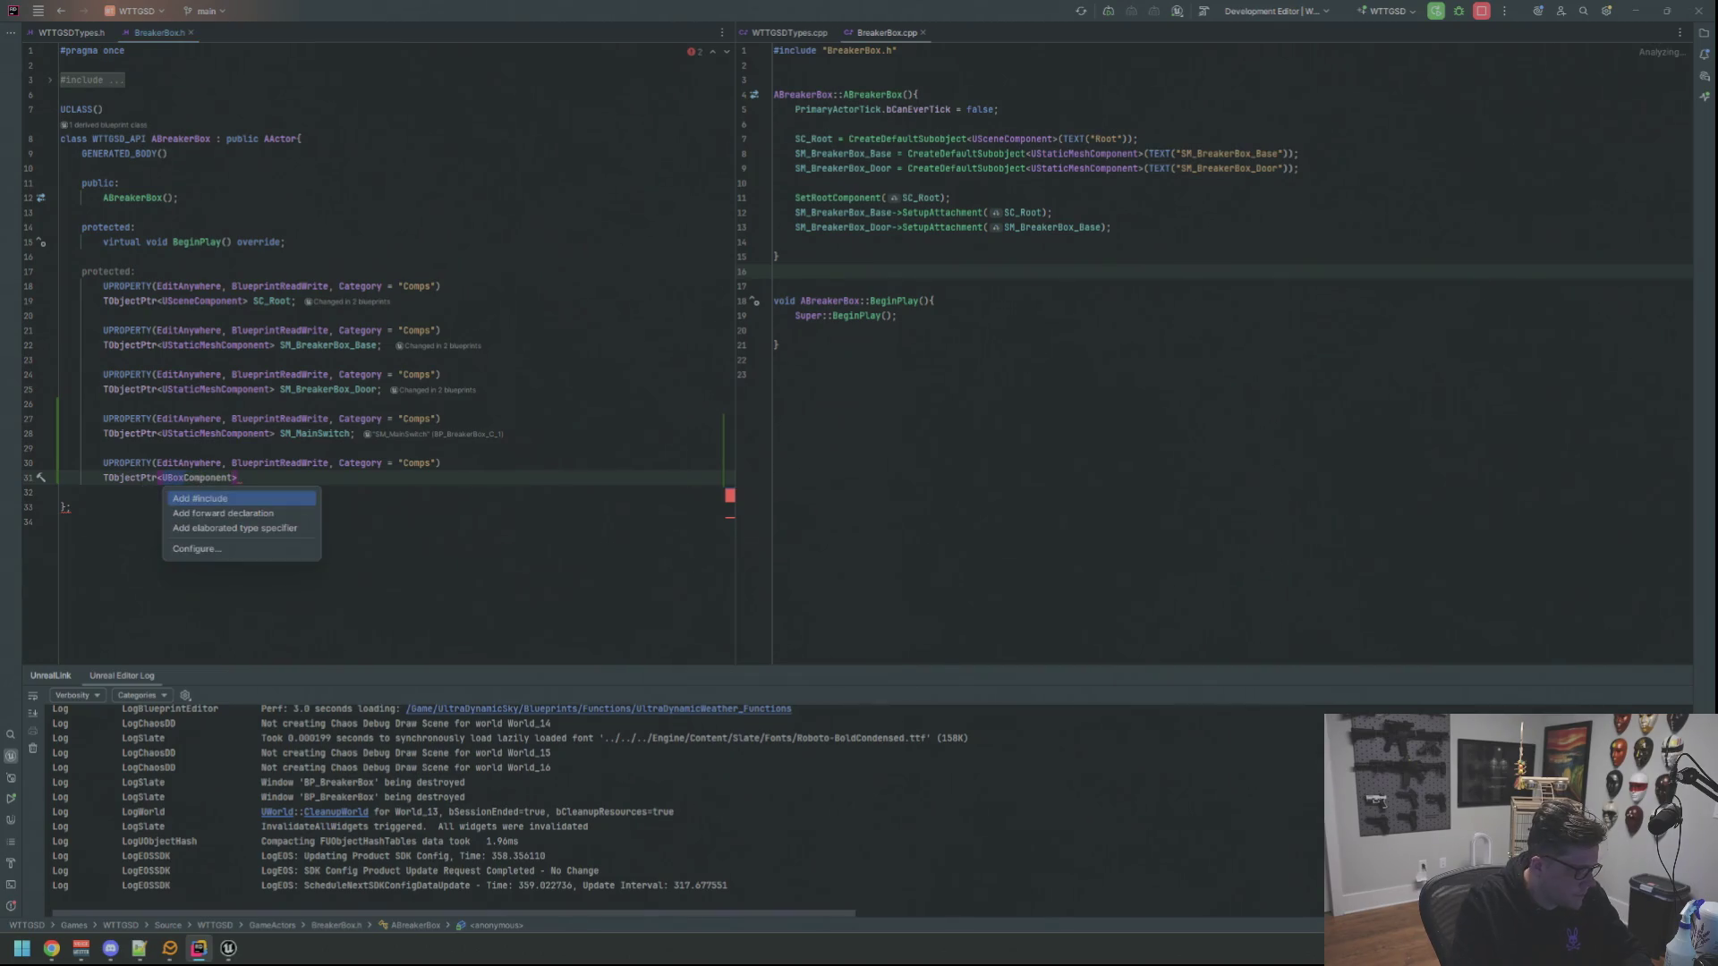
key(Down)
key(Up)
key(Down)
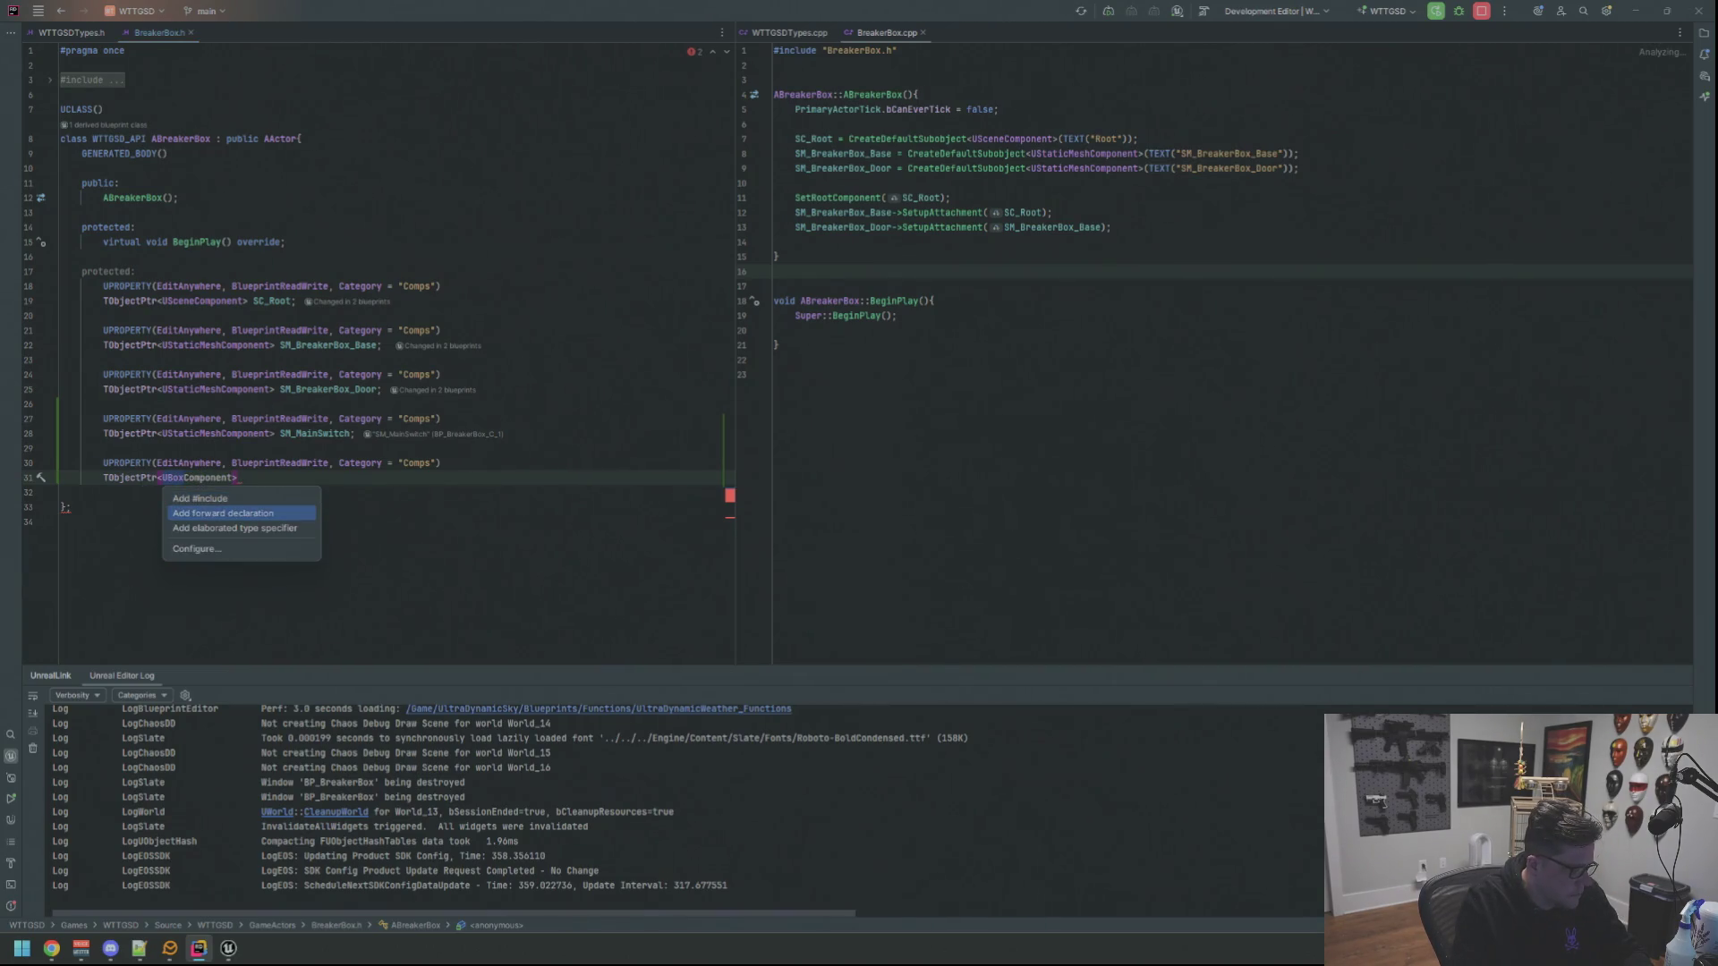
key(Return)
text(HitBox;)
Declare a TObjectPtr<UInteractiveComponent> Interactive property with its forward declaration
key(Return)
key(Return)
text(UPROPERTY(Edit)
key(Return)
text(, B)
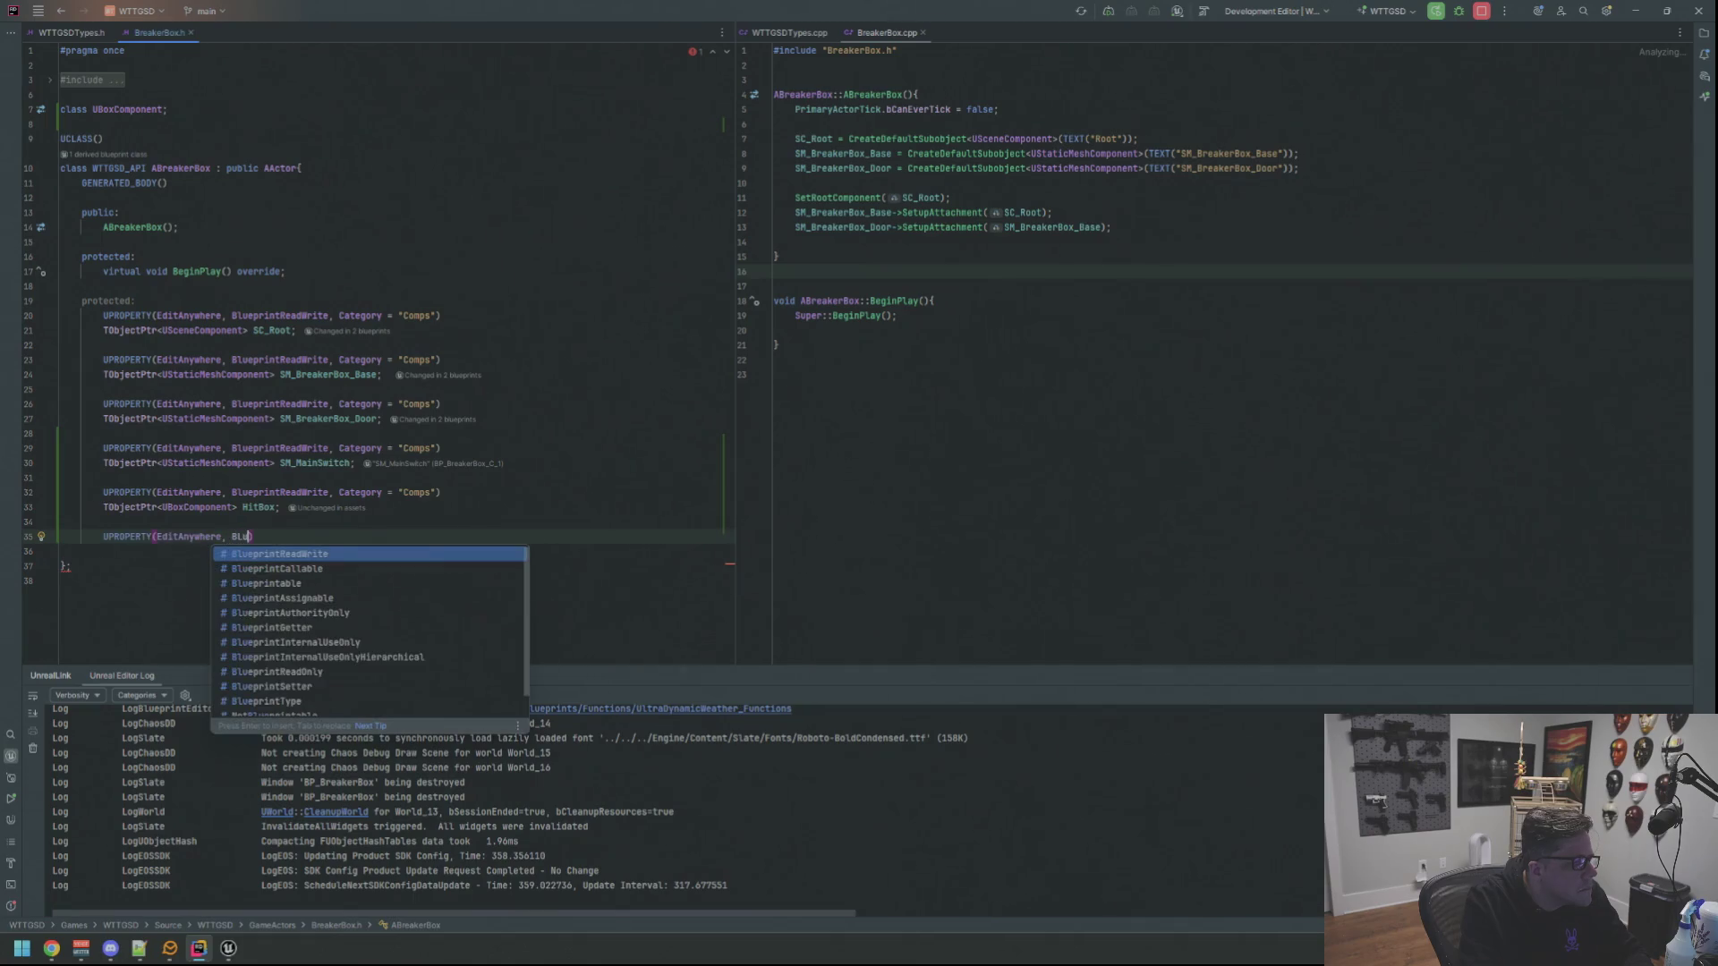
text(lueprintRe)
key(Return)
text(, Category)
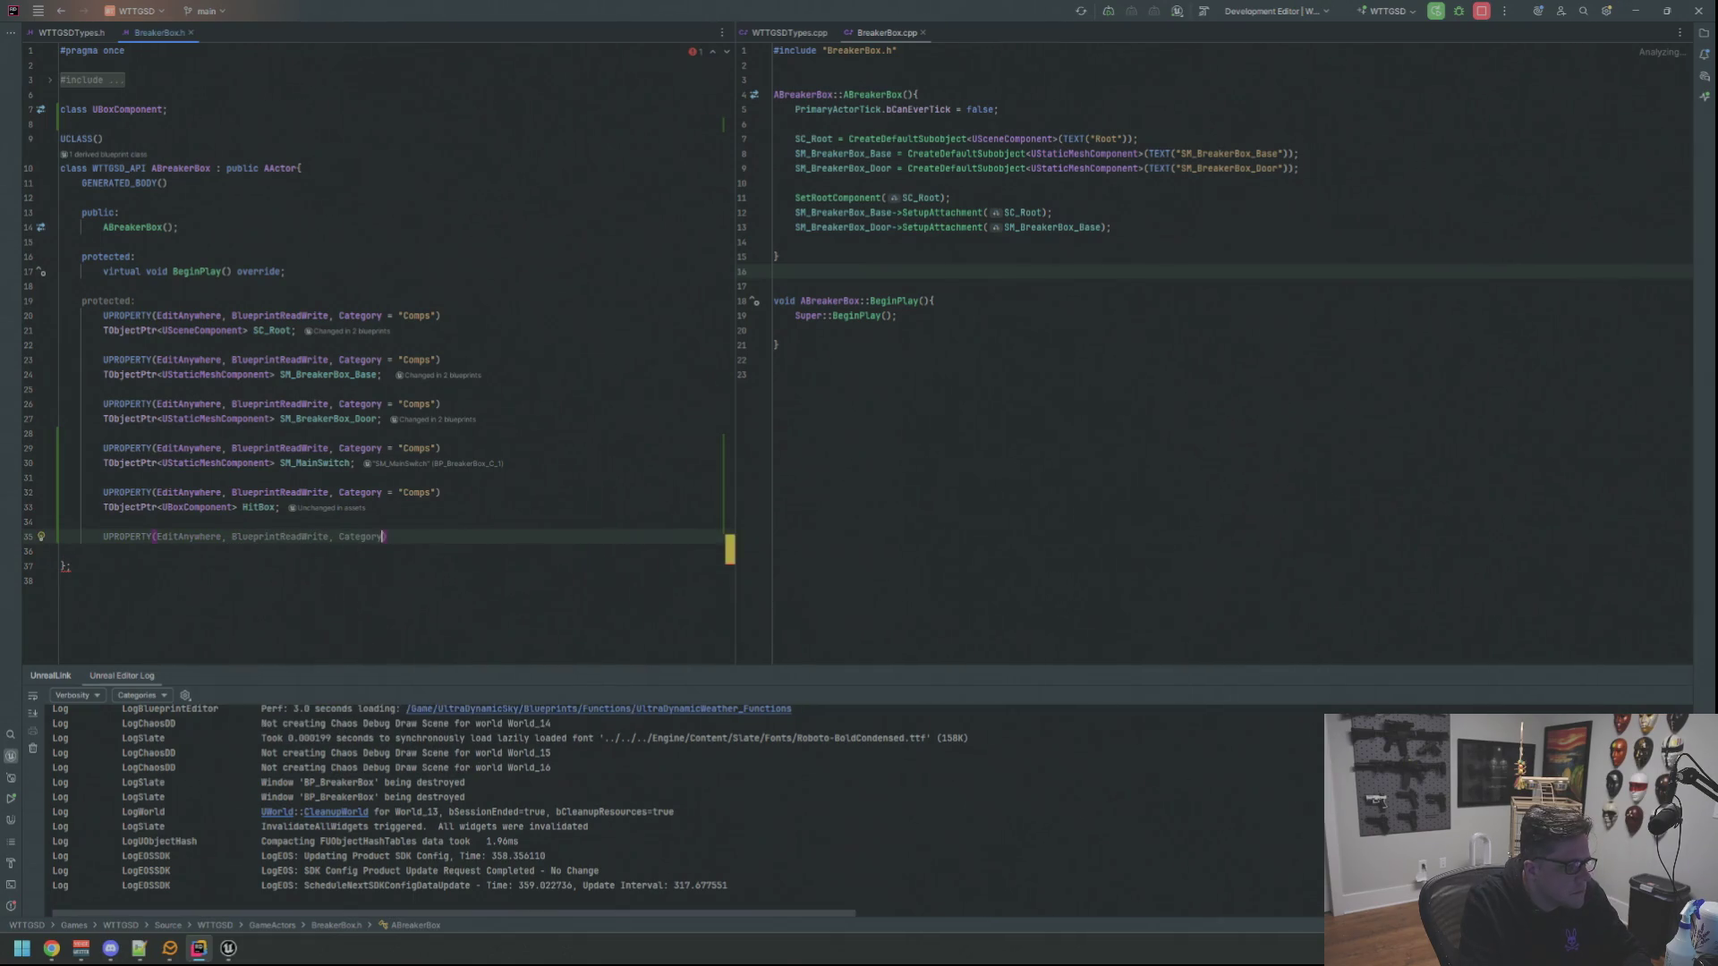
text( = "Comps")
key(End)
key(Return)
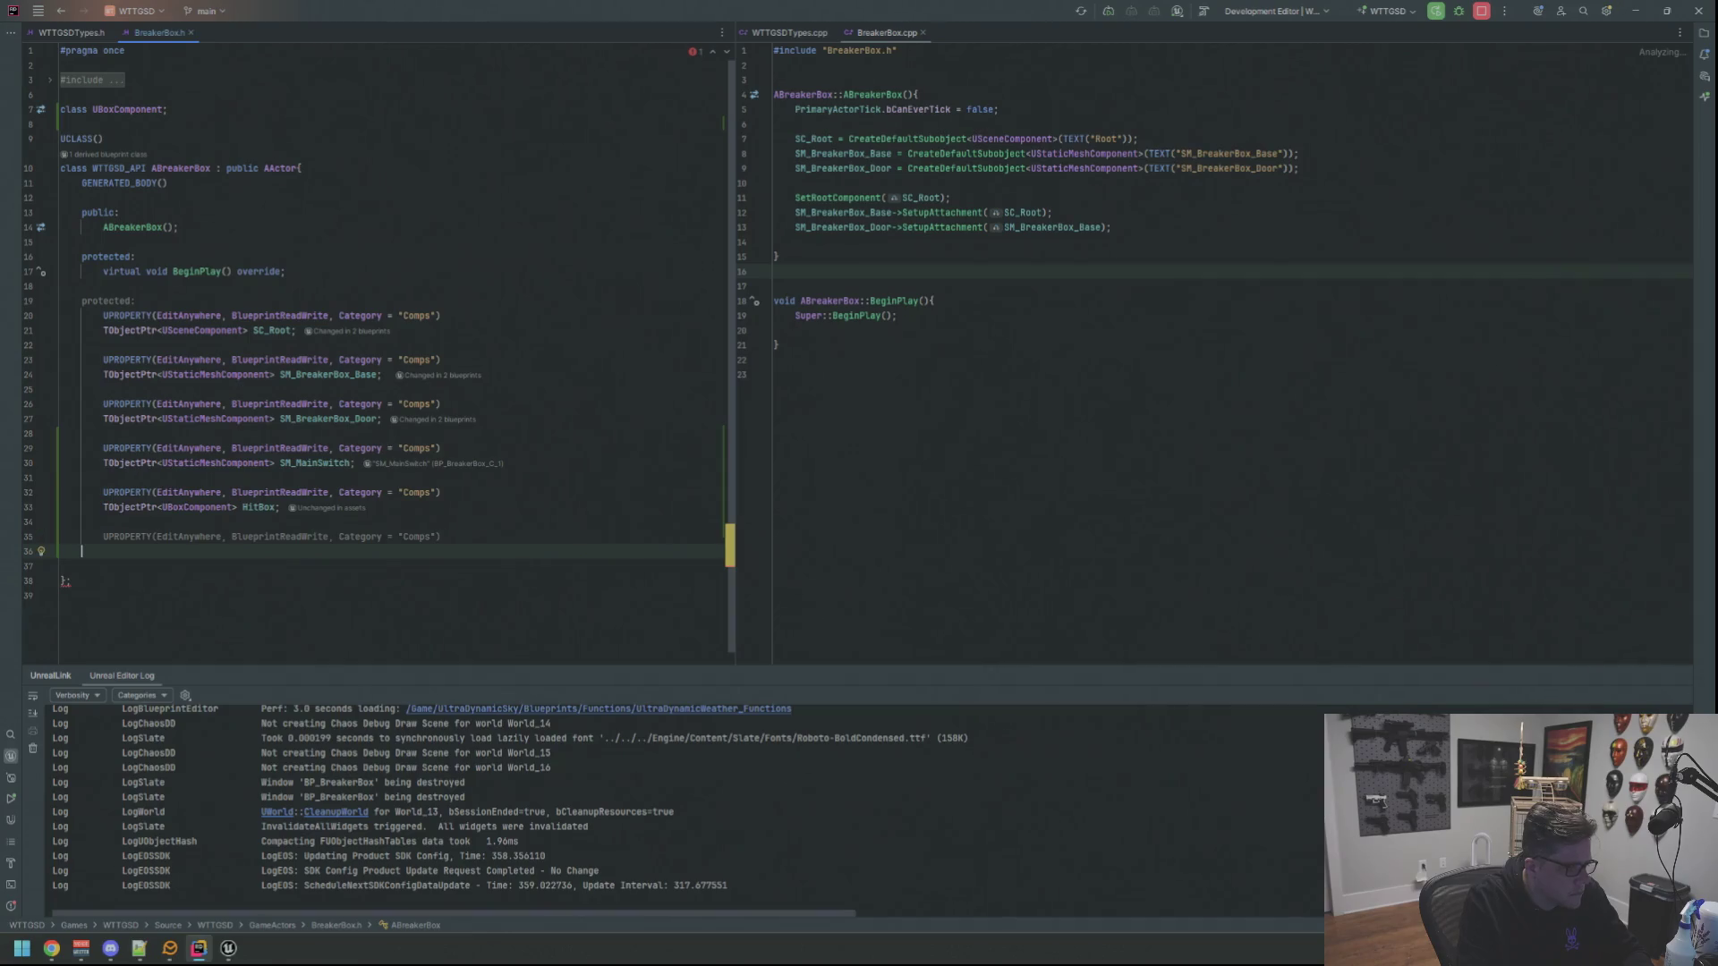
text(TObj)
key(Return)
text(UInteractiveComp)
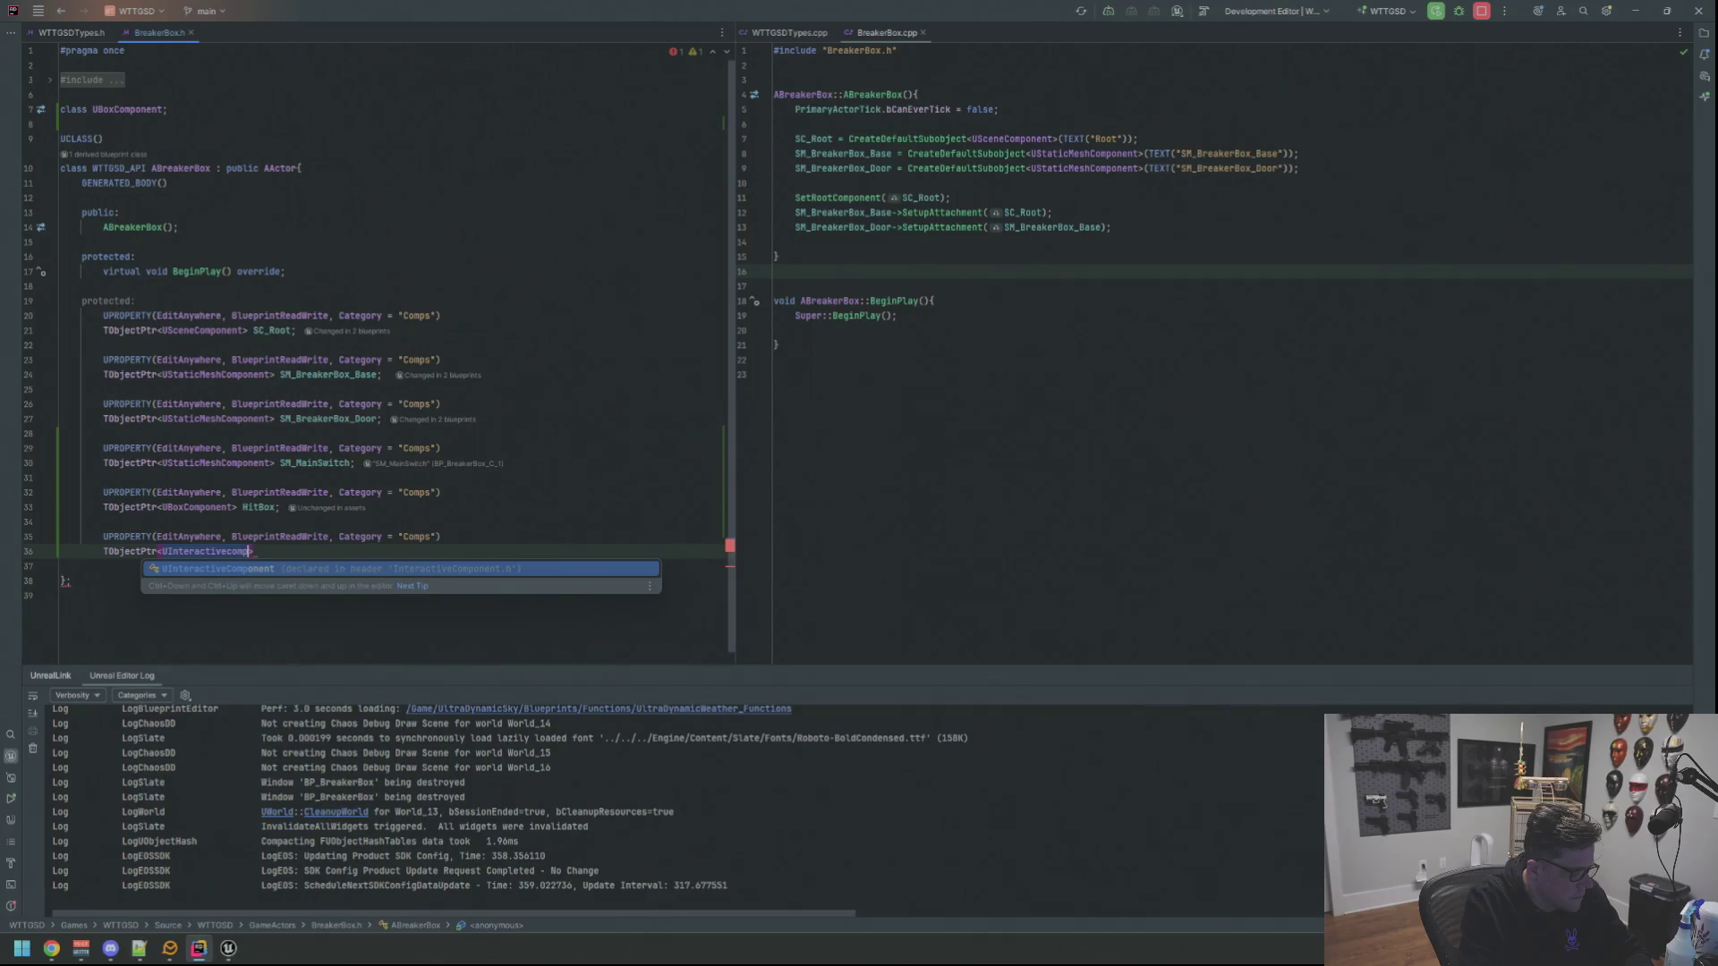
key(Return)
key(alt+Return)
key(Down)
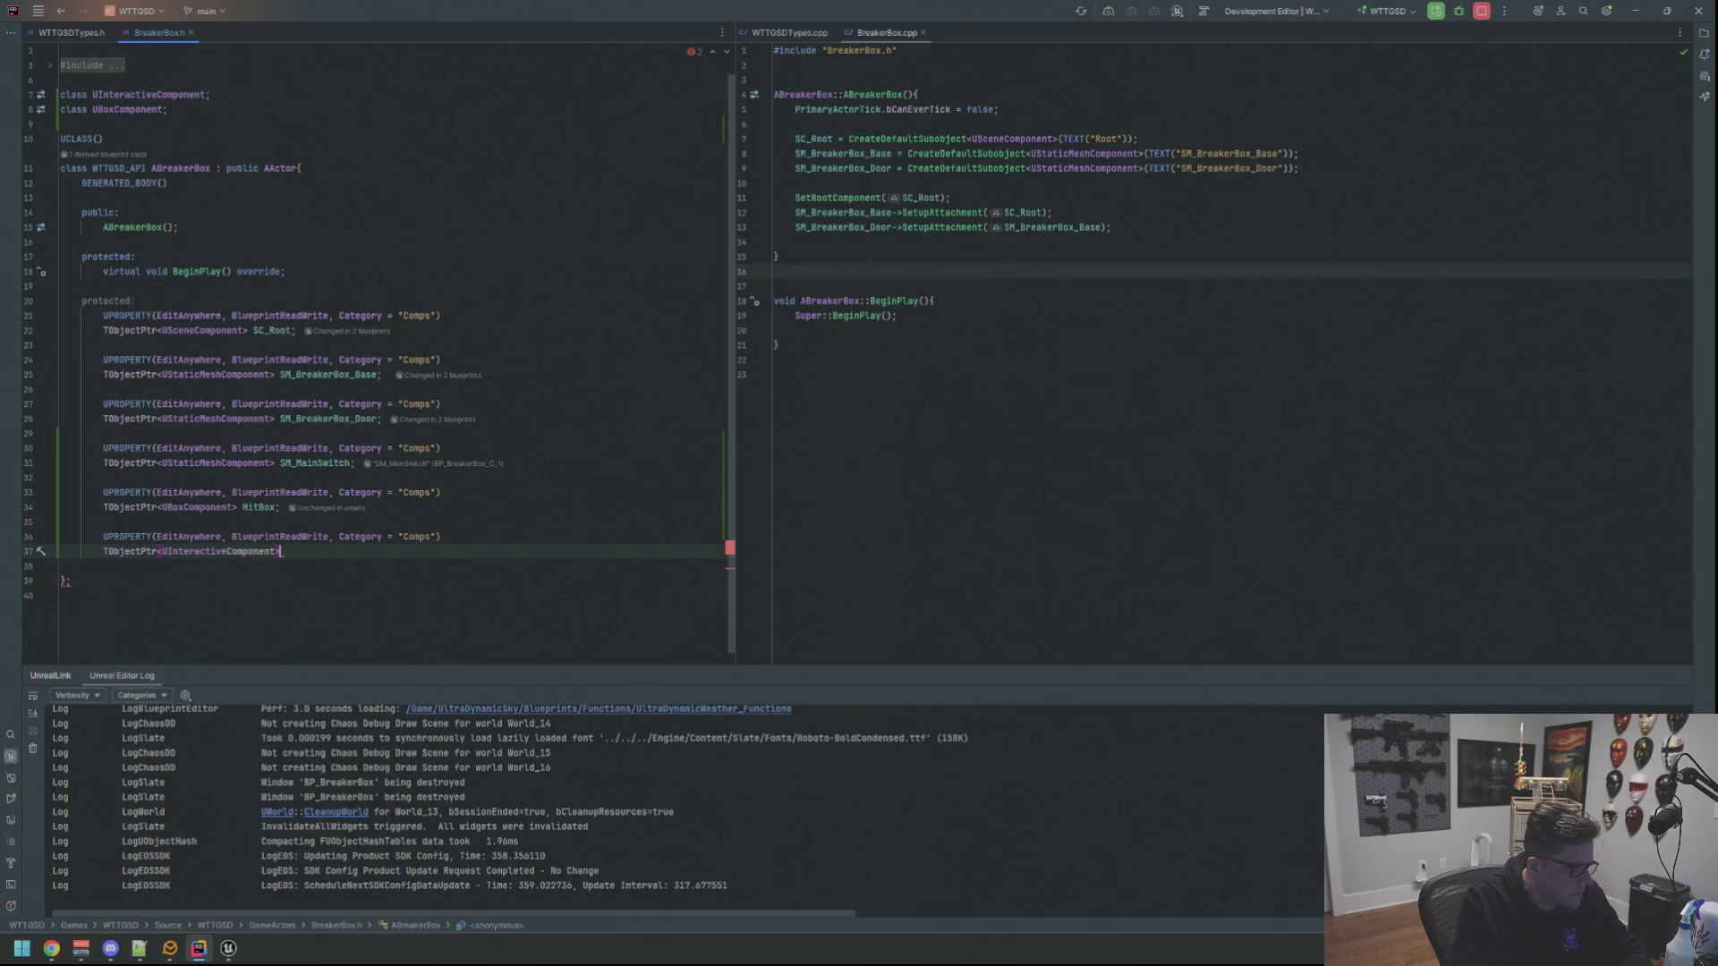
text(I)
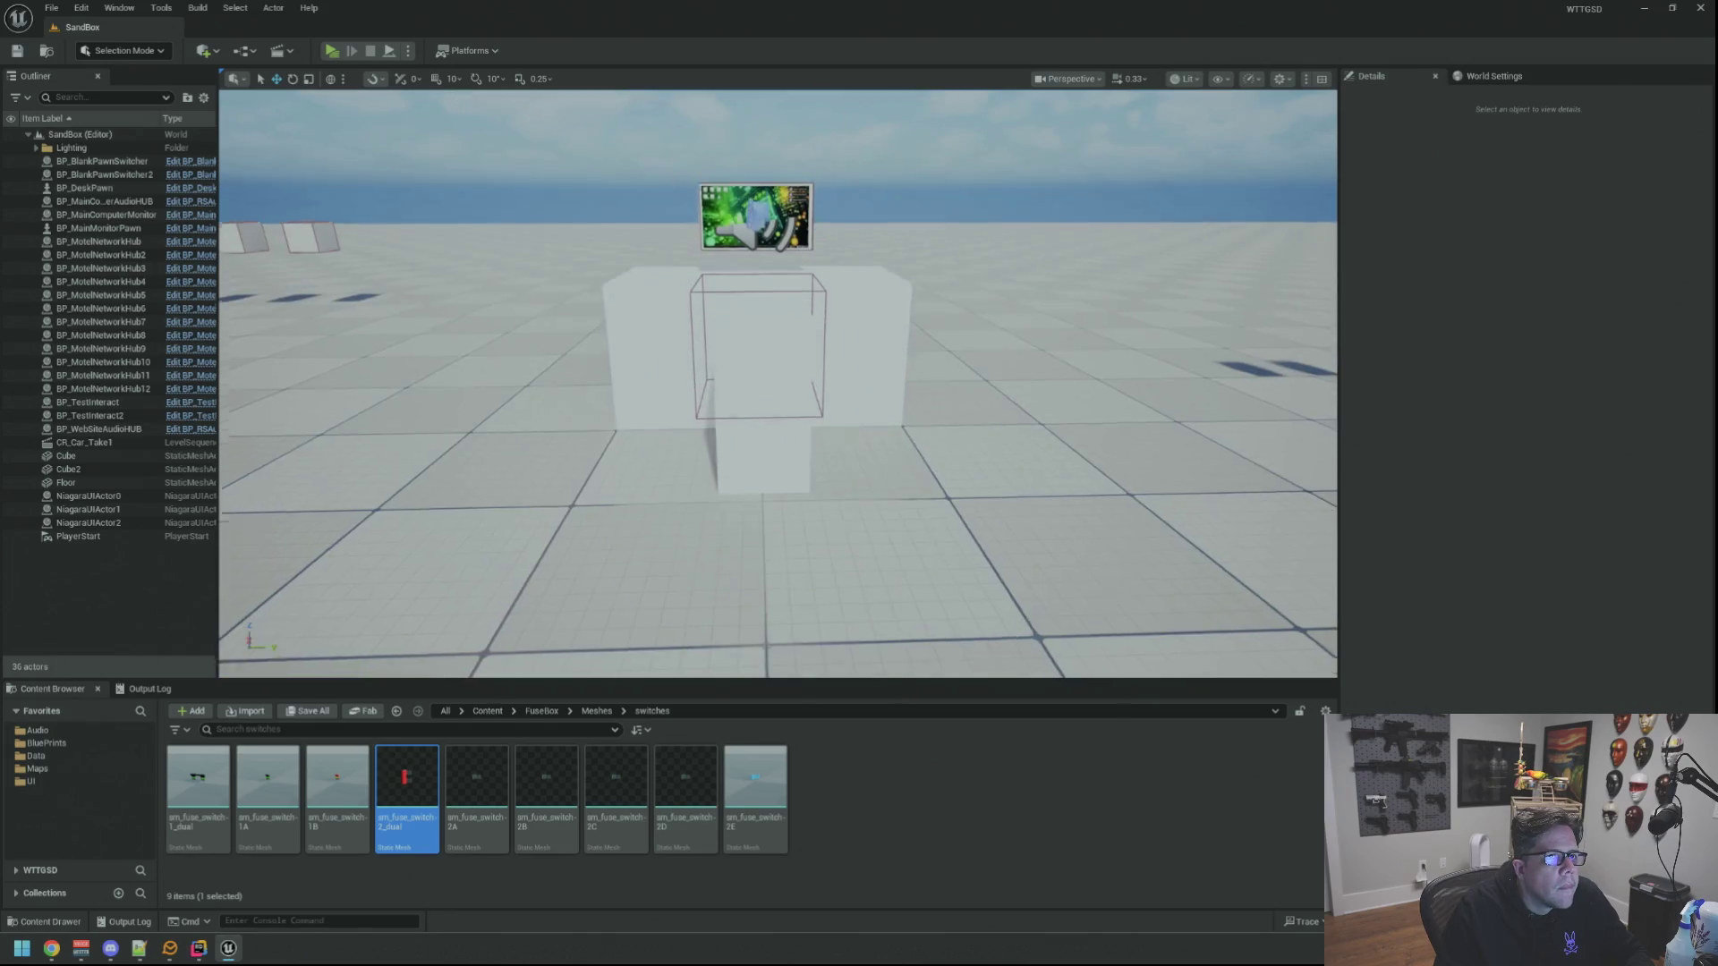
Create SM_MainSwitch in the constructor and start a Search Everywhere for the BasicDoor files
click(202, 948)
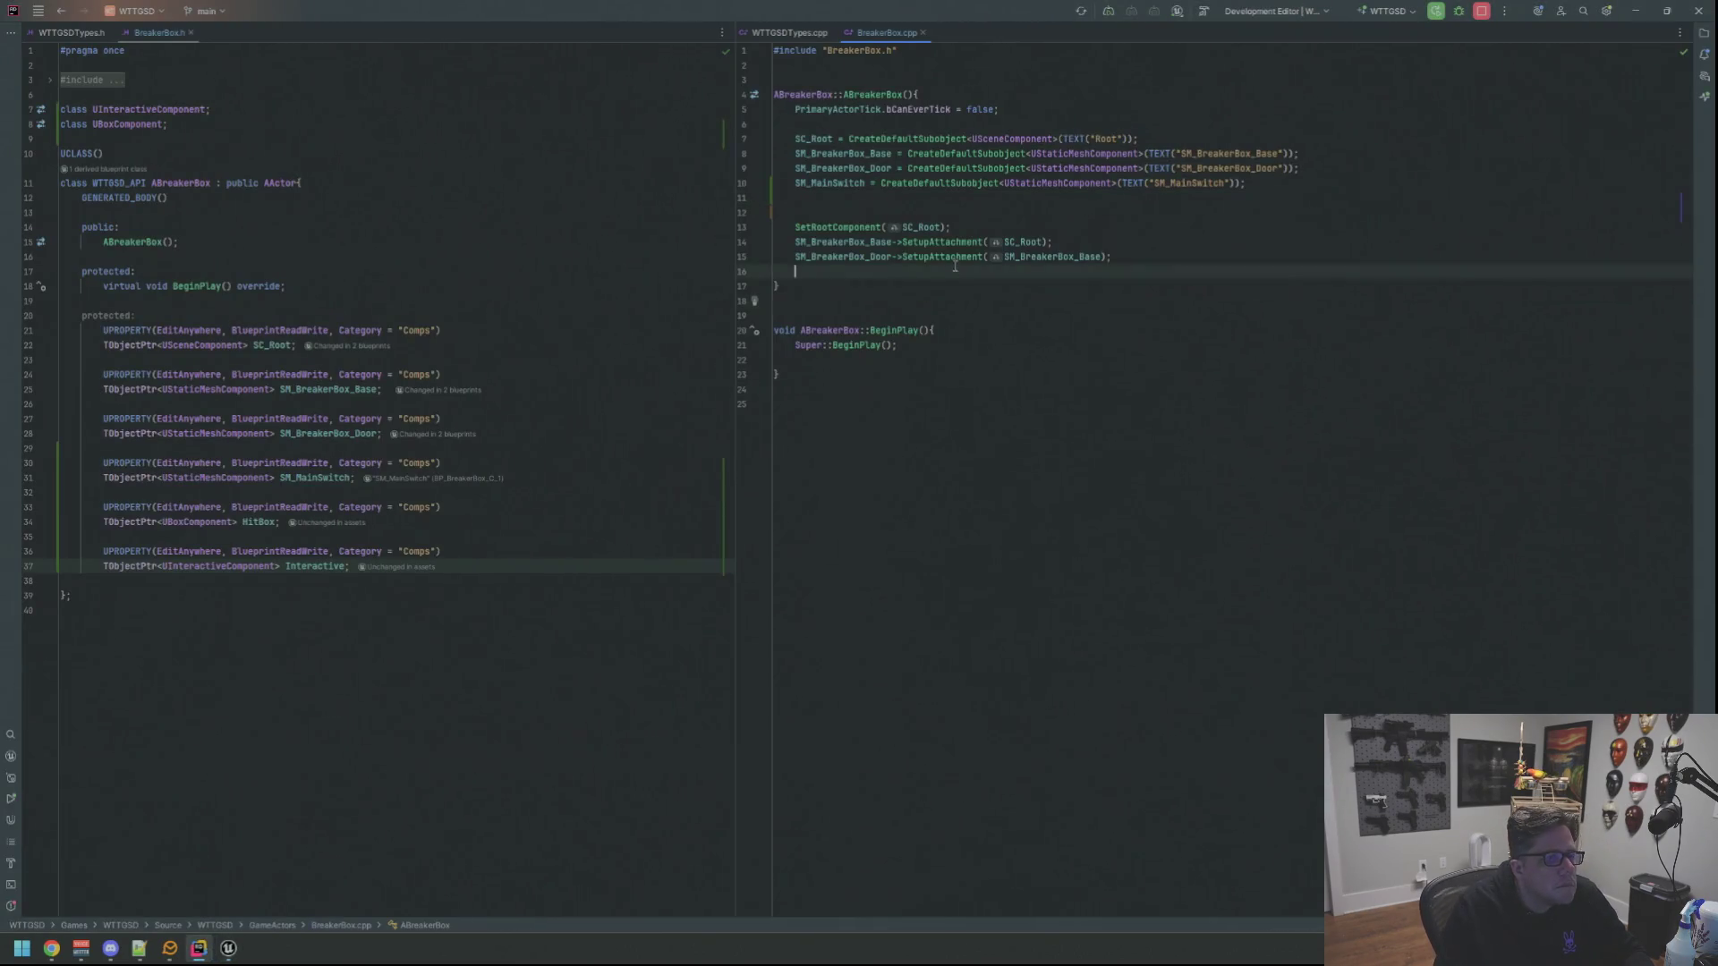
key(Down)
key(shift)
key(shift)
text(Basic)
key(BackSpace)
key(BackSpace)
text(Basic)
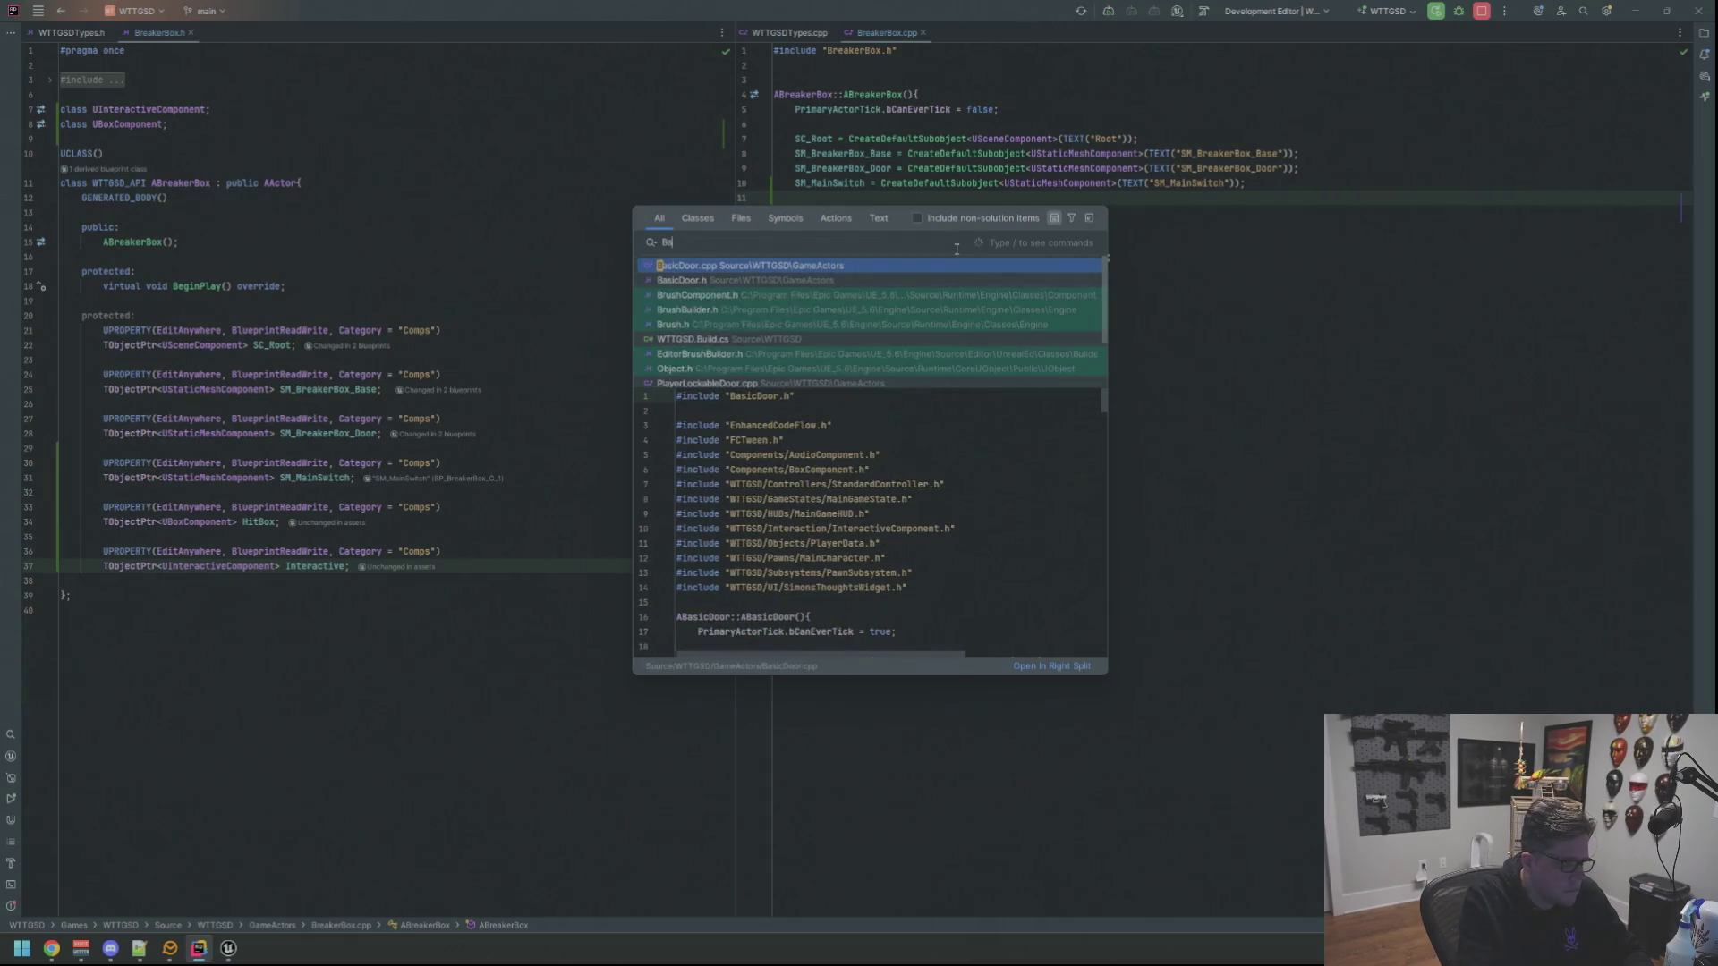
Open BasicDoor.h and BasicDoor.cpp in split panes below the BreakerBox header and source
key(Return)
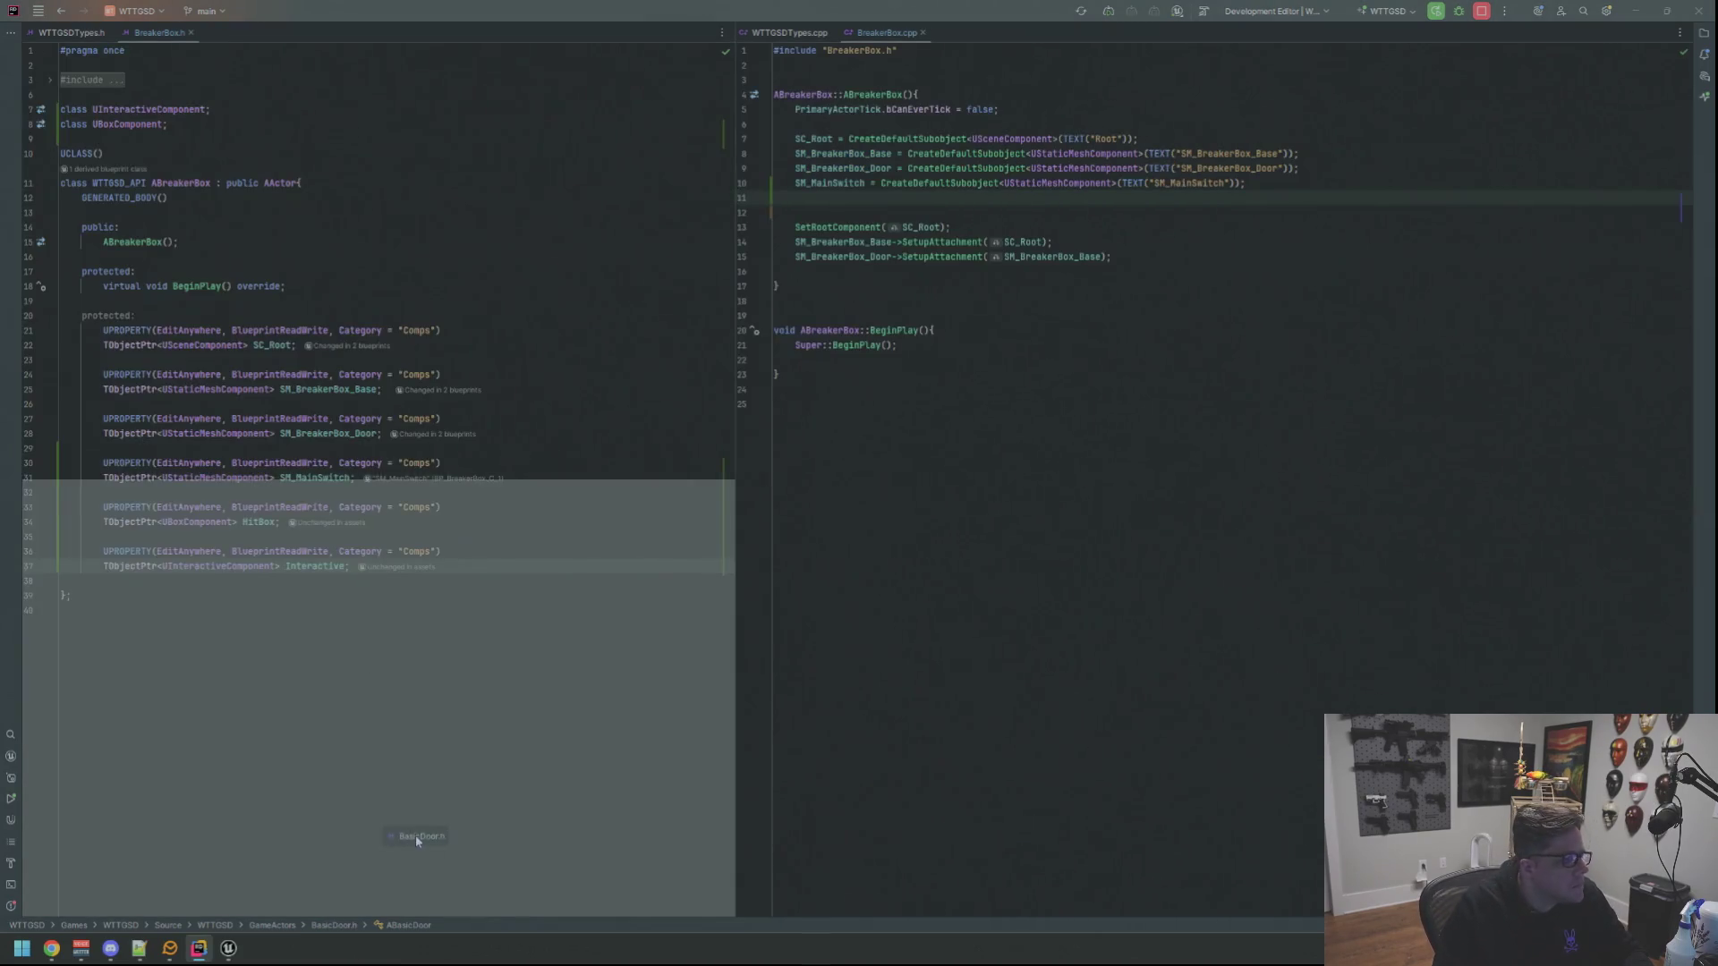
drag(695, 317, 415, 835)
click(231, 657)
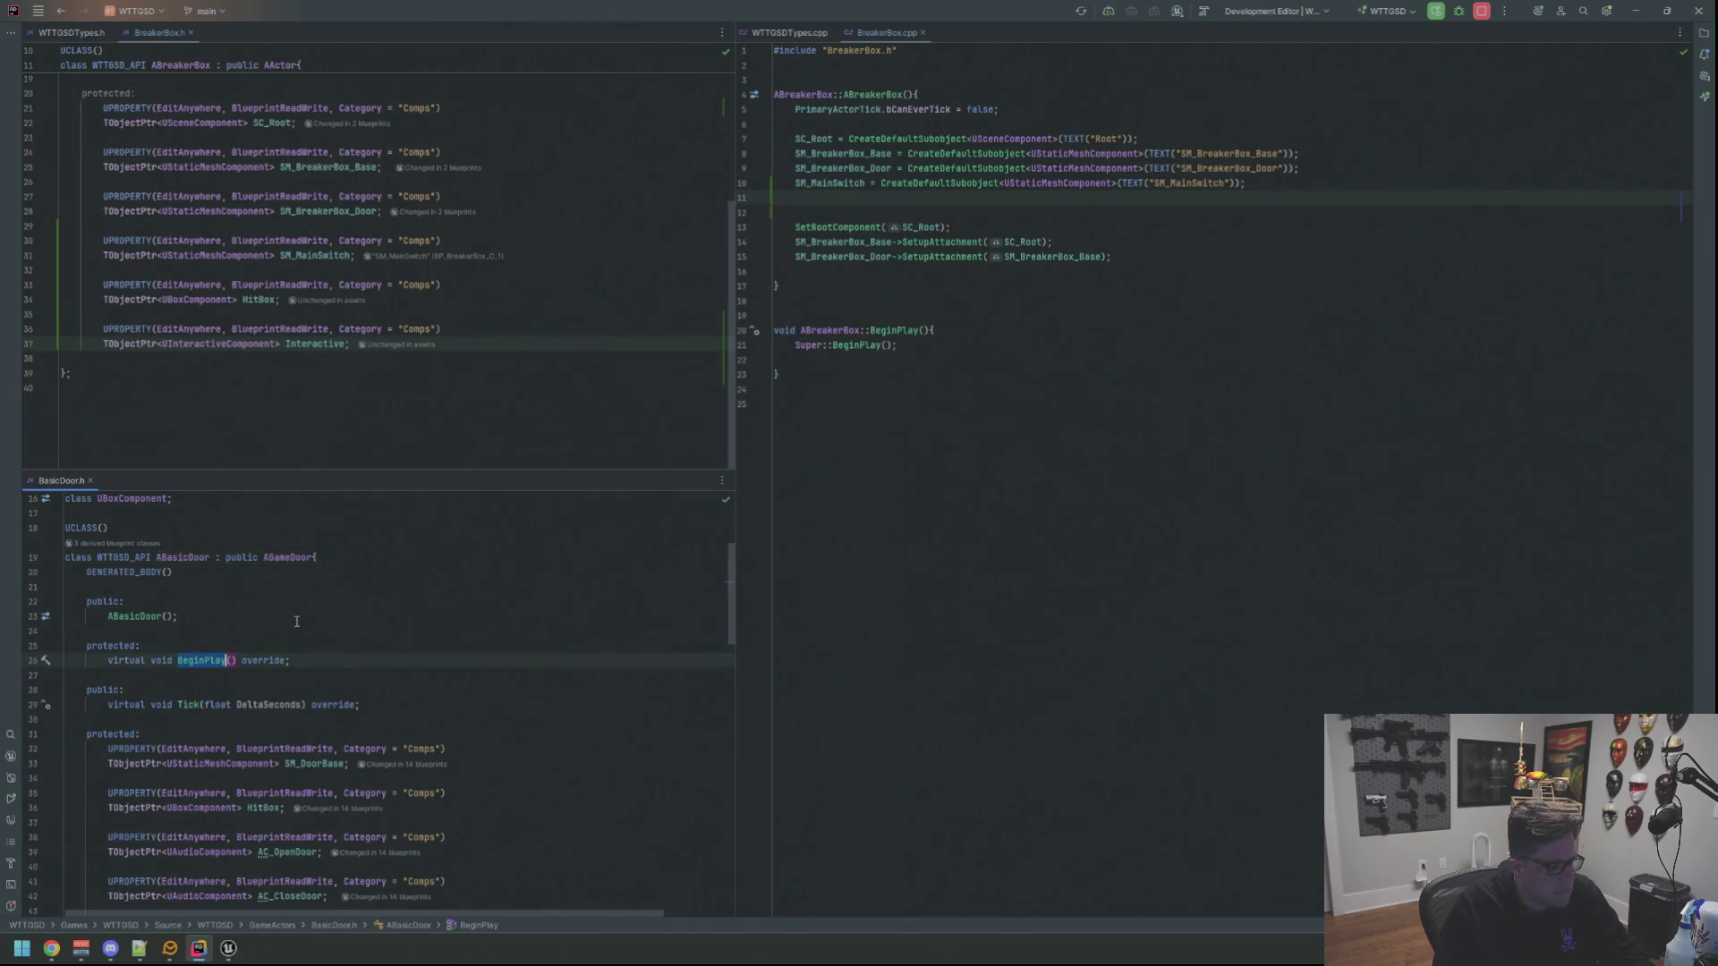
ctrl+click(231, 657)
drag(134, 479, 974, 836)
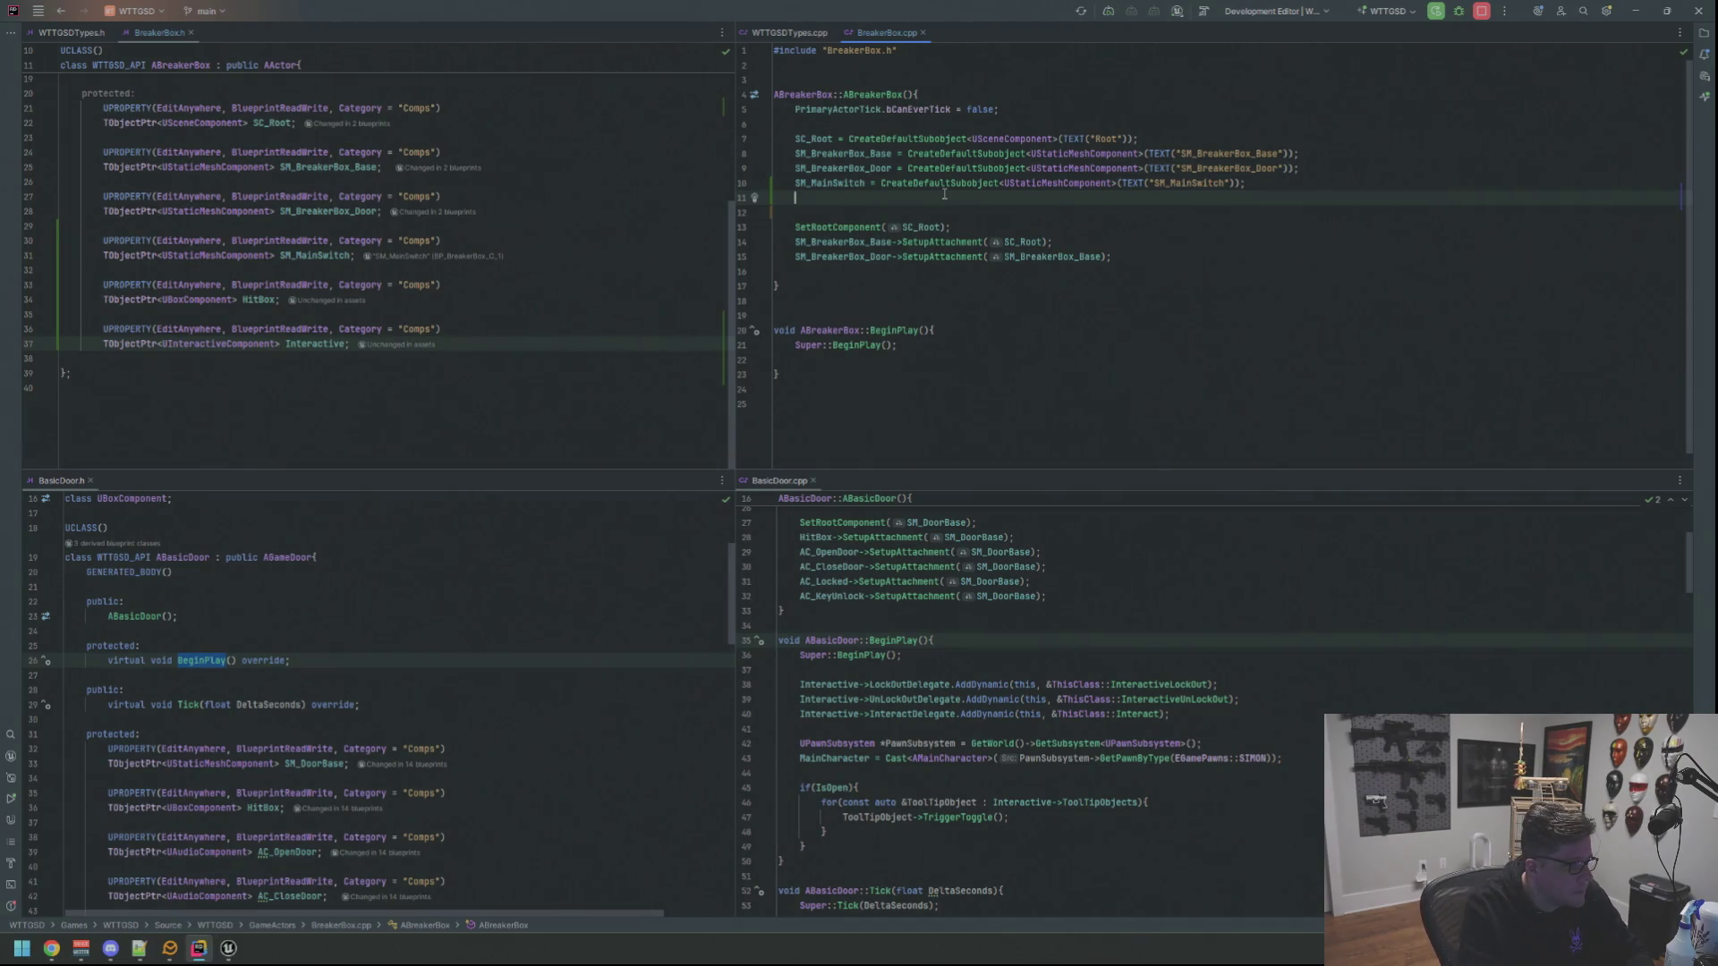
text(Hit)
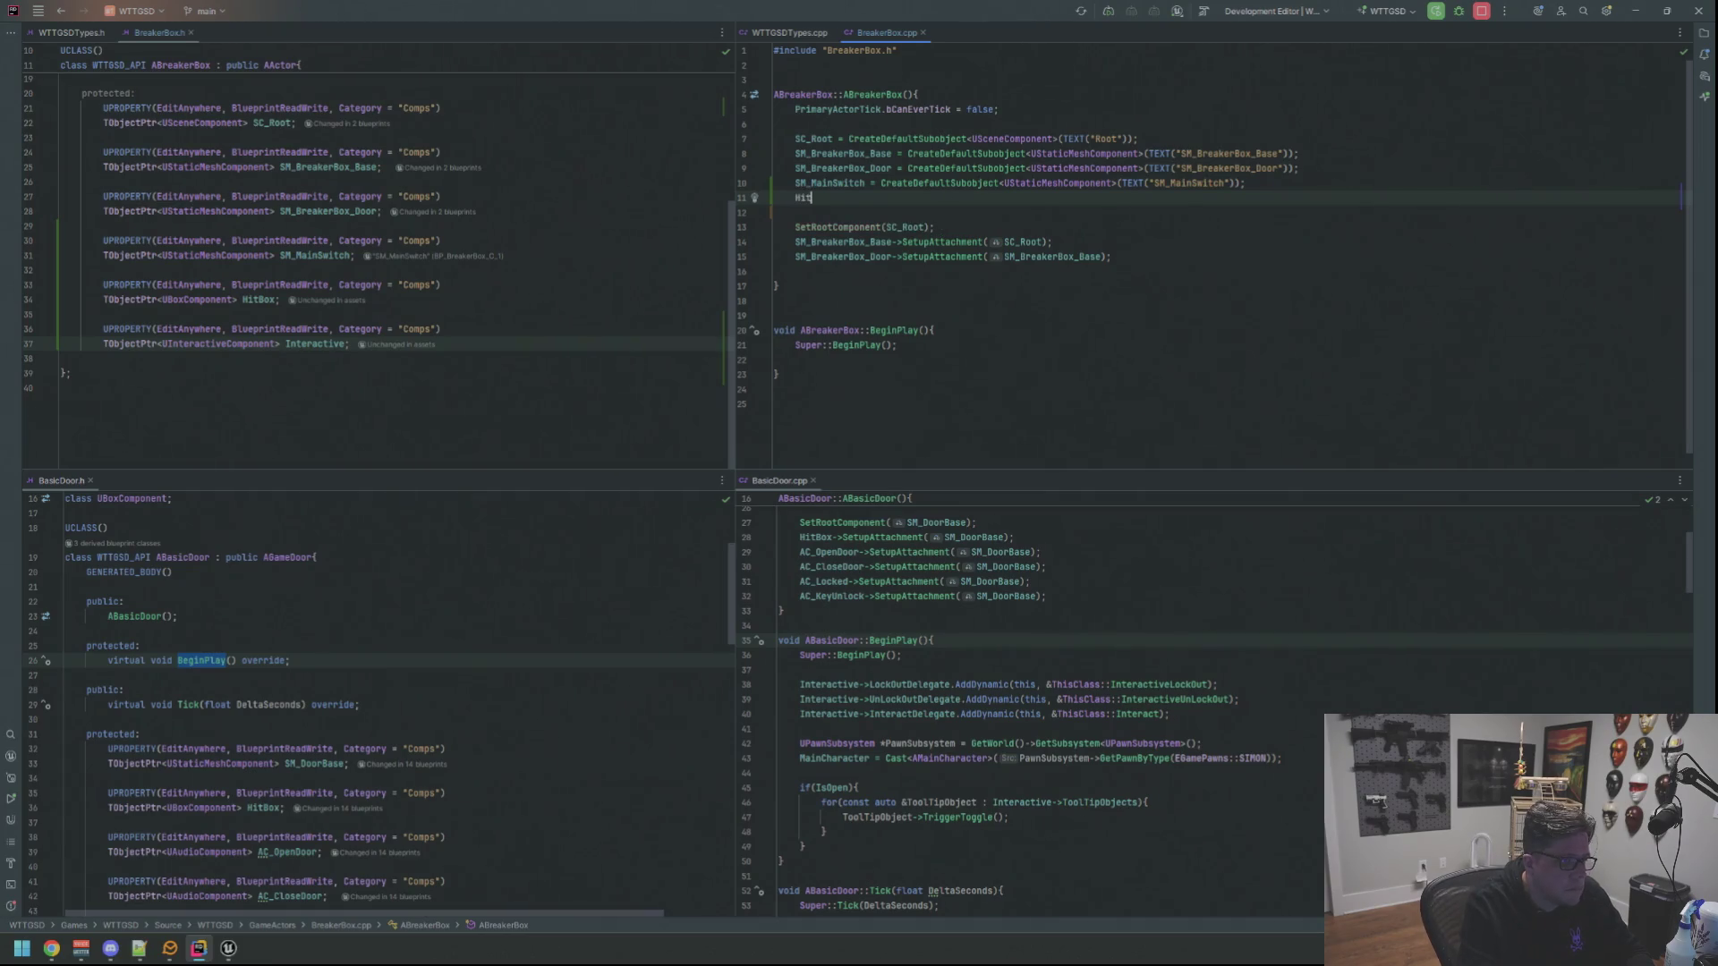
text(x)
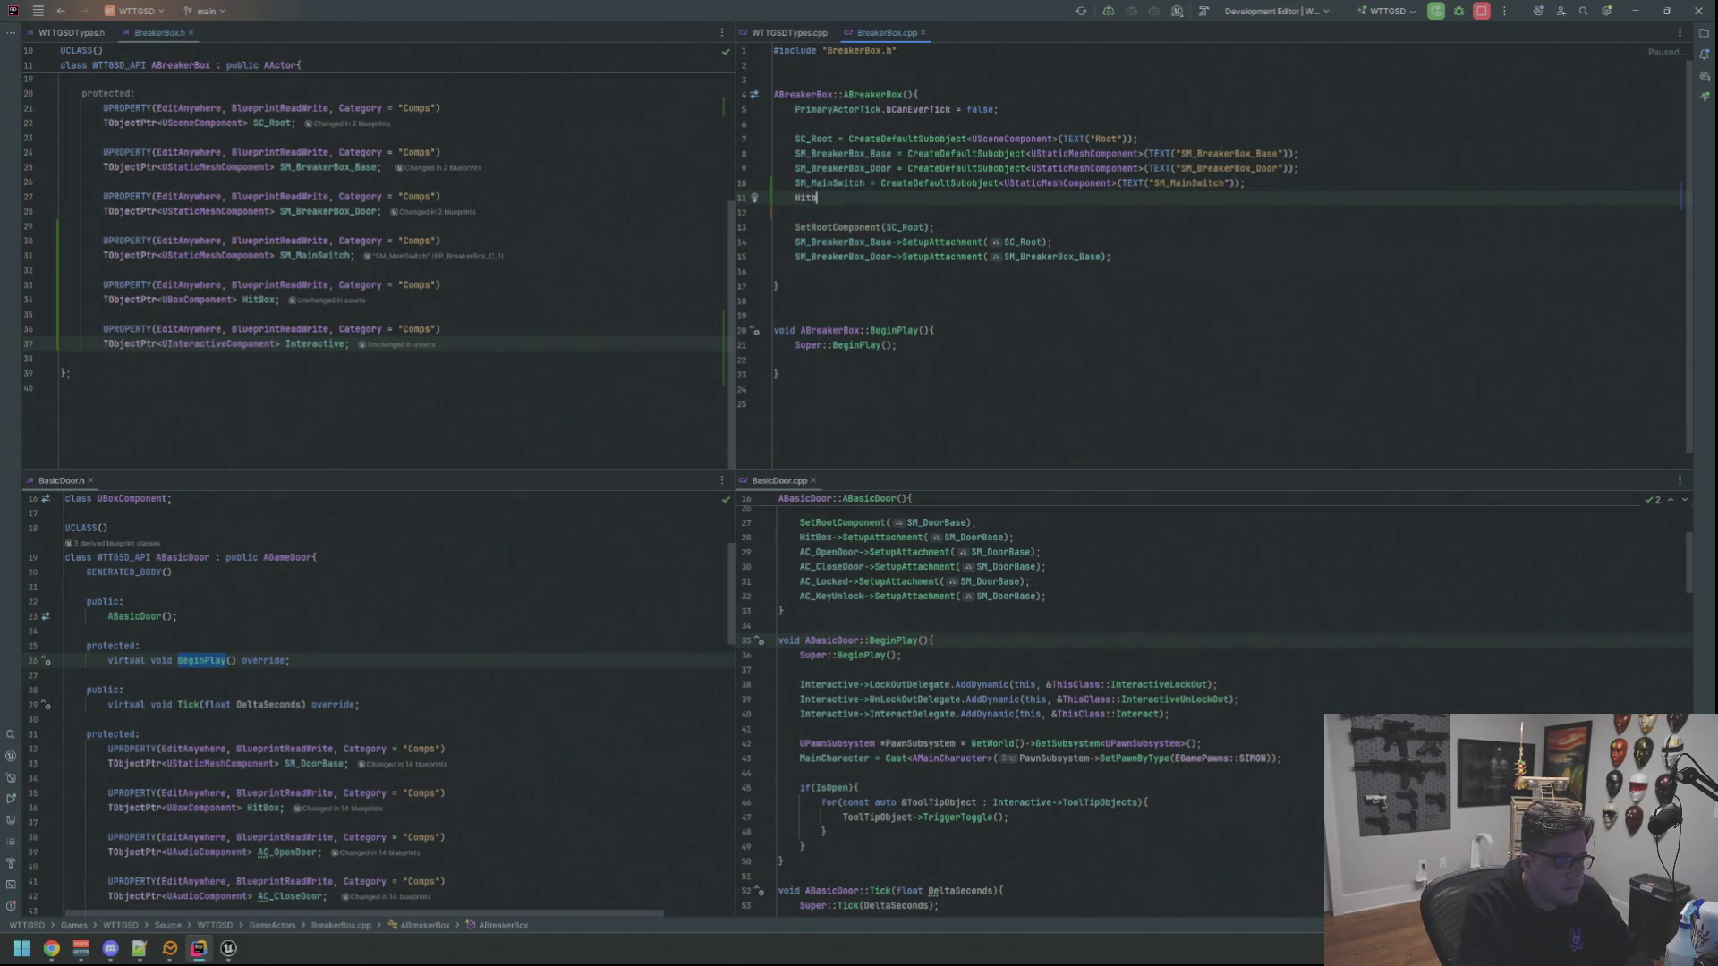
text(itBox = Created)
Add HitBox = CreateDefaultSubobject<UBoxComponent>(TEXT("HitBox")) to the constructor
key(Return)
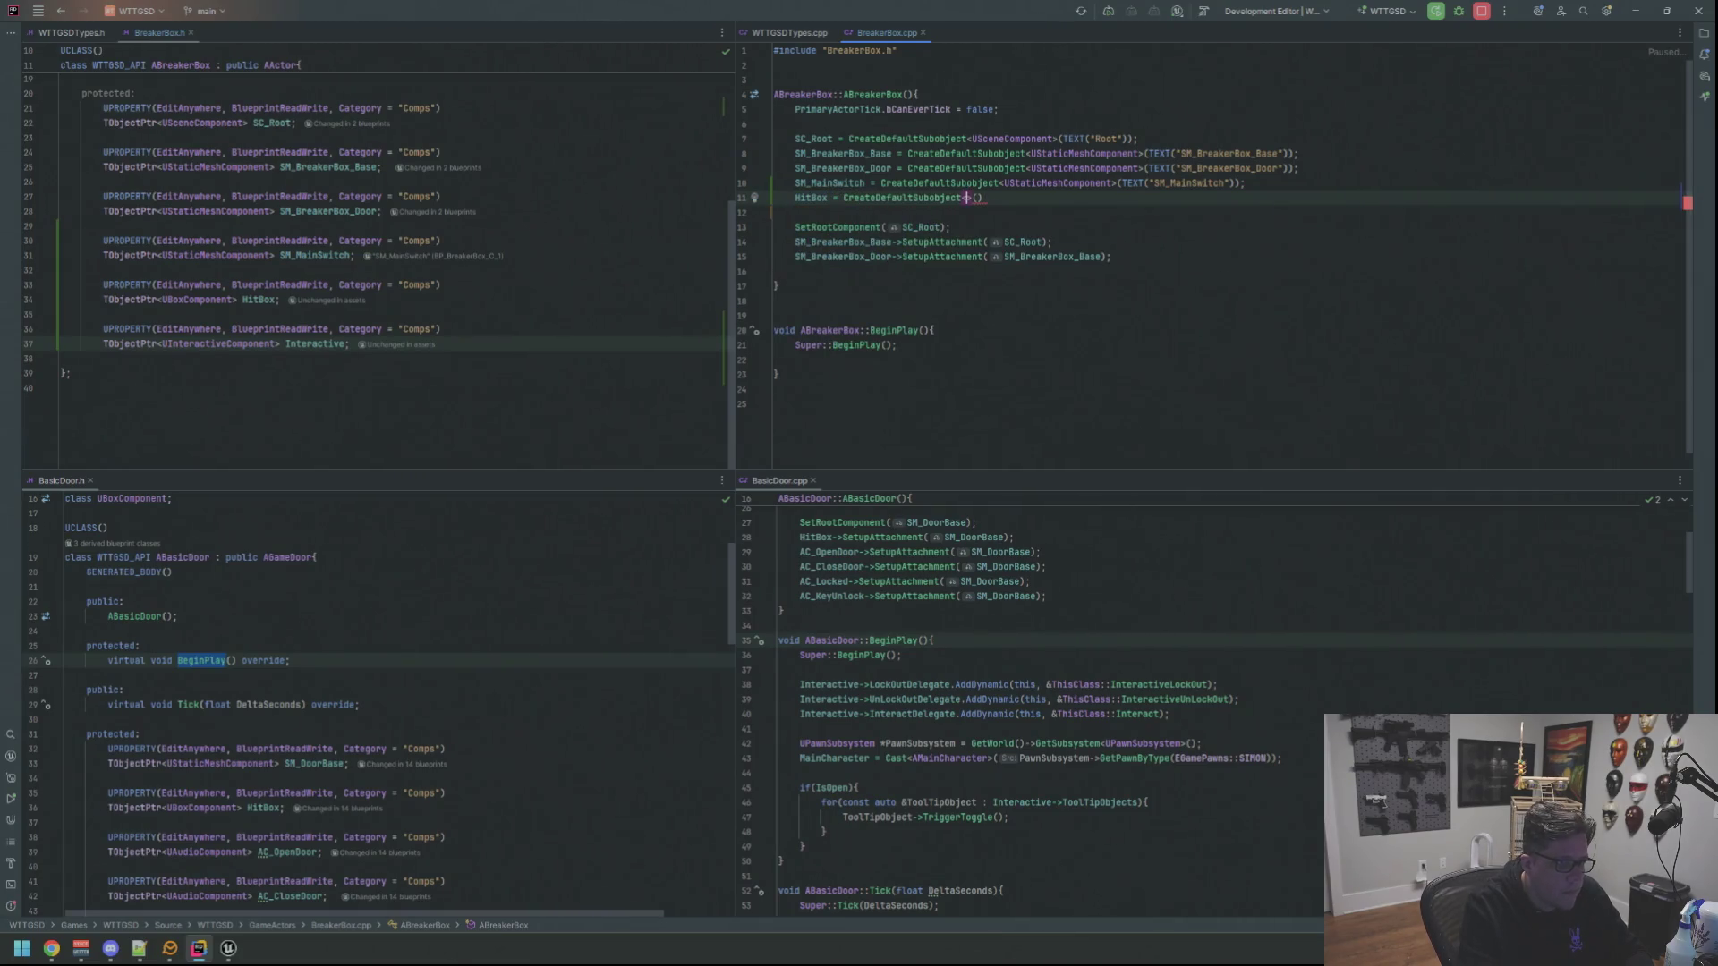
text(UBox)
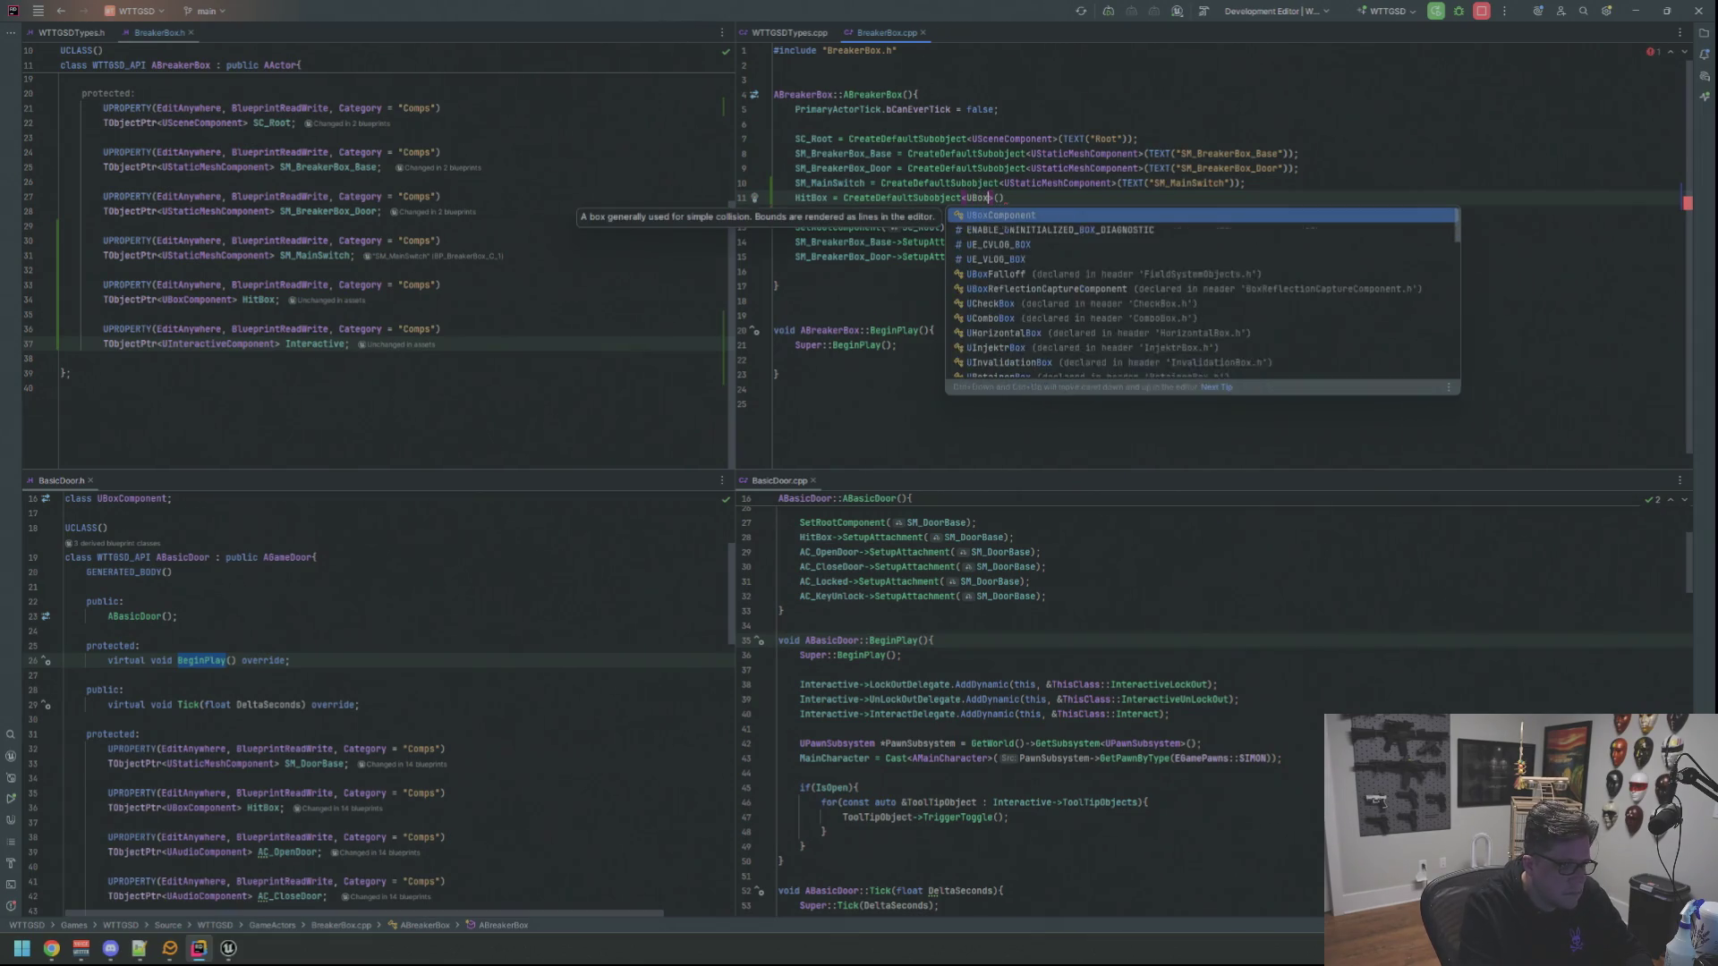
key(Return)
key(Right)
text(TEXT)
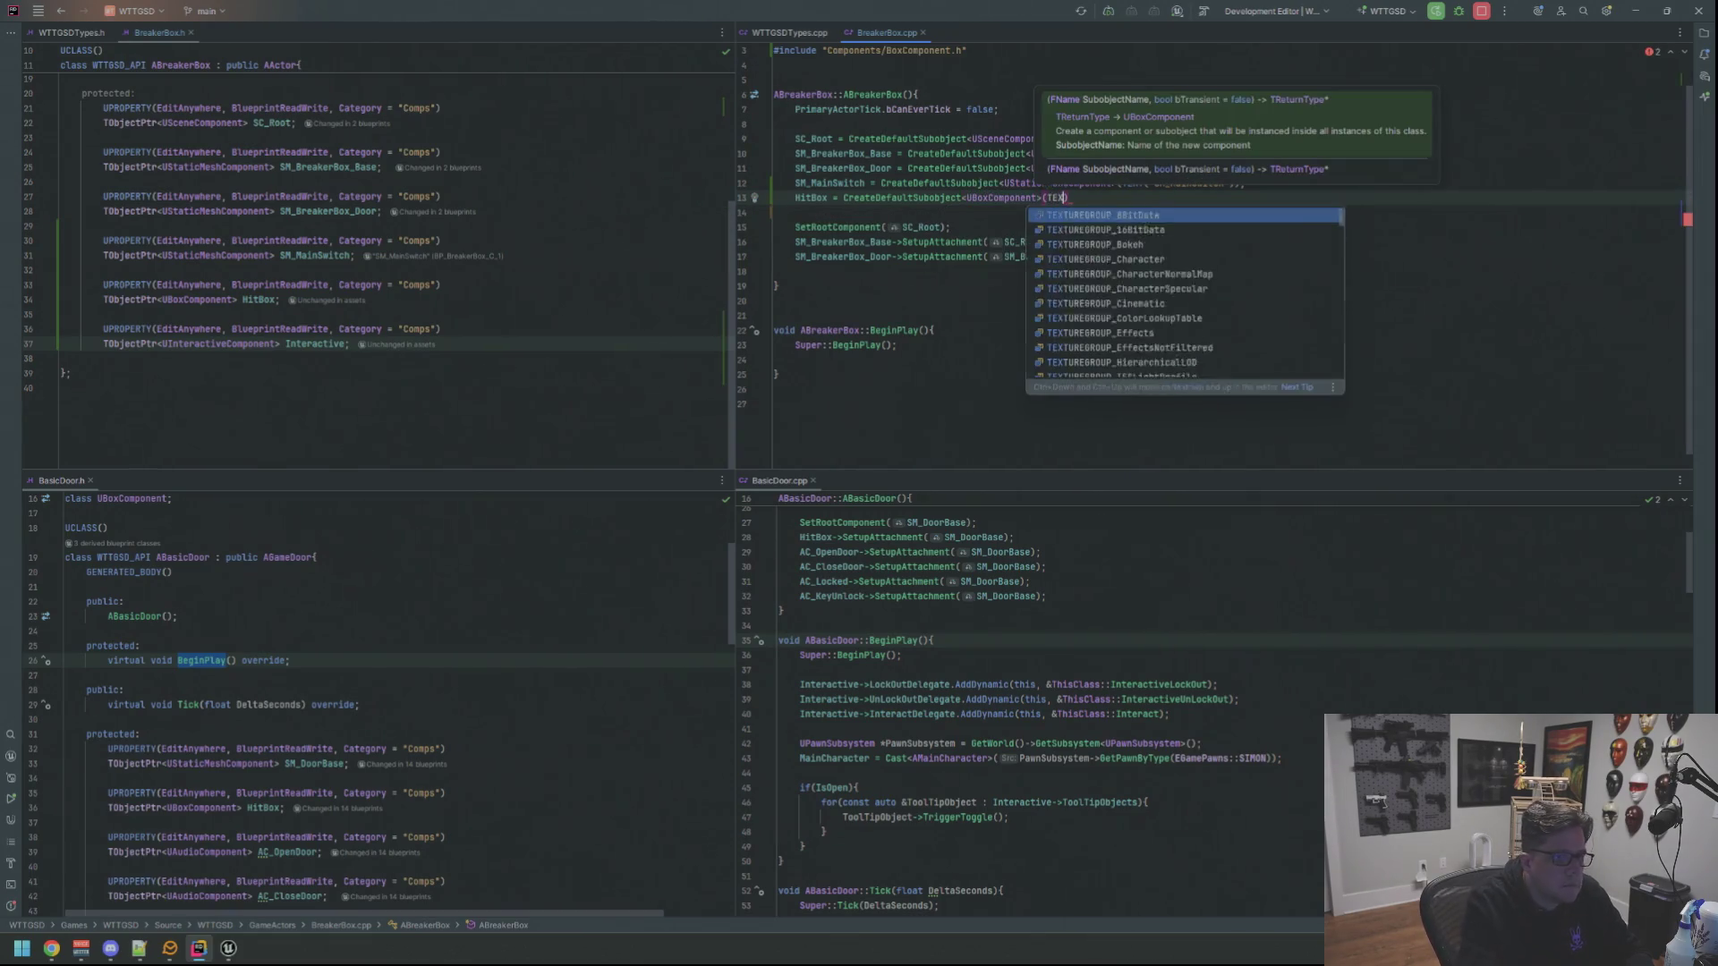
key(Return)
text("HitBox"));)
key(Return)
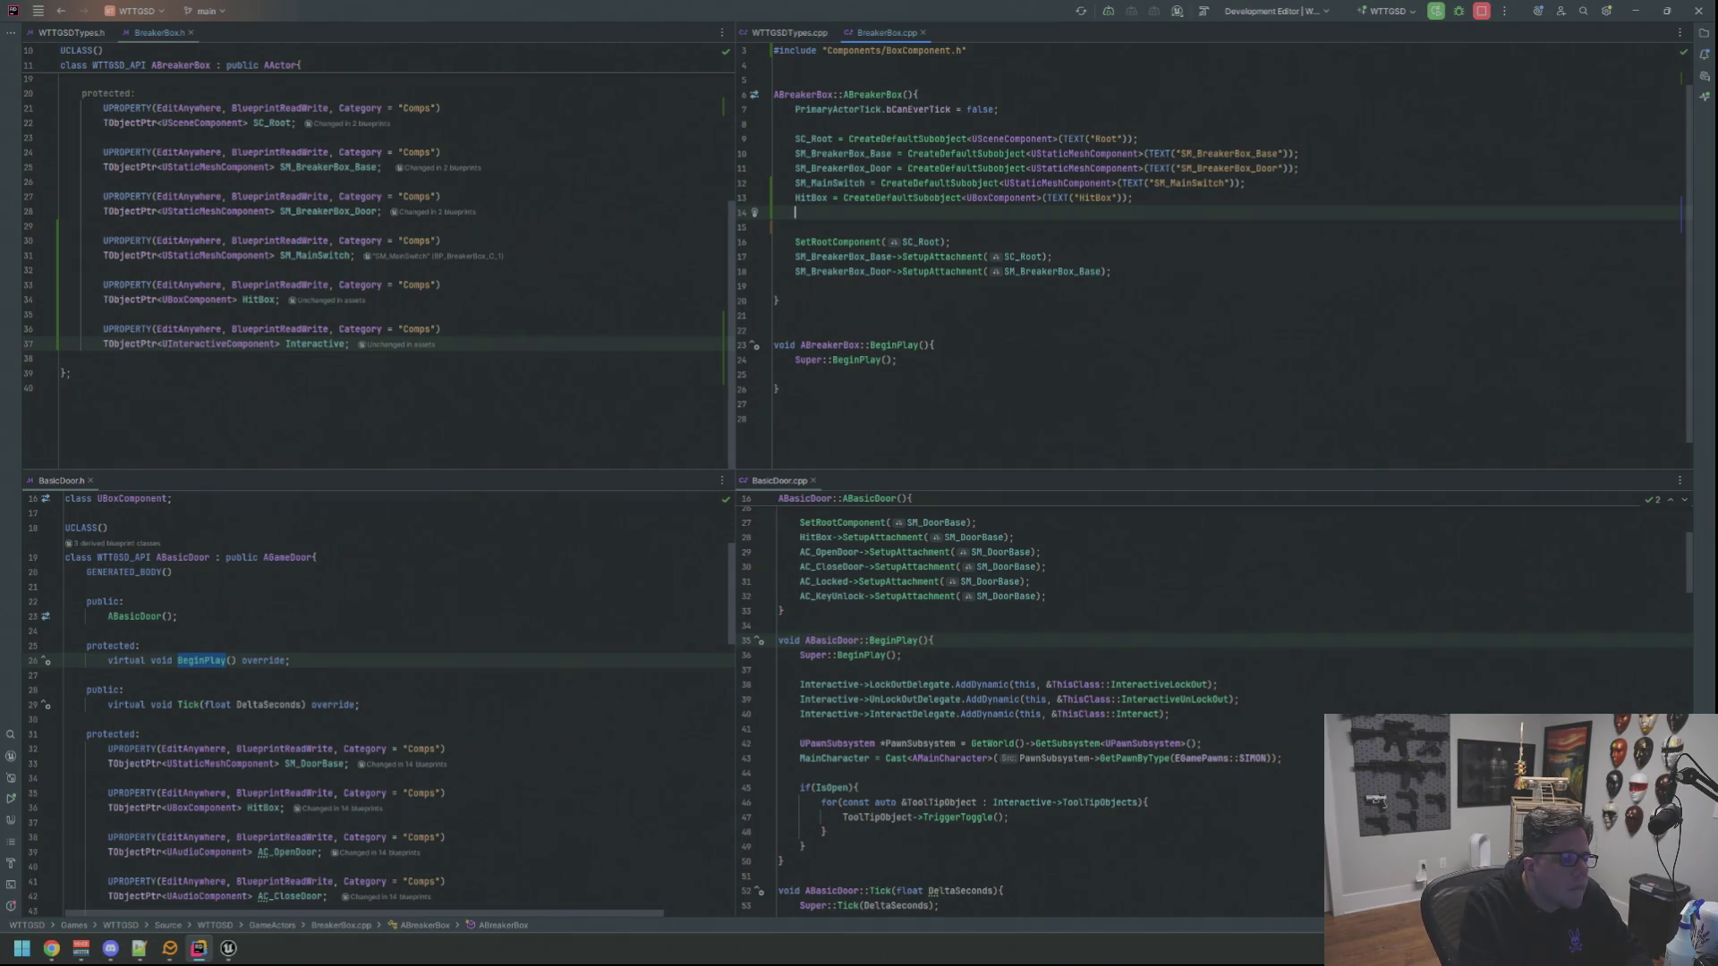
scroll(1168, 605, up, 2)
scroll(1168, 605, up, 2)
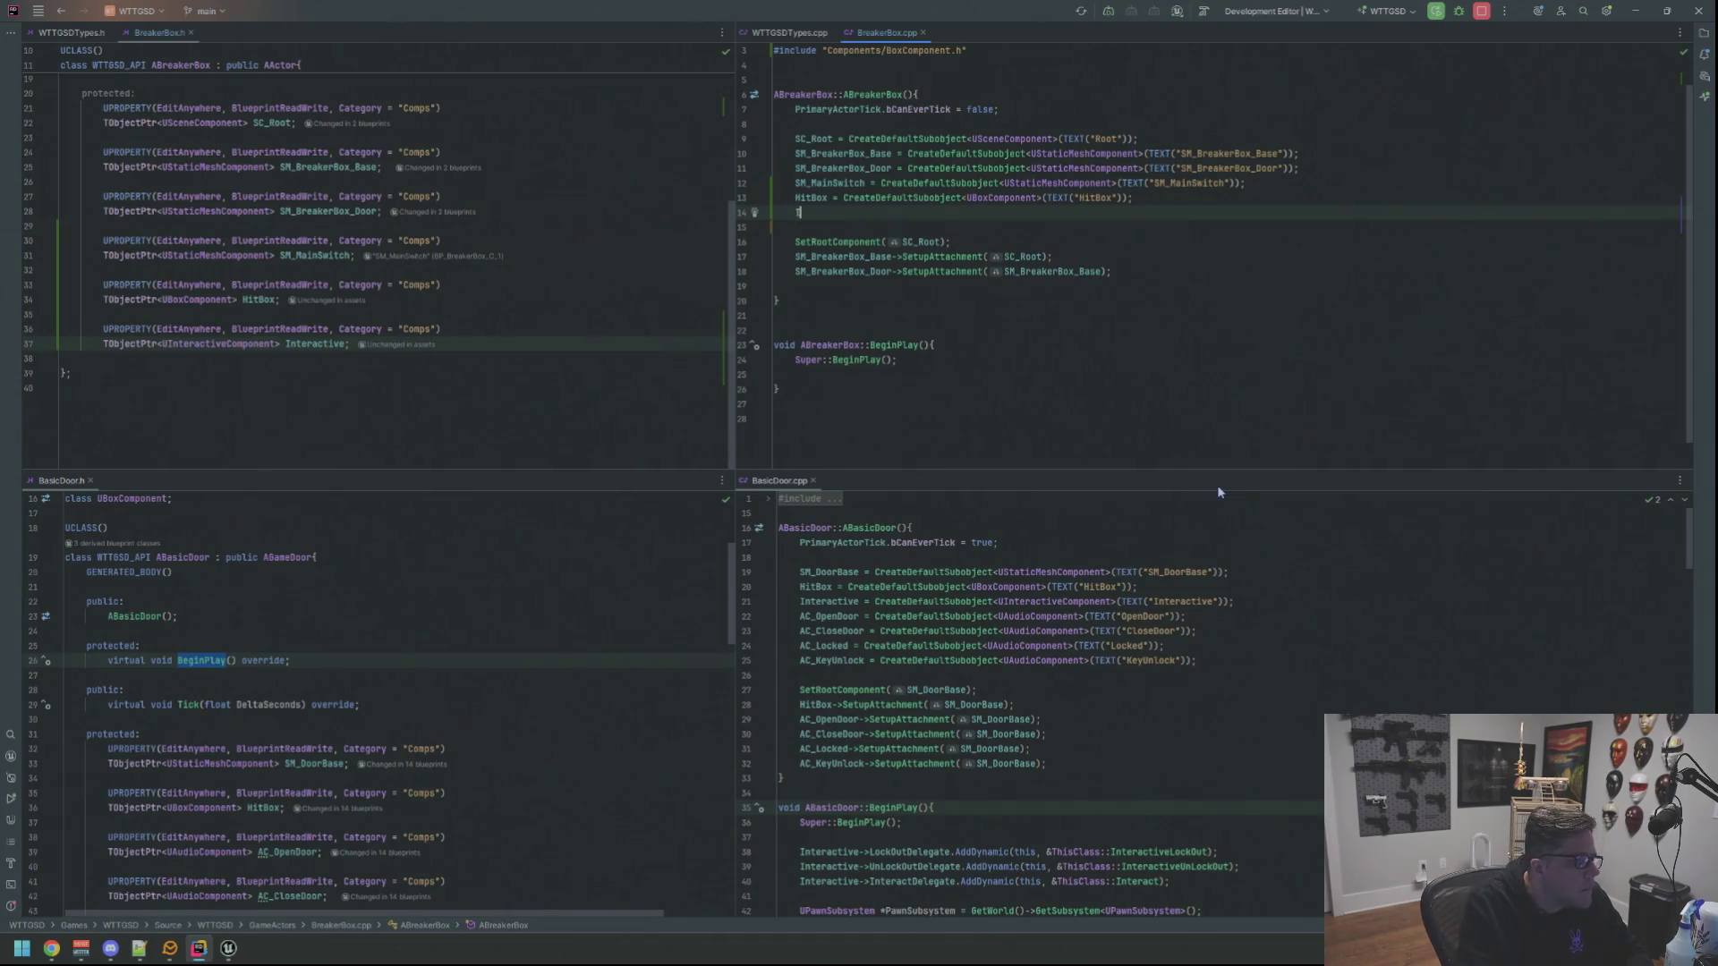
text(Interactive = Created)
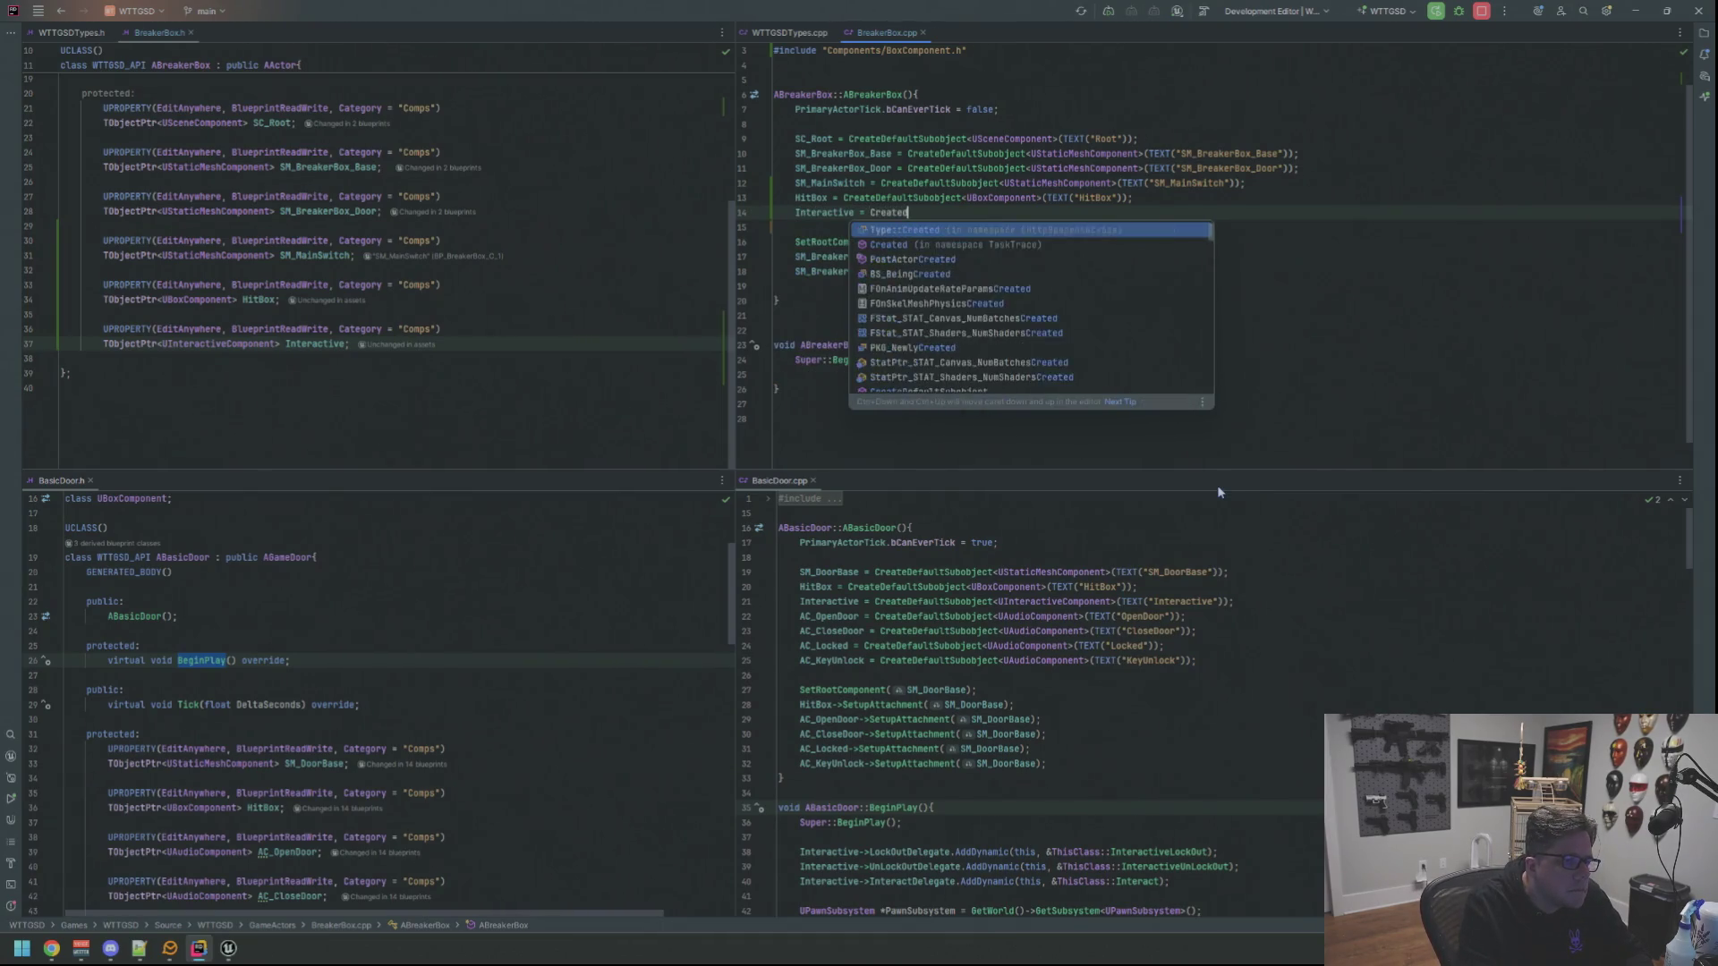
Add Interactive = CreateDefaultSubobject<UInteractiveComponent>(TEXT("Interactive")) and move below the attachment lines
key(Return)
text(U)
text(Interac>()
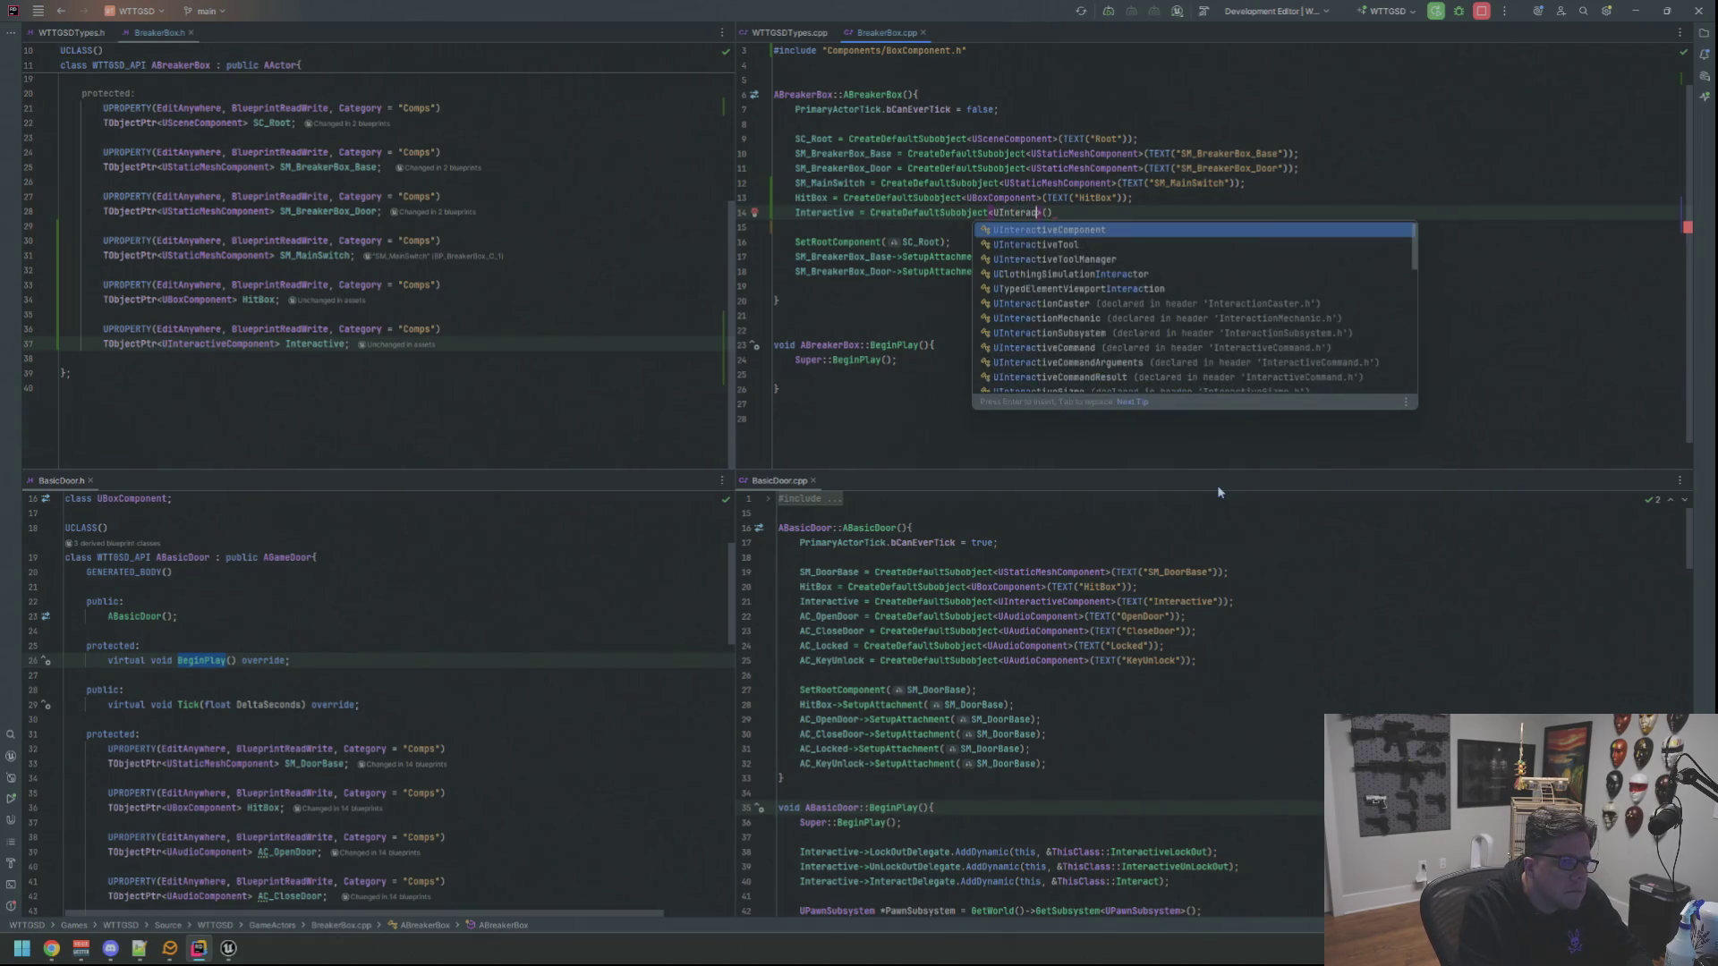
key(Return)
text(TEXT)
key(Return)
text(")
text(Interactive)
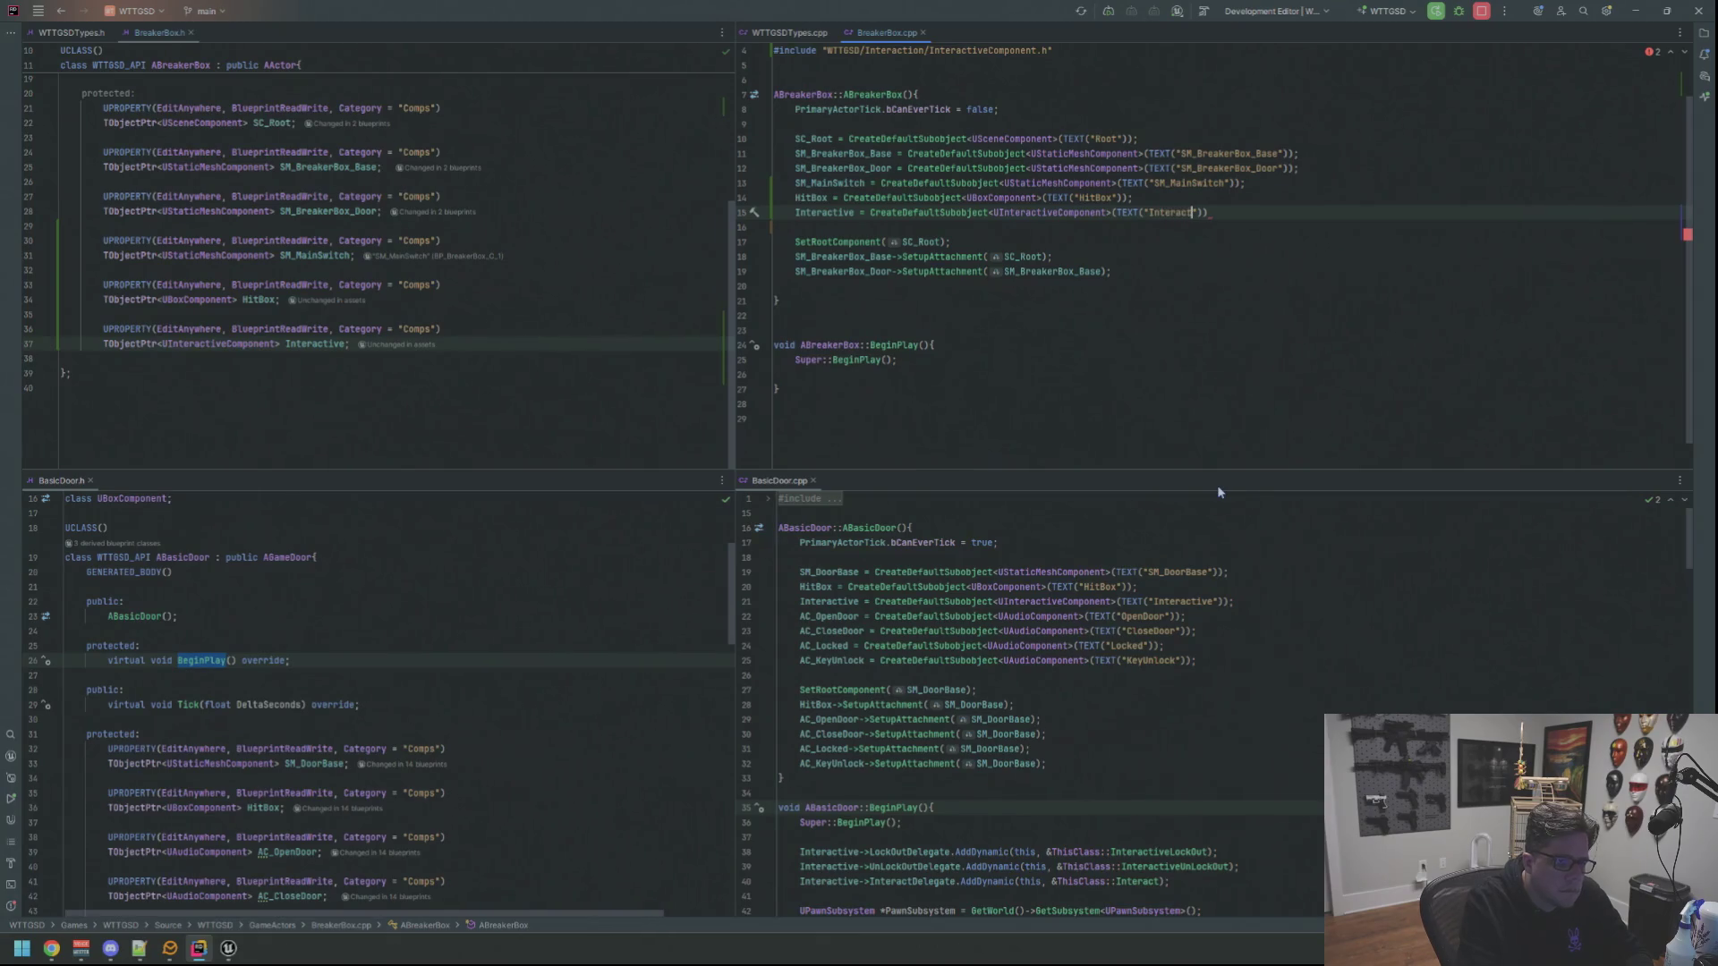
key(End)
text(;)
key(Return)
key(Down)
key(Down)
key(Down)
key(Down)
key(Down)
key(Up)
key(Up)
key(Down)
key(End)
key(Return)
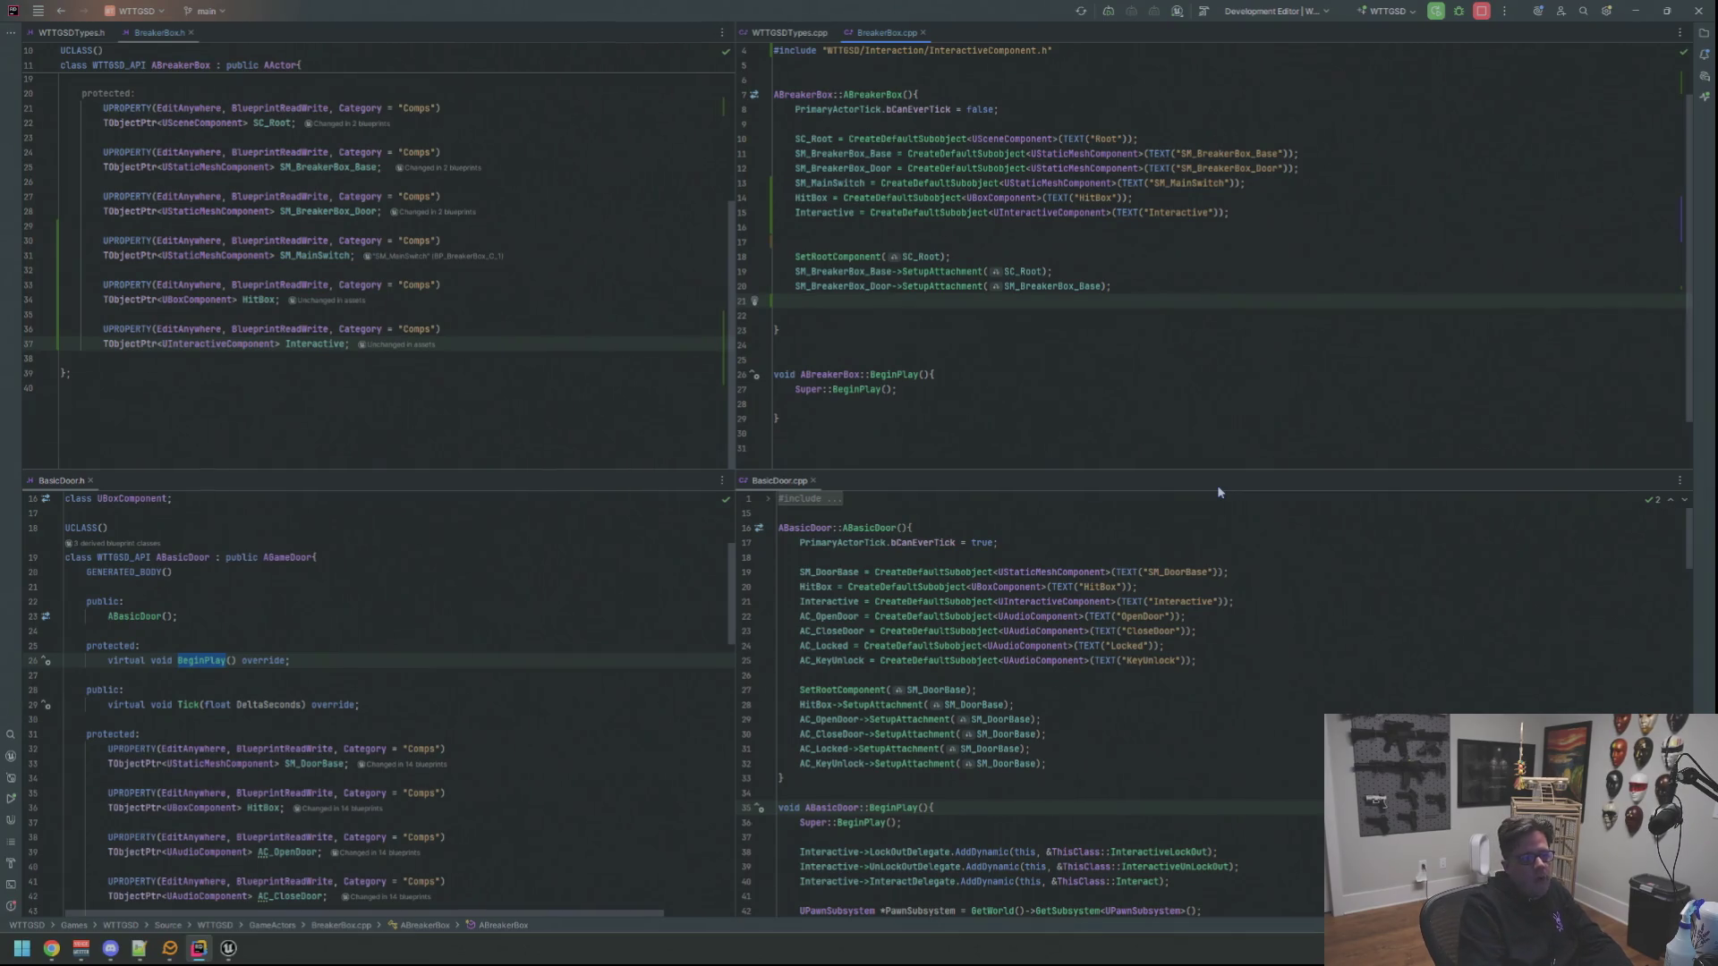
text(SM_M)
Add SM_MainSwitch->SetupAttachment(SM_BreakerBox_Base); below the existing attachments
key(Return)
text(->GetBodySetup()
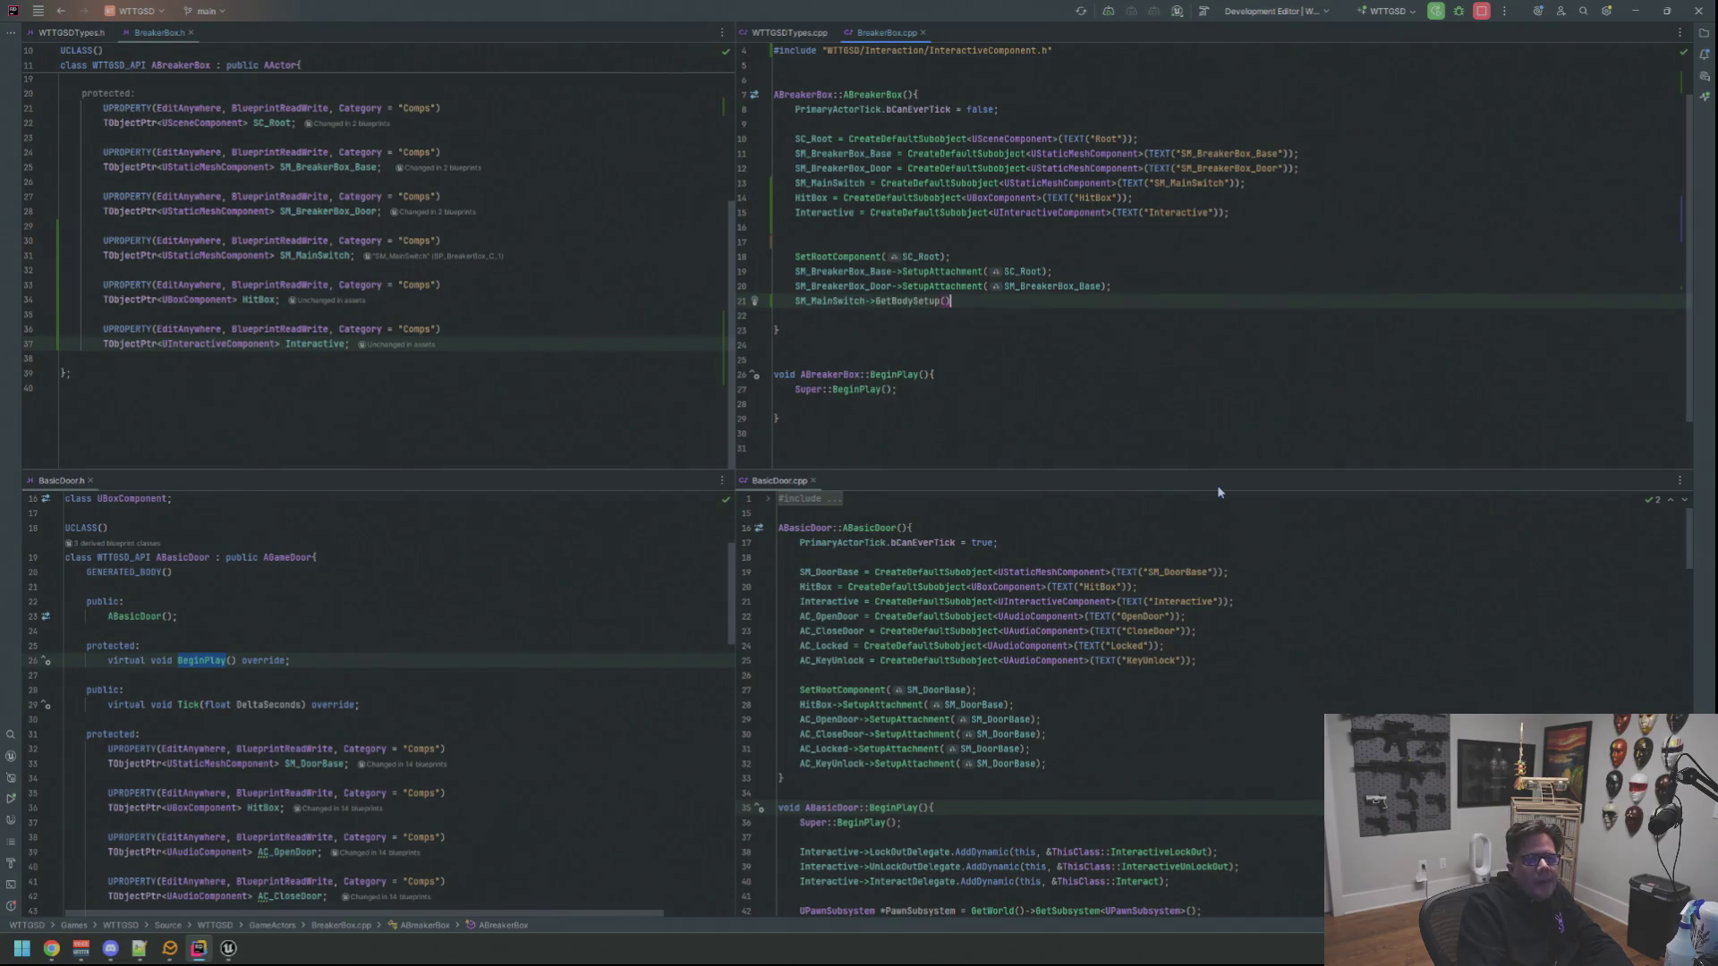
key(BackSpace)
key(BackSpace)
key(BackSpace)
key(BackSpace)
key(BackSpace)
key(BackSpace)
key(BackSpace)
key(BackSpace)
text(Se)
key(Return)
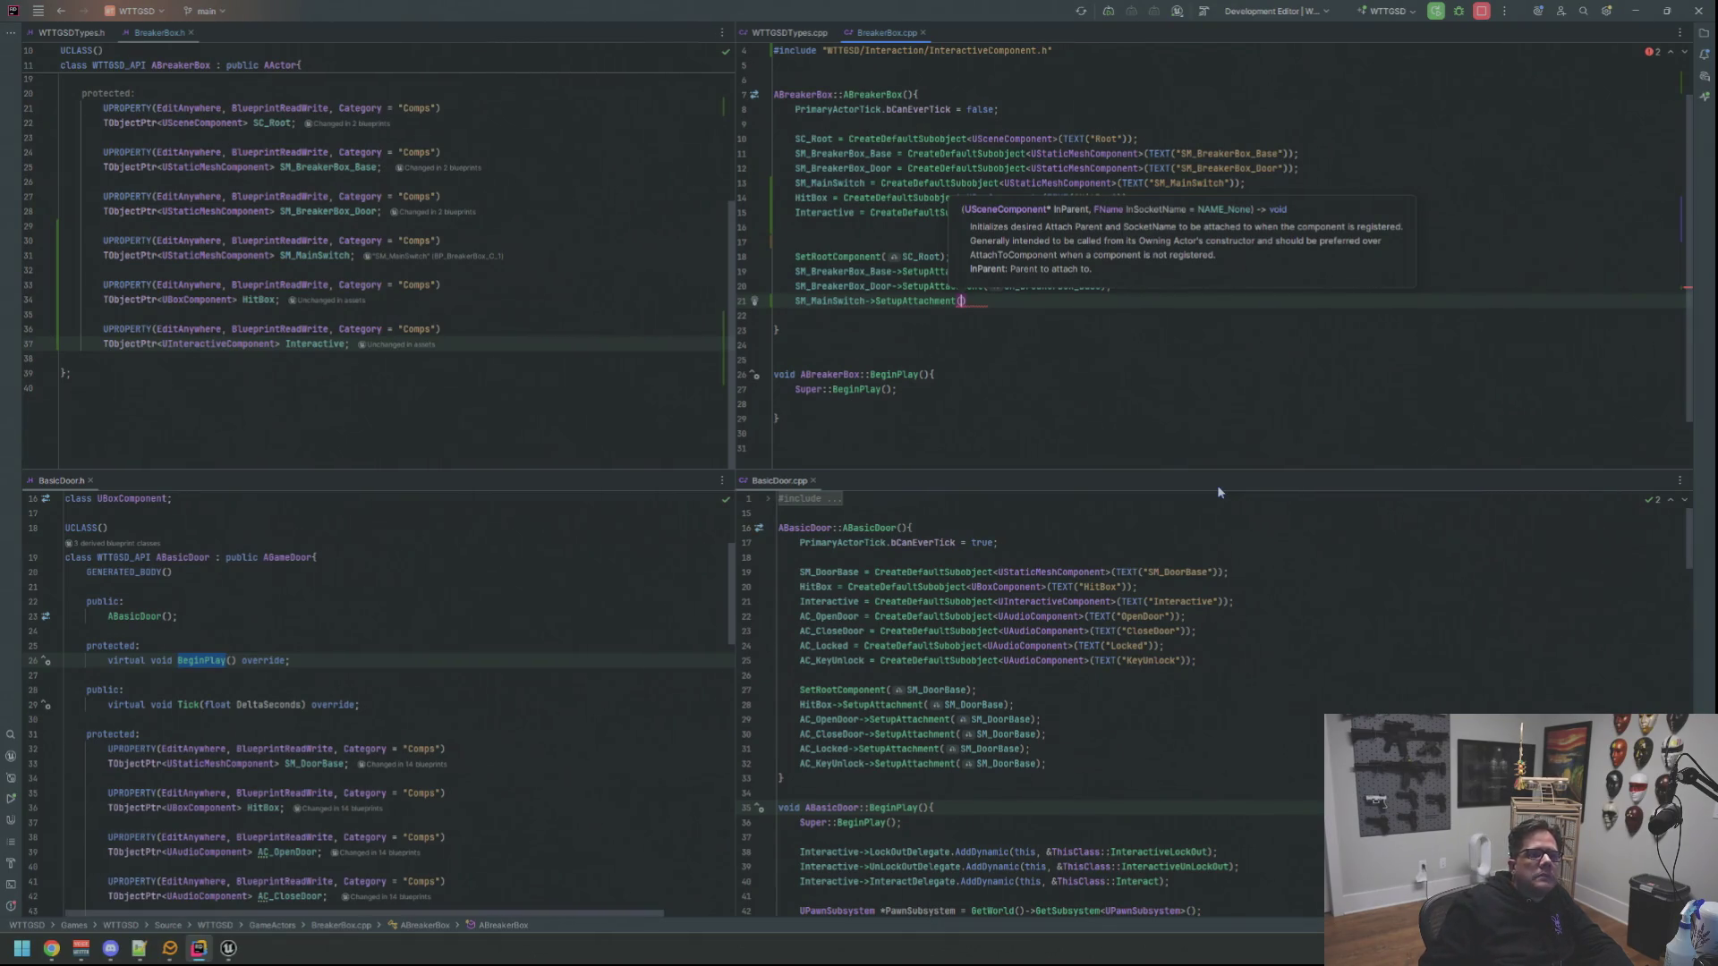
key(Escape)
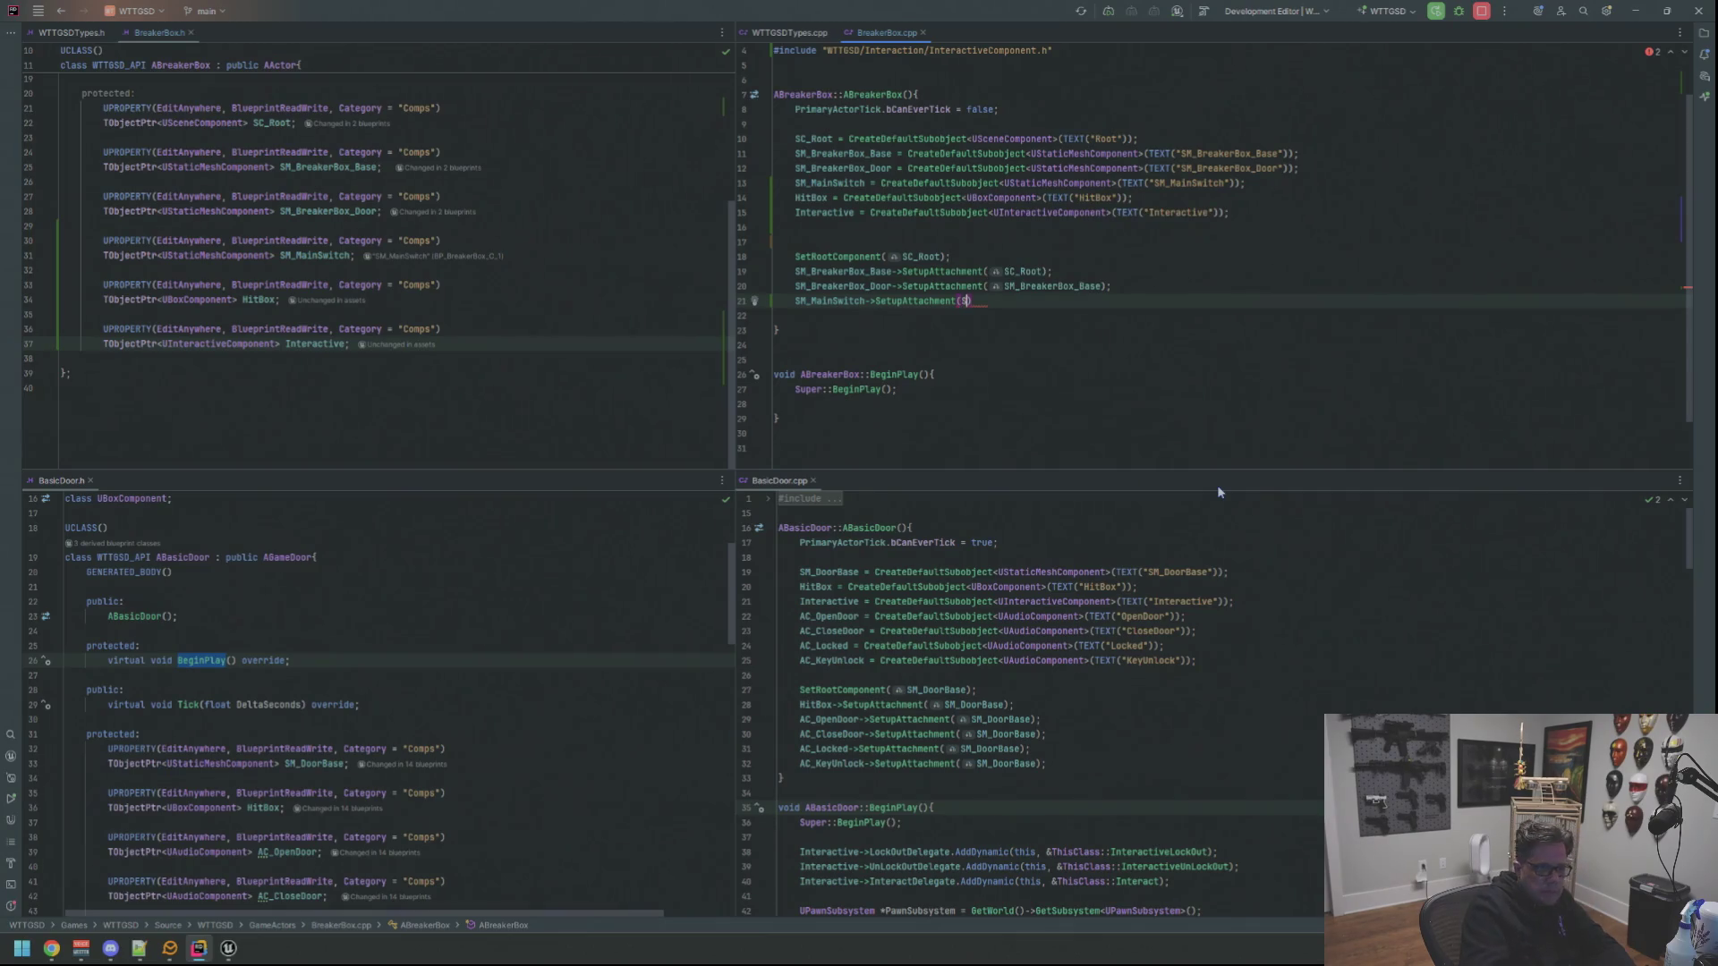
text(SM_Bre)
key(Return)
text(;)
key(Return)
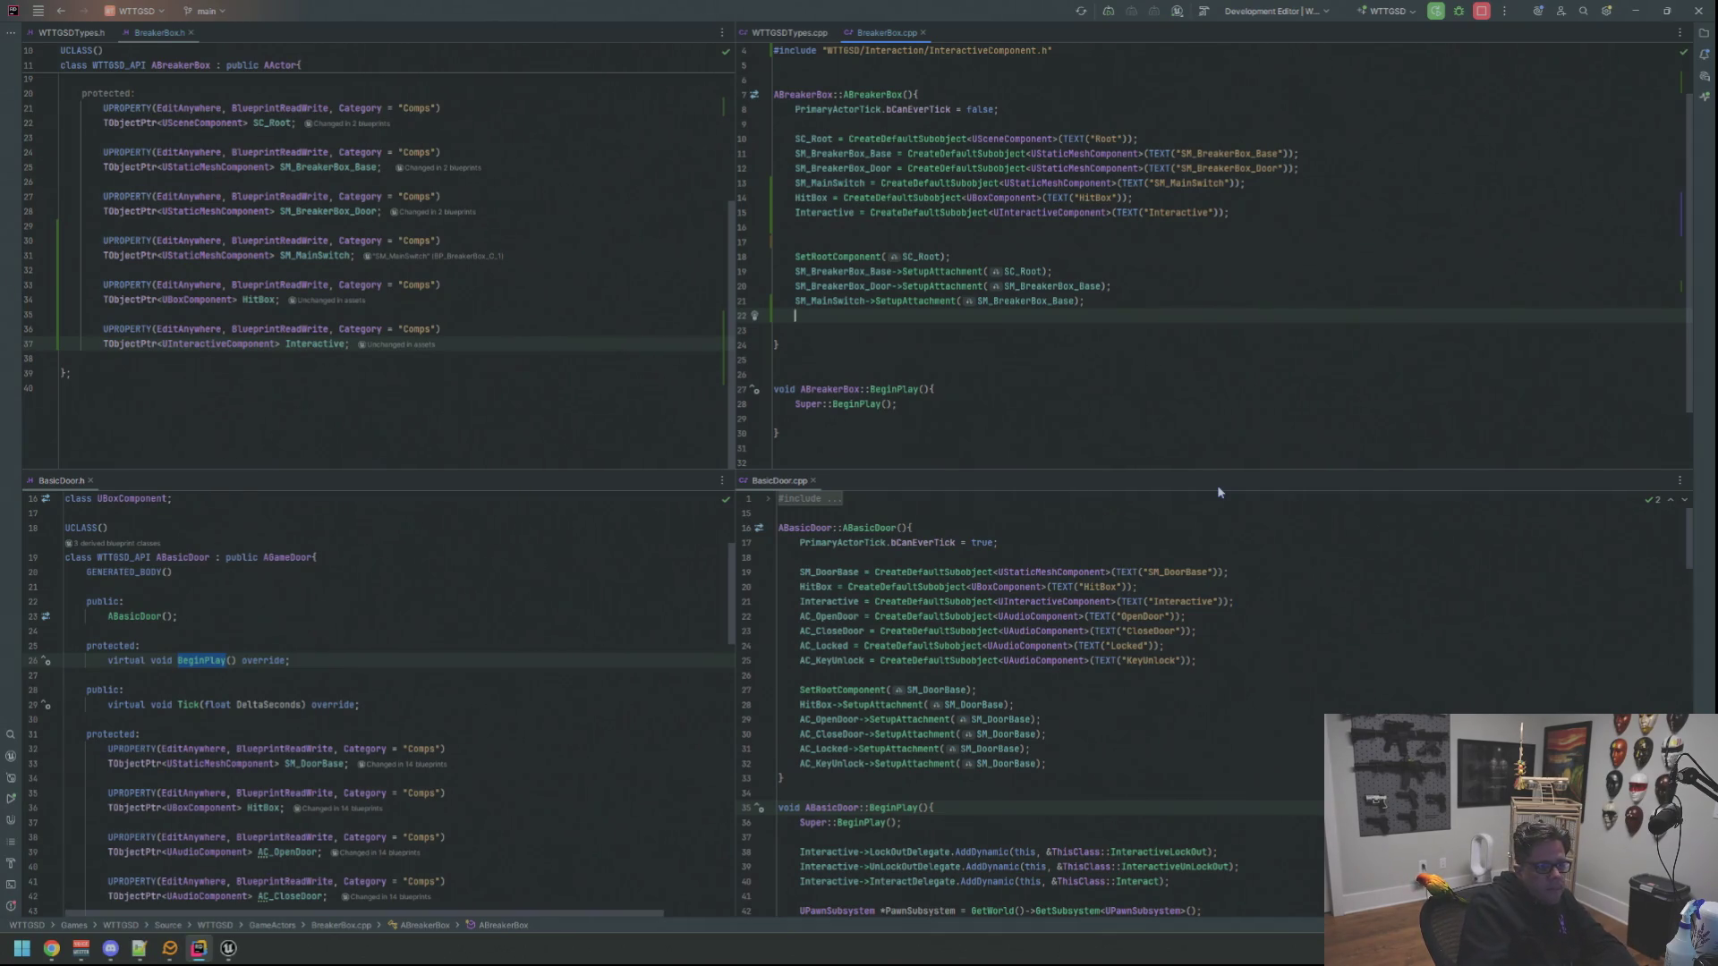
text(HitBox->)
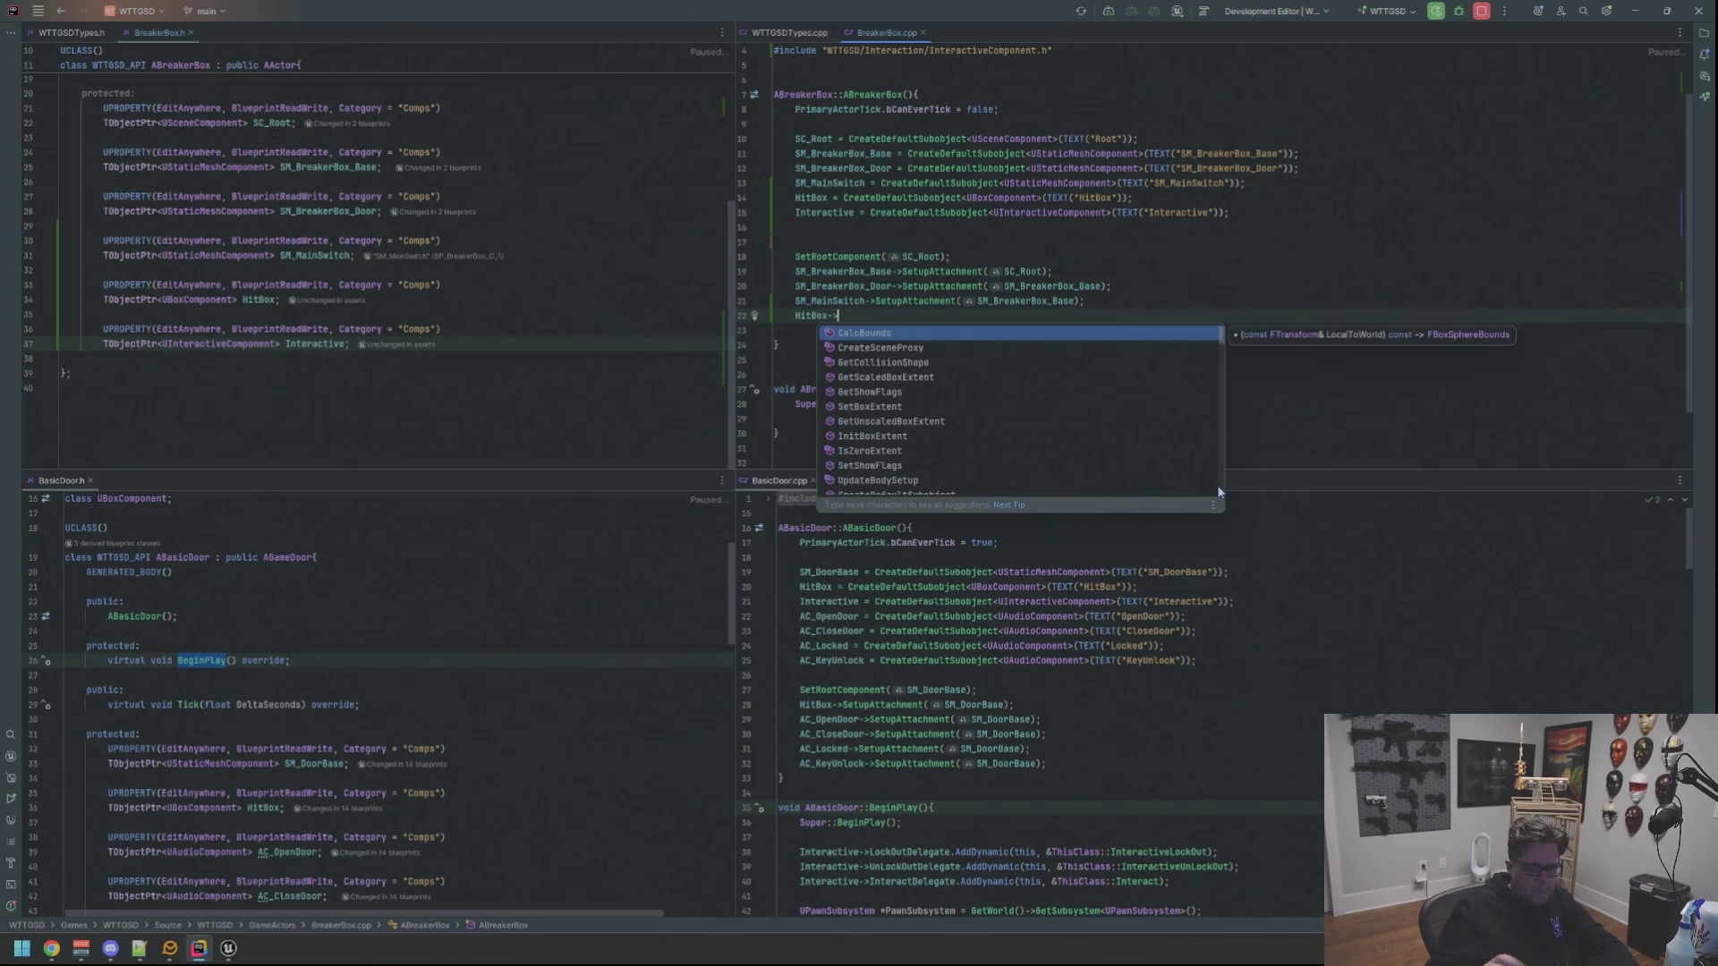
text(SetupAt)
Write HitBox->SetupAttachment(SC_Root); after the SM_MainSwitch attachment line
key(Return)
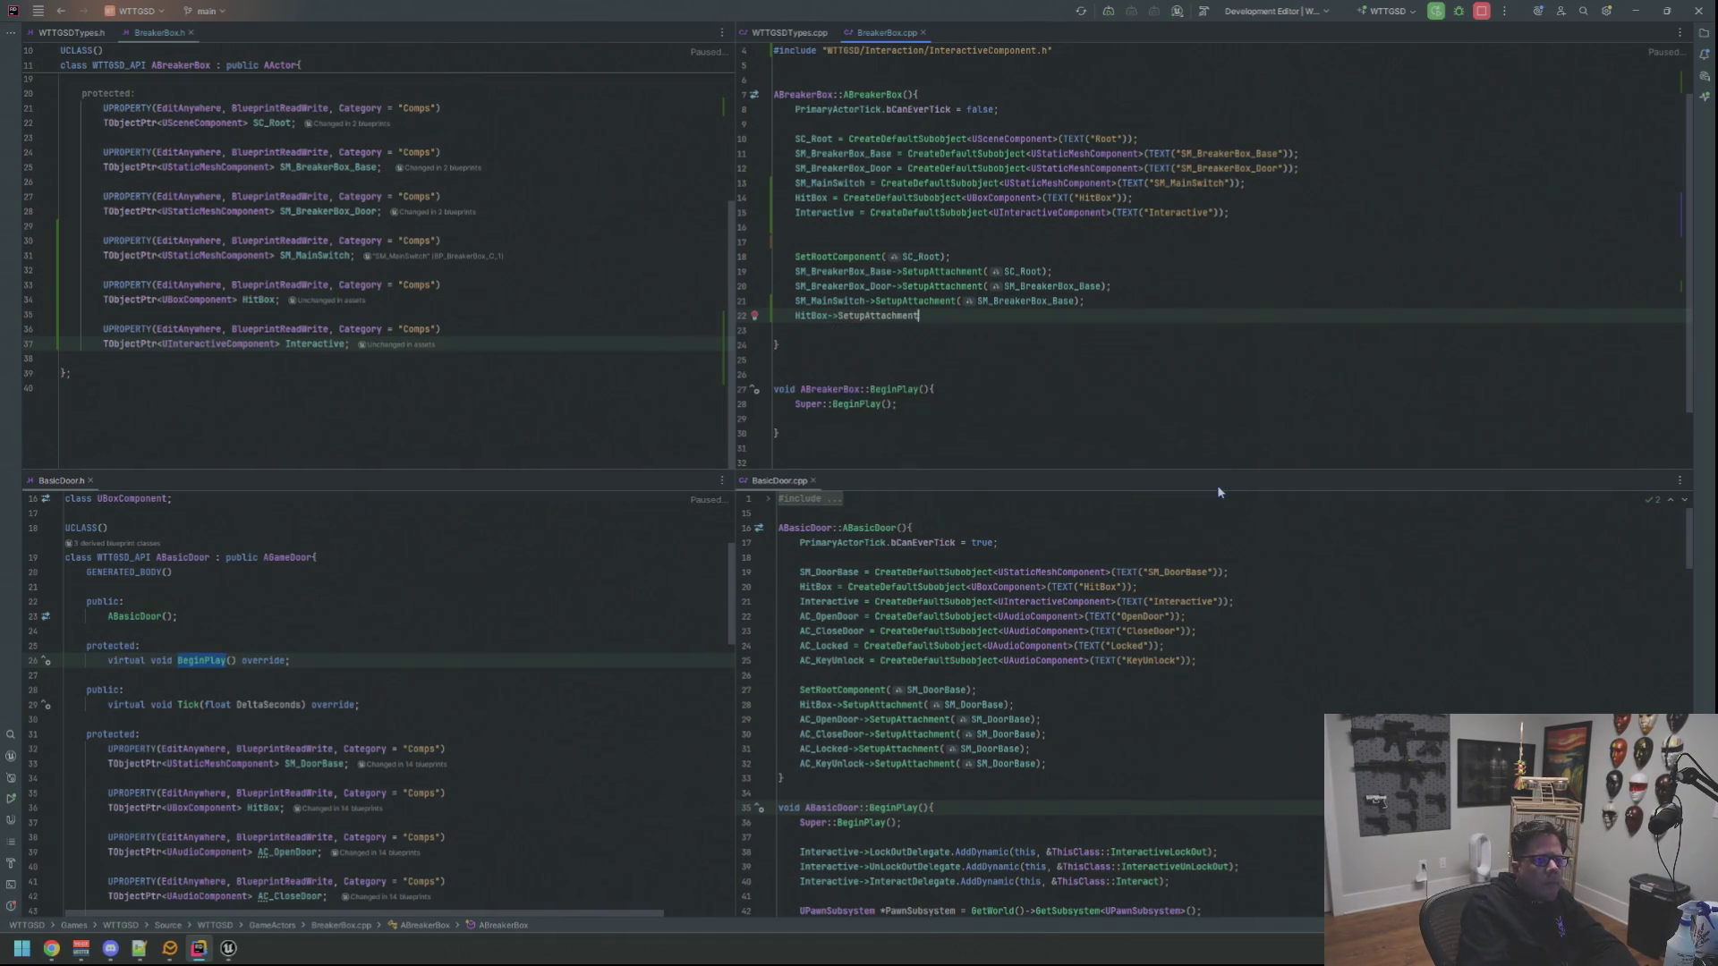
text(Hit)
key(Return)
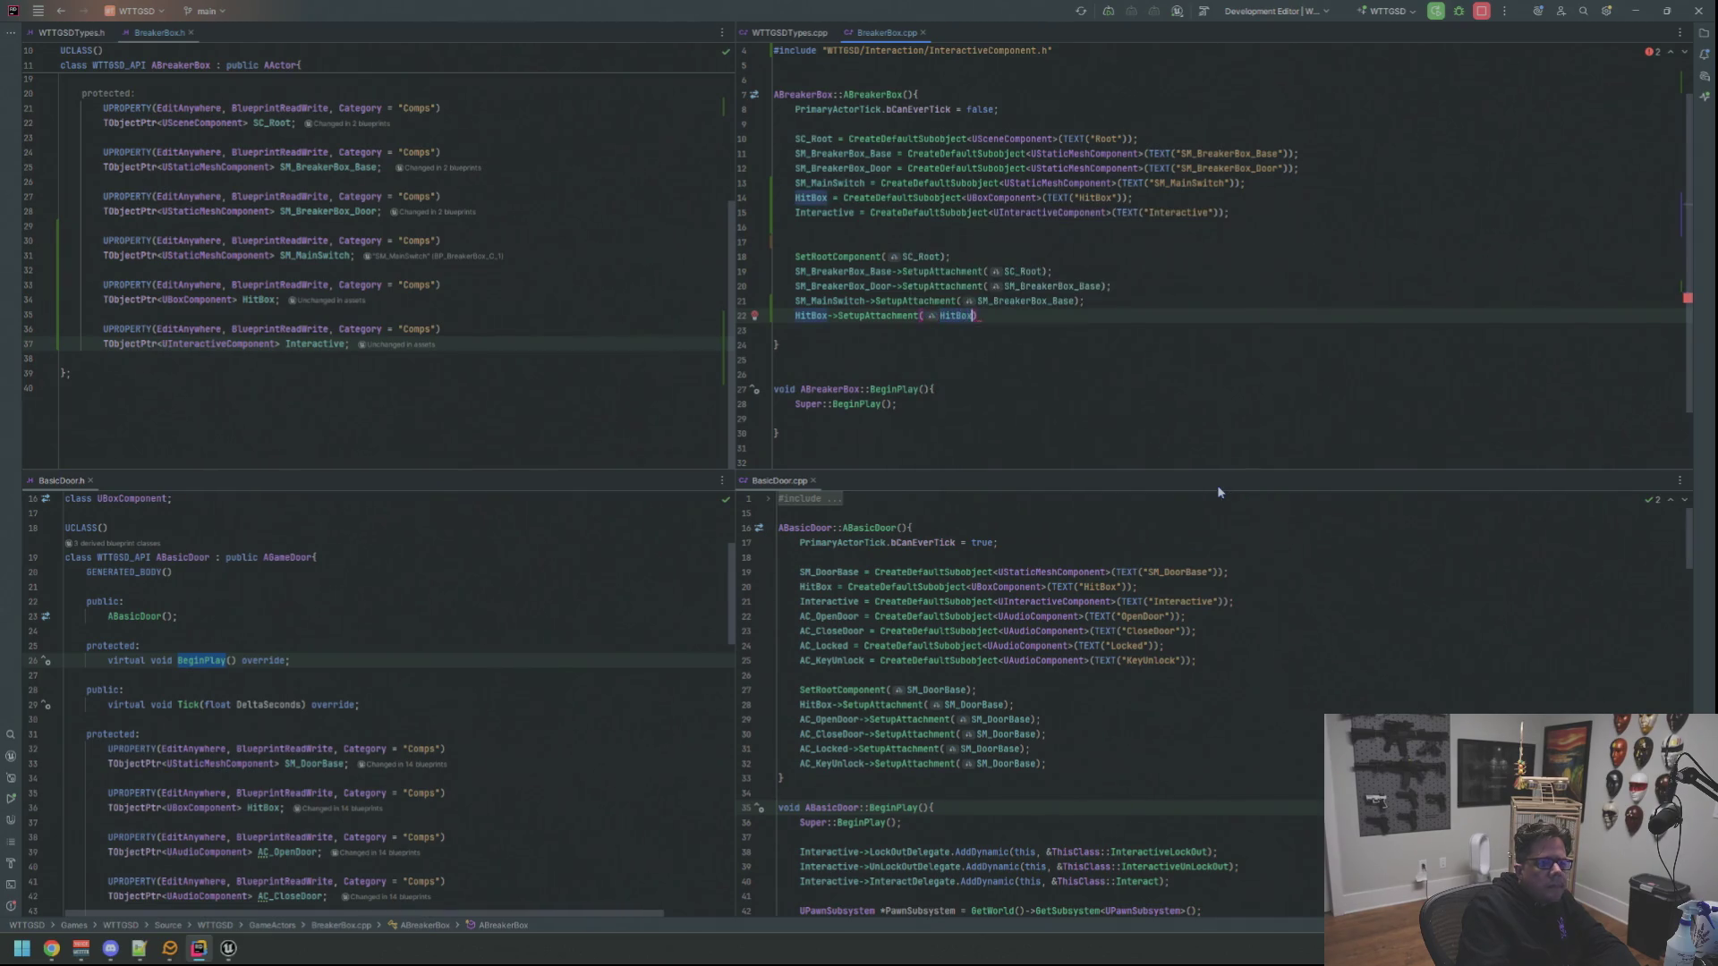
key(BackSpace)
key(BackSpace)
key(BackSpace)
key(BackSpace)
key(BackSpace)
key(BackSpace)
text(S)
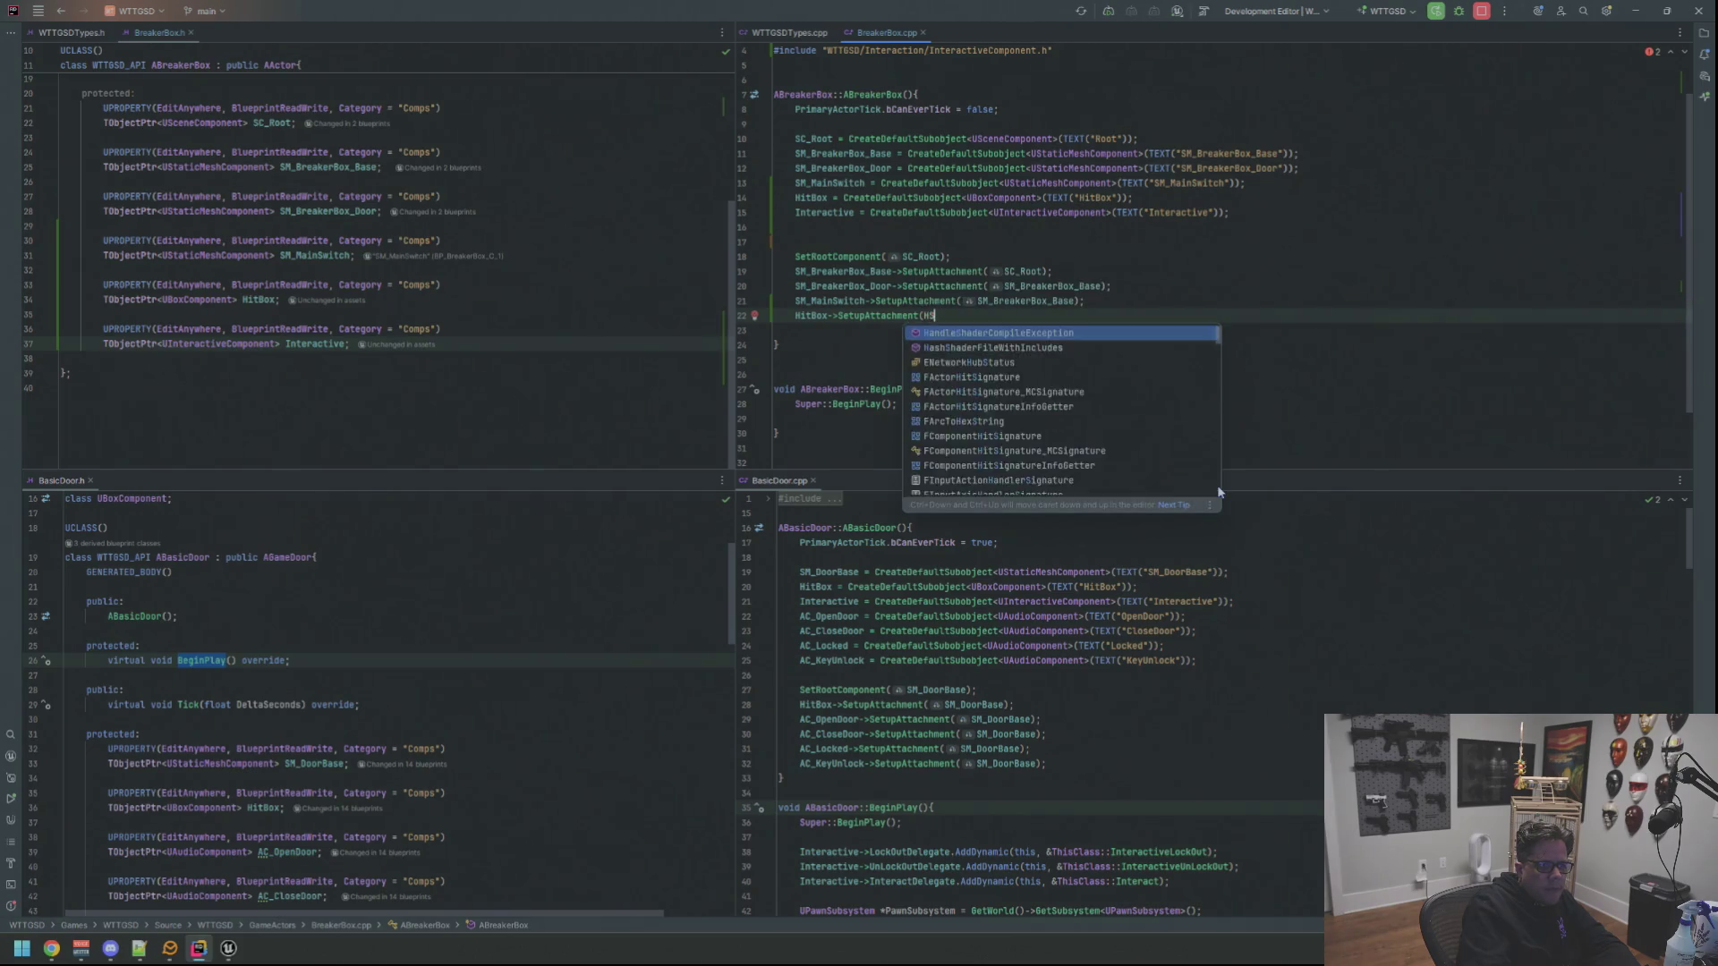
text(C_R)
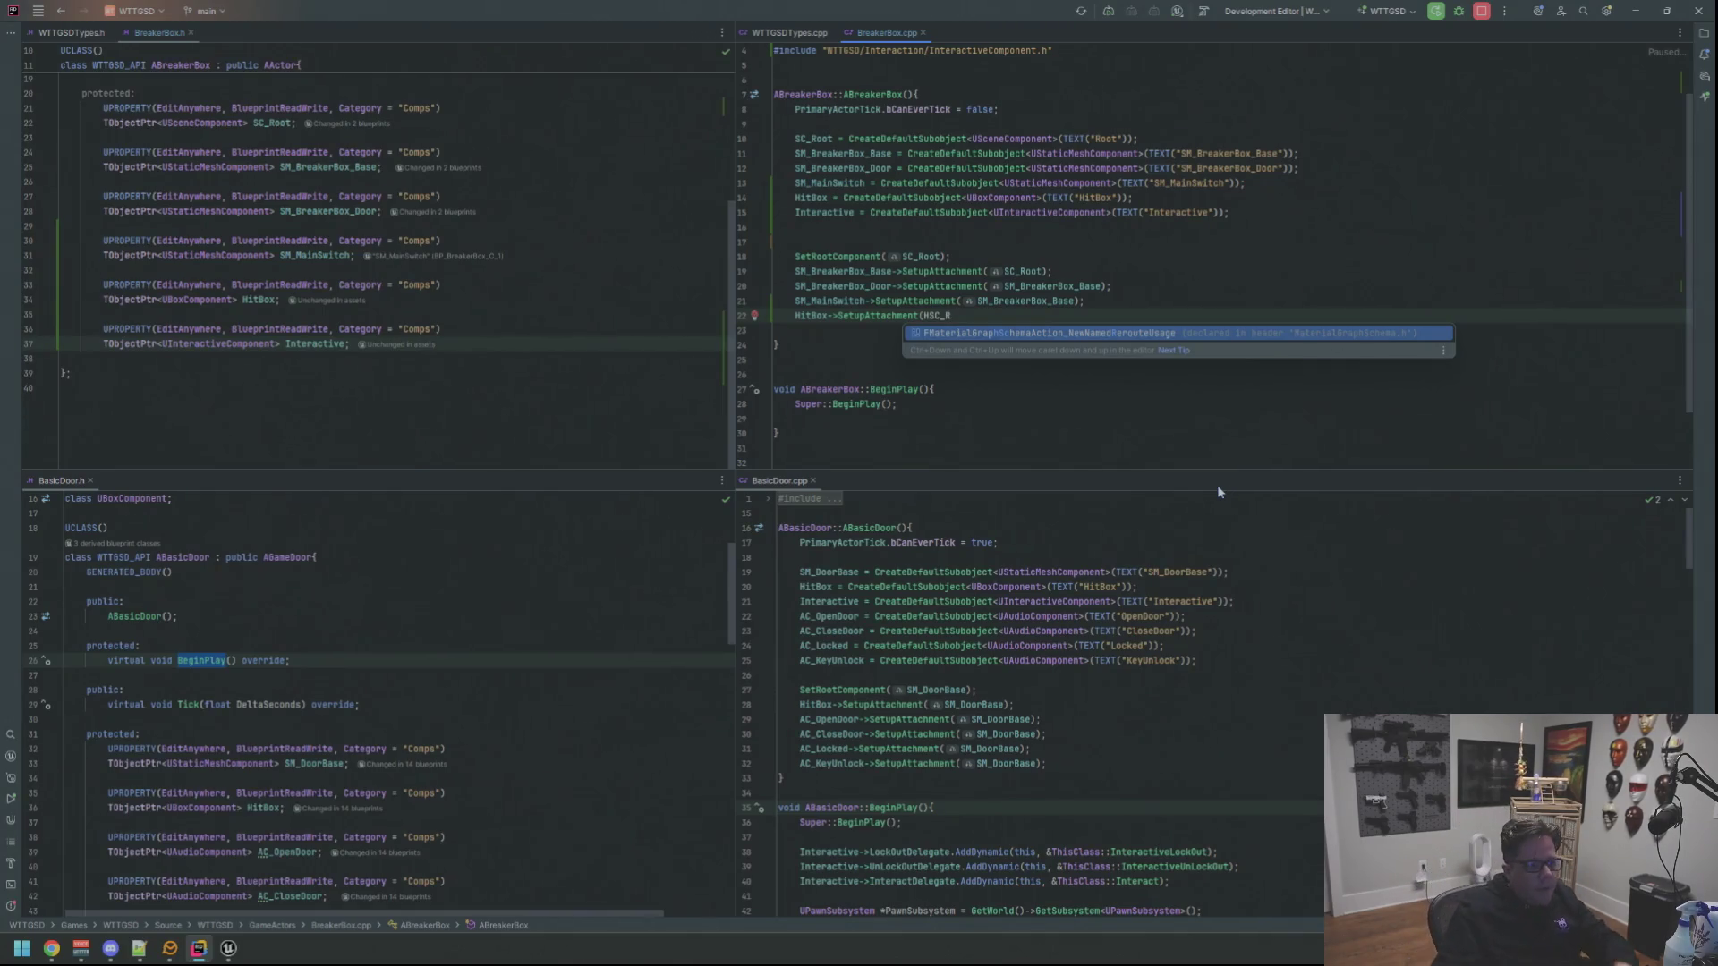
key(Escape)
text(ot);)
key(Return)
key(Return)
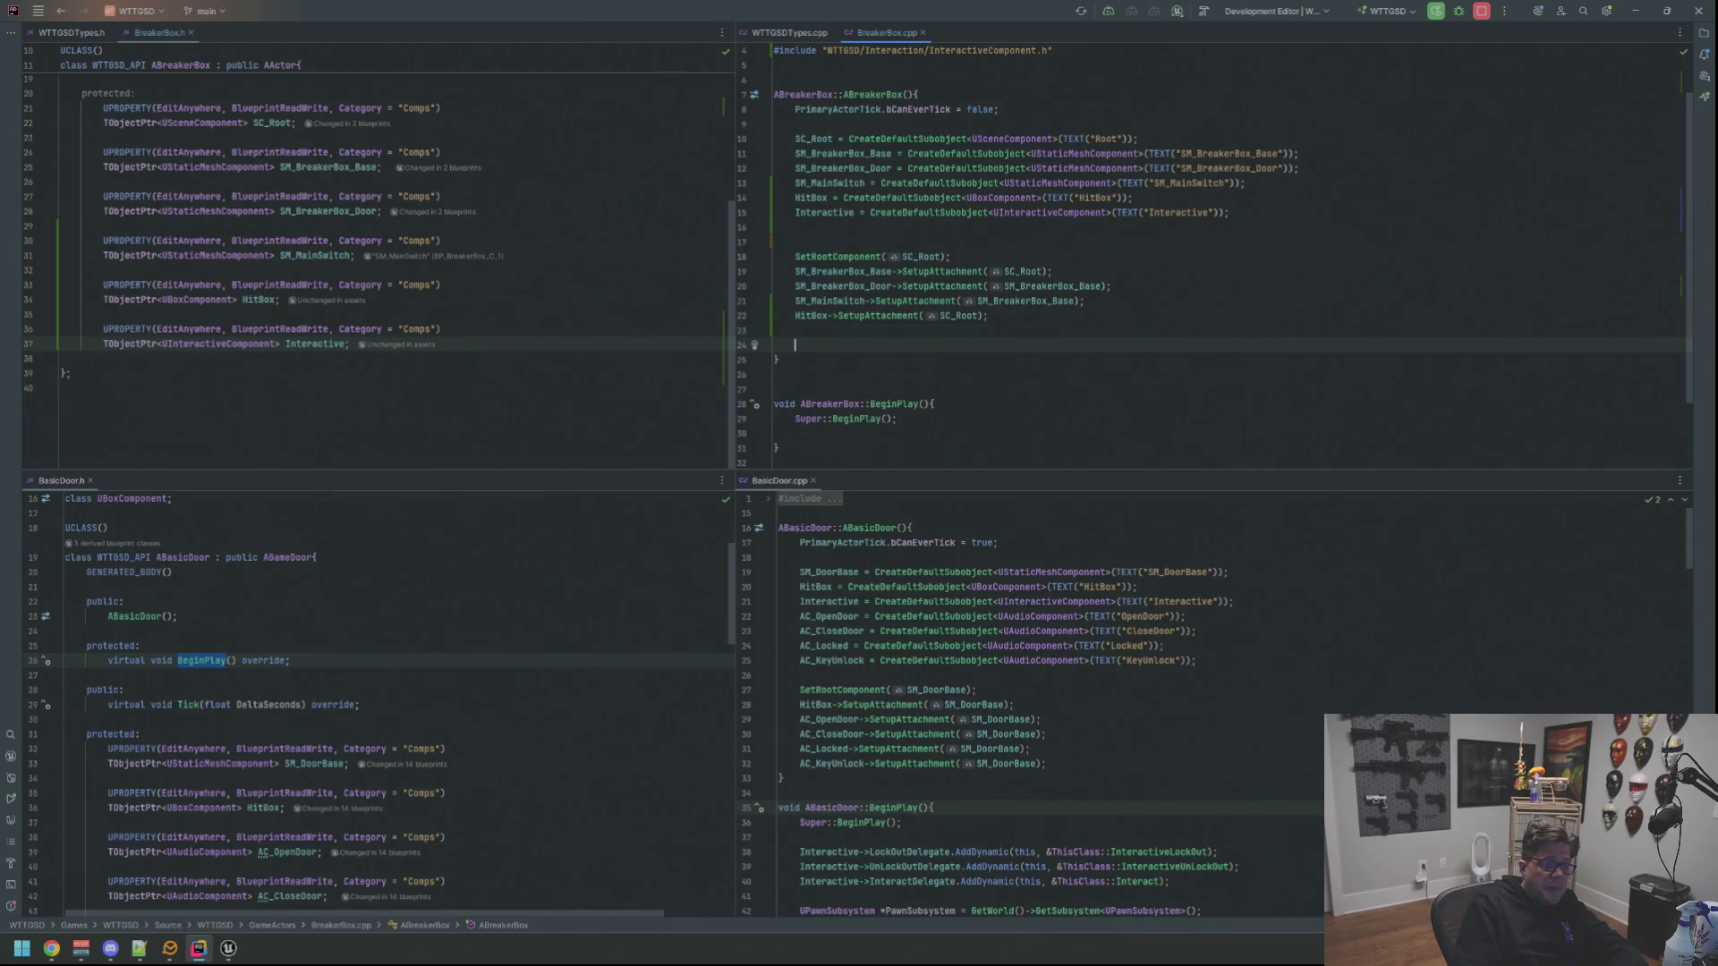
Remove the extra blank line left in the BreakerBox constructor
key(shift+Down)
key(Delete)
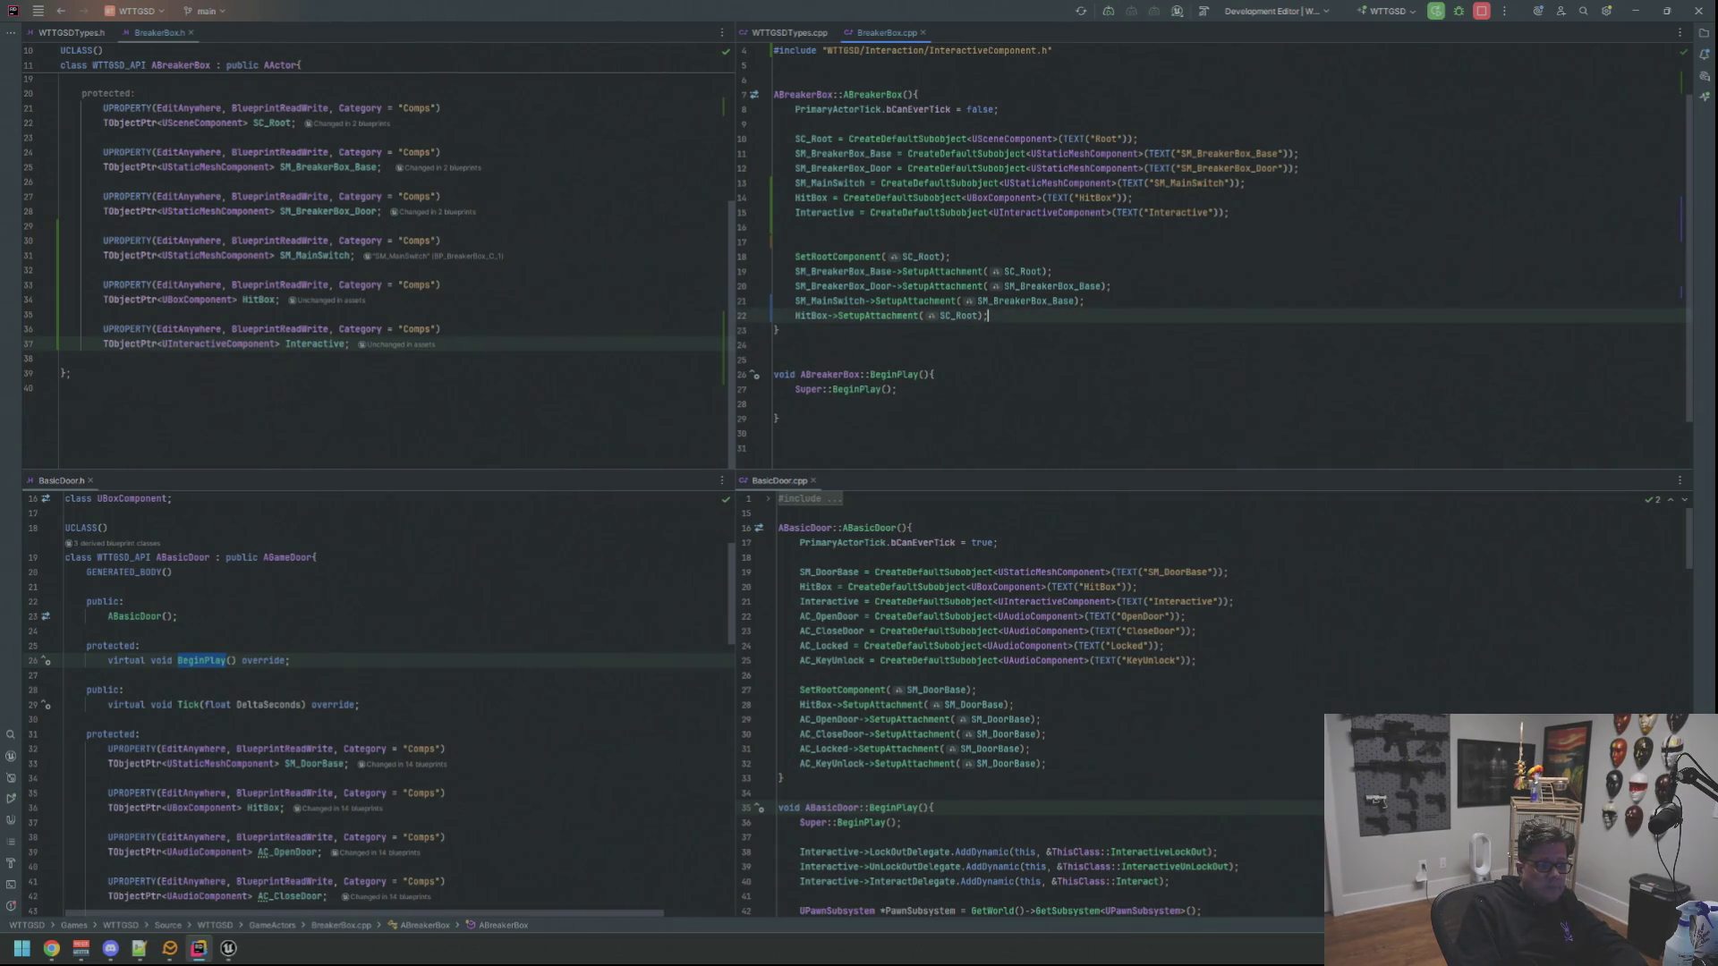
key(Up)
key(Up)
key(Up)
key(Up)
key(Up)
key(Down)
key(Down)
key(Down)
key(Down)
key(Down)
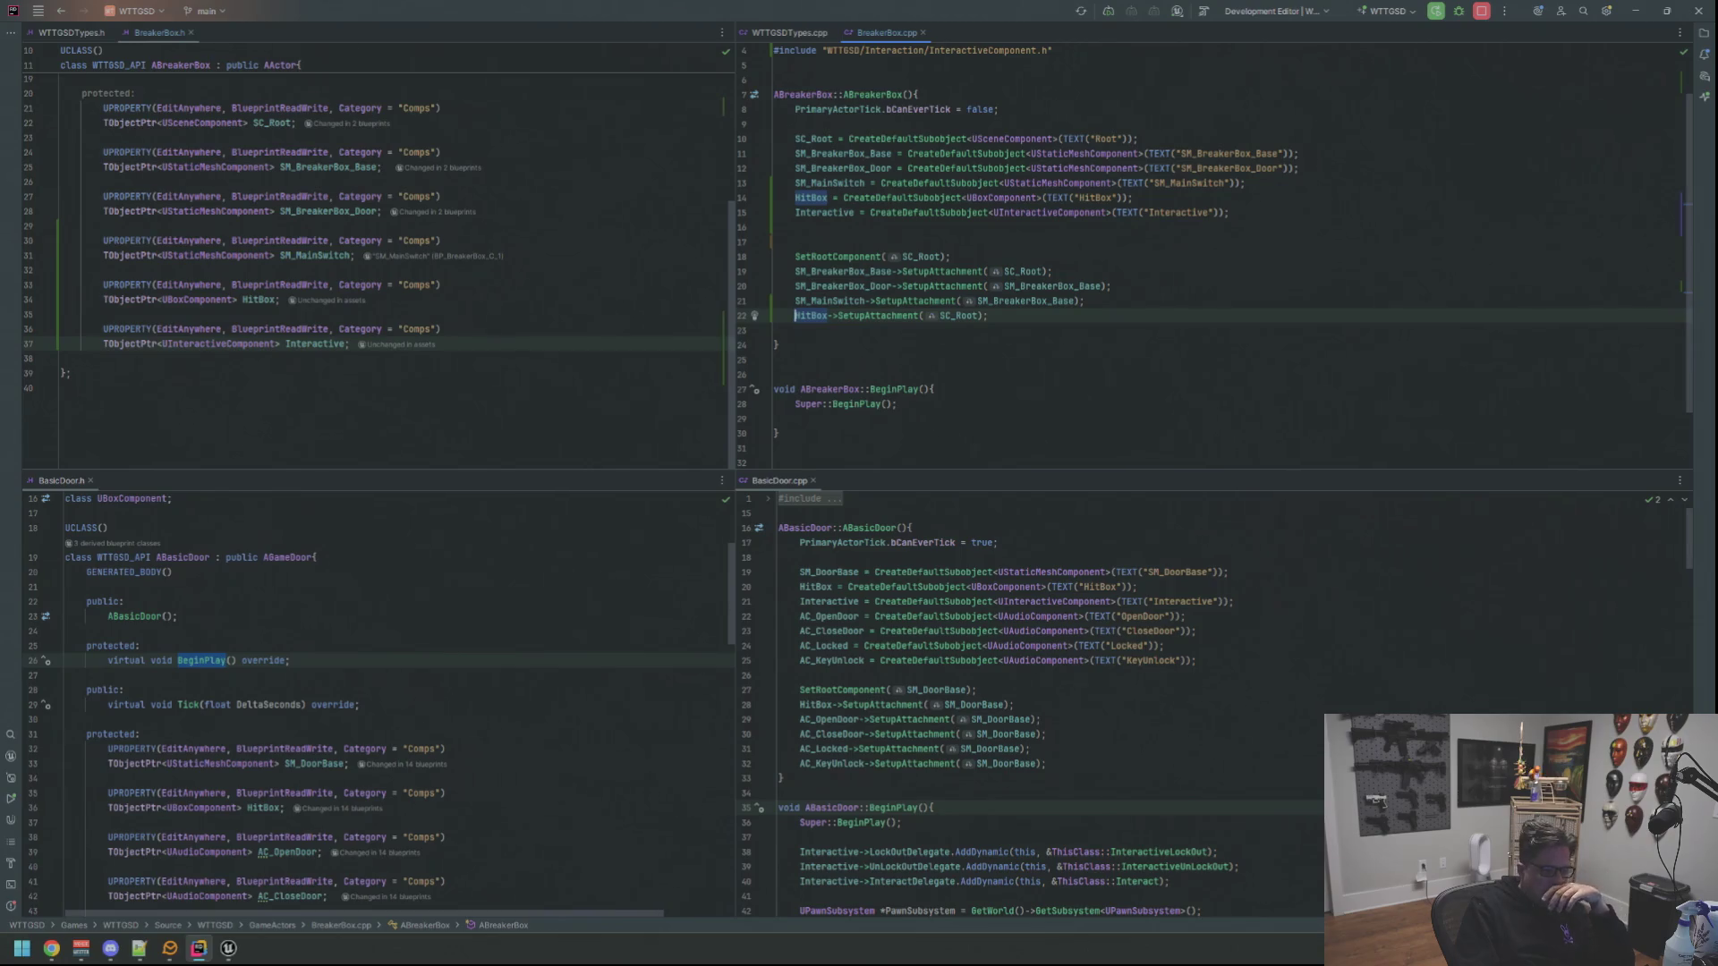
scroll(591, 590, down, 10)
scroll(592, 590, down, 8)
scroll(577, 587, down, 5)
Paste the private UFUNCTION declarations from BasicDoor.h into the BreakerBox class after its components
key(ctrl+Down)
key(ctrl+Down)
key(ctrl+Down)
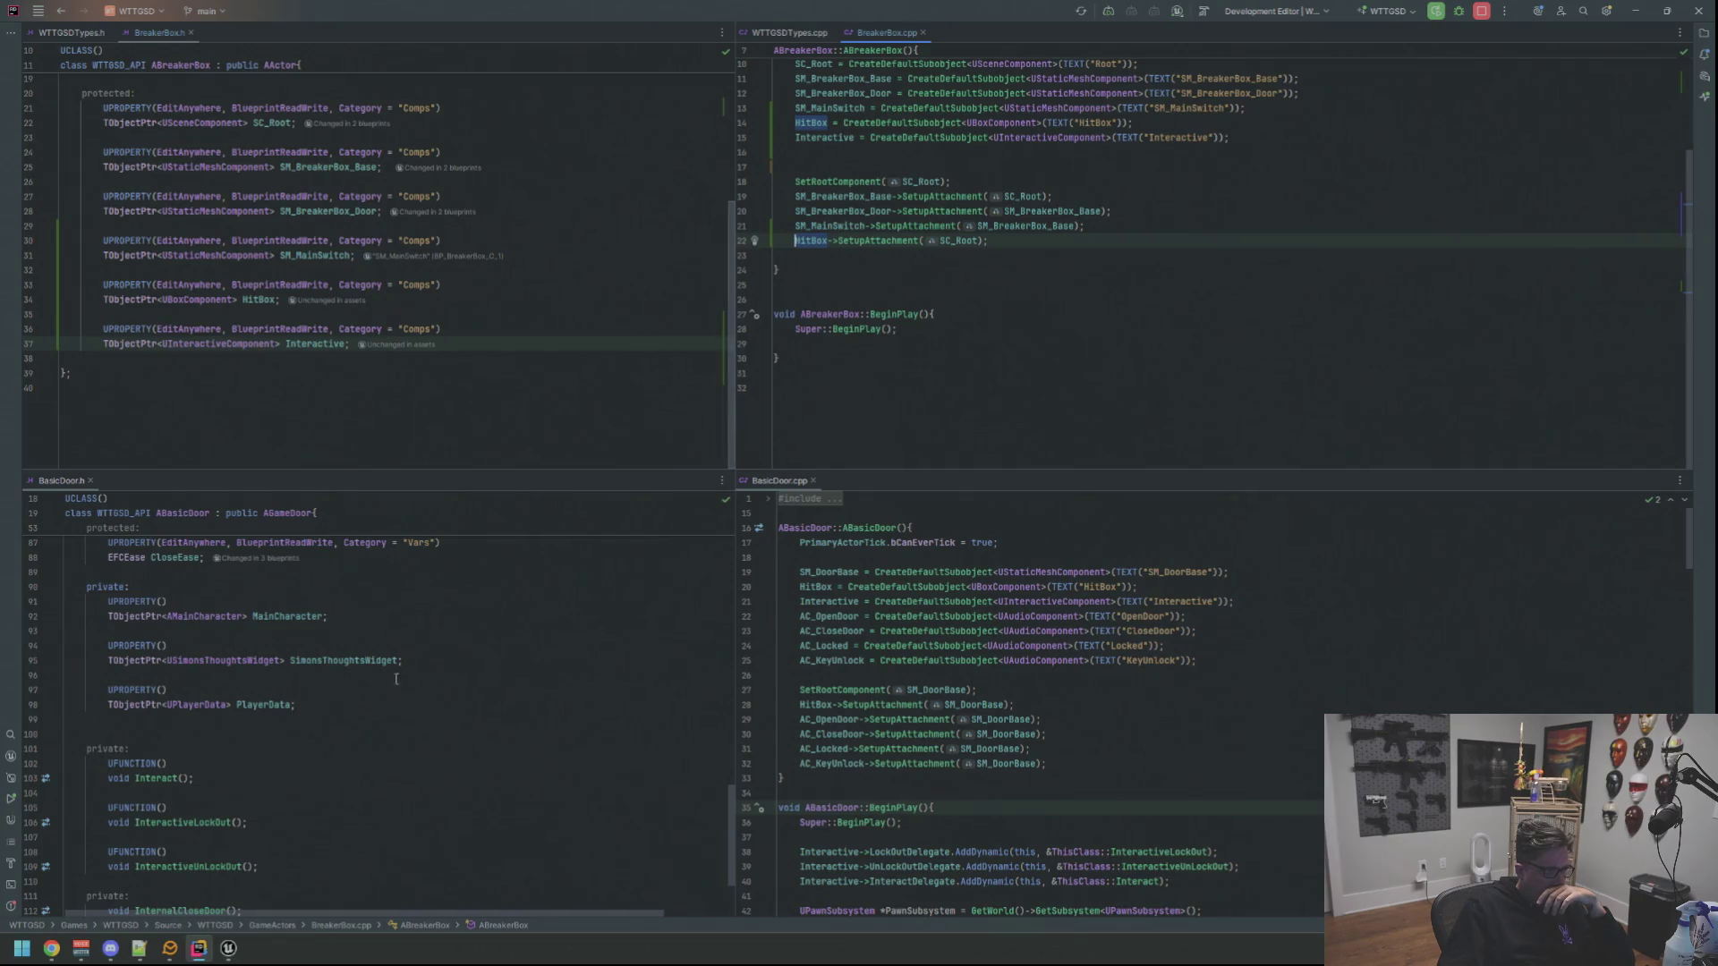
scroll(417, 640, down, 3)
mouse_move(349, 738)
mouse_down()
mouse_move(65, 649)
mouse_move(45, 621)
mouse_up()
key(ctrl+c)
scroll(275, 402, up, 4)
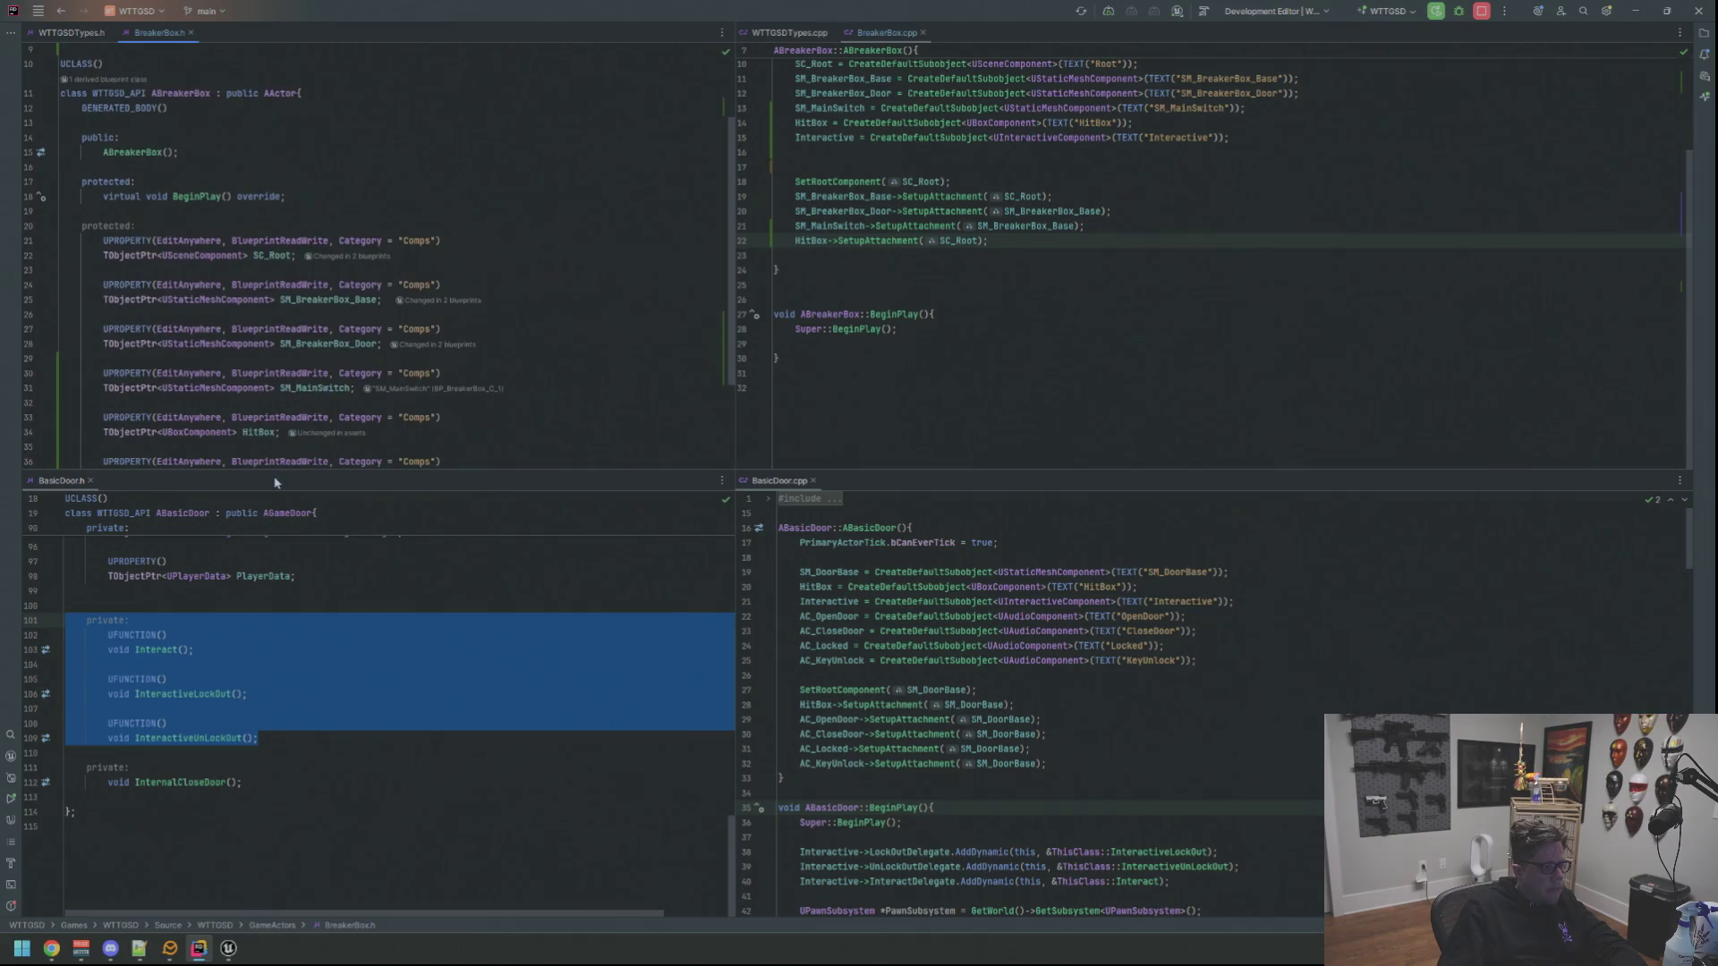
scroll(276, 431, down, 4)
click(188, 373)
click(198, 360)
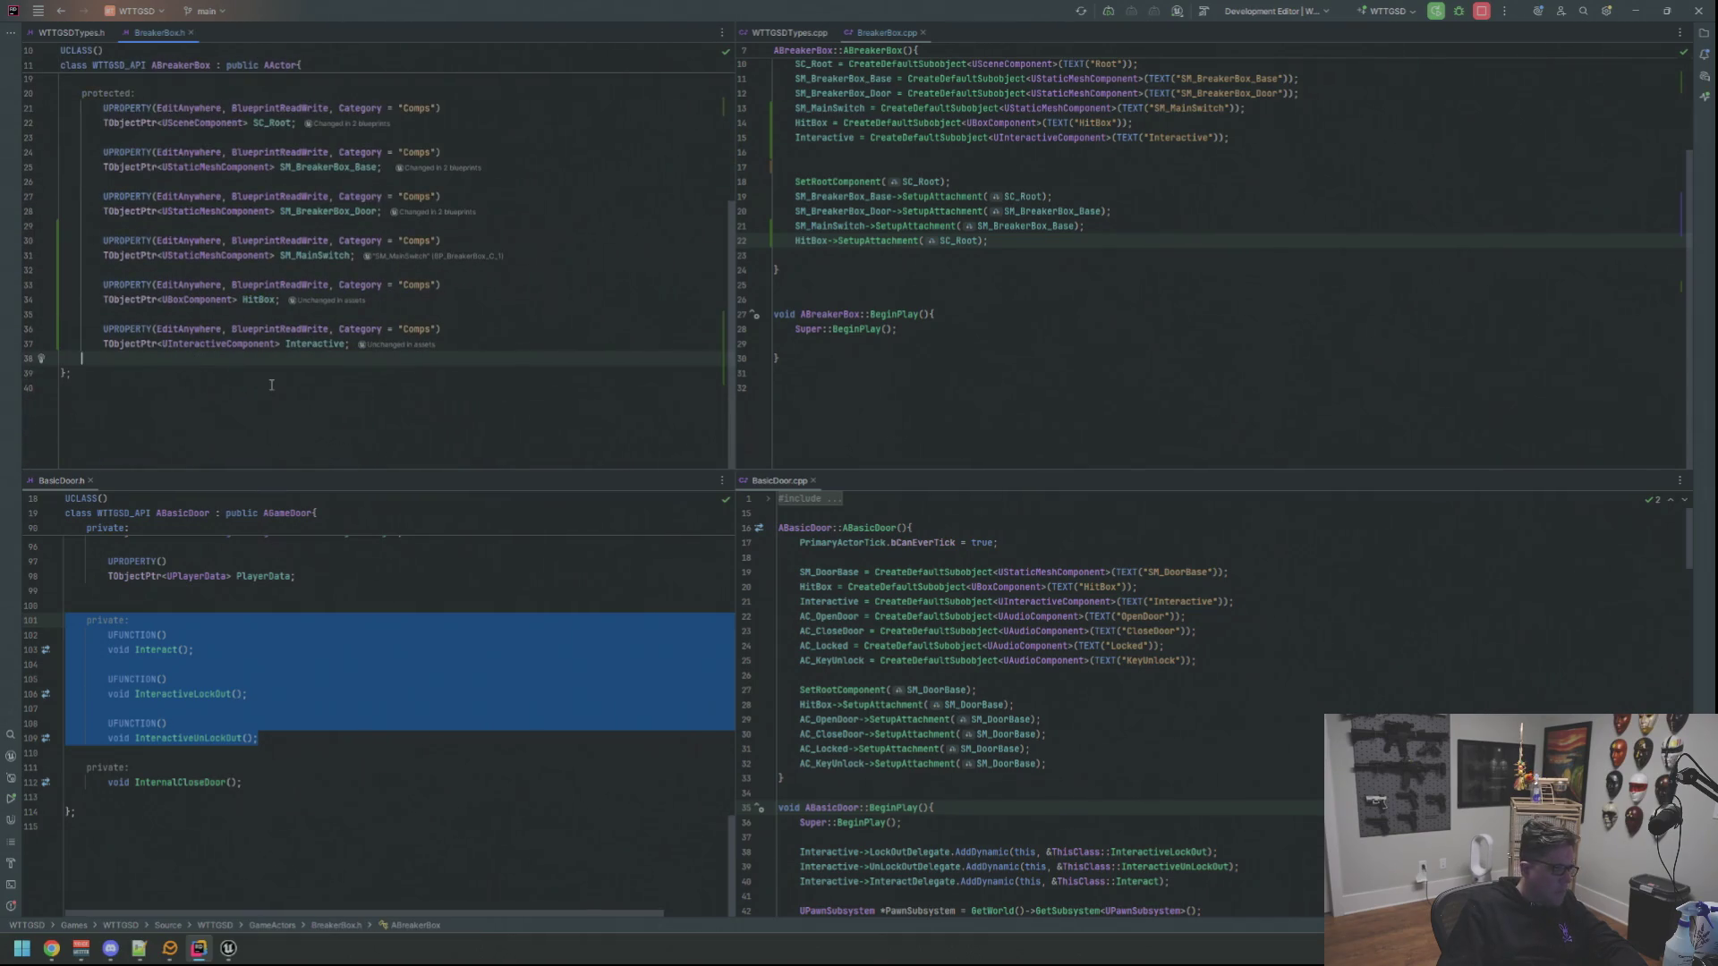
key(ctrl+v)
key(Up)
key(Up)
key(Up)
key(Up)
key(Up)
key(Up)
key(Up)
key(Up)
key(Up)
key(Return)
key(Down)
key(Down)
key(Down)
key(Down)
key(Down)
key(Down)
key(Down)
key(Down)
key(Down)
key(Down)
key(End)
key(Up)
key(Up)
key(Up)
key(Up)
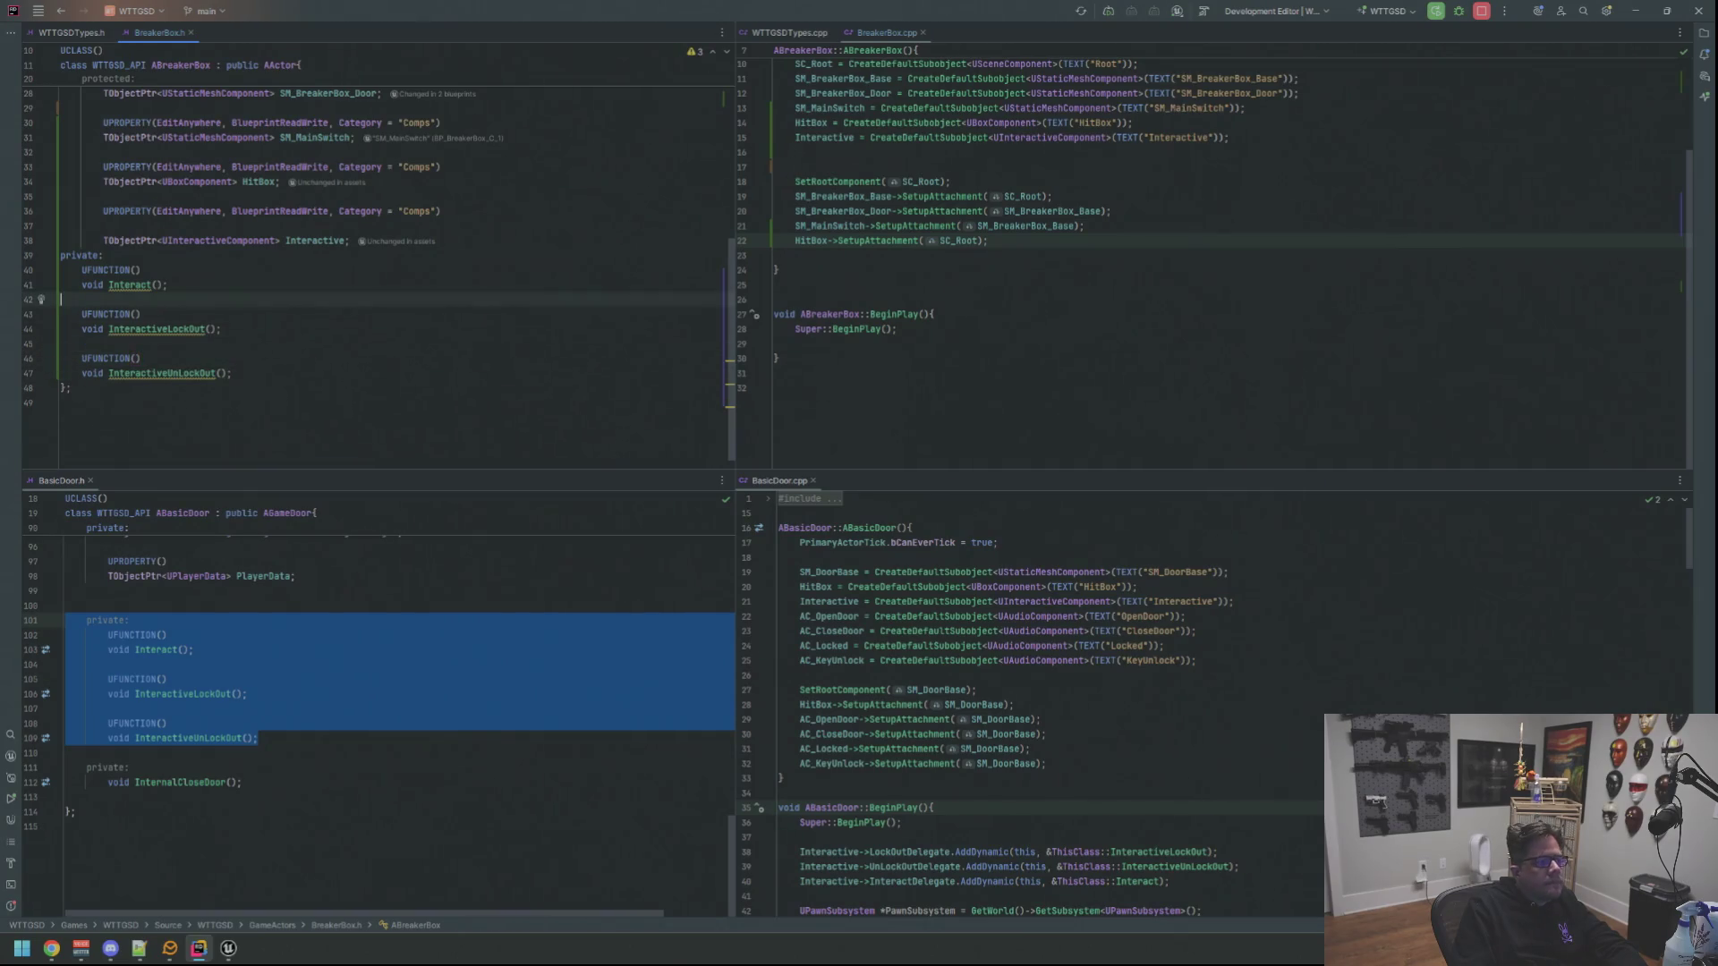
key(BackSpace)
key(Down)
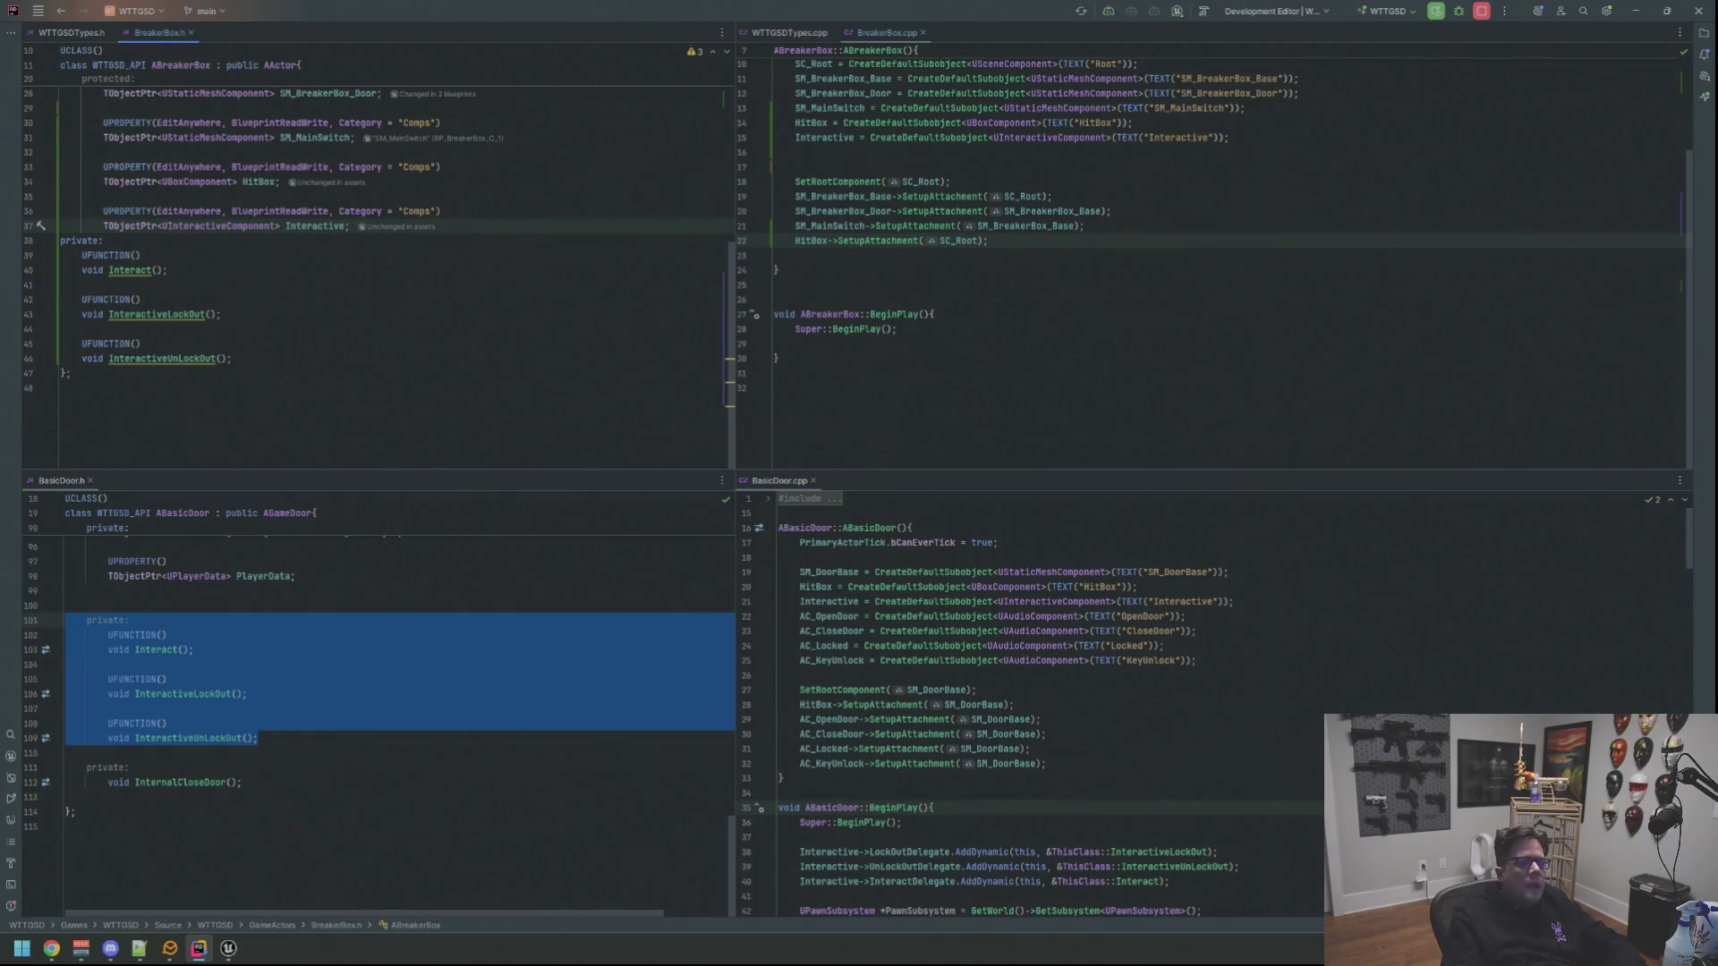
Space and indent the new private section, then request Generate Definitions for the three functions
key(Return)
key(Return)
key(Down)
key(Down)
key(Down)
key(Down)
key(Down)
click(138, 389)
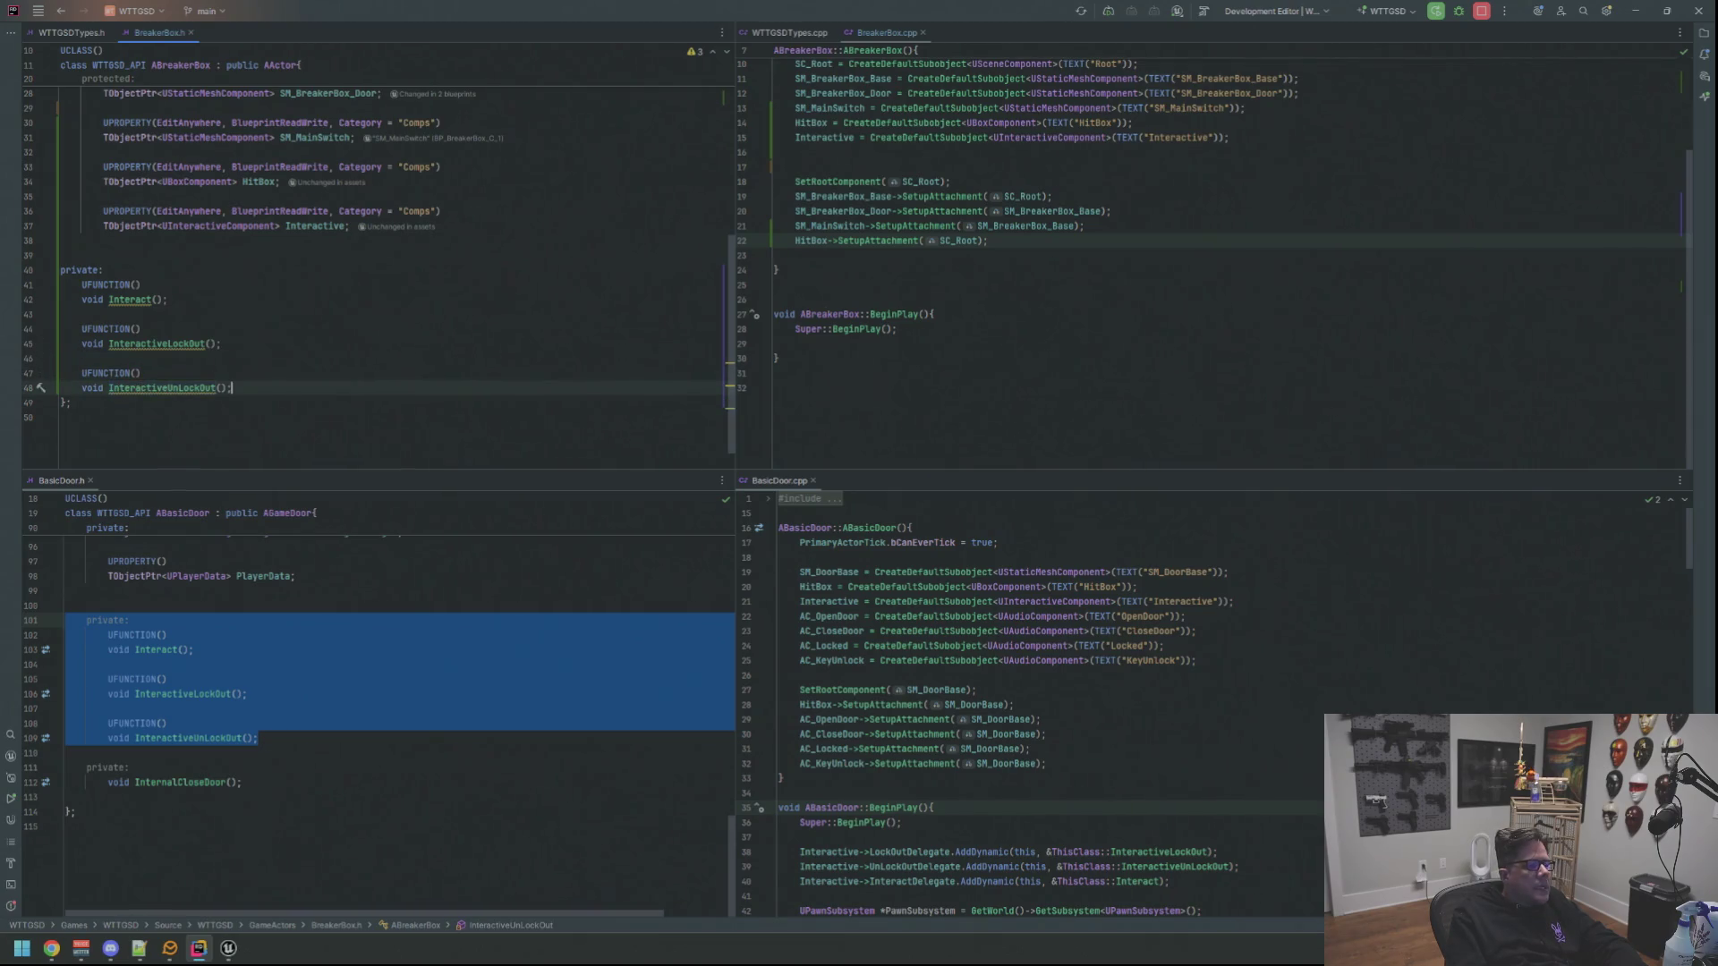
key(shift+Up)
key(shift+Up)
key(shift+Up)
key(shift+Up)
key(shift+Up)
key(shift+Up)
key(shift+Up)
key(Tab)
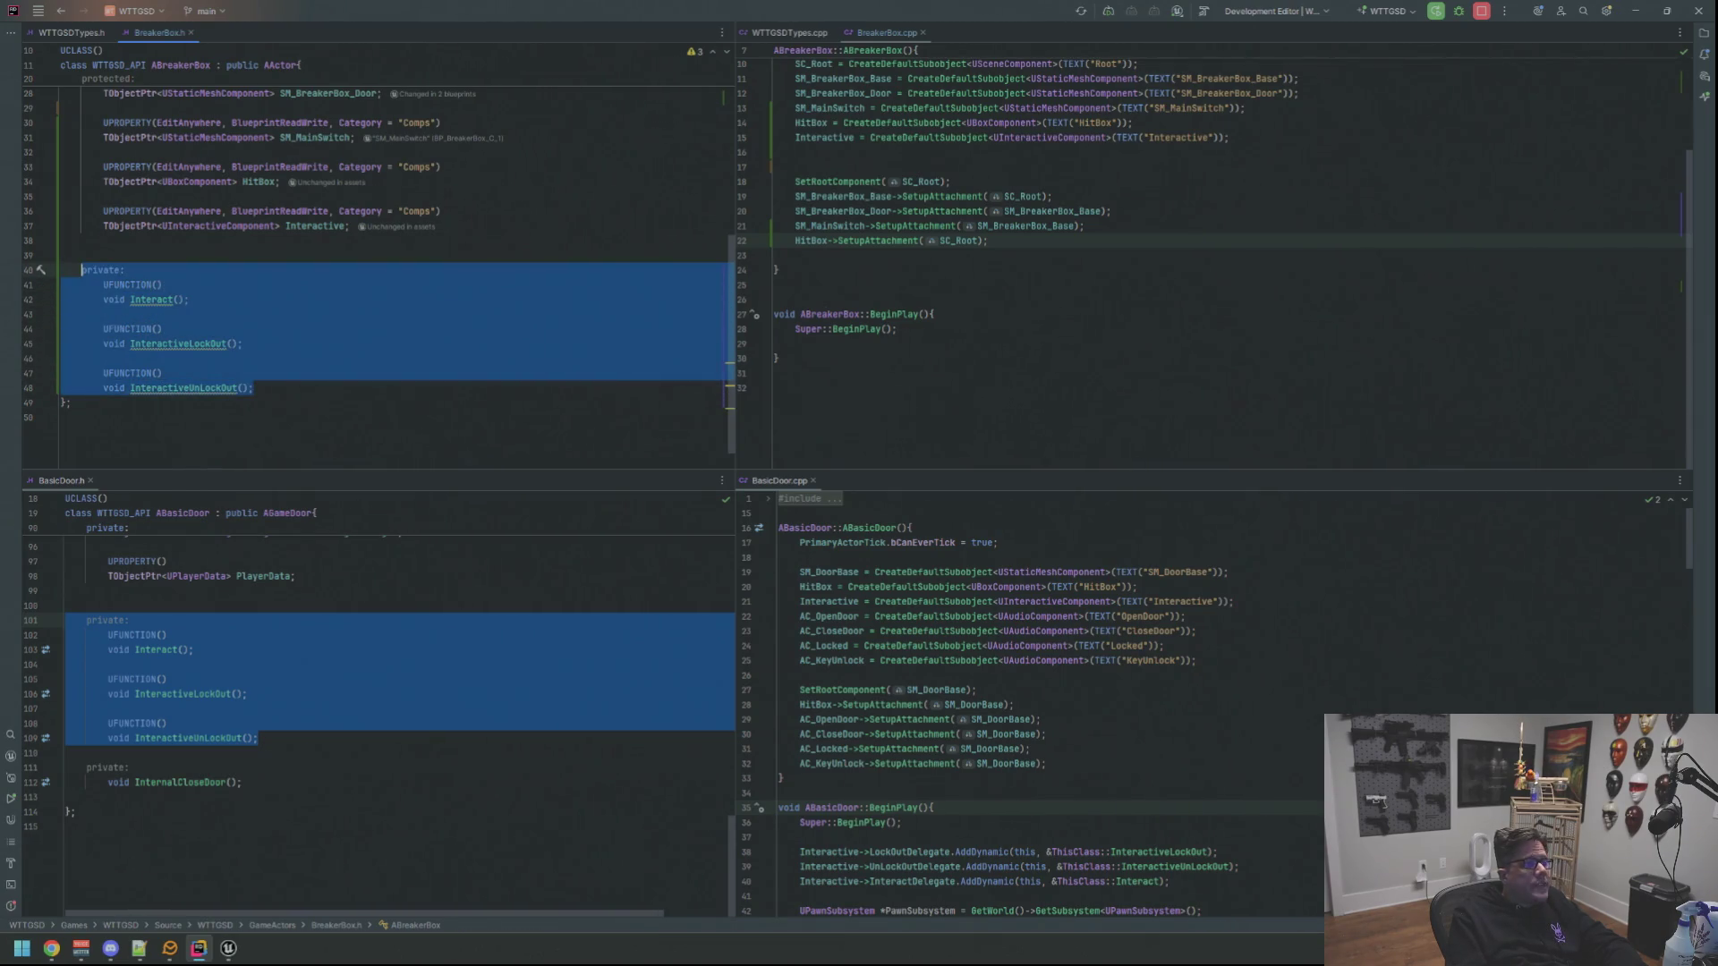
key(Up)
key(Up)
key(Down)
key(Down)
key(Down)
key(Down)
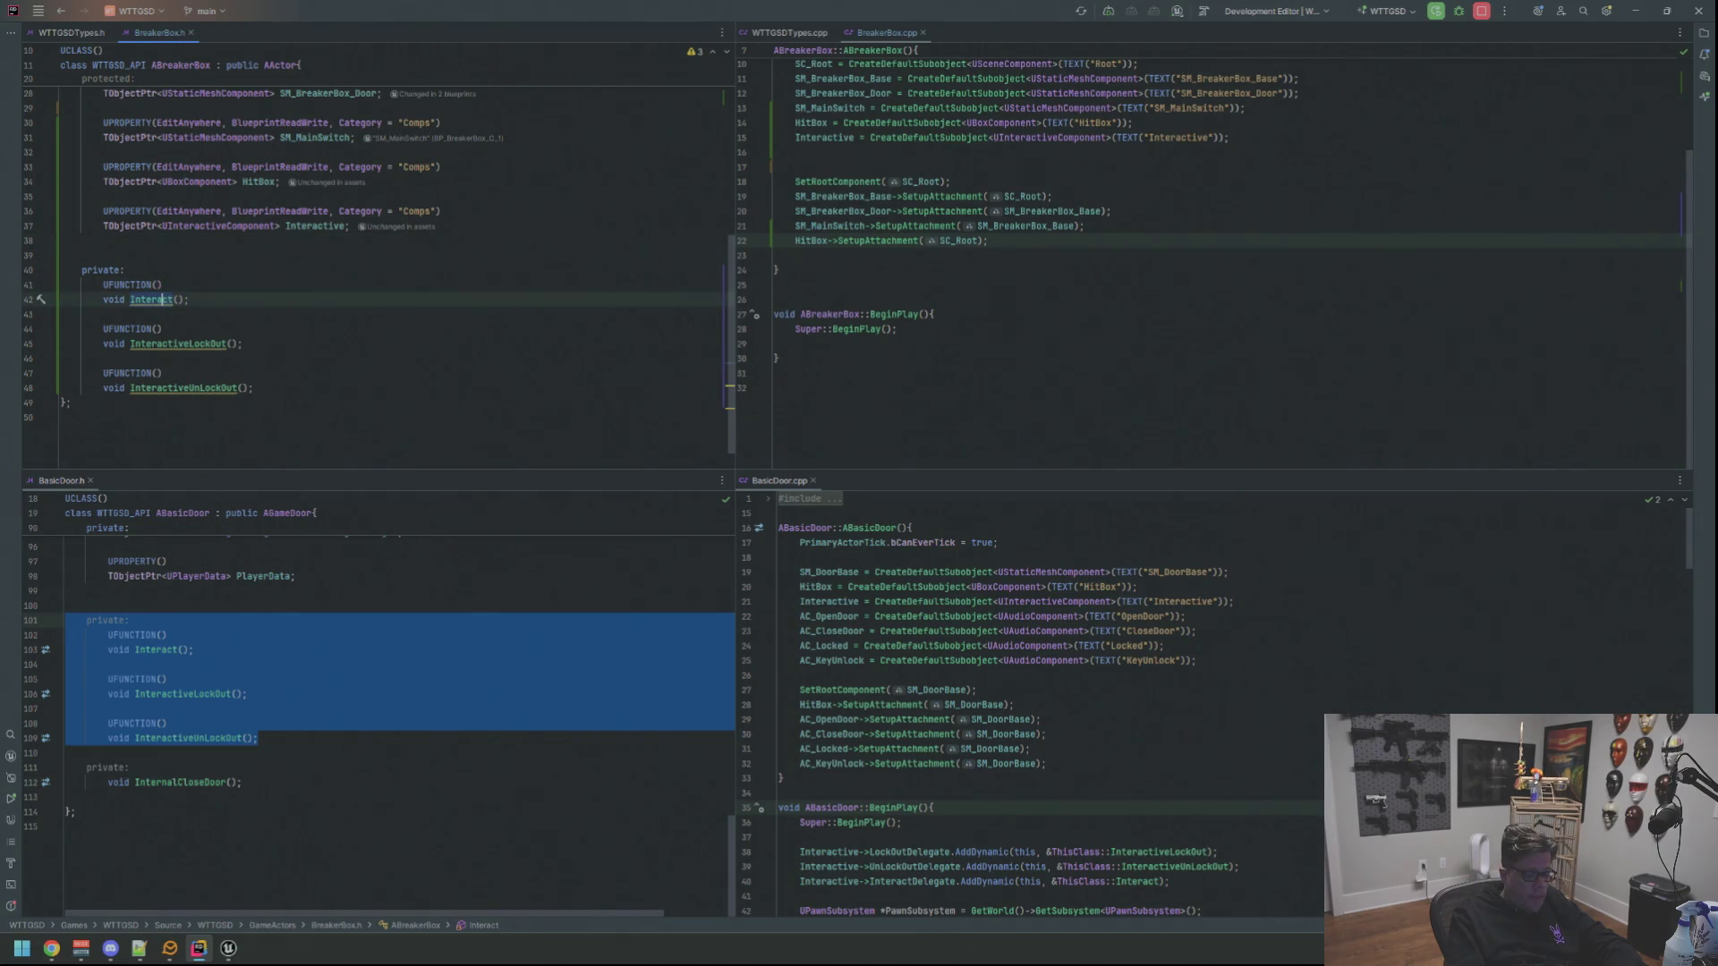
key(alt+Insert)
key(Return)
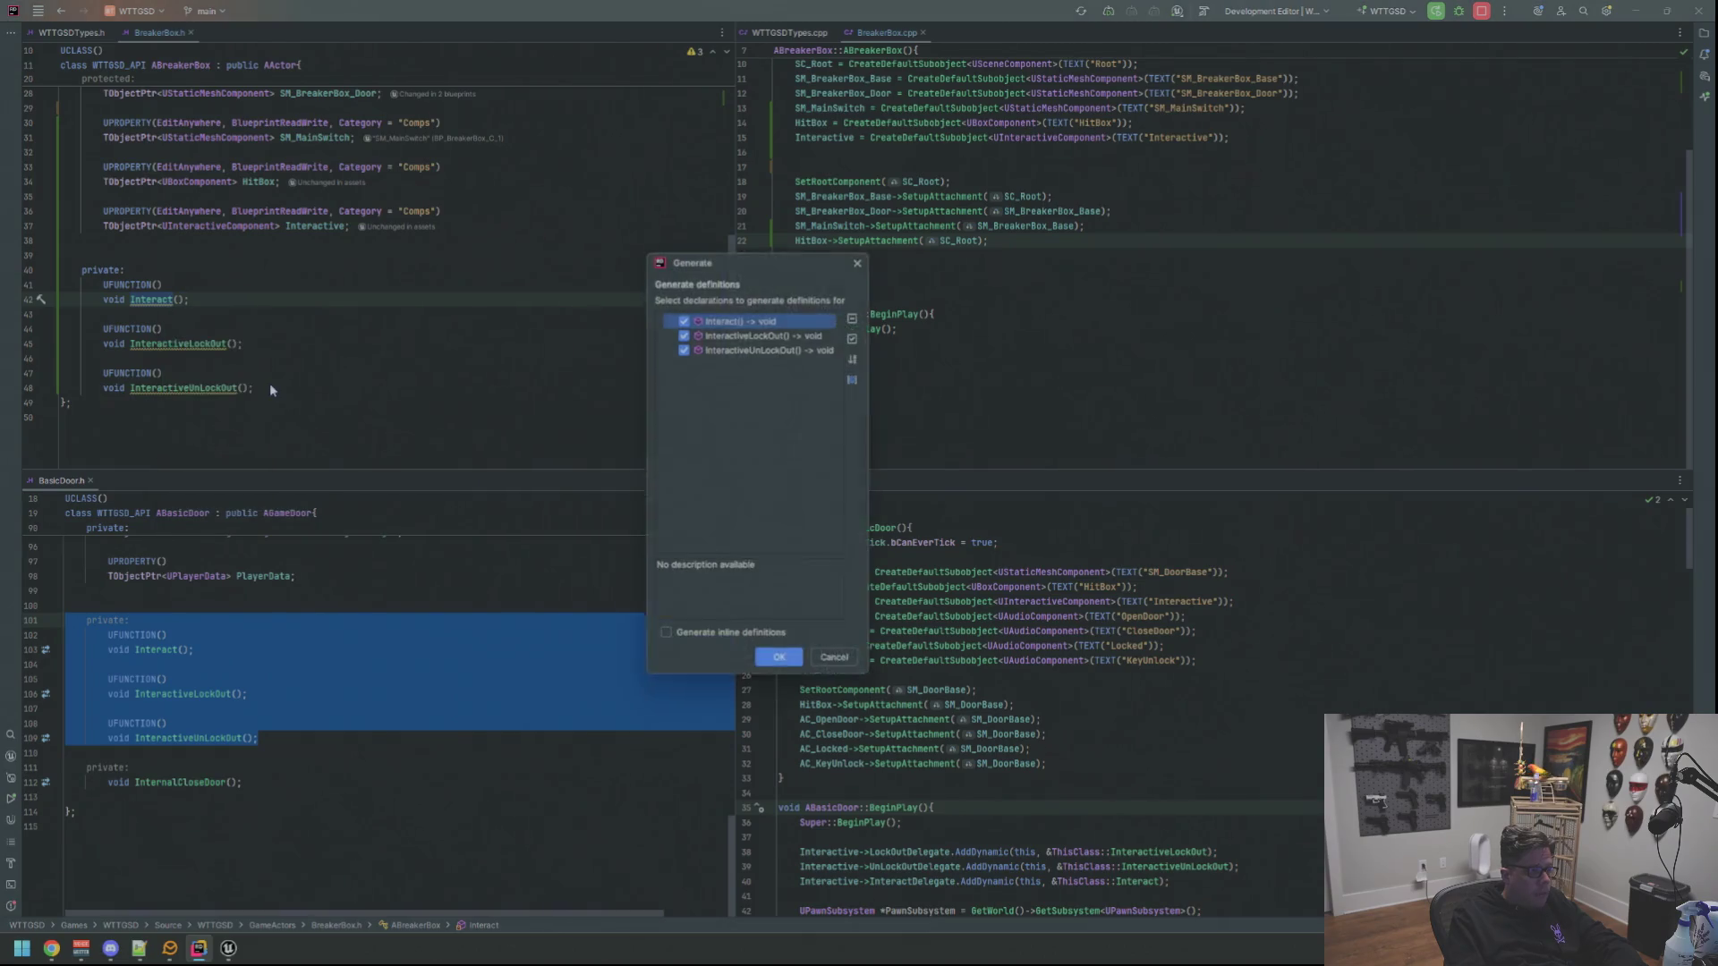
Generate the three ABreakerBox definitions and open up the Interact and InteractiveLockOut bodies
key(Return)
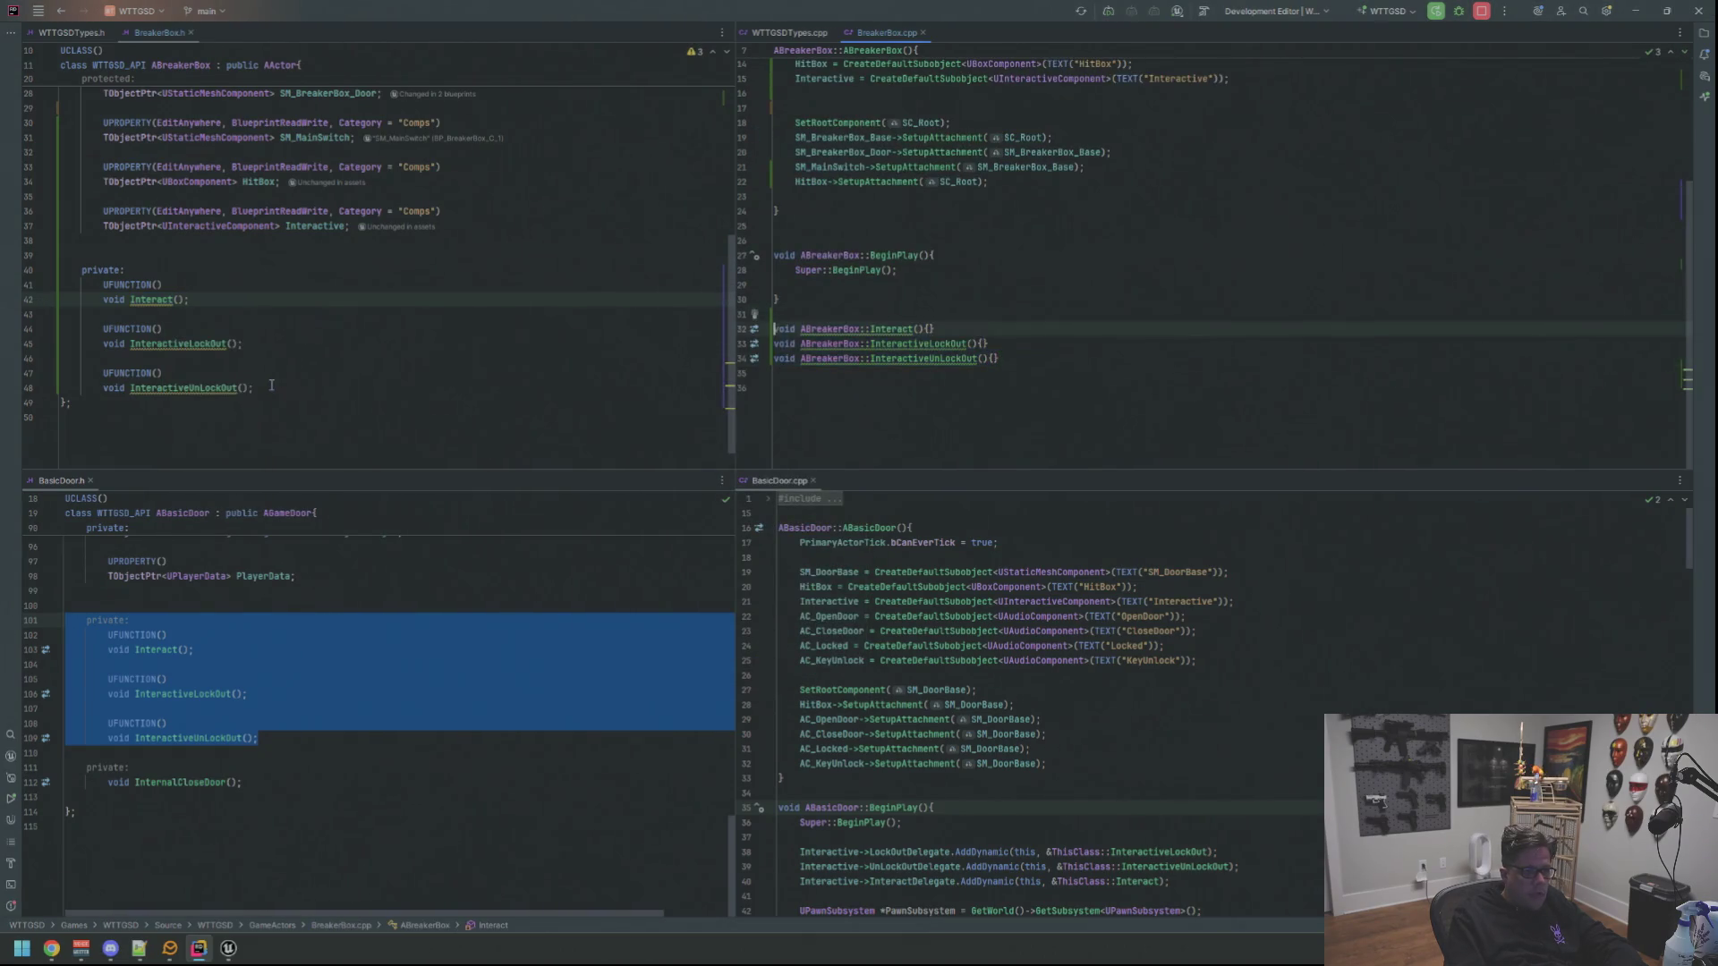
key(Up)
key(Up)
key(Left)
key(Return)
key(Down)
key(Return)
key(Down)
key(Left)
key(Return)
key(Down)
key(Return)
Open up the InteractiveUnLockOut body, remove the trailing blank line and review the new definitions
key(Down)
key(Left)
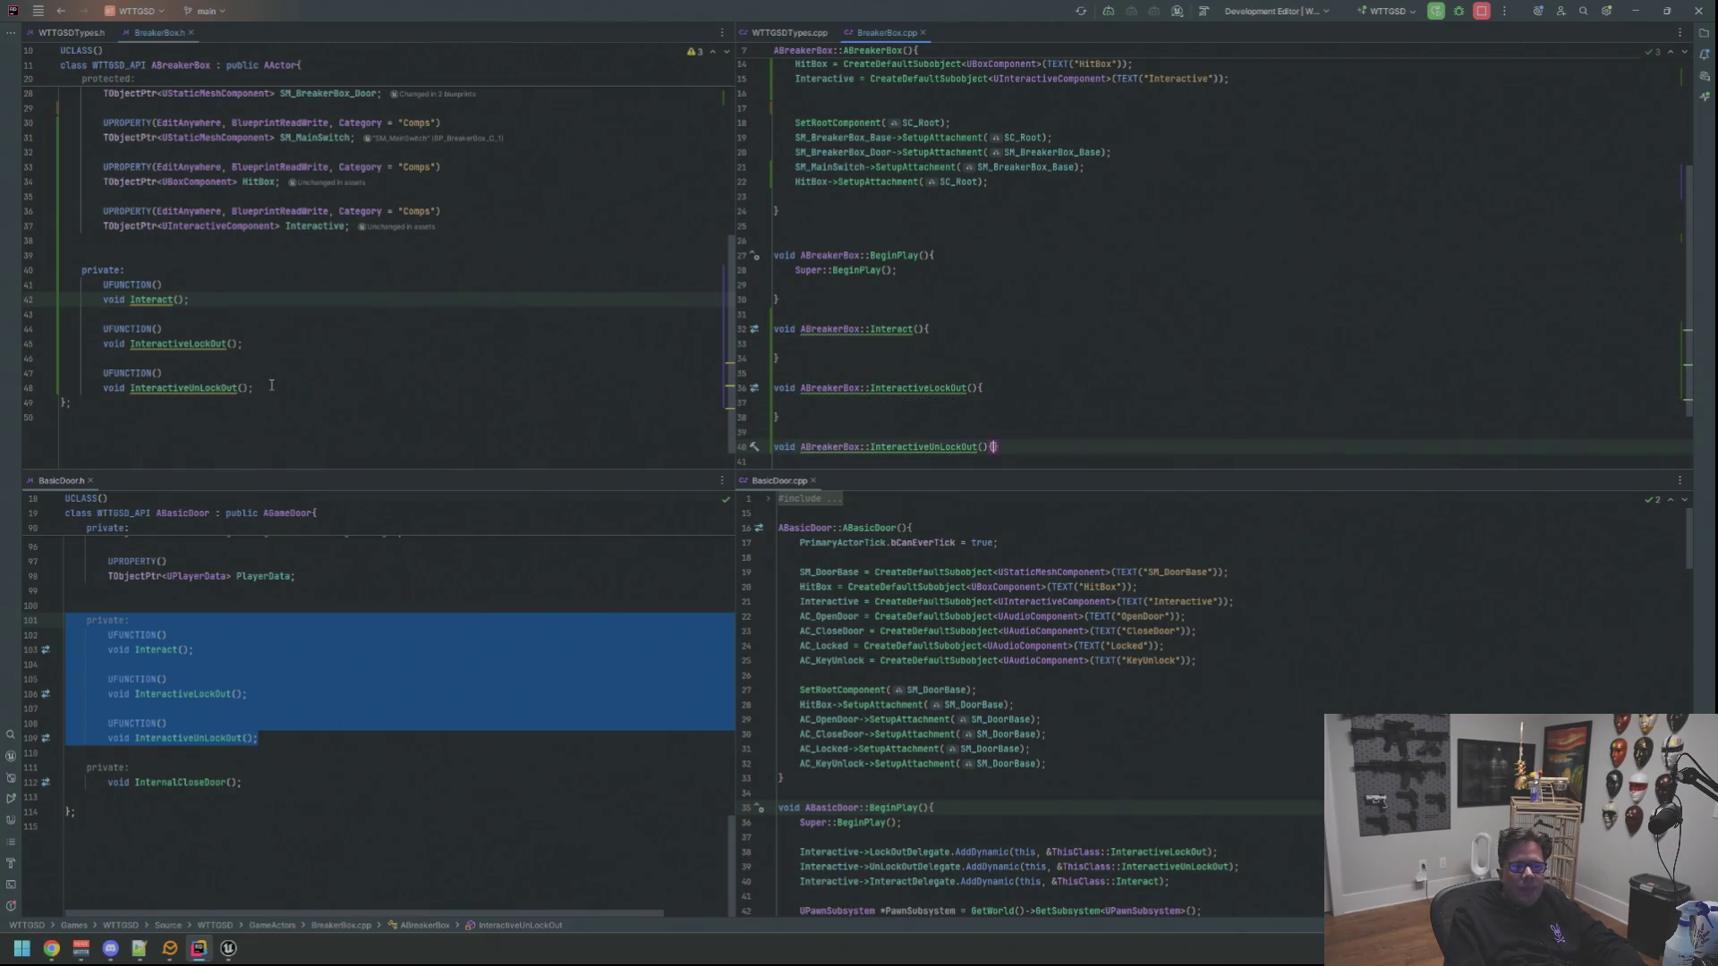
key(Return)
key(Down)
key(Return)
key(BackSpace)
key(Up)
key(Up)
key(Up)
key(Up)
key(Up)
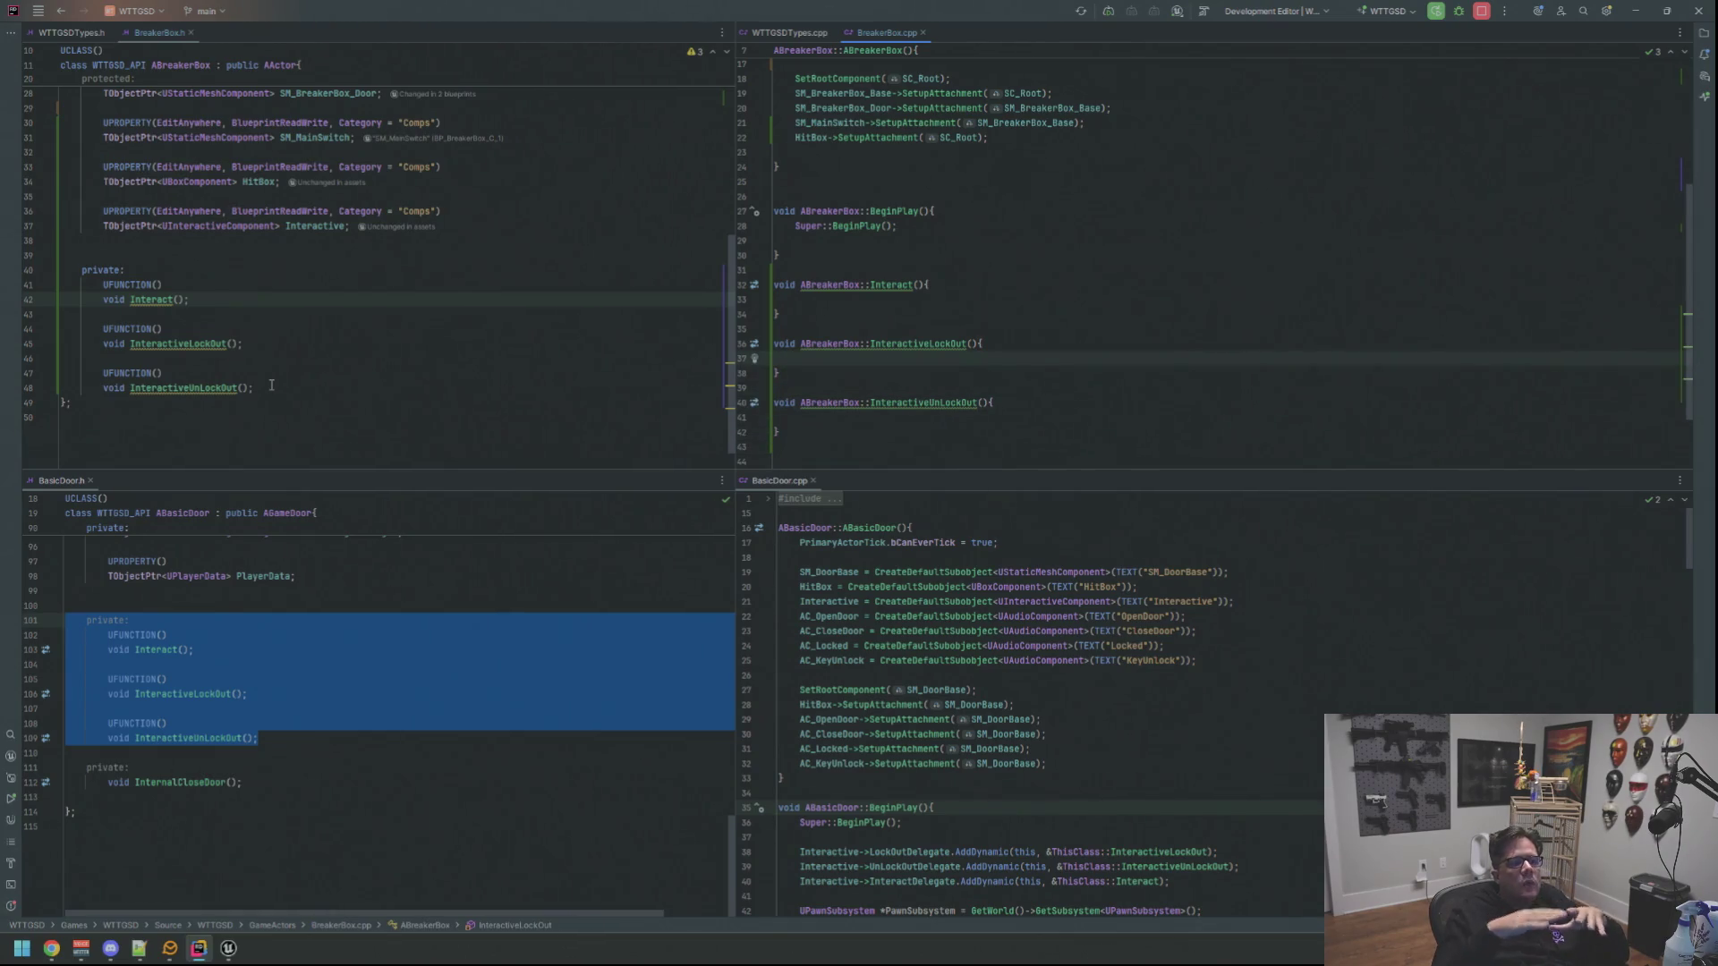
click(190, 299)
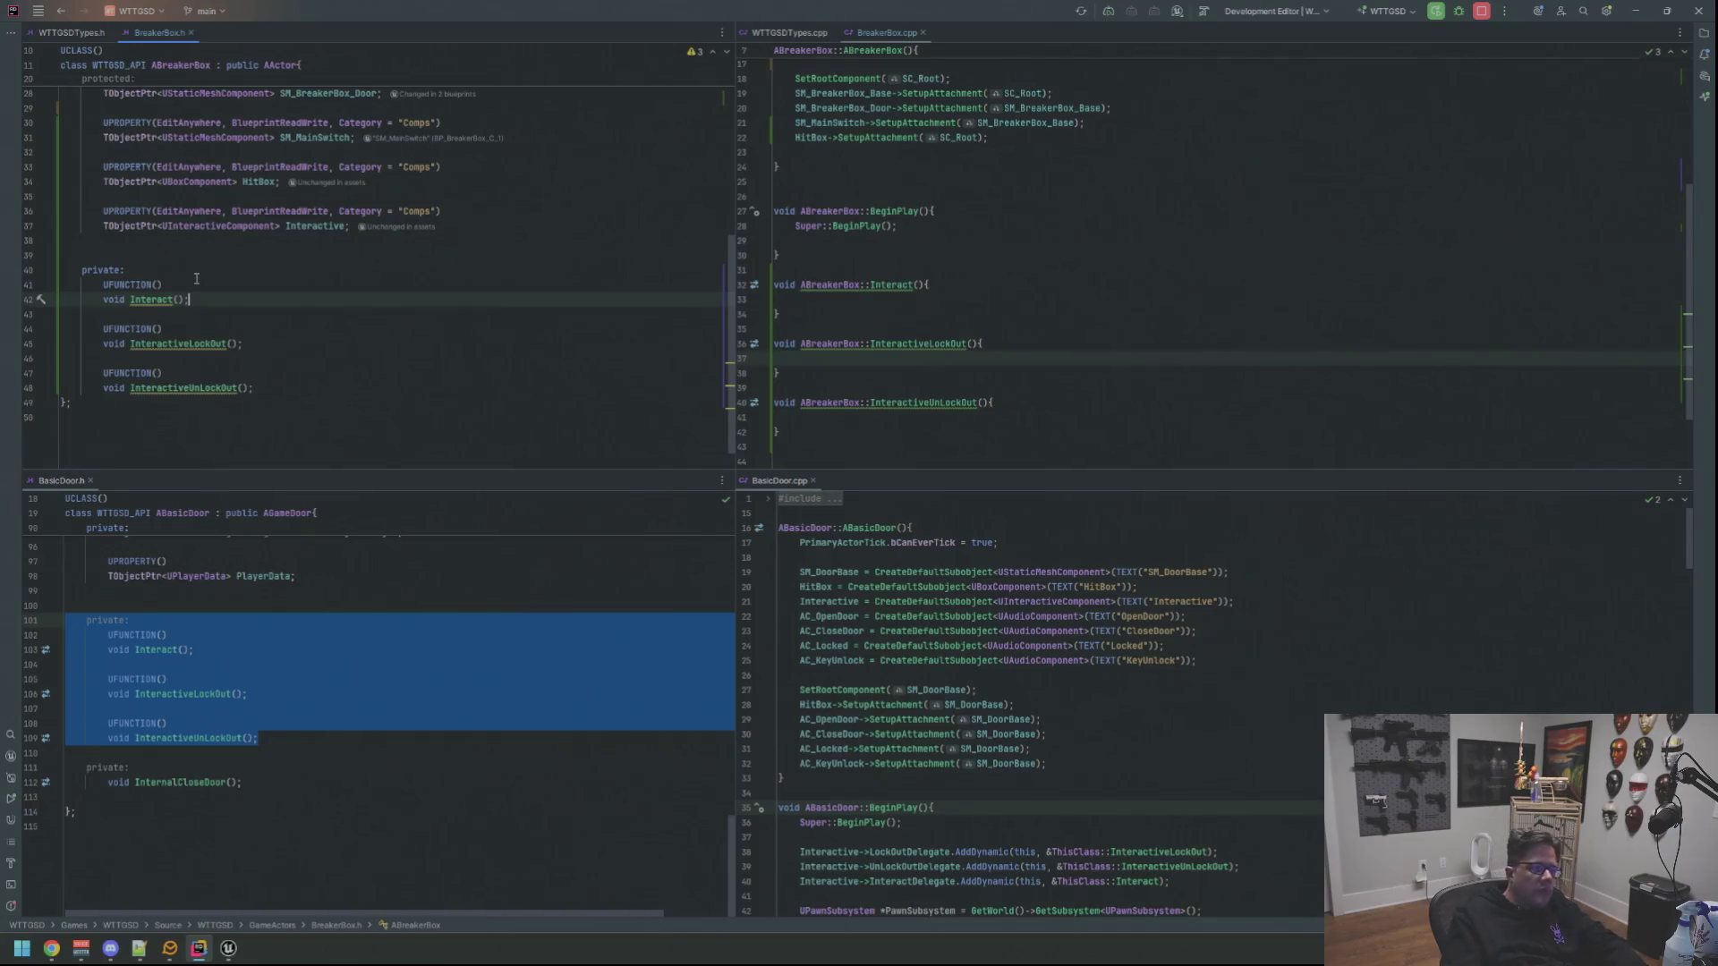
key(Down)
key(Down)
key(Down)
key(Down)
click(861, 299)
click(940, 454)
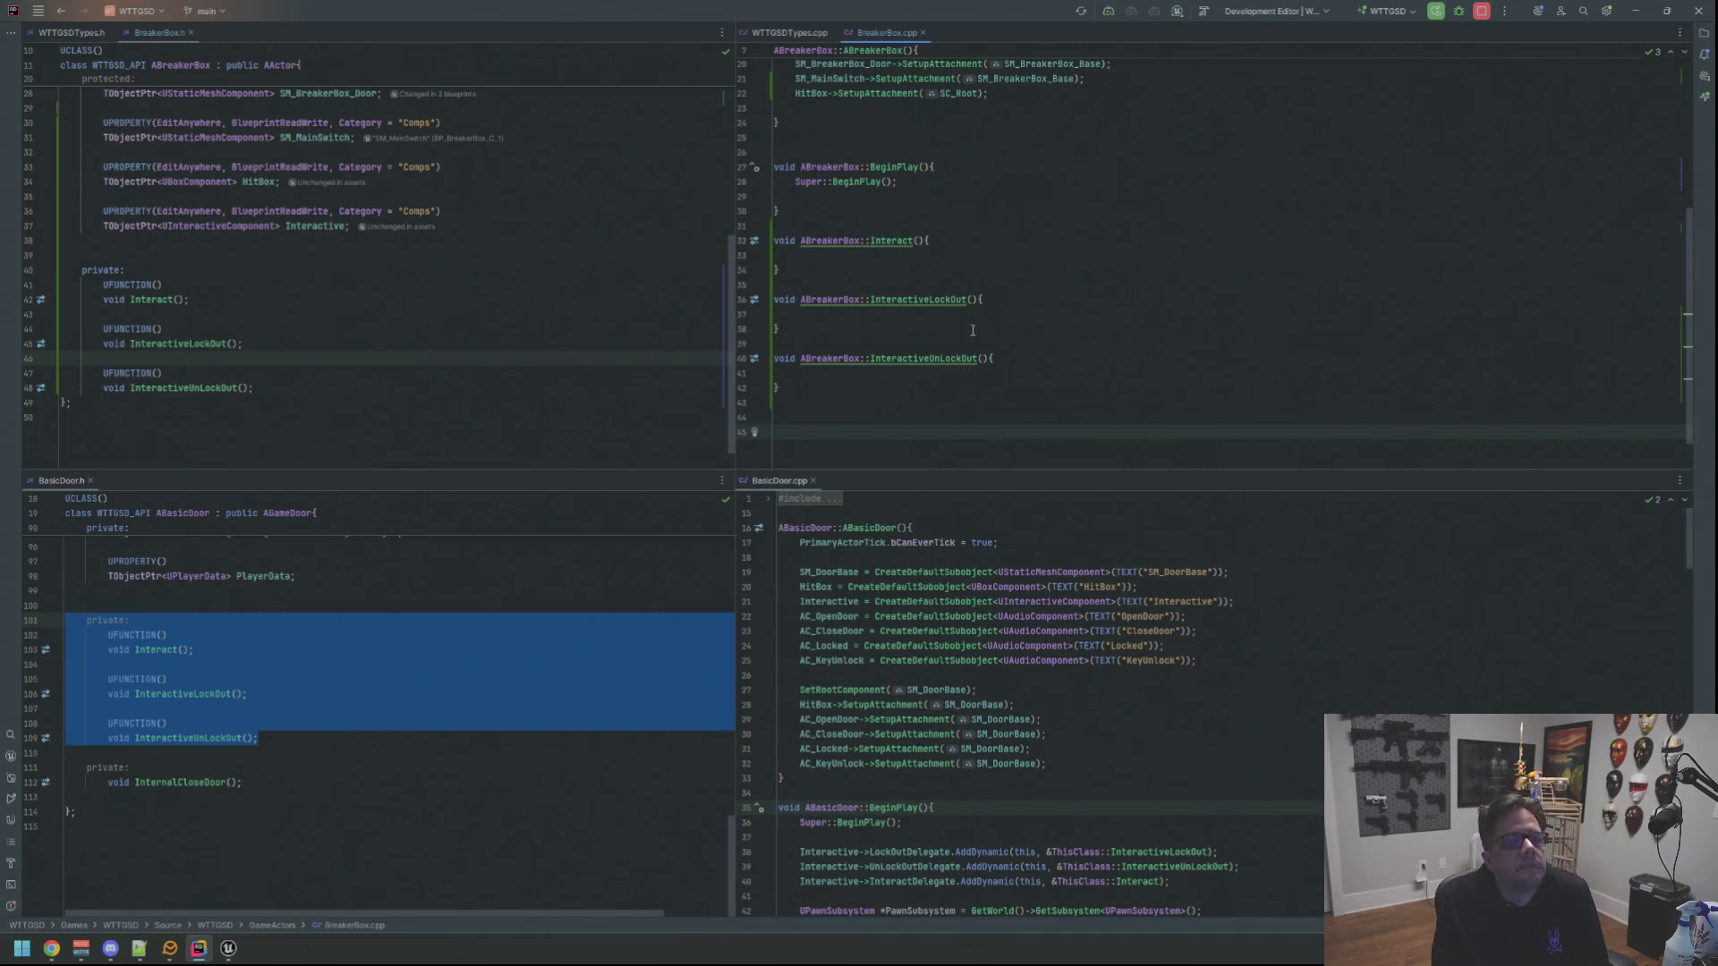
mouse_move(932, 358)
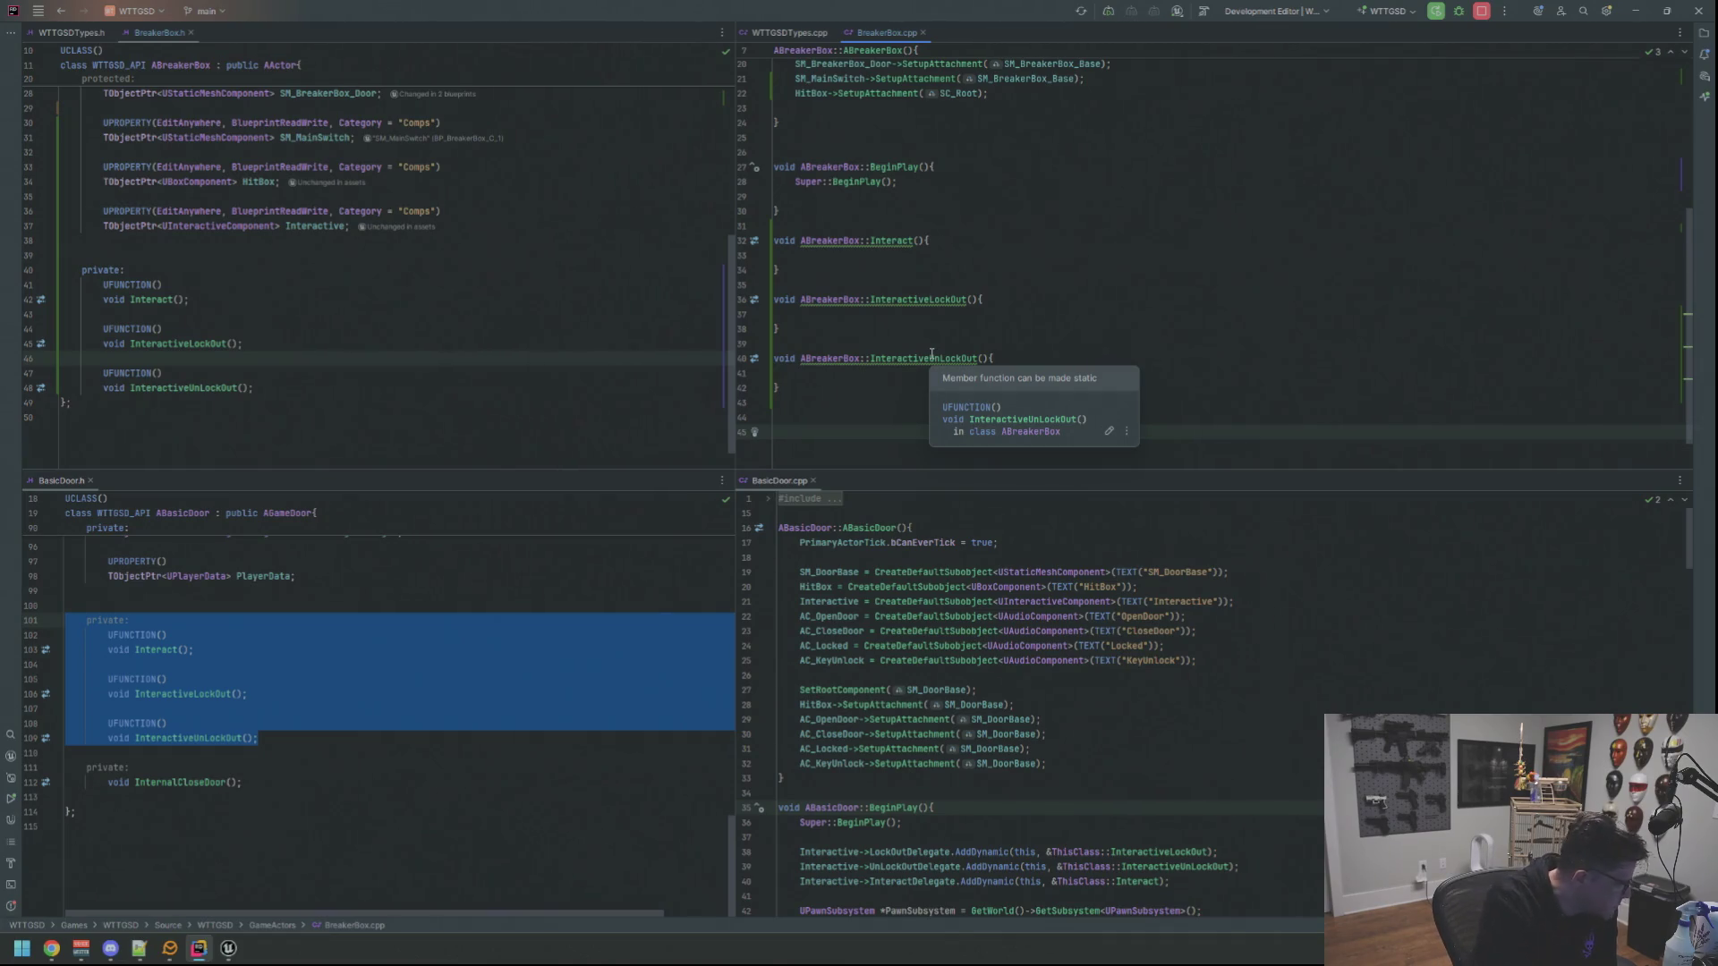
scroll(981, 607, down, 15)
scroll(982, 608, down, 4)
scroll(1035, 632, down, 4)
scroll(1101, 671, down, 4)
scroll(1165, 704, down, 4)
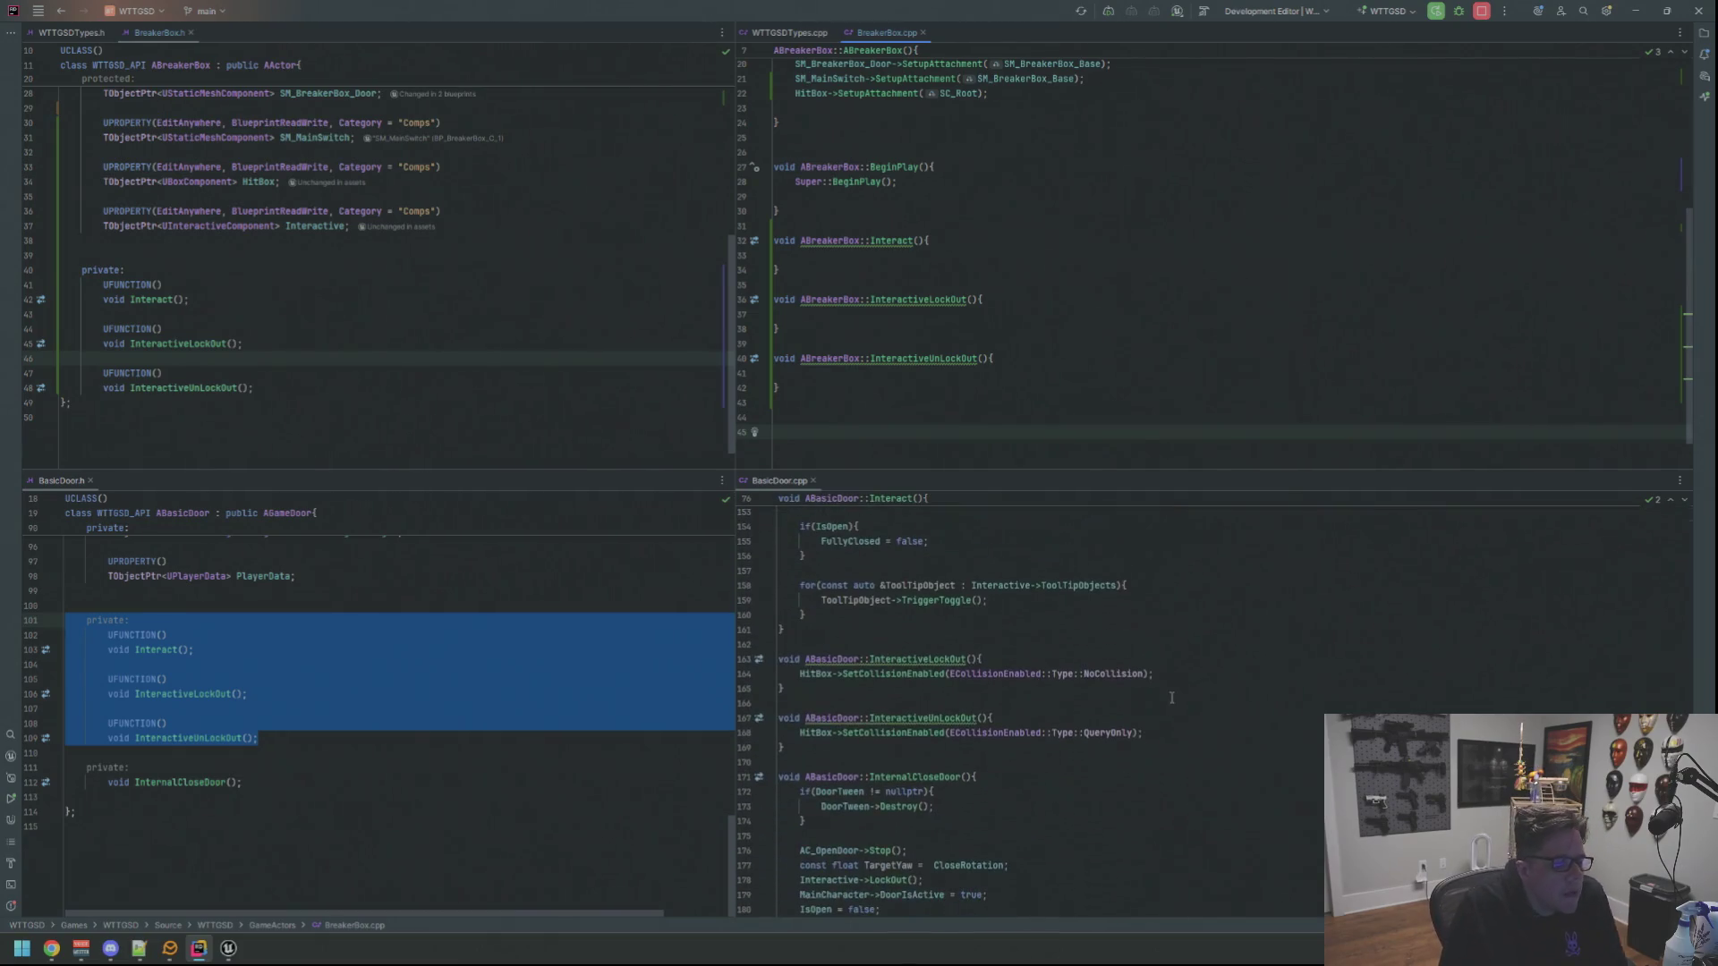
Copy BasicDoor's HitBox NoCollision line into BreakerBox's InteractiveLockOut
click(1163, 674)
shift+click(799, 673)
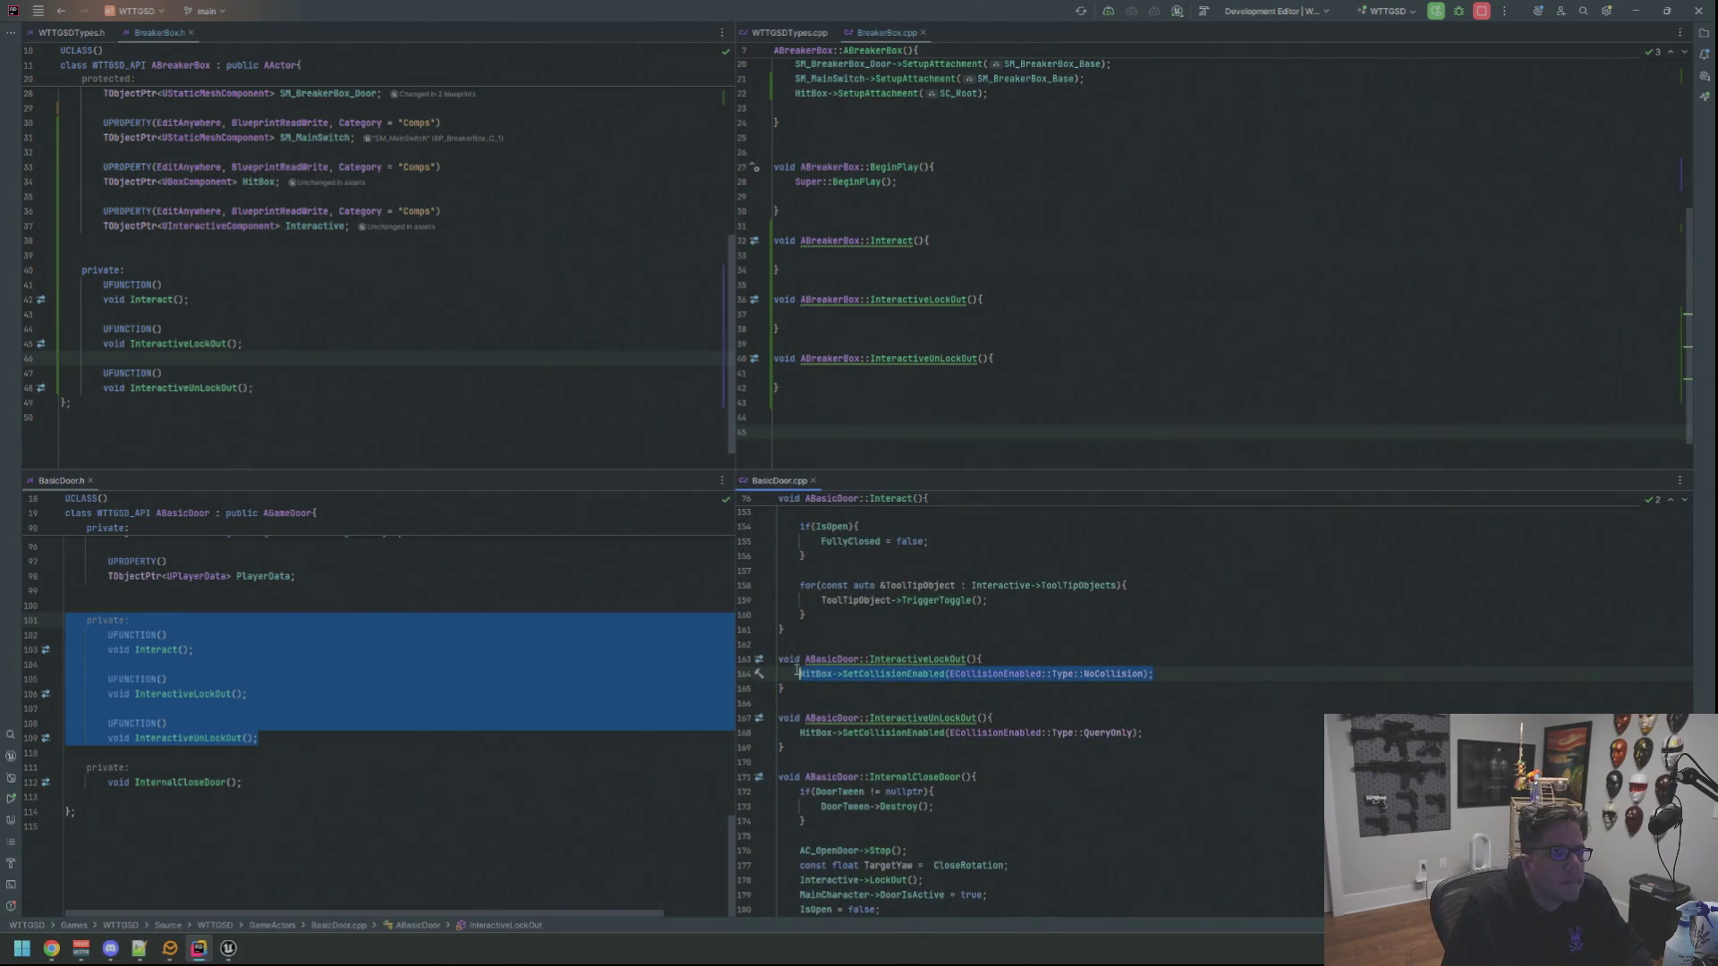
key(ctrl+c)
click(895, 314)
key(ctrl+v)
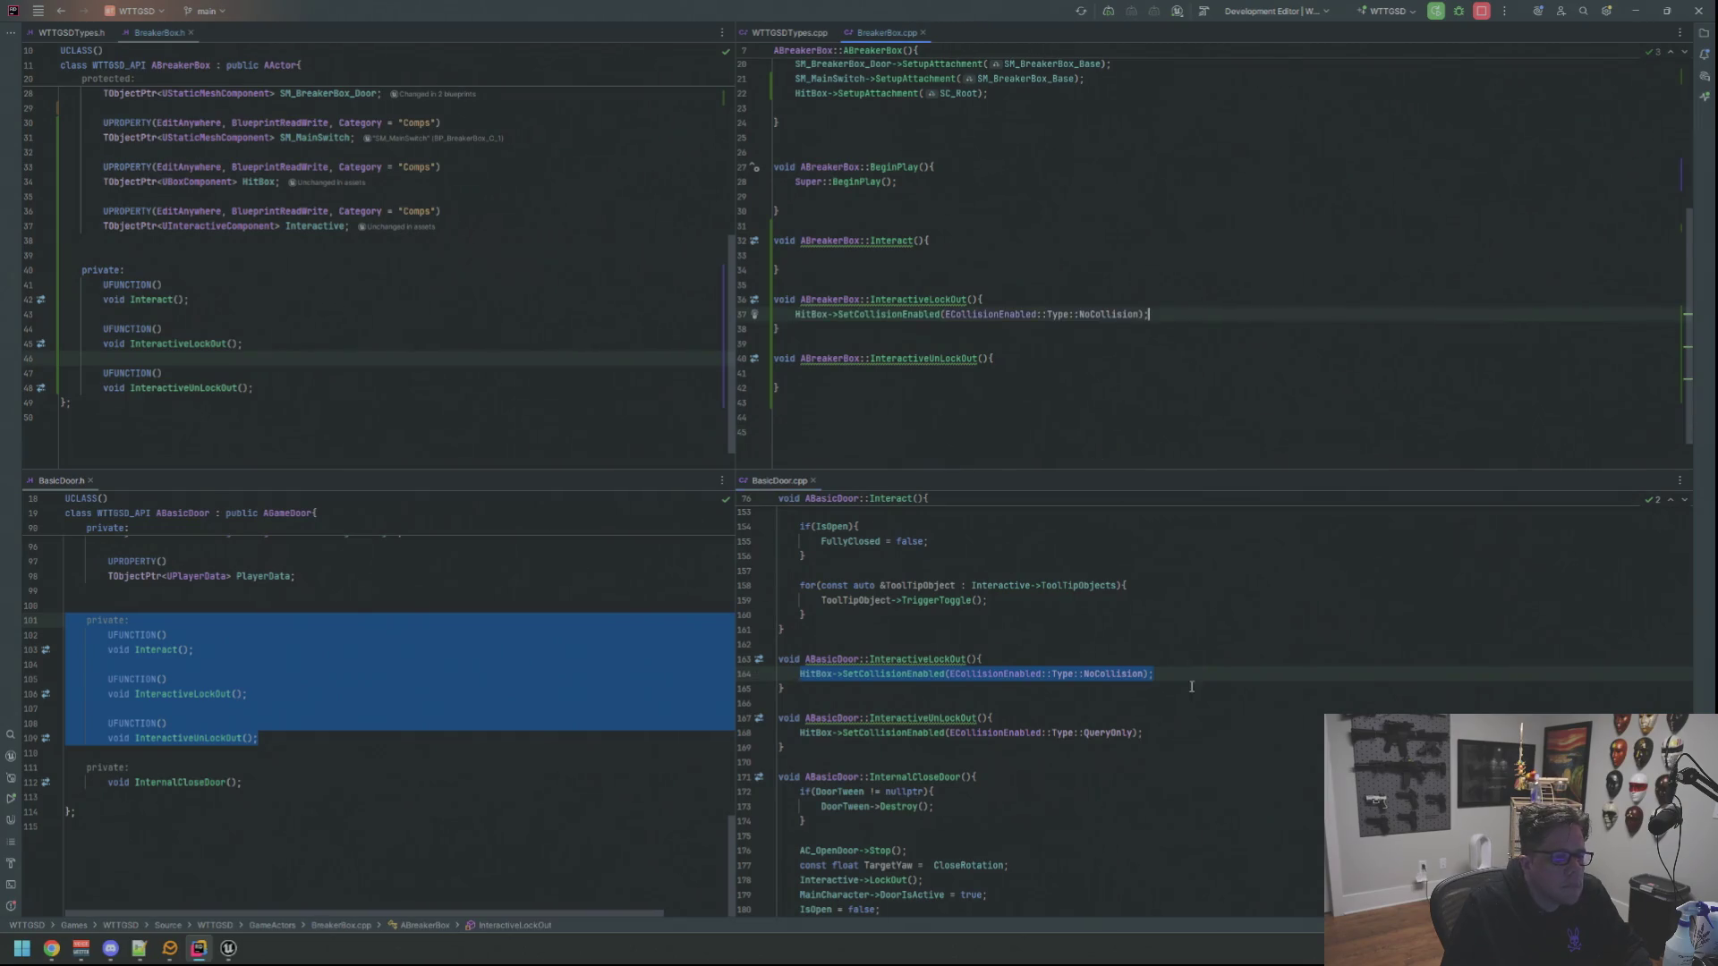
Copy BasicDoor's HitBox QueryOnly collision line into BreakerBox's InteractiveUnLockOut
click(1163, 732)
shift+click(799, 733)
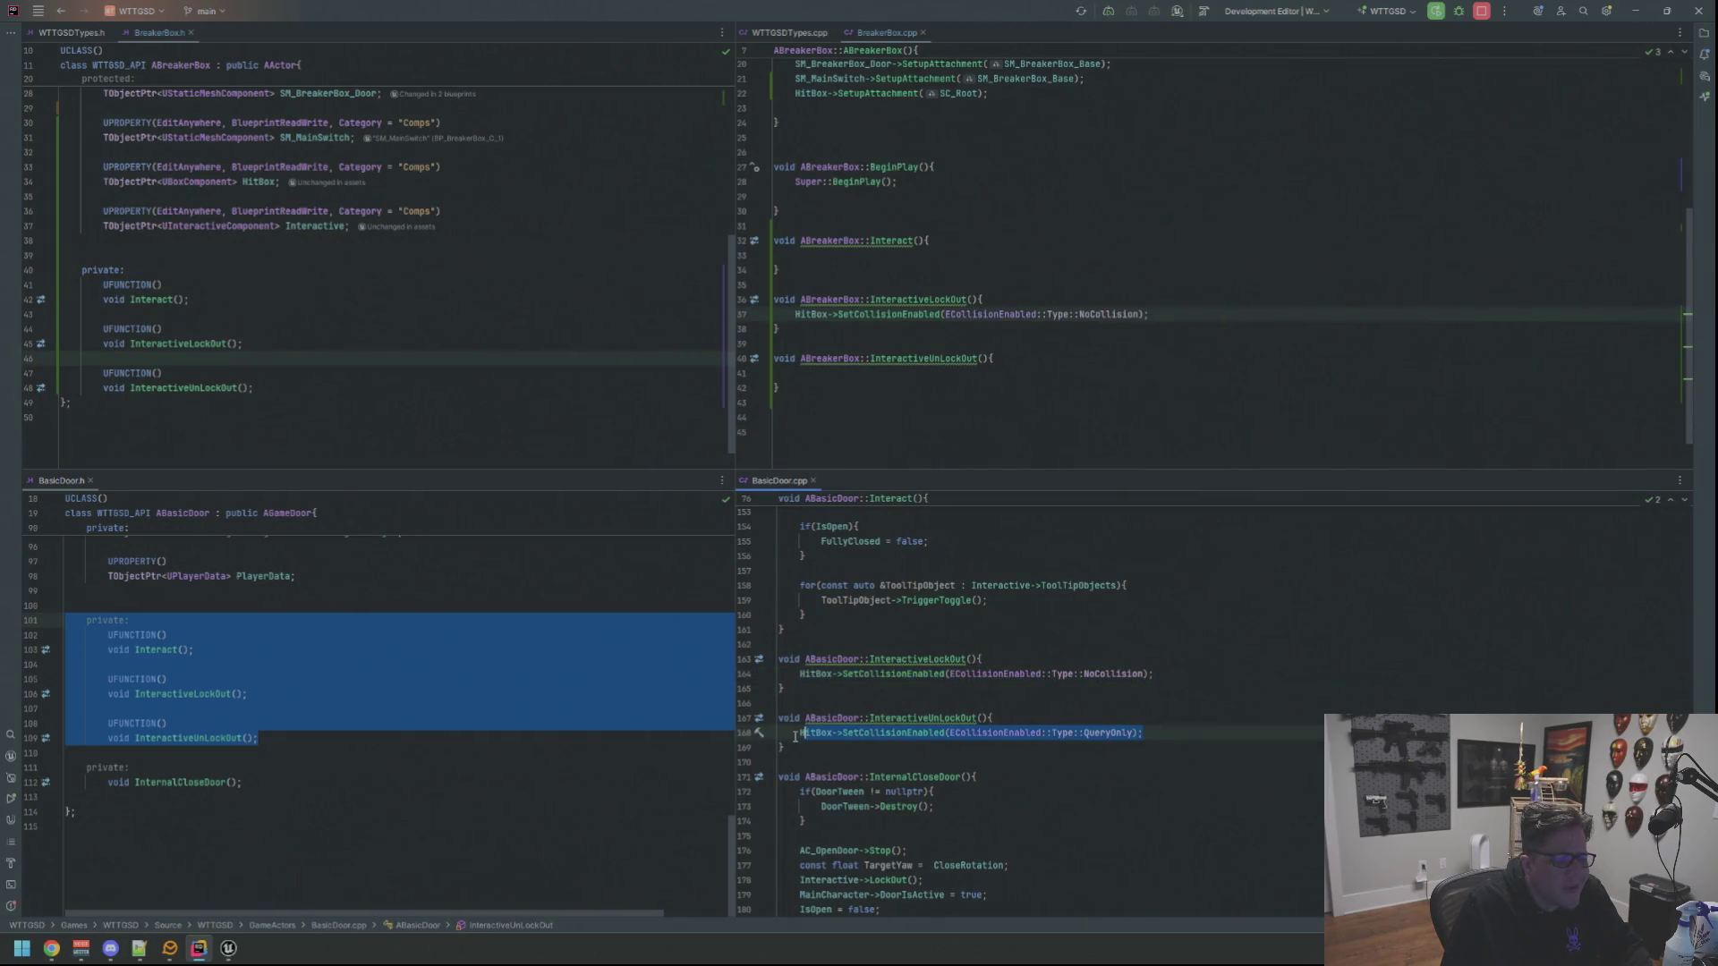
key(ctrl+c)
click(833, 390)
key(Up)
key(ctrl+v)
click(869, 433)
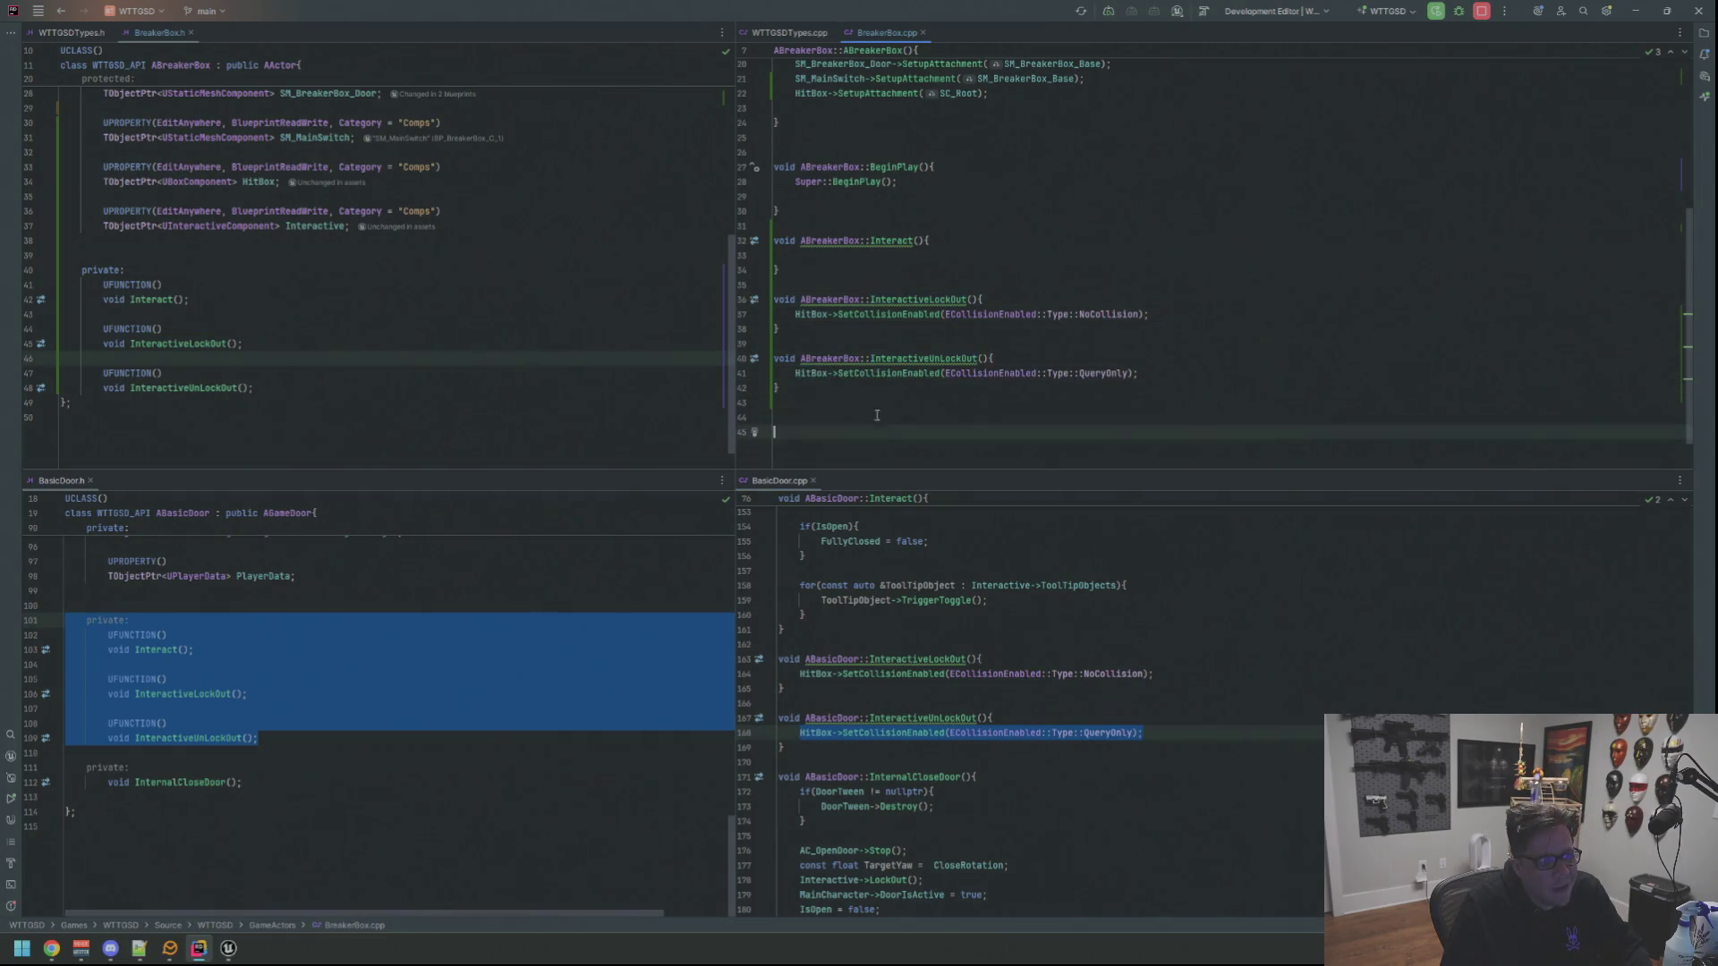
click(883, 259)
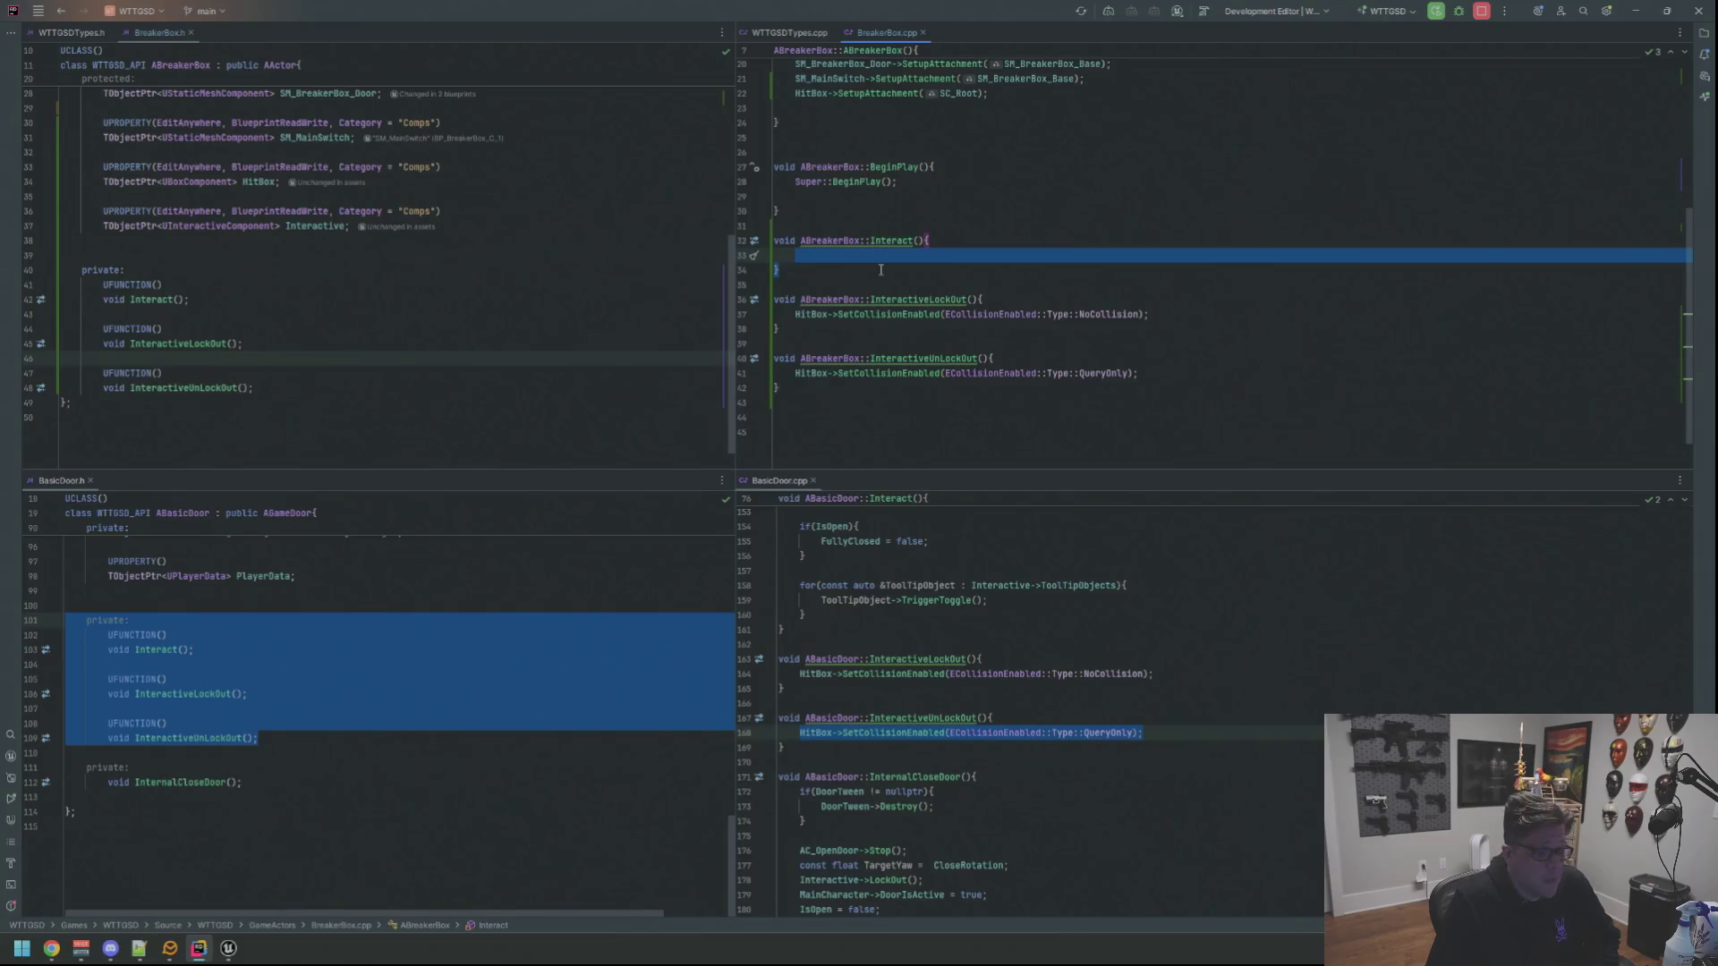
click(1067, 556)
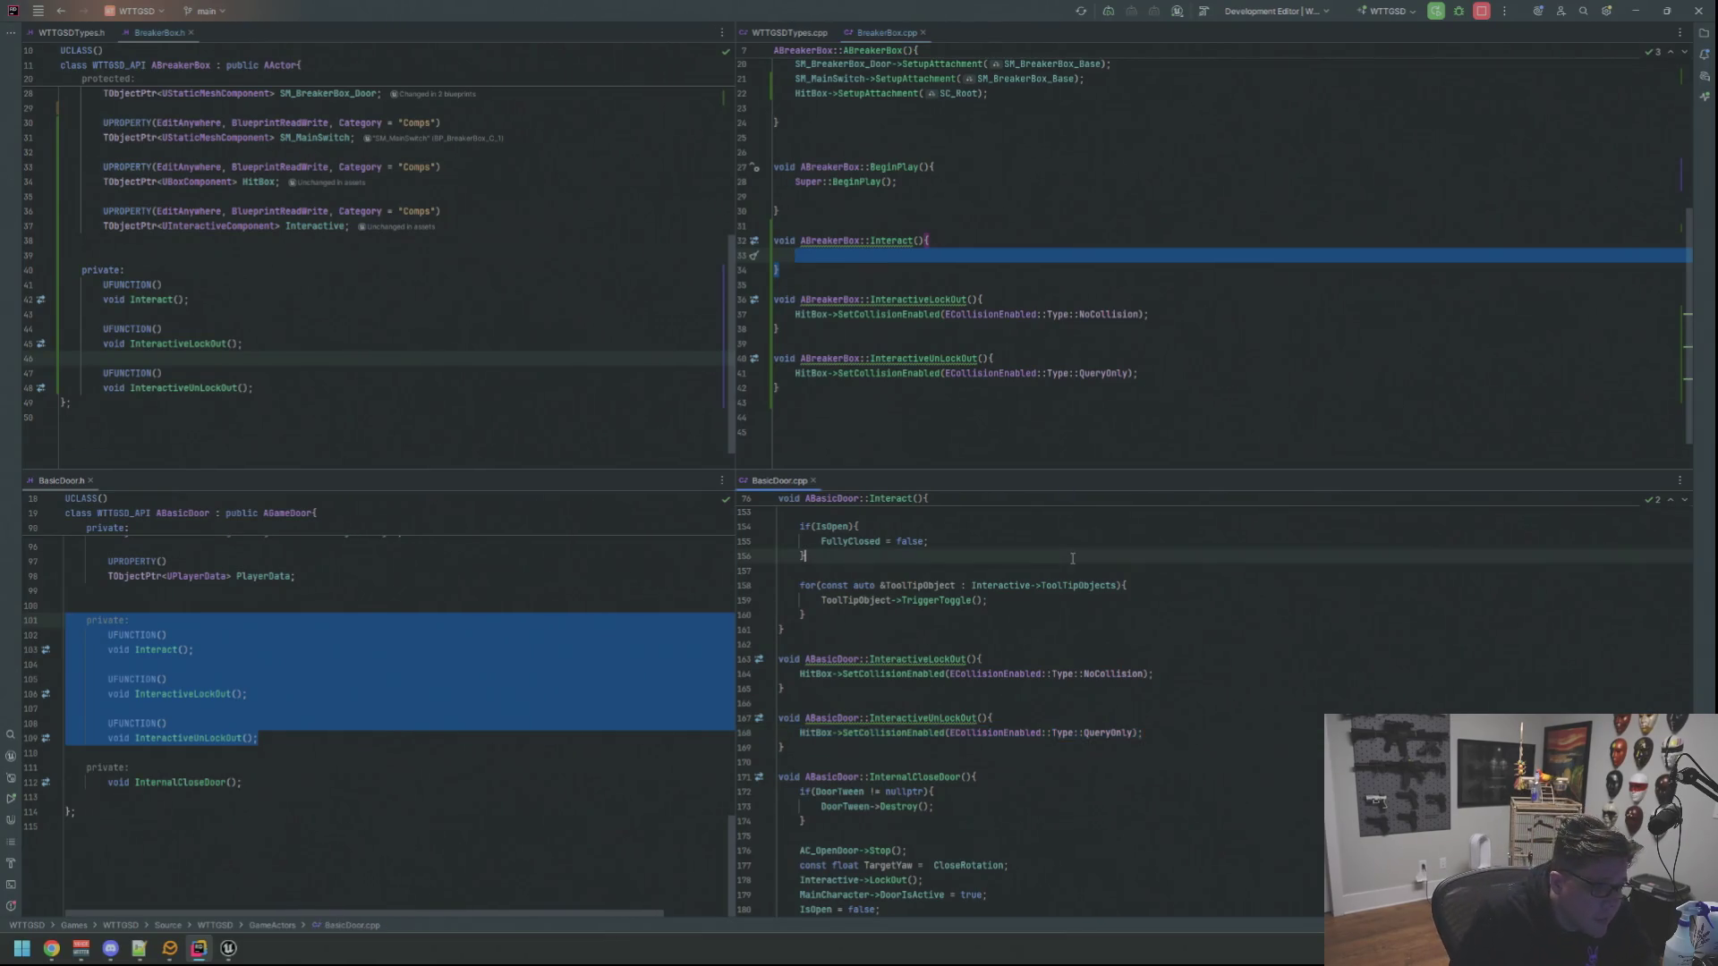
scroll(1067, 585, up, 3)
scroll(1068, 585, up, 2)
scroll(1065, 604, up, 2)
scroll(1061, 645, up, 2)
scroll(1061, 646, up, 4)
scroll(1060, 642, up, 3)
scroll(1060, 636, up, 3)
scroll(1061, 629, up, 4)
scroll(1060, 630, up, 3)
scroll(1060, 627, up, 4)
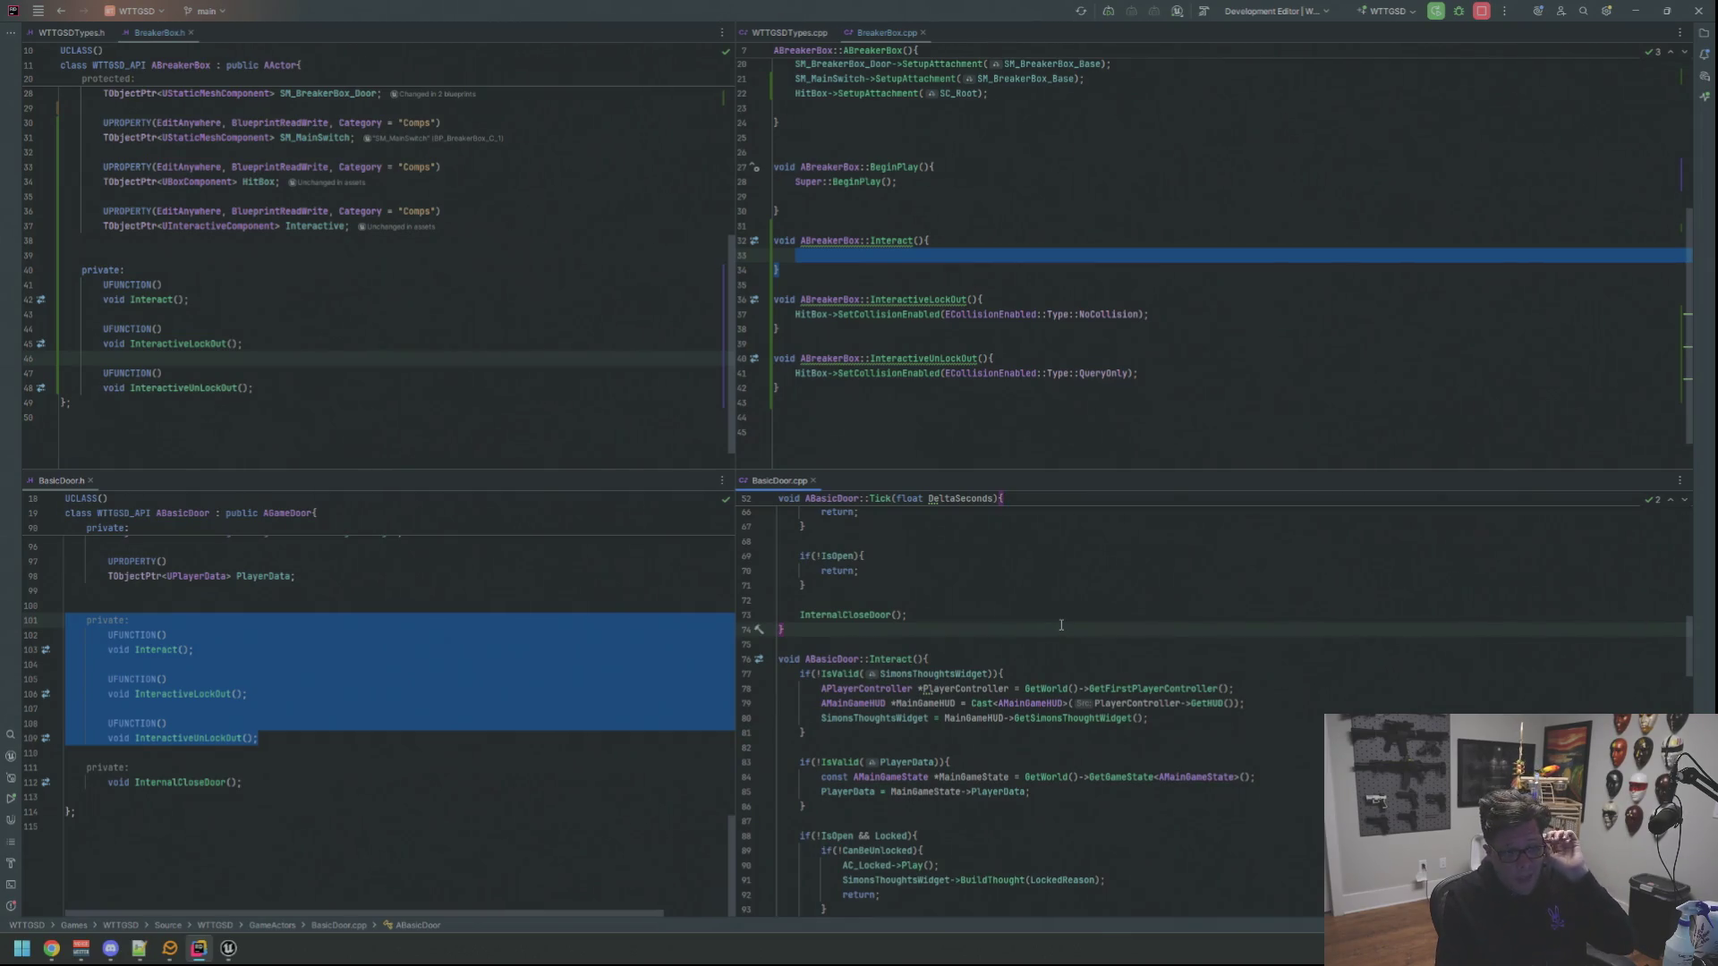
scroll(1039, 597, down, 3)
scroll(1039, 598, up, 2)
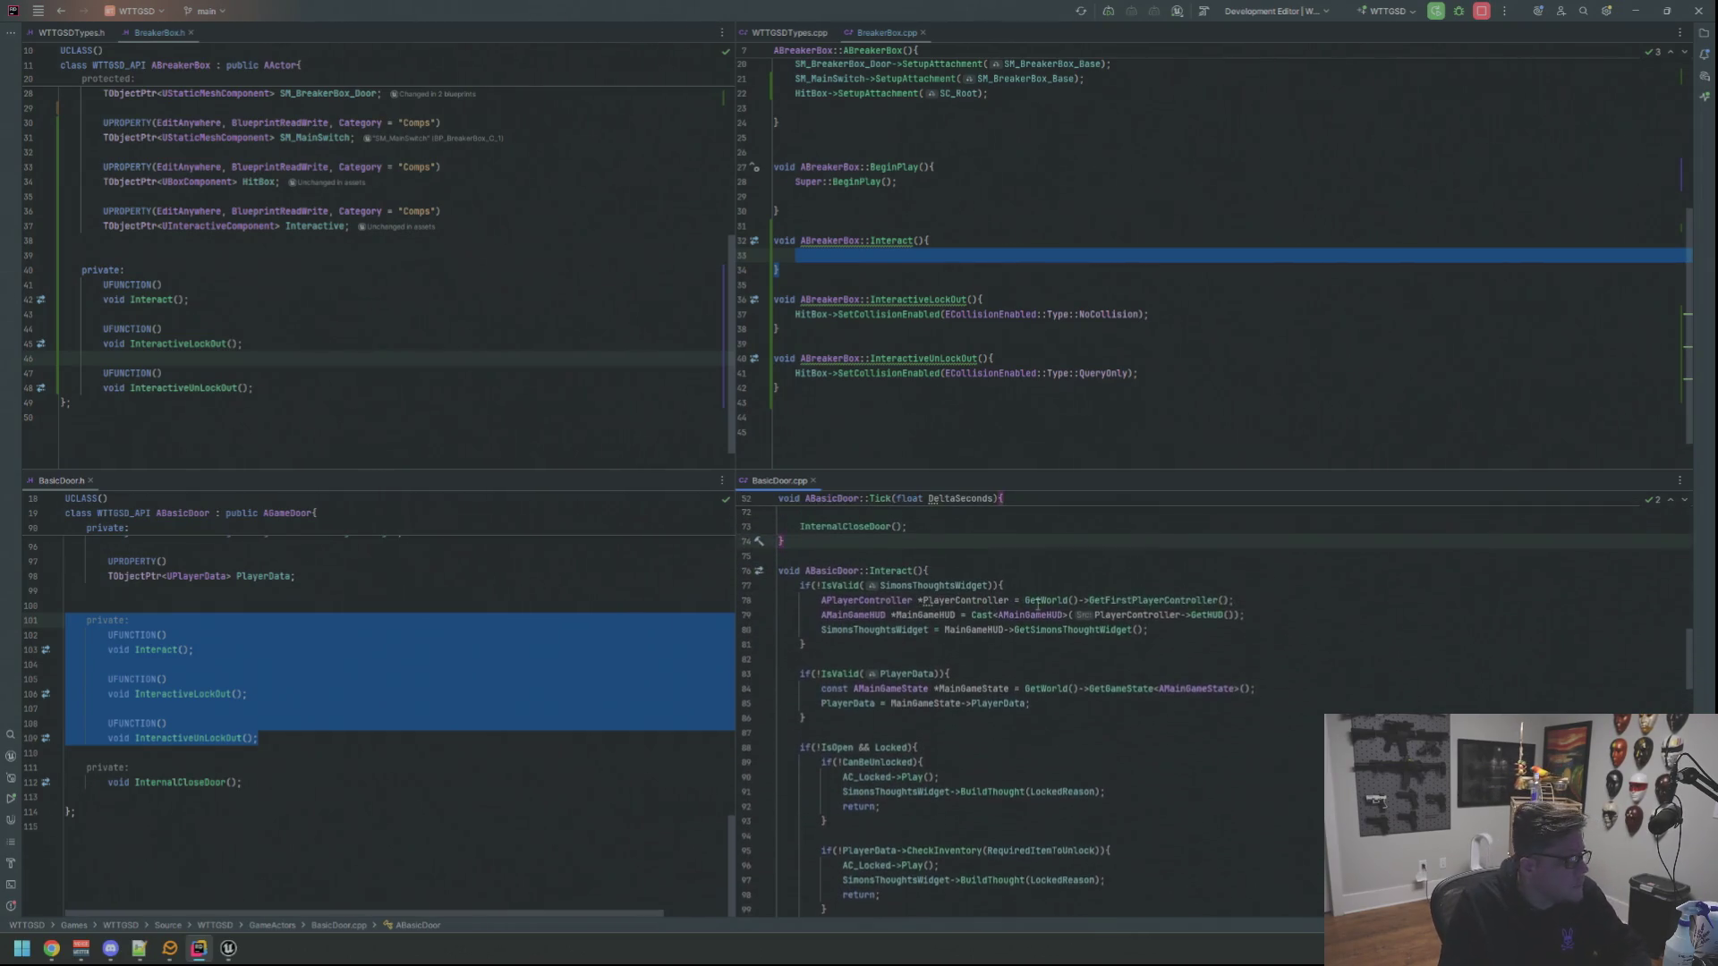
scroll(1038, 601, down, 4)
scroll(1037, 601, down, 1)
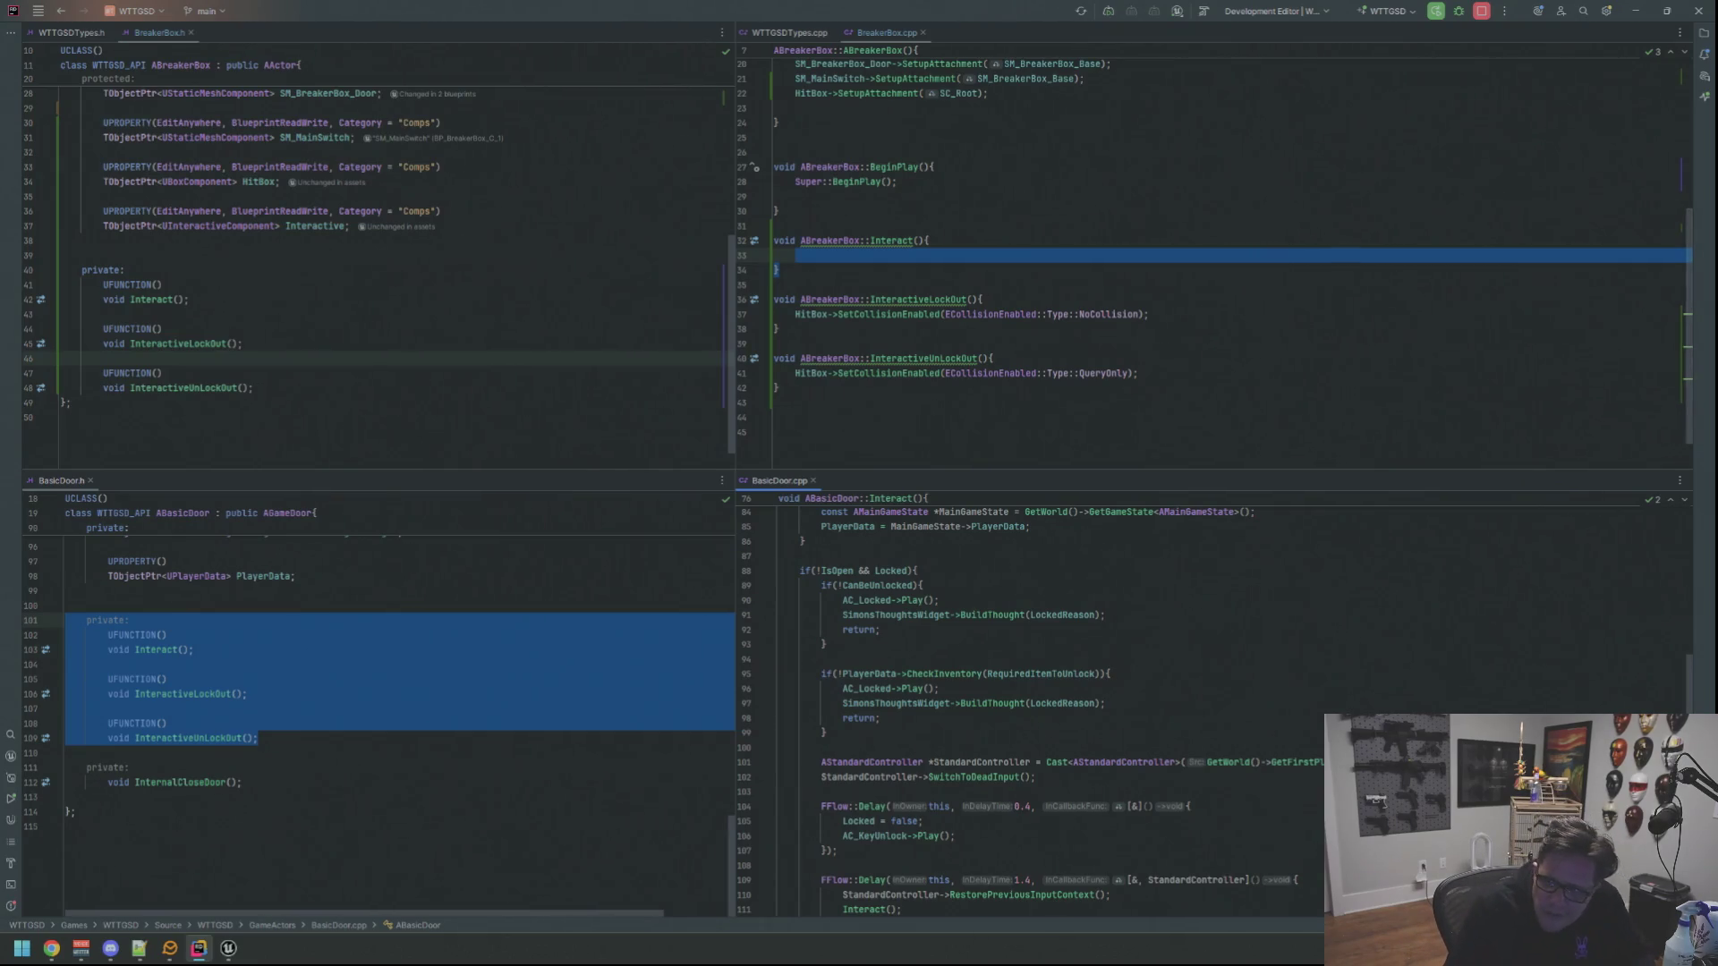
Save all project changes after reviewing BasicDoor's Interact logic
key(ctrl+s)
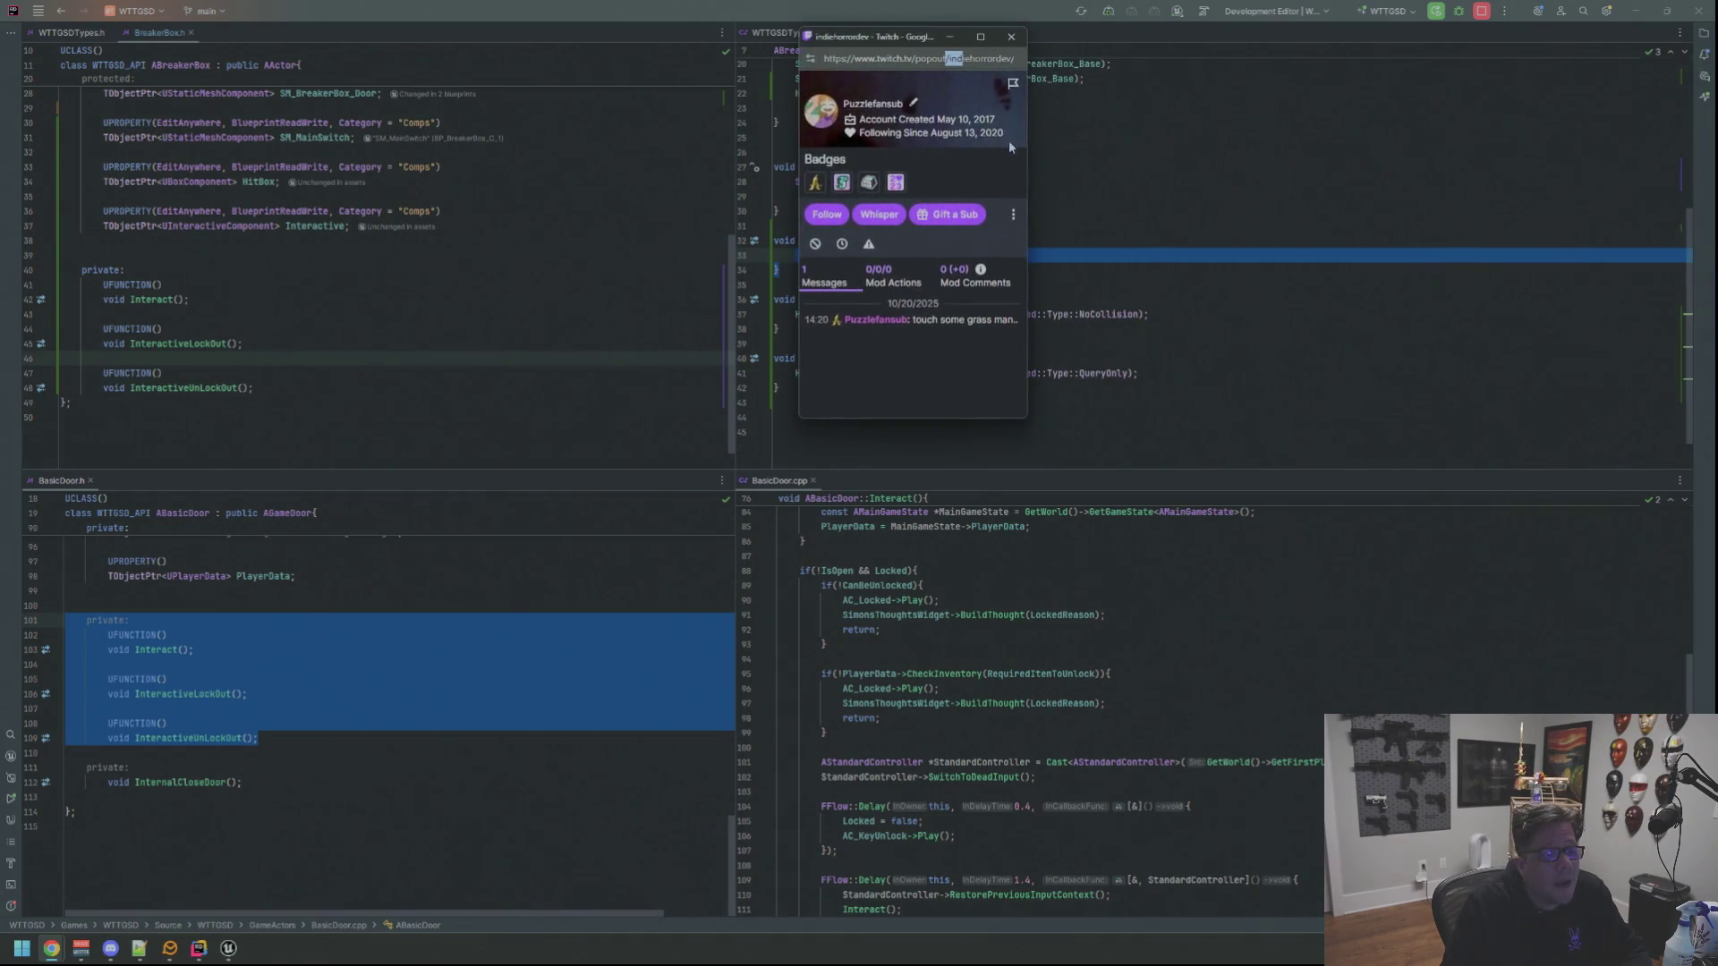
Read the viewer's chat message on the Twitch viewer card, hit the ban icon and close the card
drag(1009, 141, 803, 140)
click(930, 136)
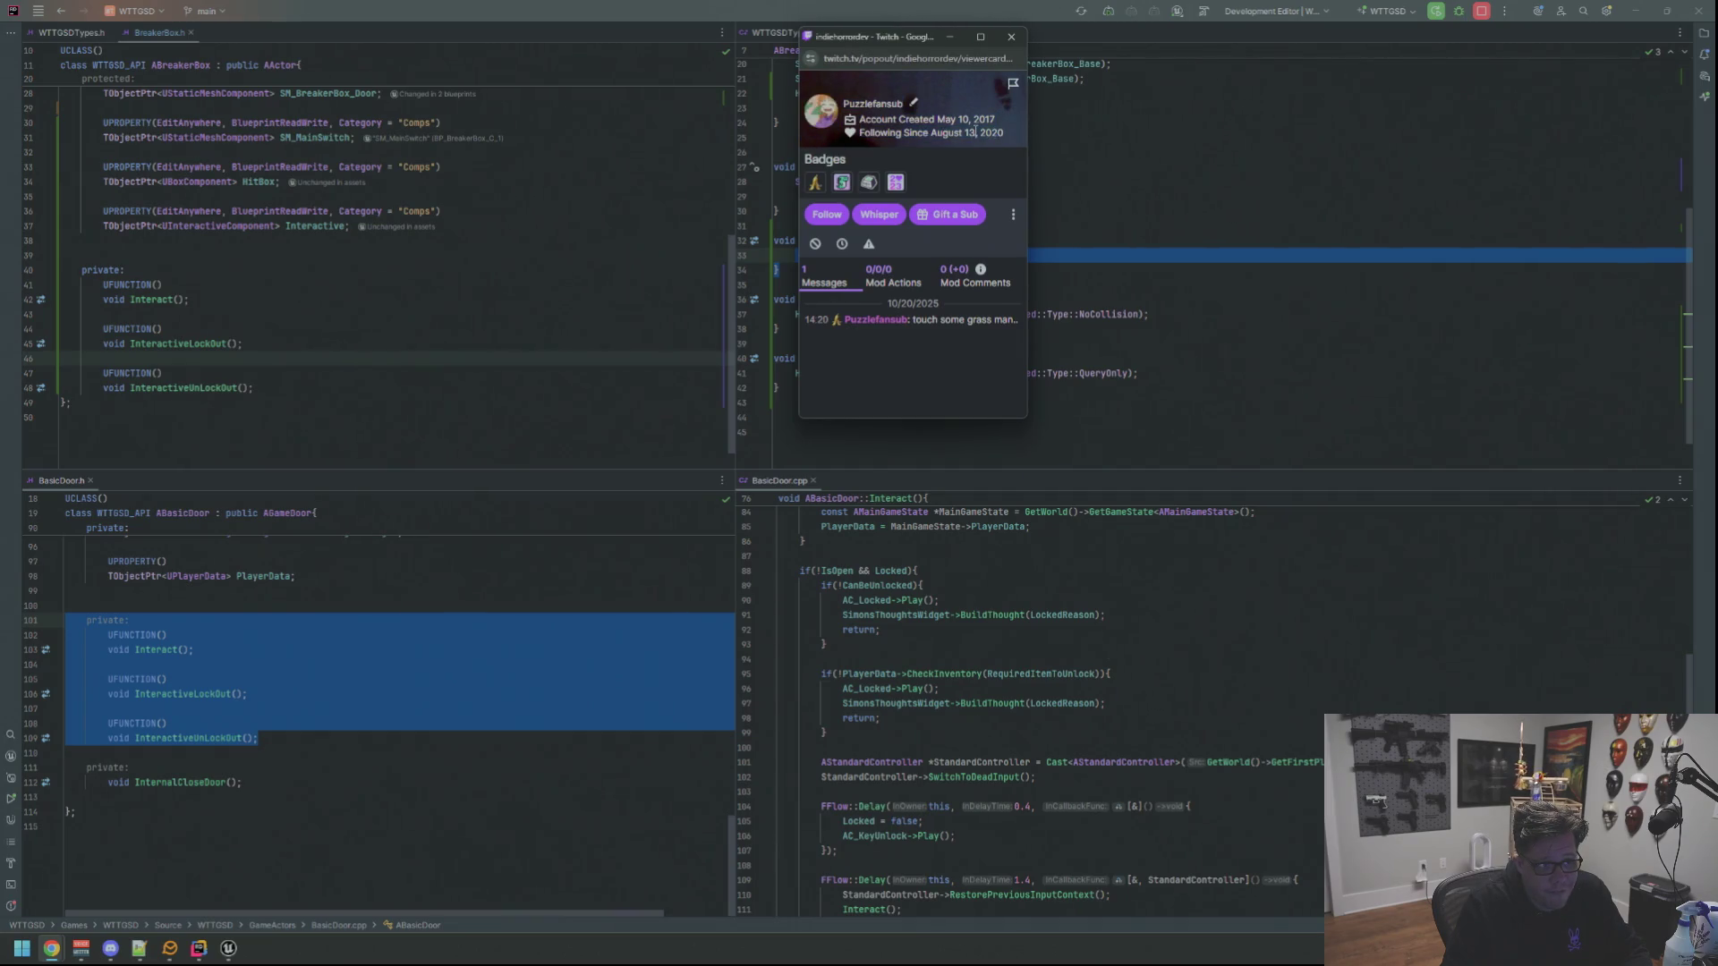
click(1005, 331)
drag(1018, 320, 900, 320)
click(966, 319)
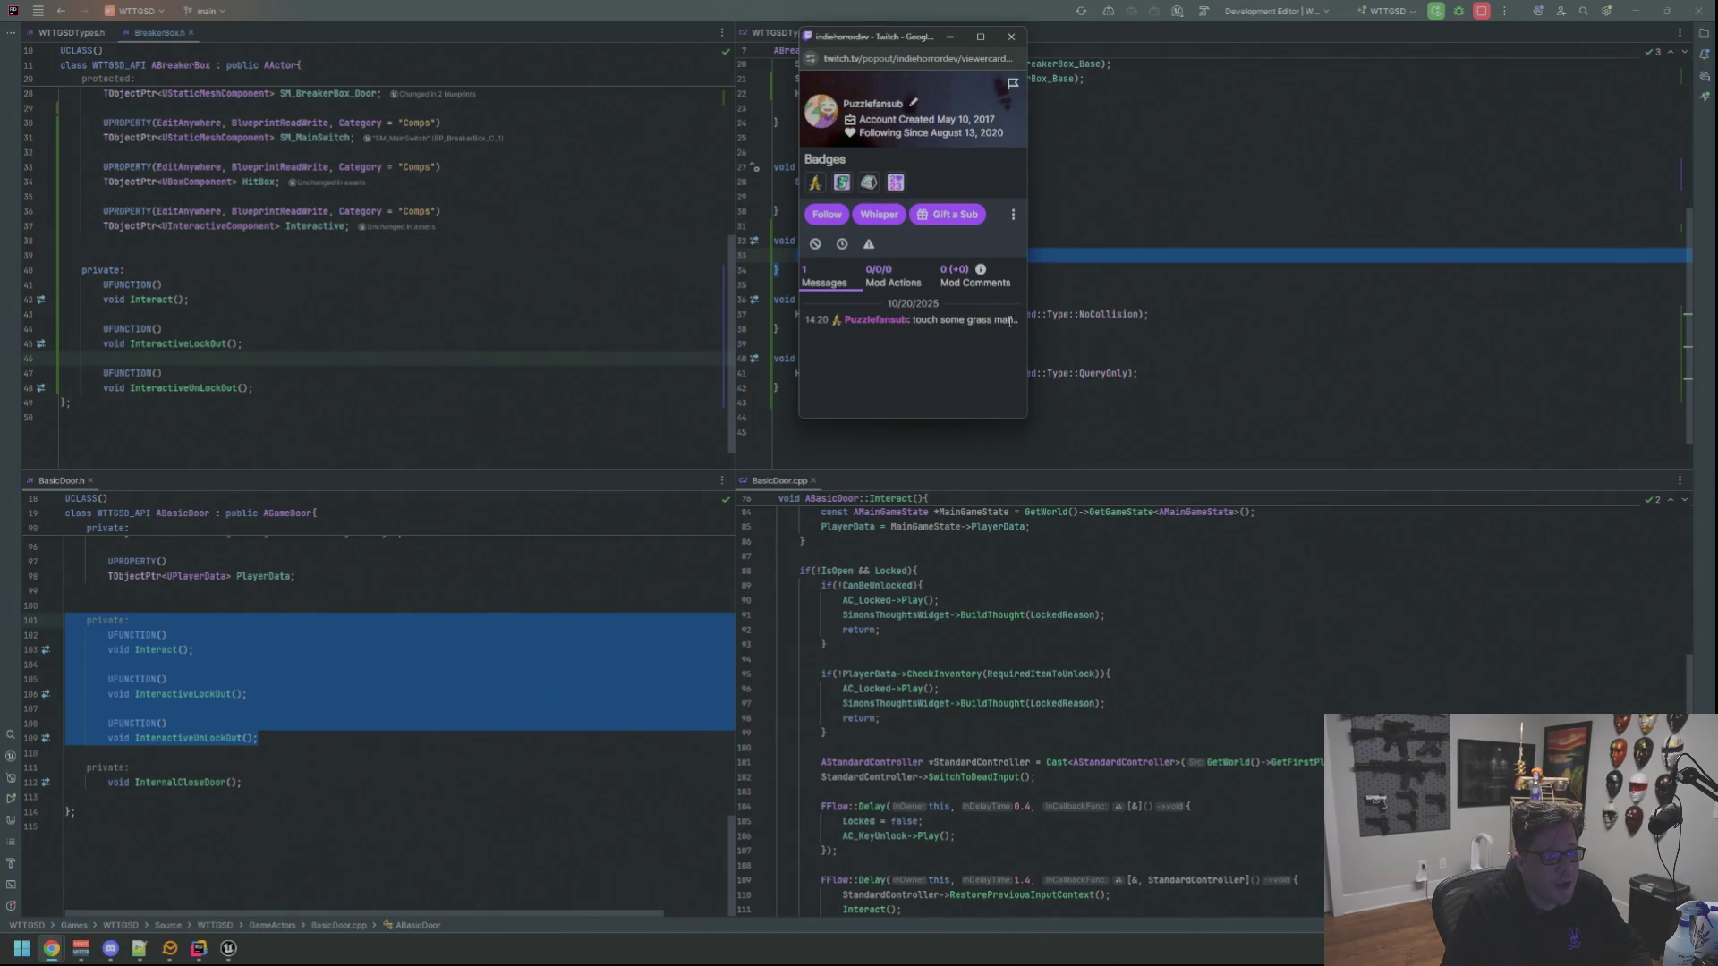
click(817, 246)
click(1011, 37)
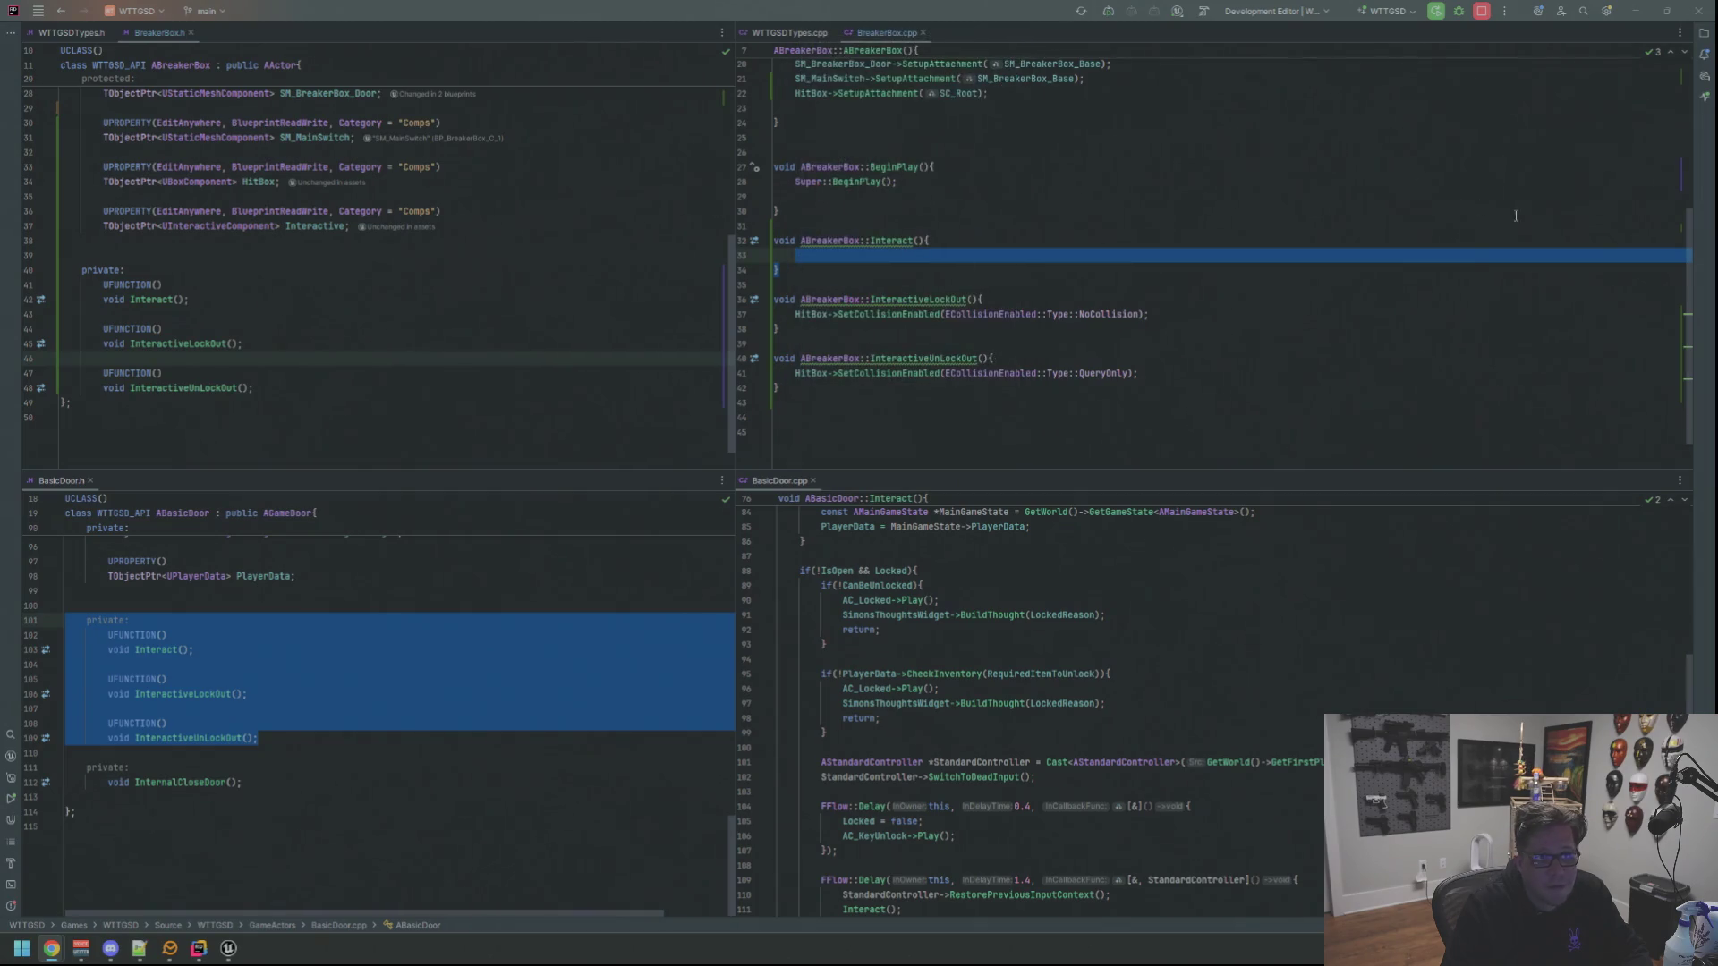
Delete the extra blank lines in BreakerBox.cpp's constructor, keeping one after the Interactive creation
click(1477, 284)
click(1112, 244)
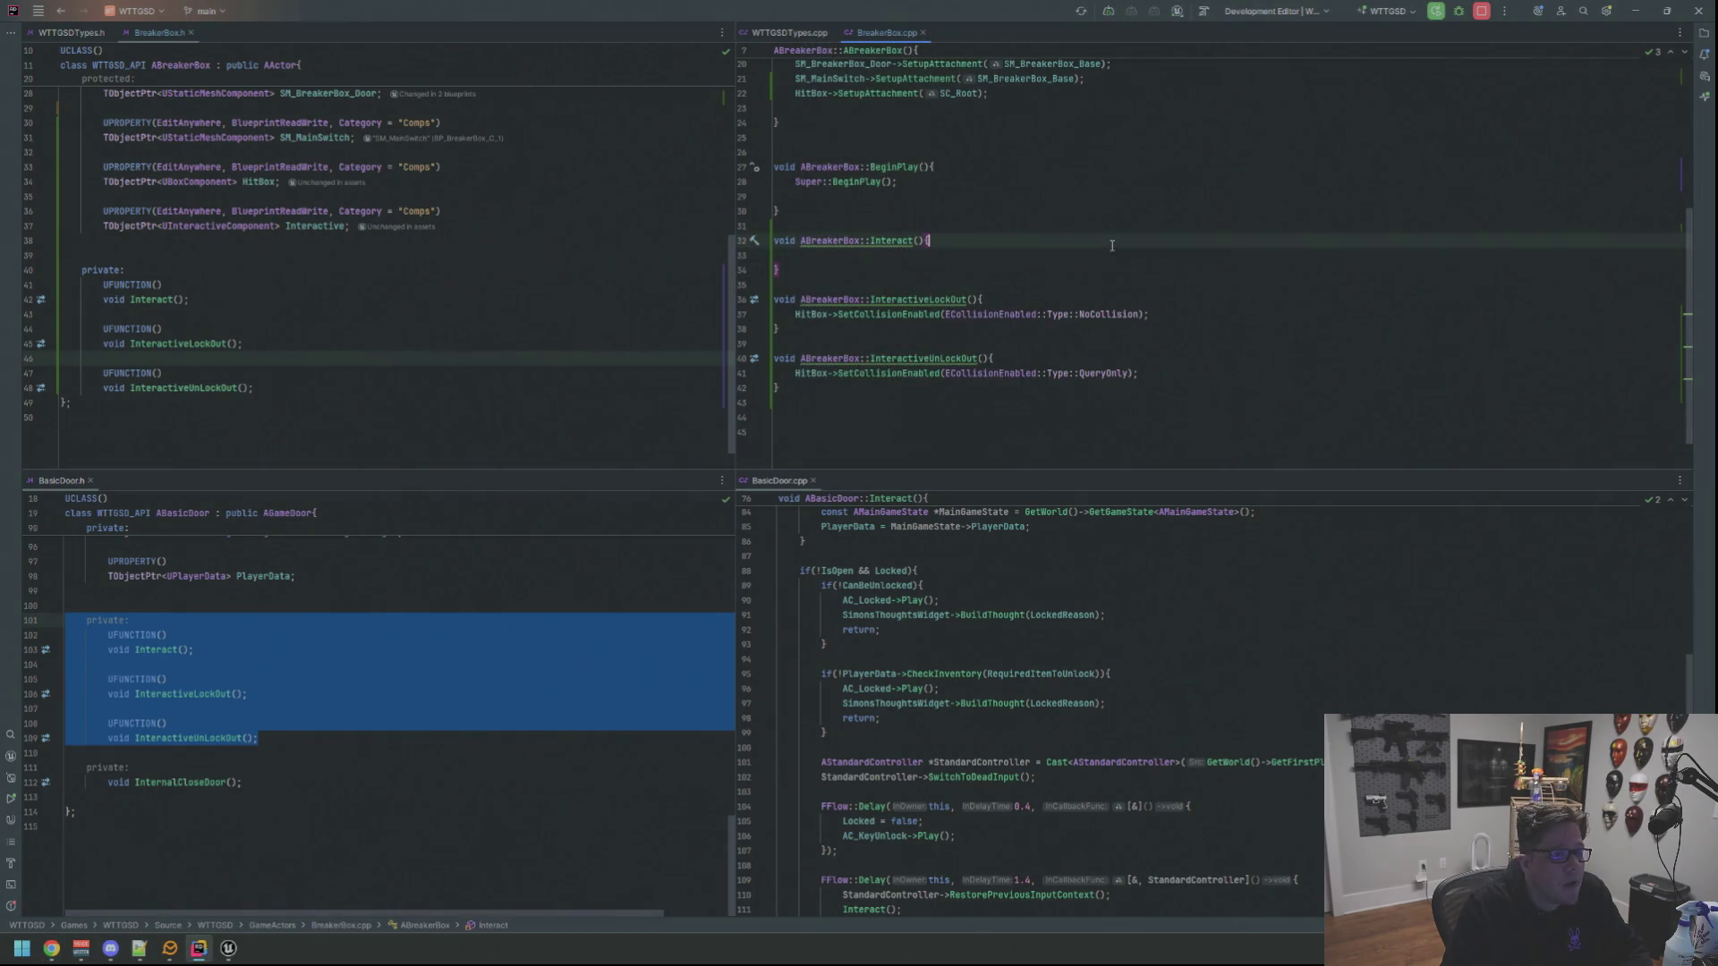
scroll(1041, 645, down, 5)
scroll(1045, 631, down, 5)
scroll(1049, 611, down, 5)
scroll(1059, 575, down, 5)
scroll(1060, 574, up, 3)
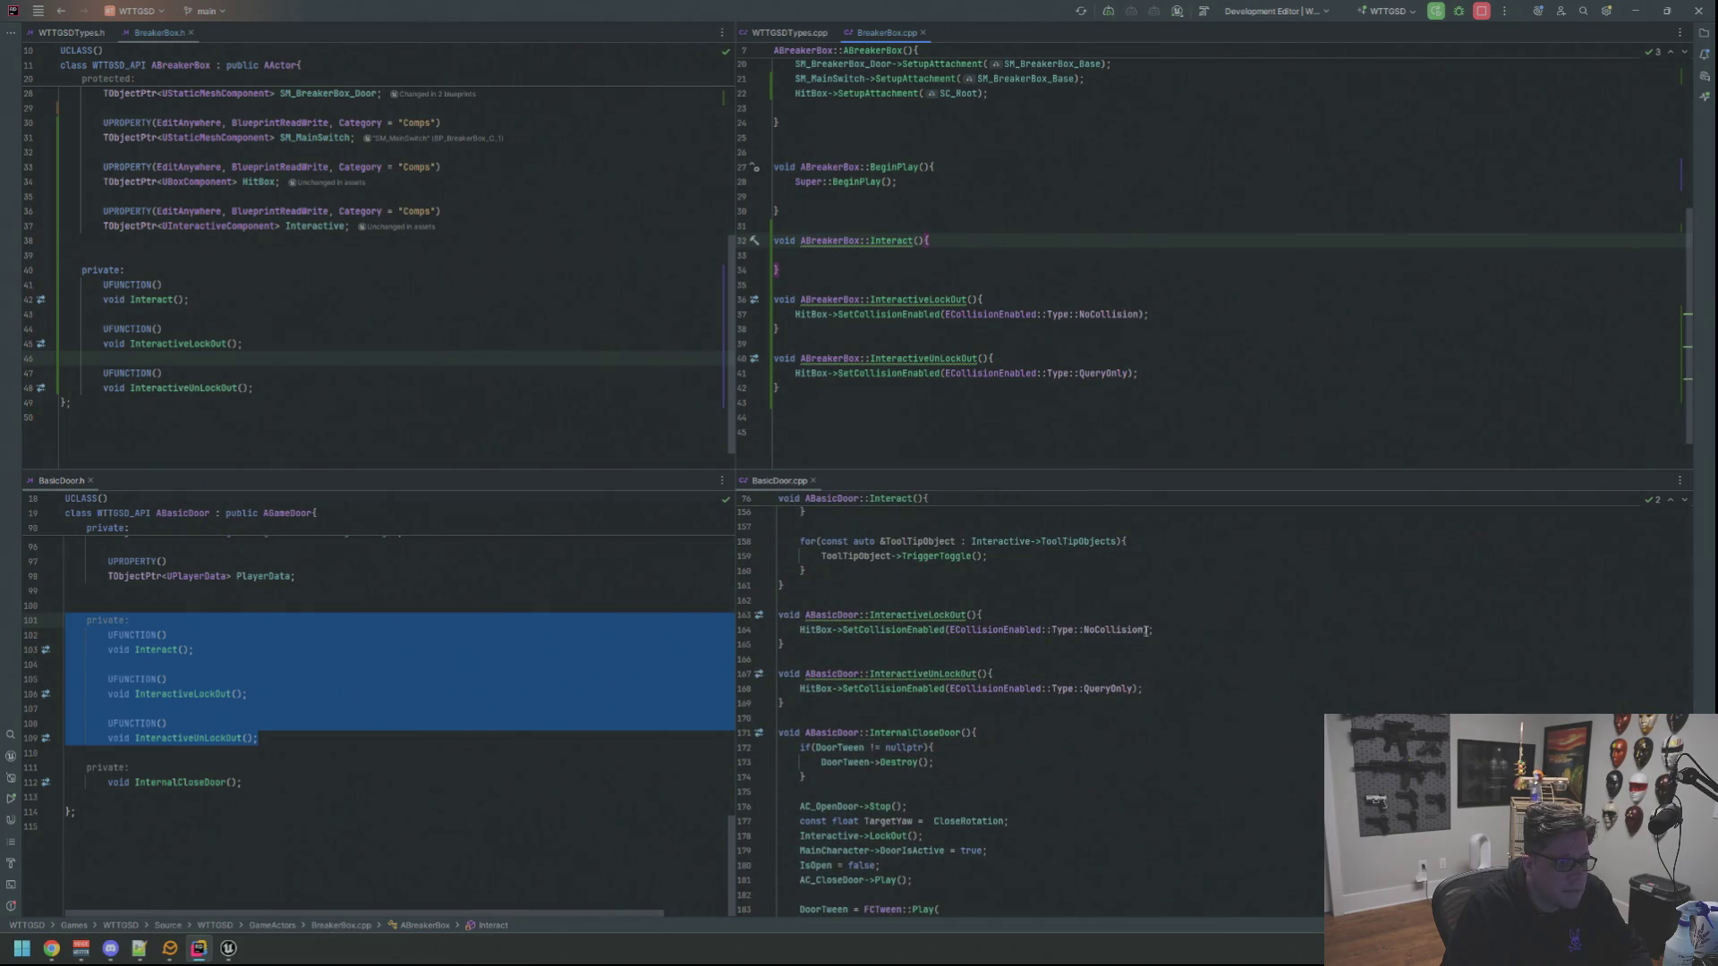
key(Down)
scroll(1074, 619, up, 3)
scroll(1086, 608, up, 3)
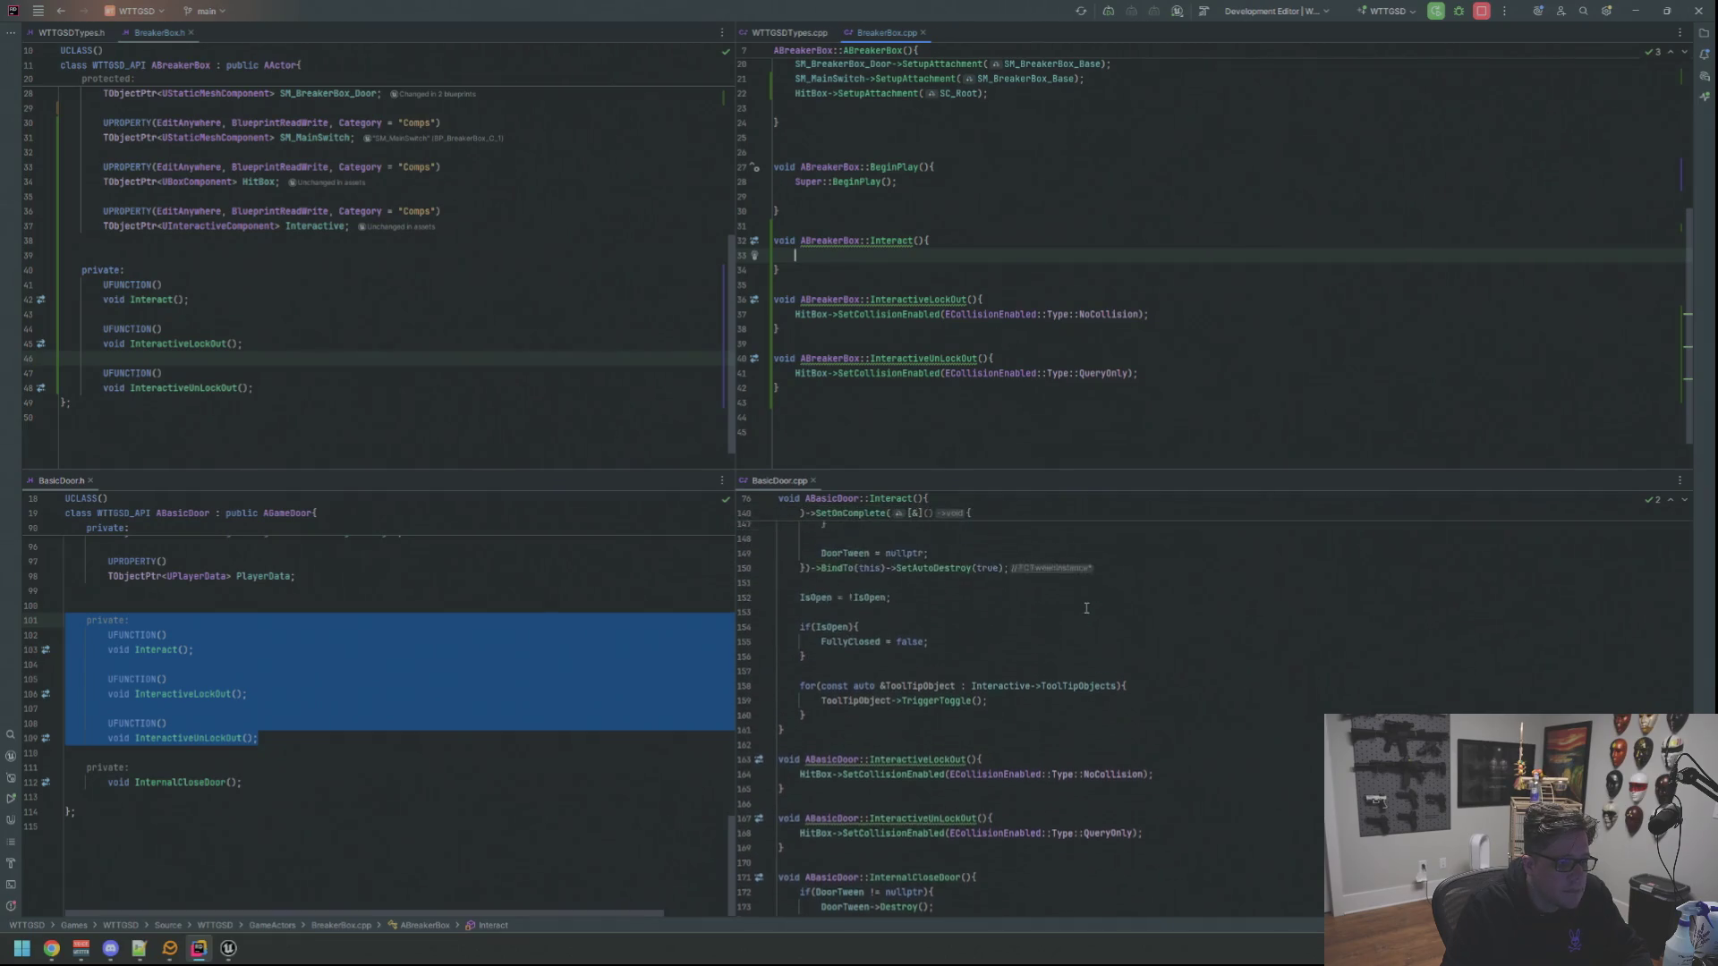
scroll(1086, 608, up, 3)
scroll(1086, 609, up, 3)
scroll(1086, 608, up, 3)
scroll(1086, 608, up, 3)
scroll(1086, 609, up, 2)
scroll(1086, 608, up, 2)
scroll(1086, 608, up, 2)
scroll(1088, 607, up, 2)
scroll(1088, 607, up, 1)
scroll(1052, 327, up, 6)
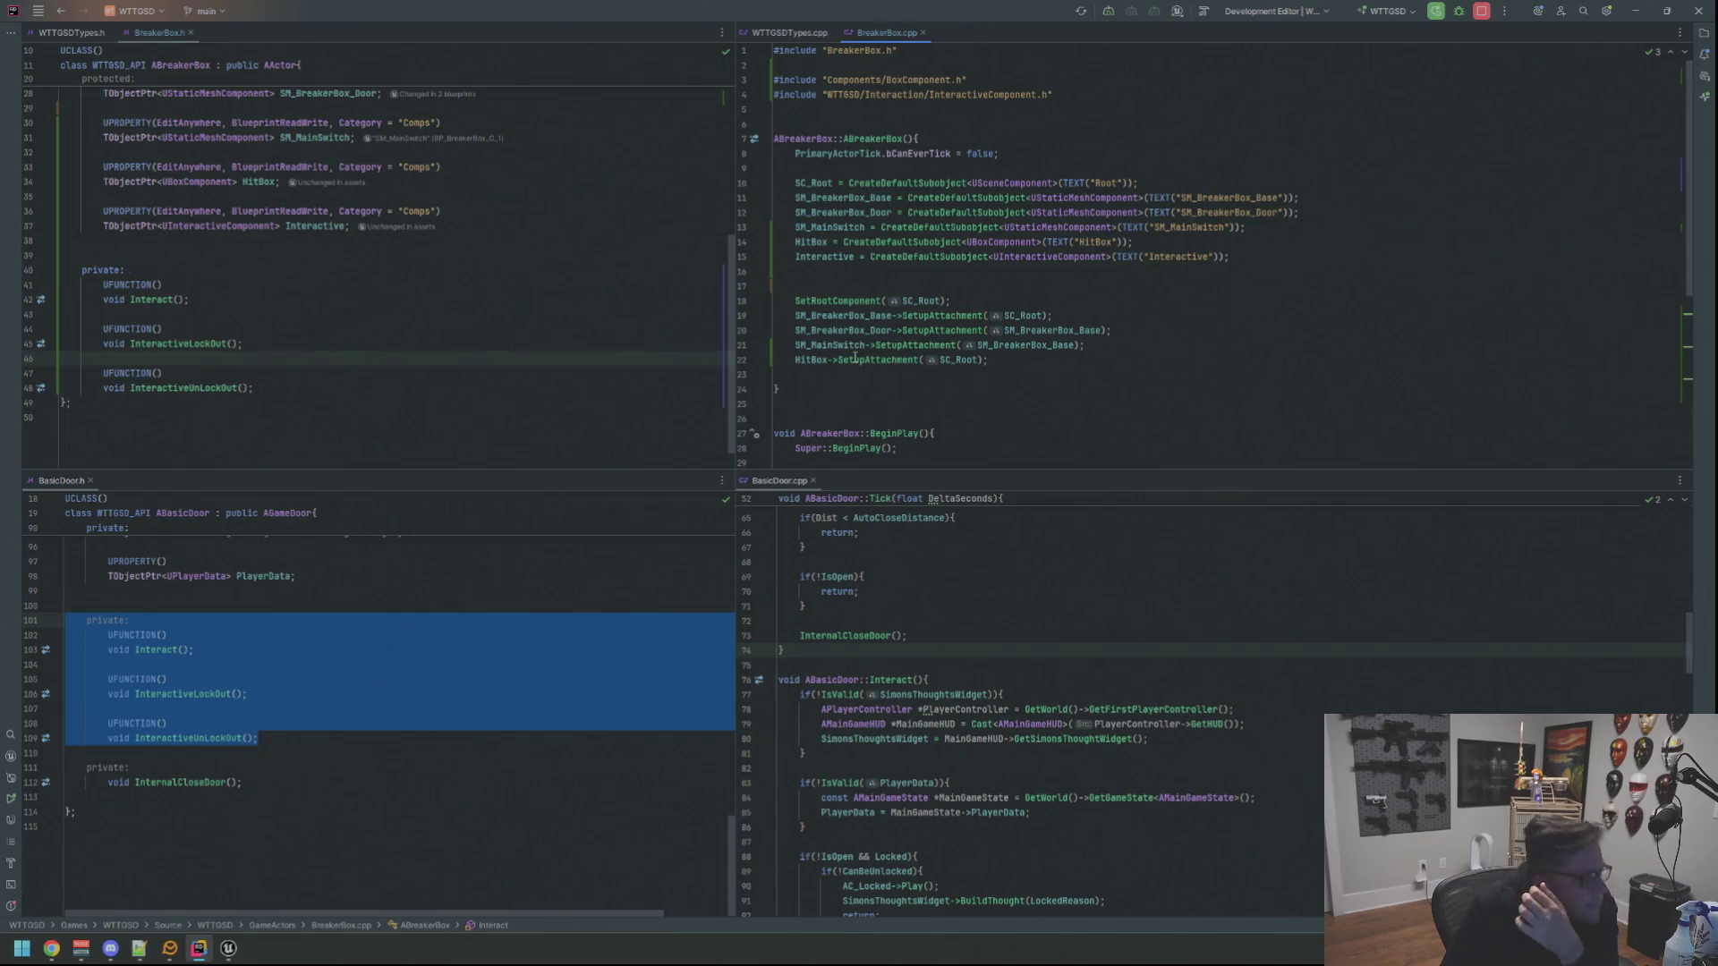
click(935, 376)
key(BackSpace)
click(933, 286)
key(BackSpace)
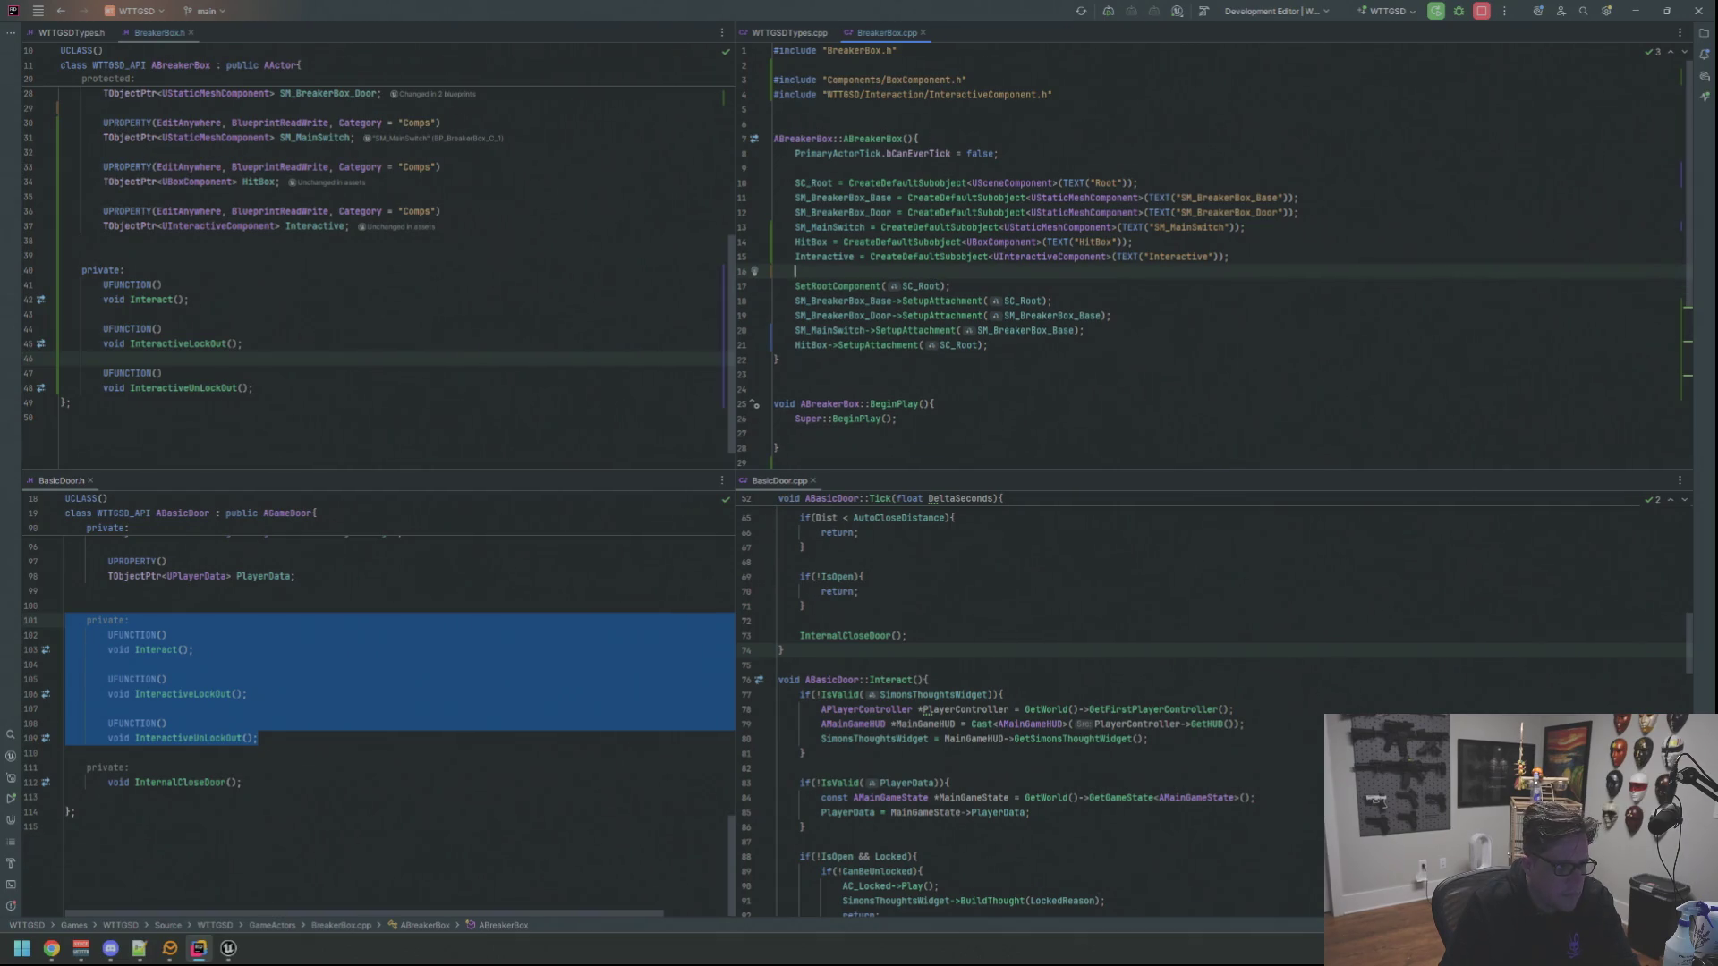
key(Return)
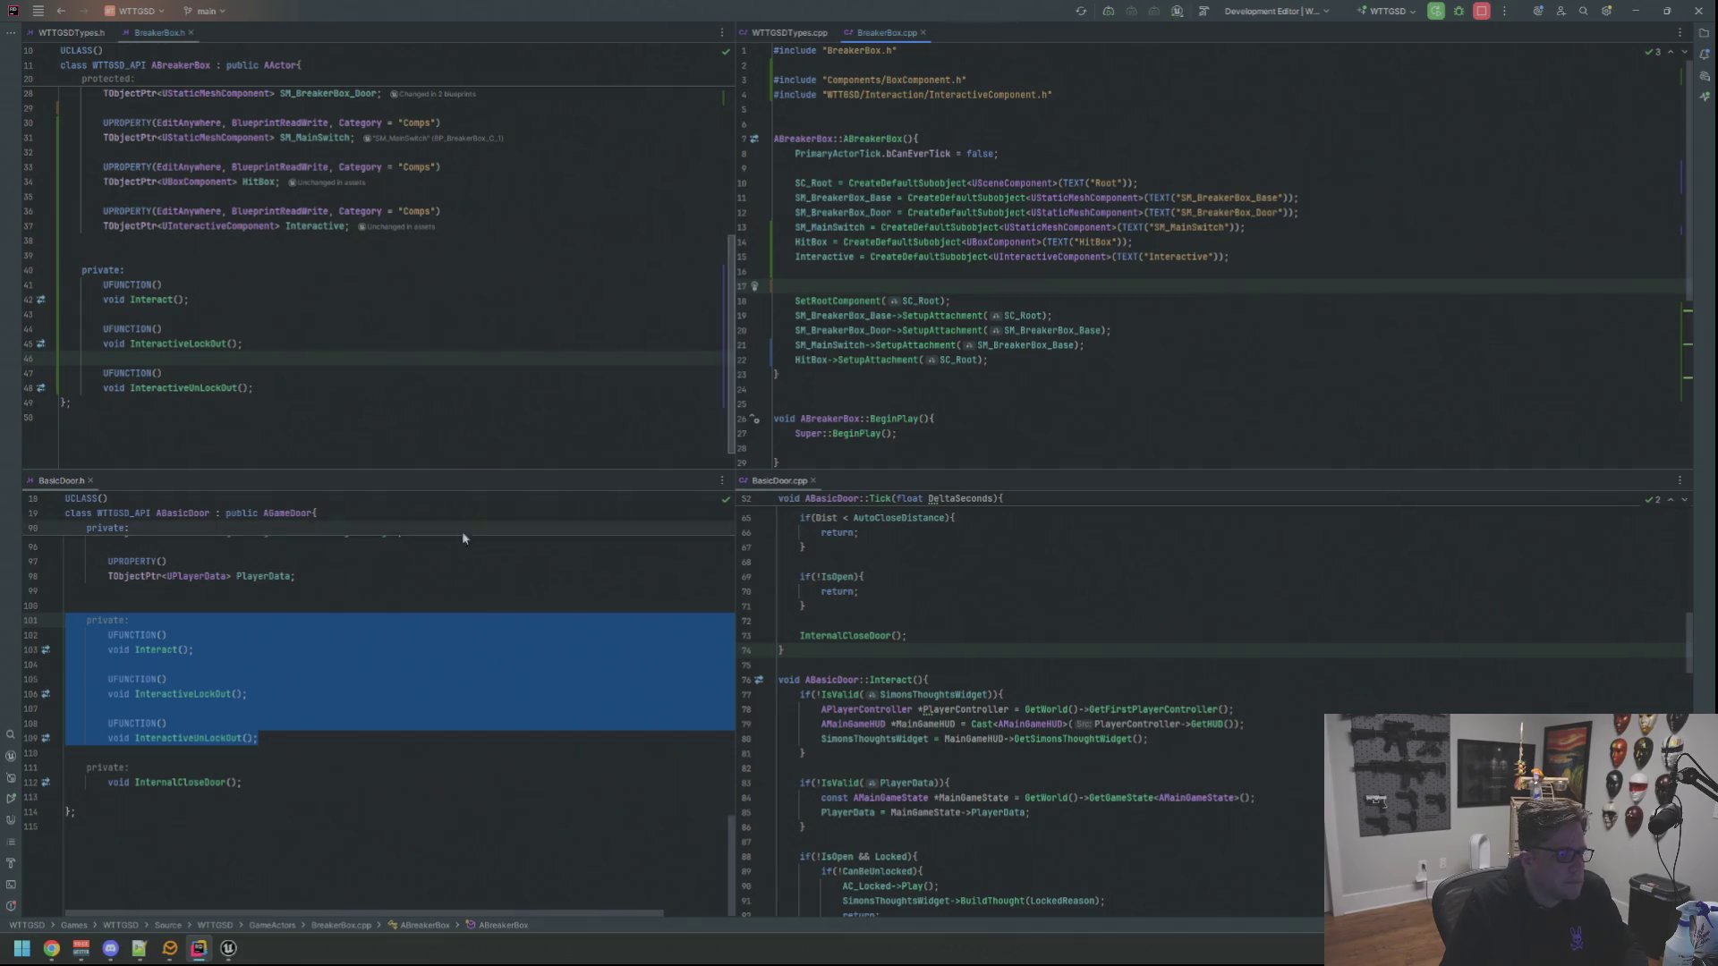
Switch over to the Unreal Editor and clear the content browser selection
key(alt+Tab)
click(936, 785)
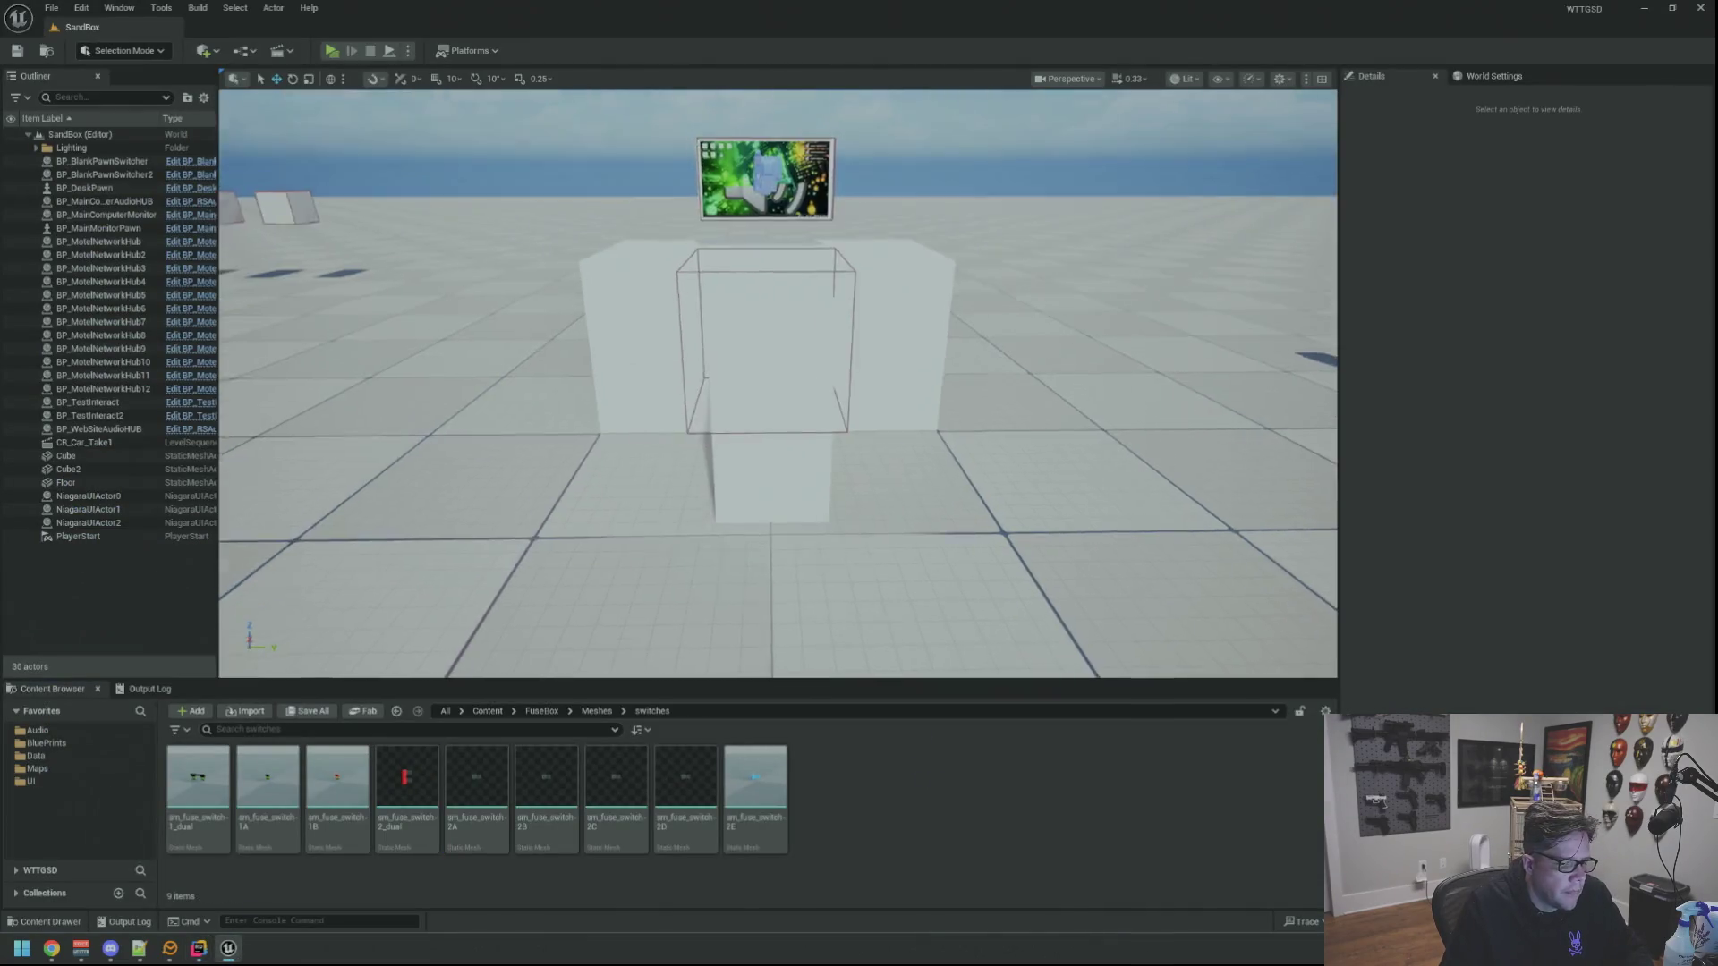
Live-recompile the BreakerBox C++ code with Ctrl+Alt+F11, close the log and bring up Open Asset
drag(867, 644, 868, 604)
key(ctrl+alt+F11)
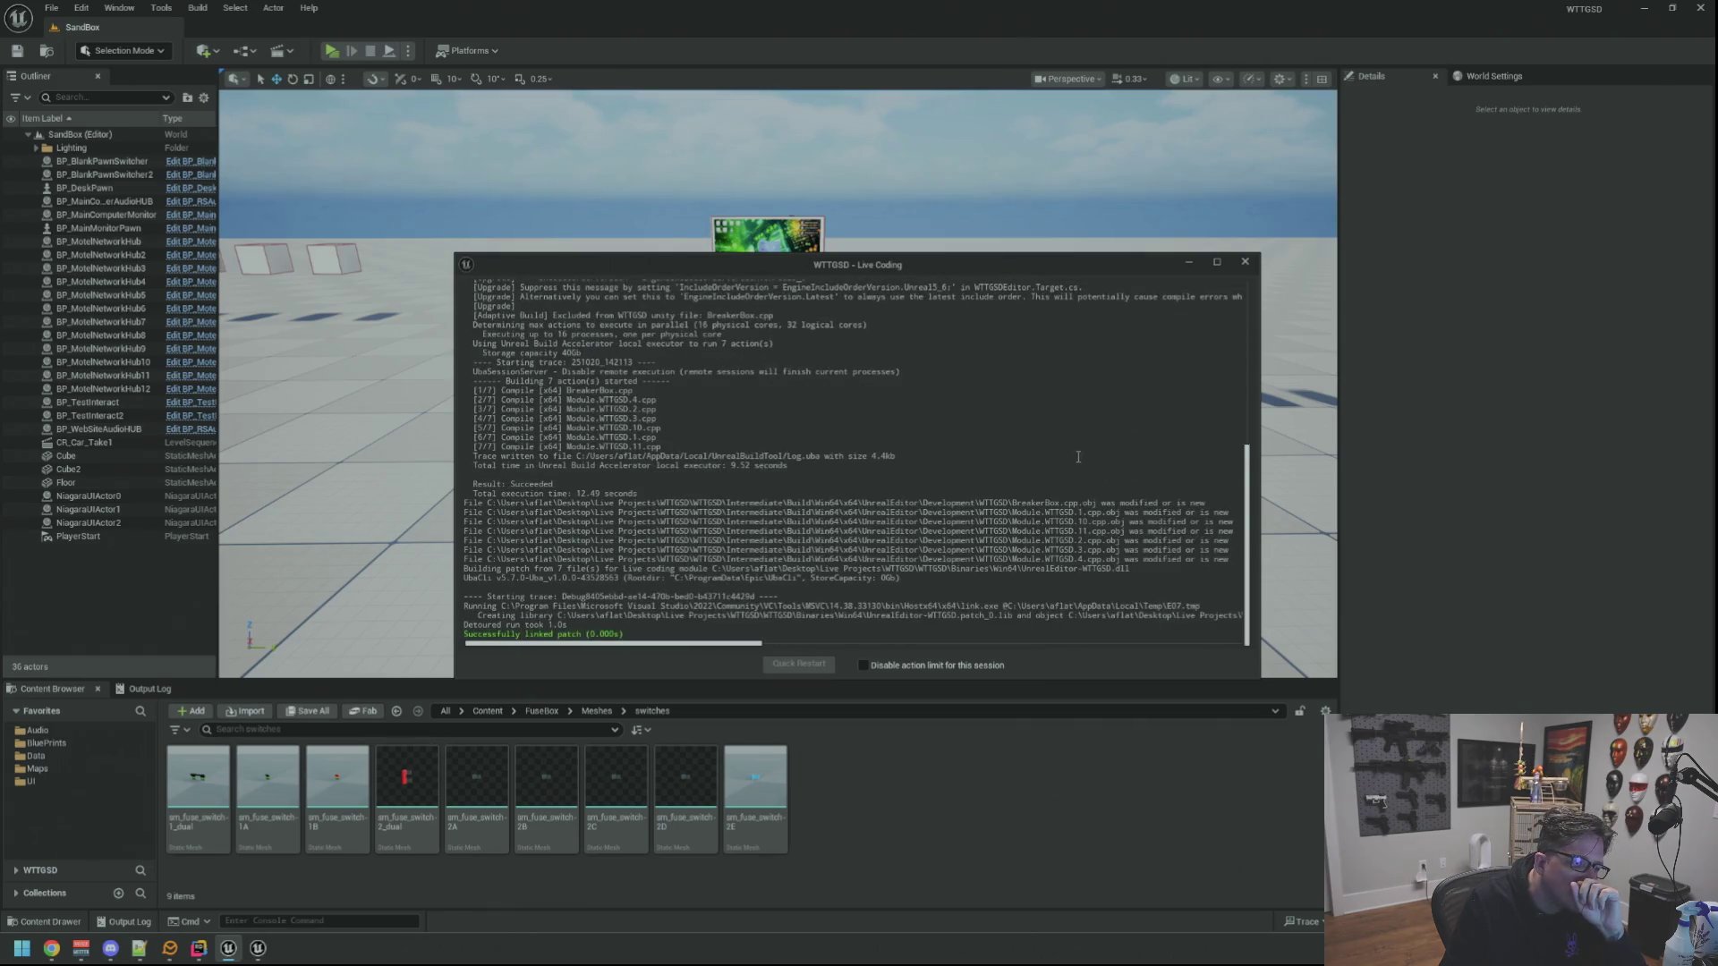
click(1244, 261)
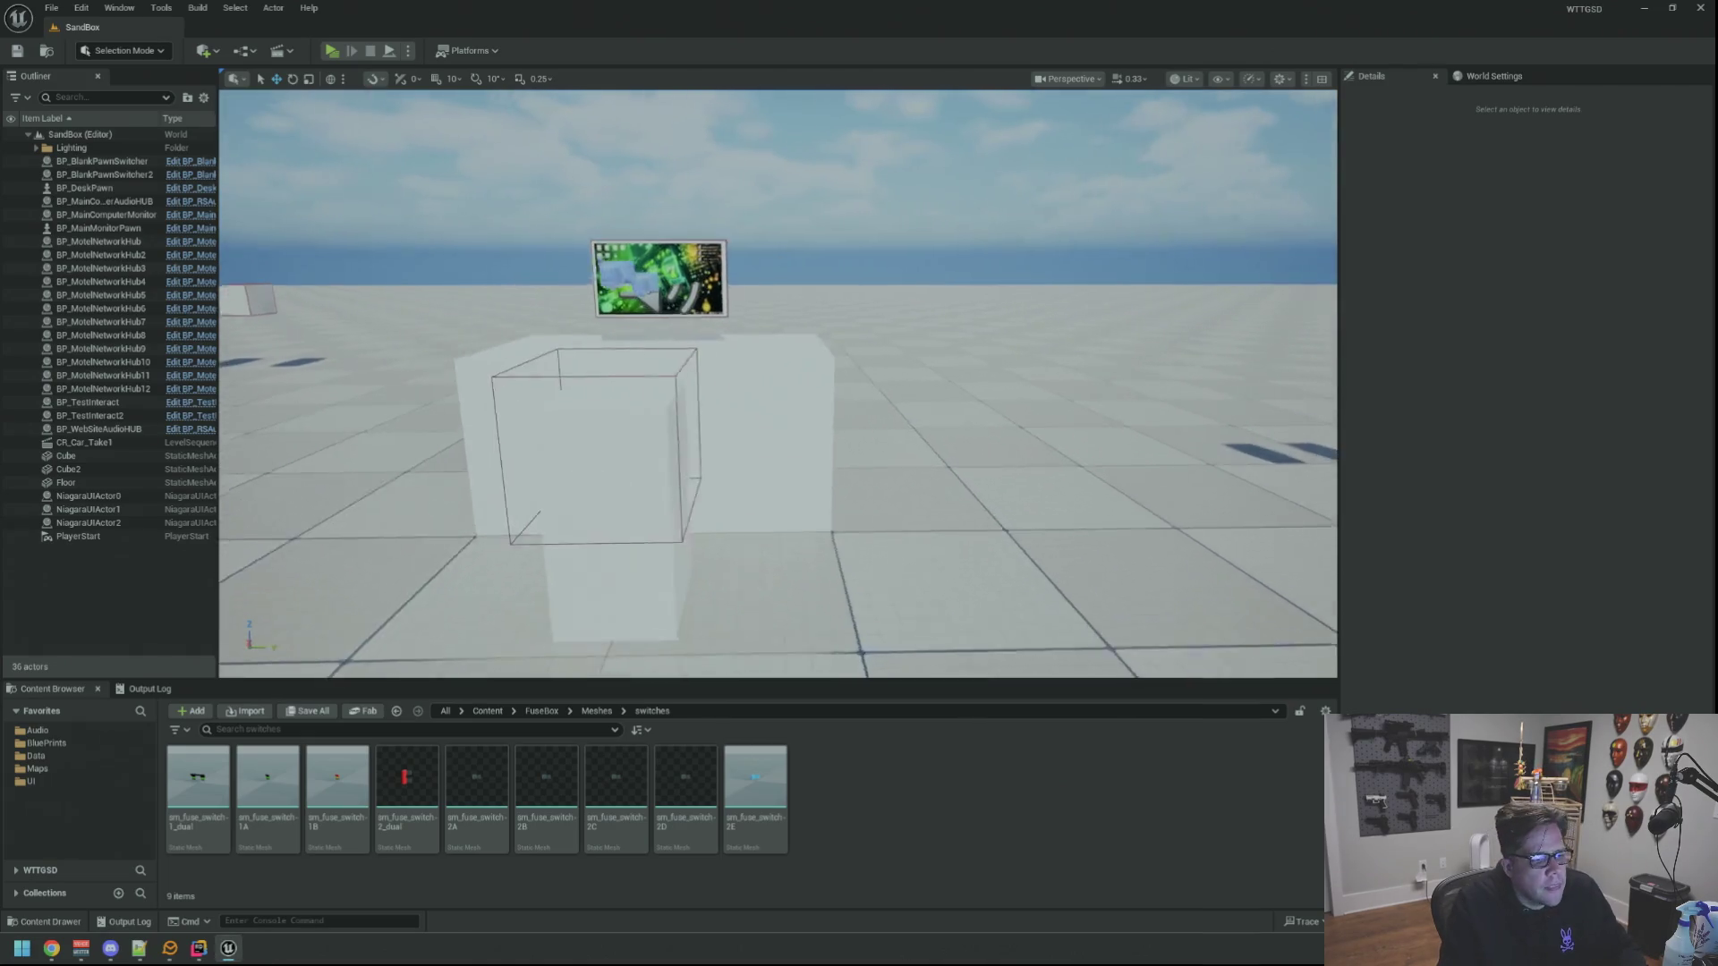
key(s)
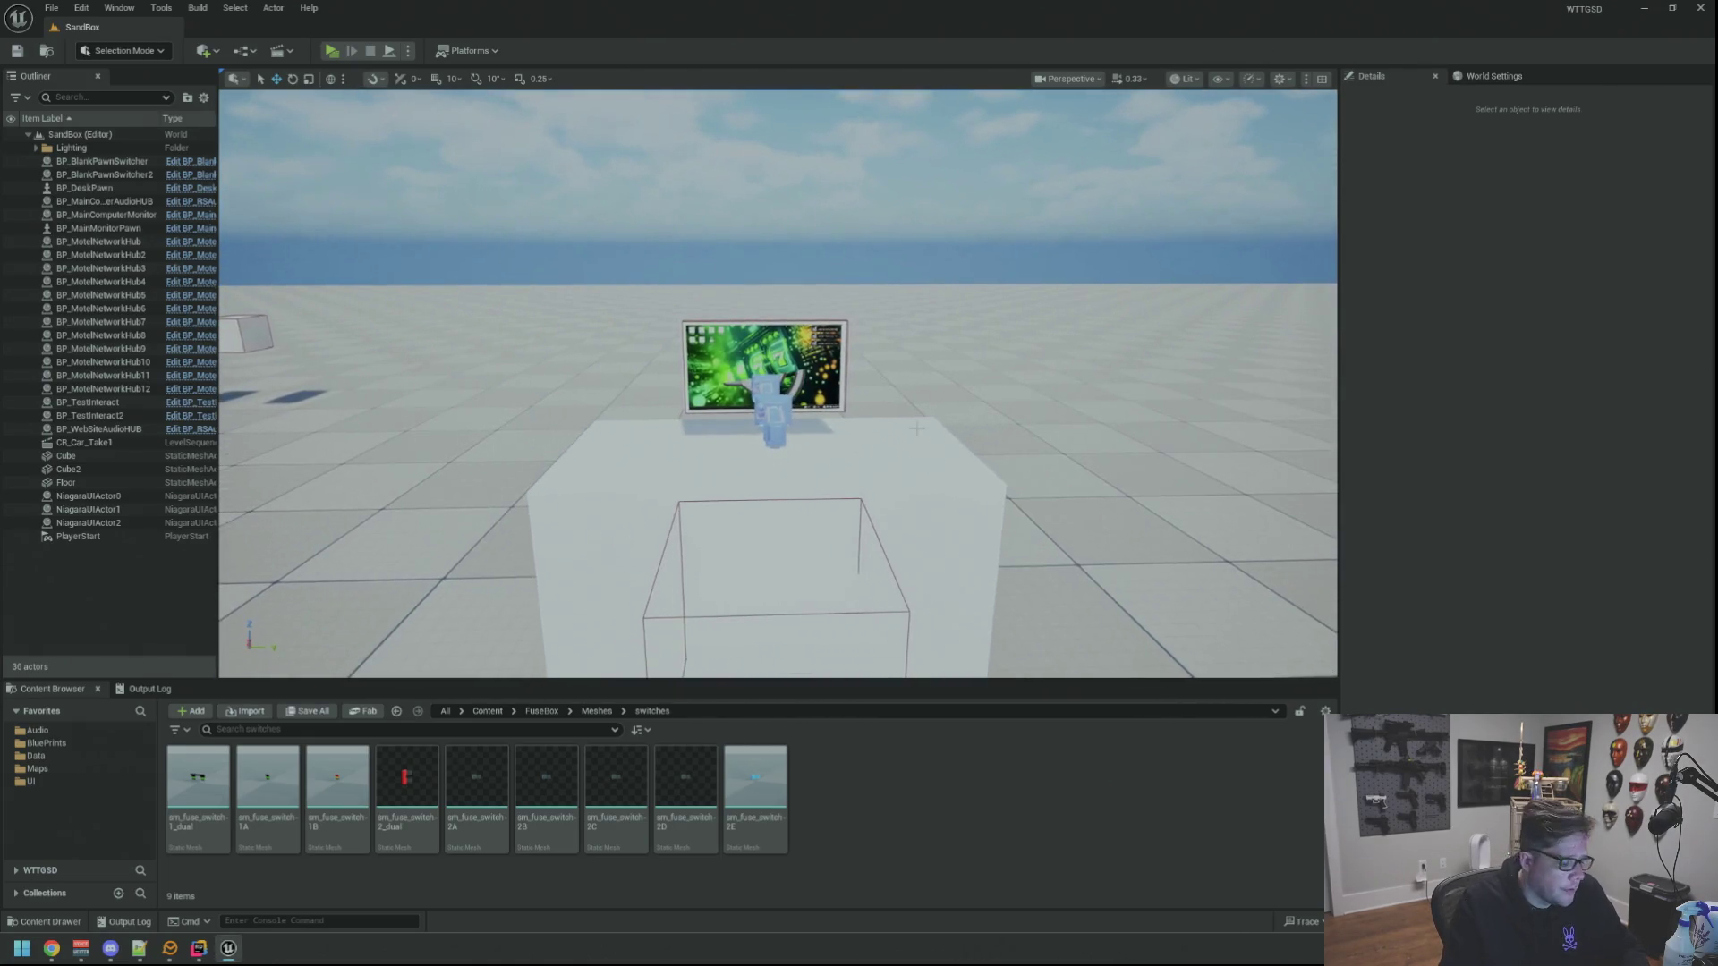
key(ctrl+p)
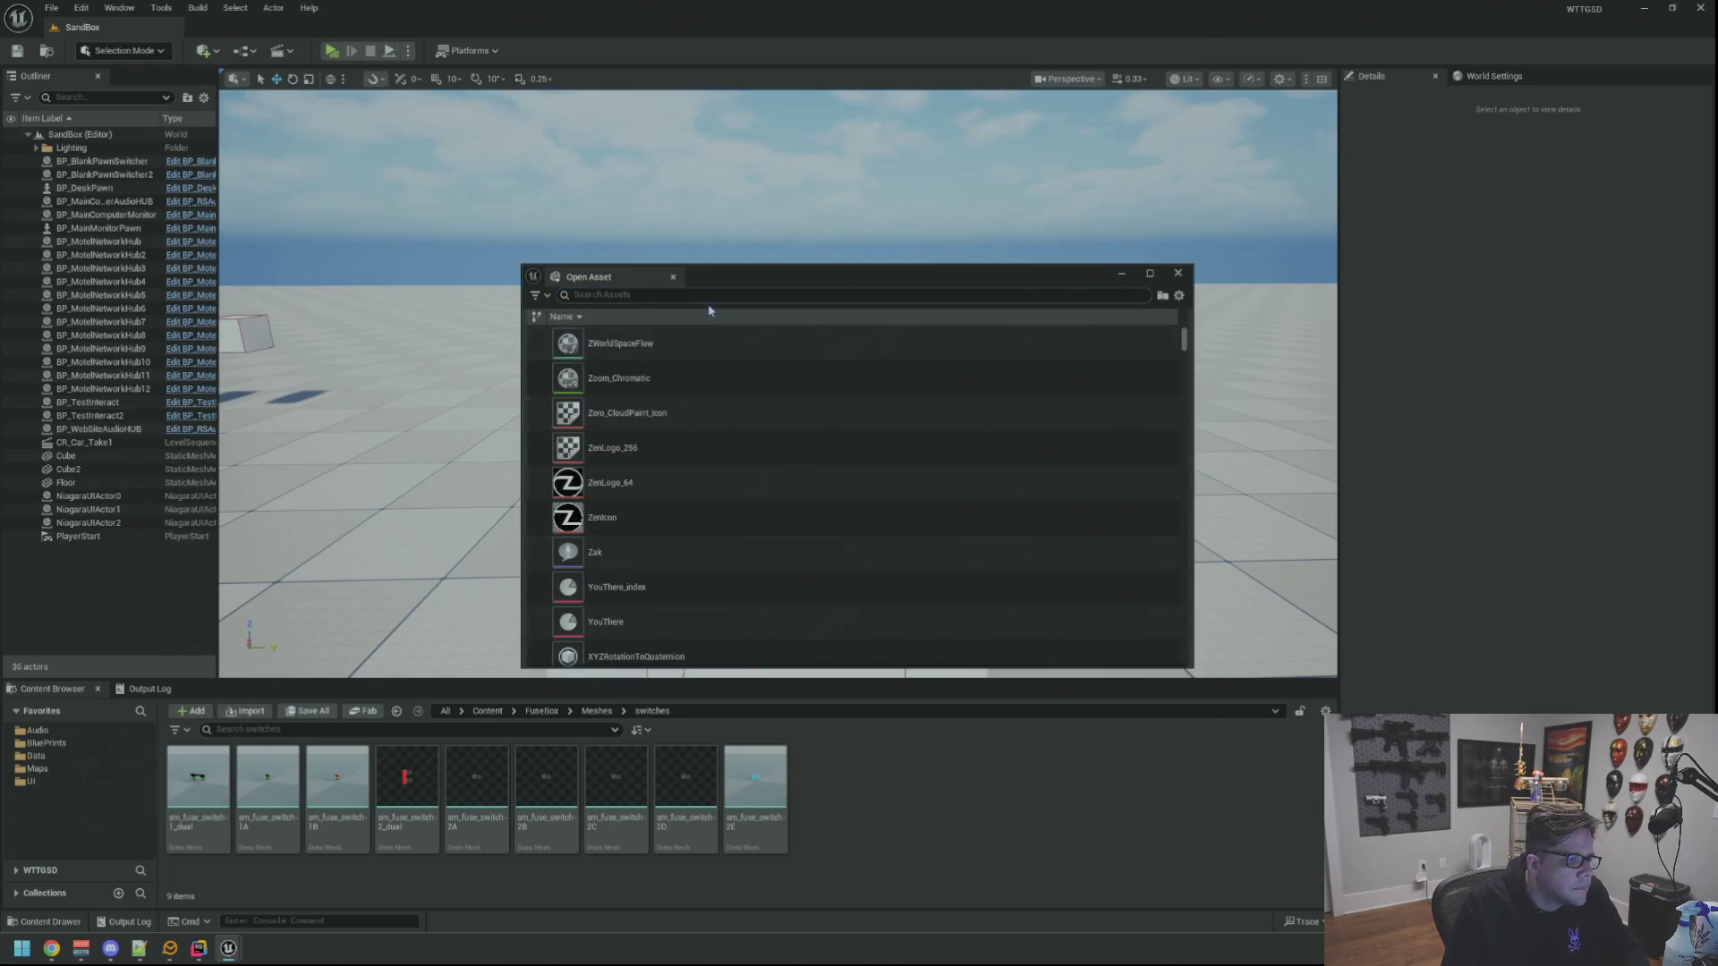
text(BreakerBox)
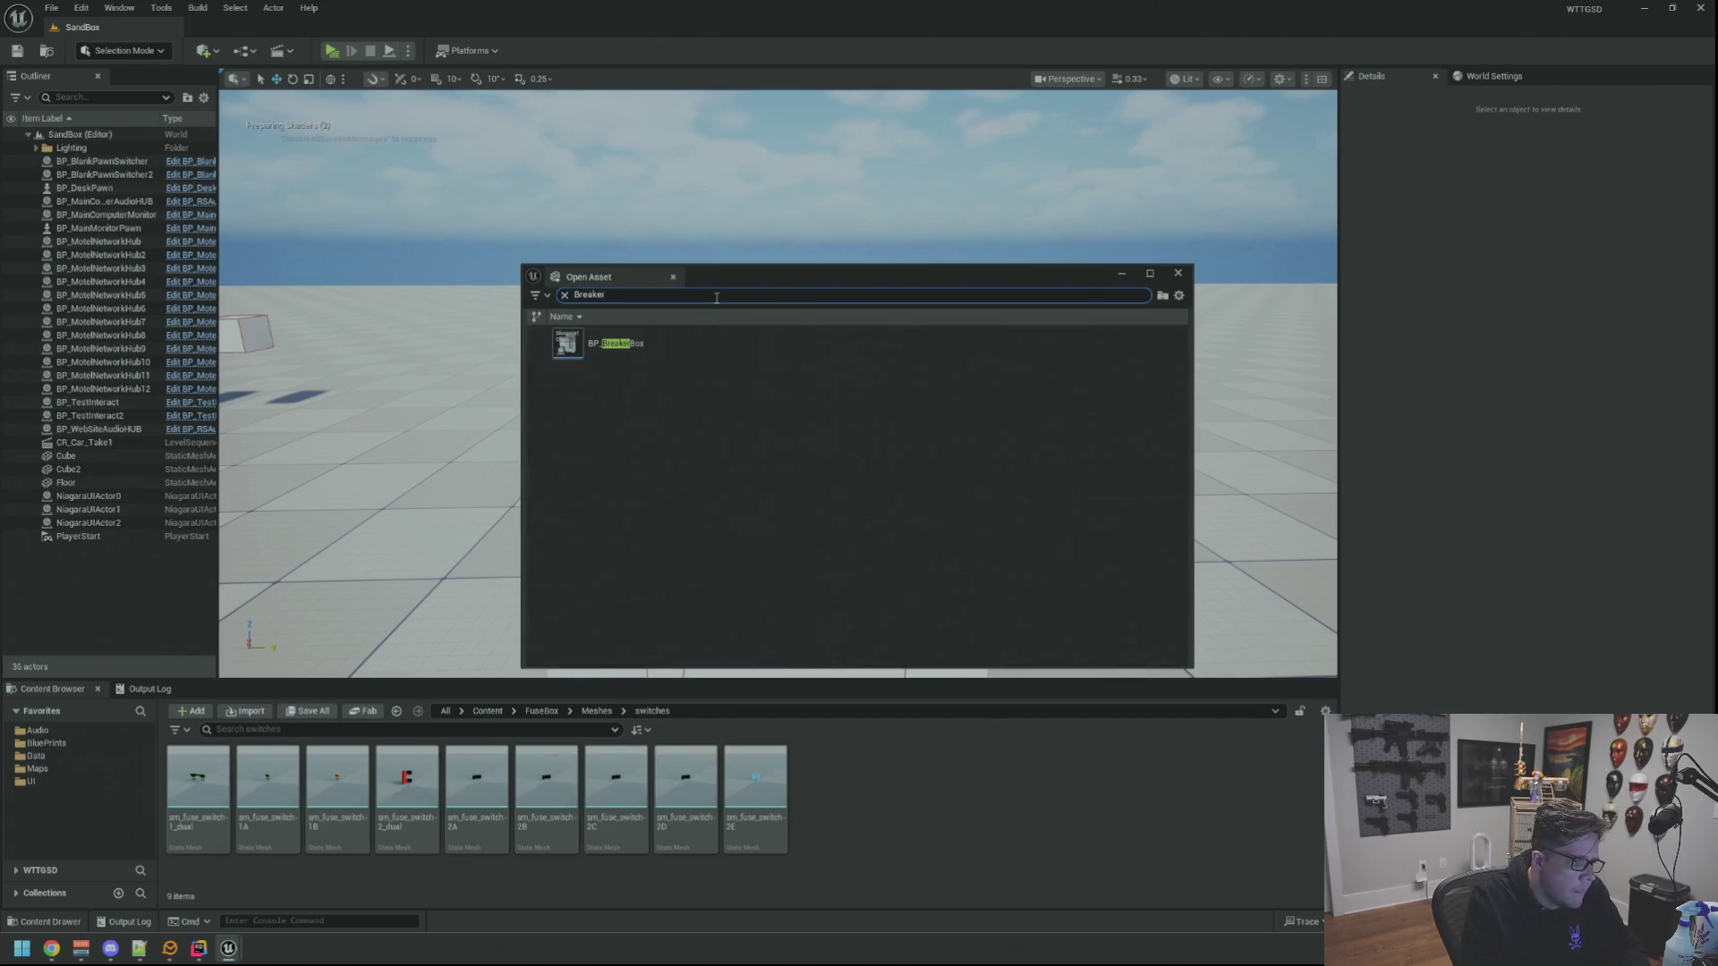
Open BP_BreakerBox and view the breaker box model in its Viewport preview
double_click(633, 351)
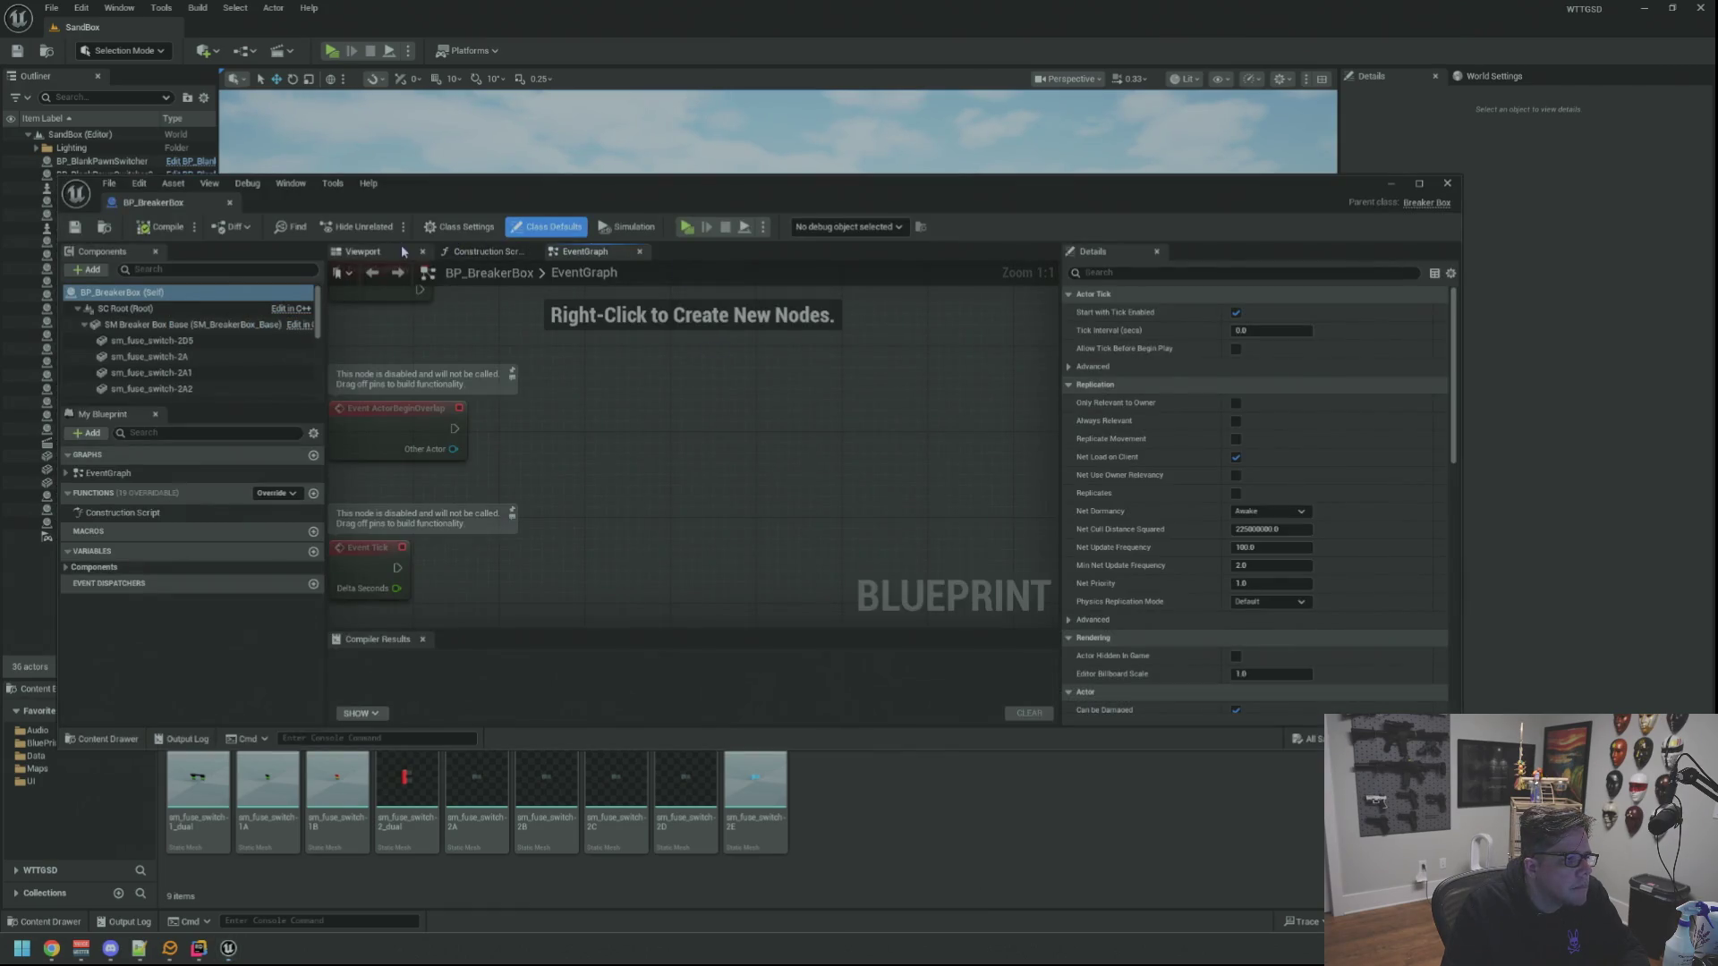
click(401, 245)
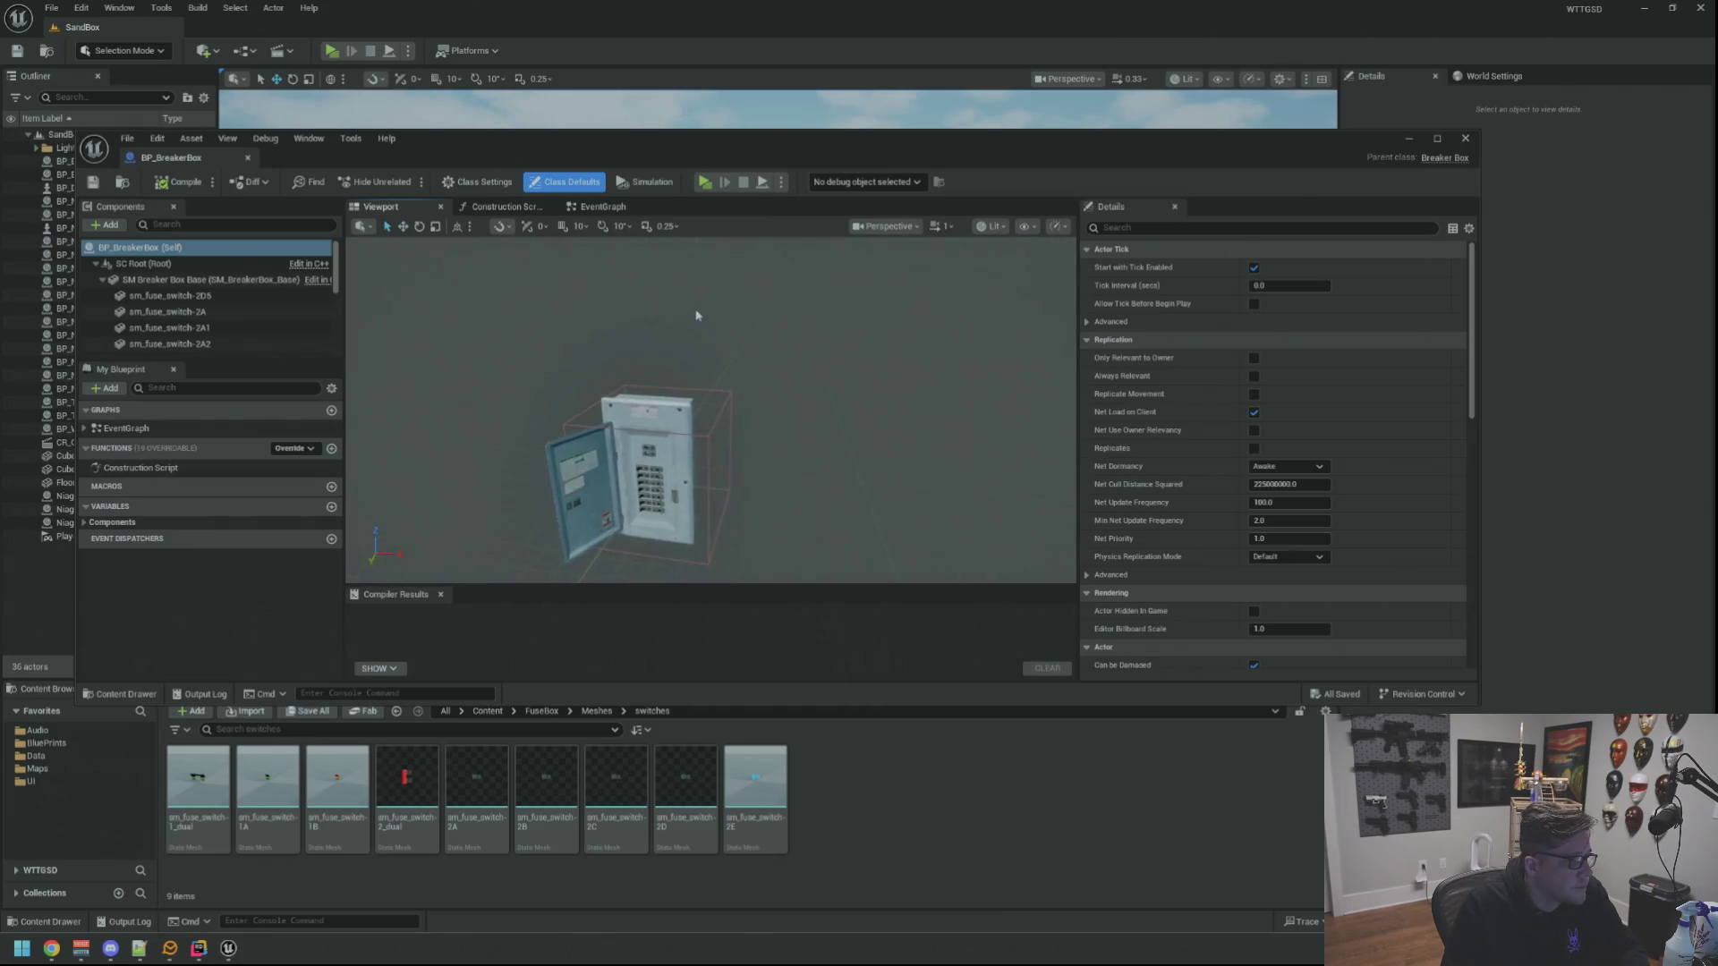
drag(696, 316, 696, 350)
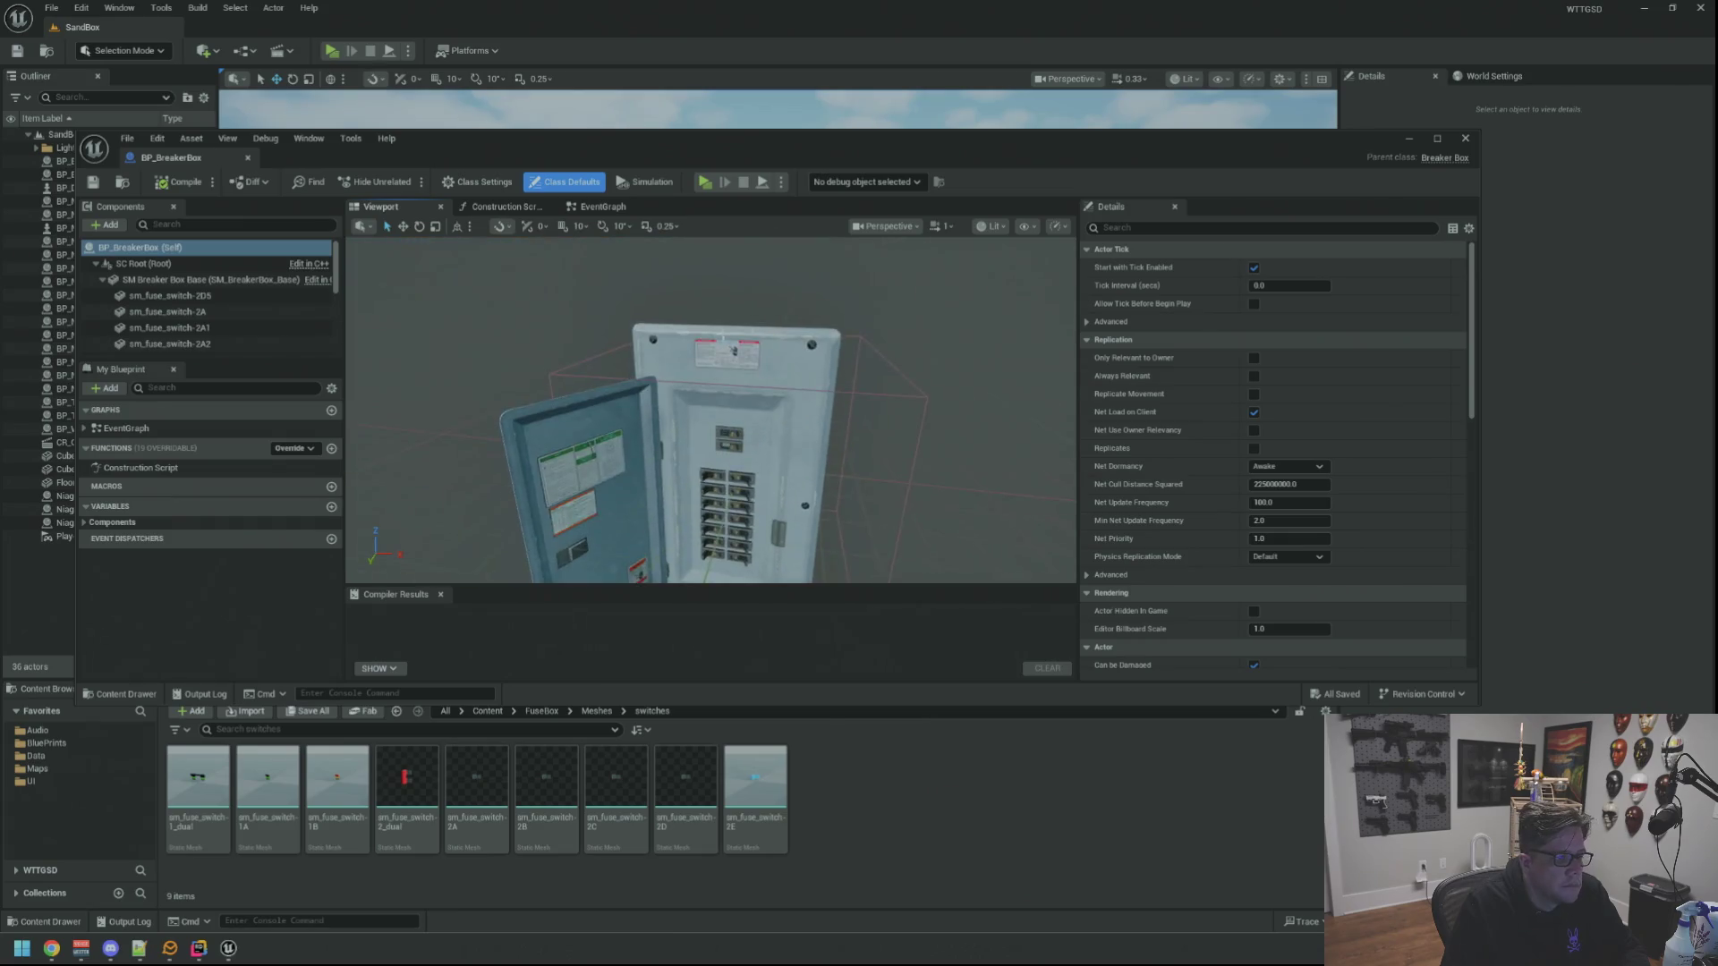
scroll(712, 410, up, 3)
scroll(210, 322, down, 5)
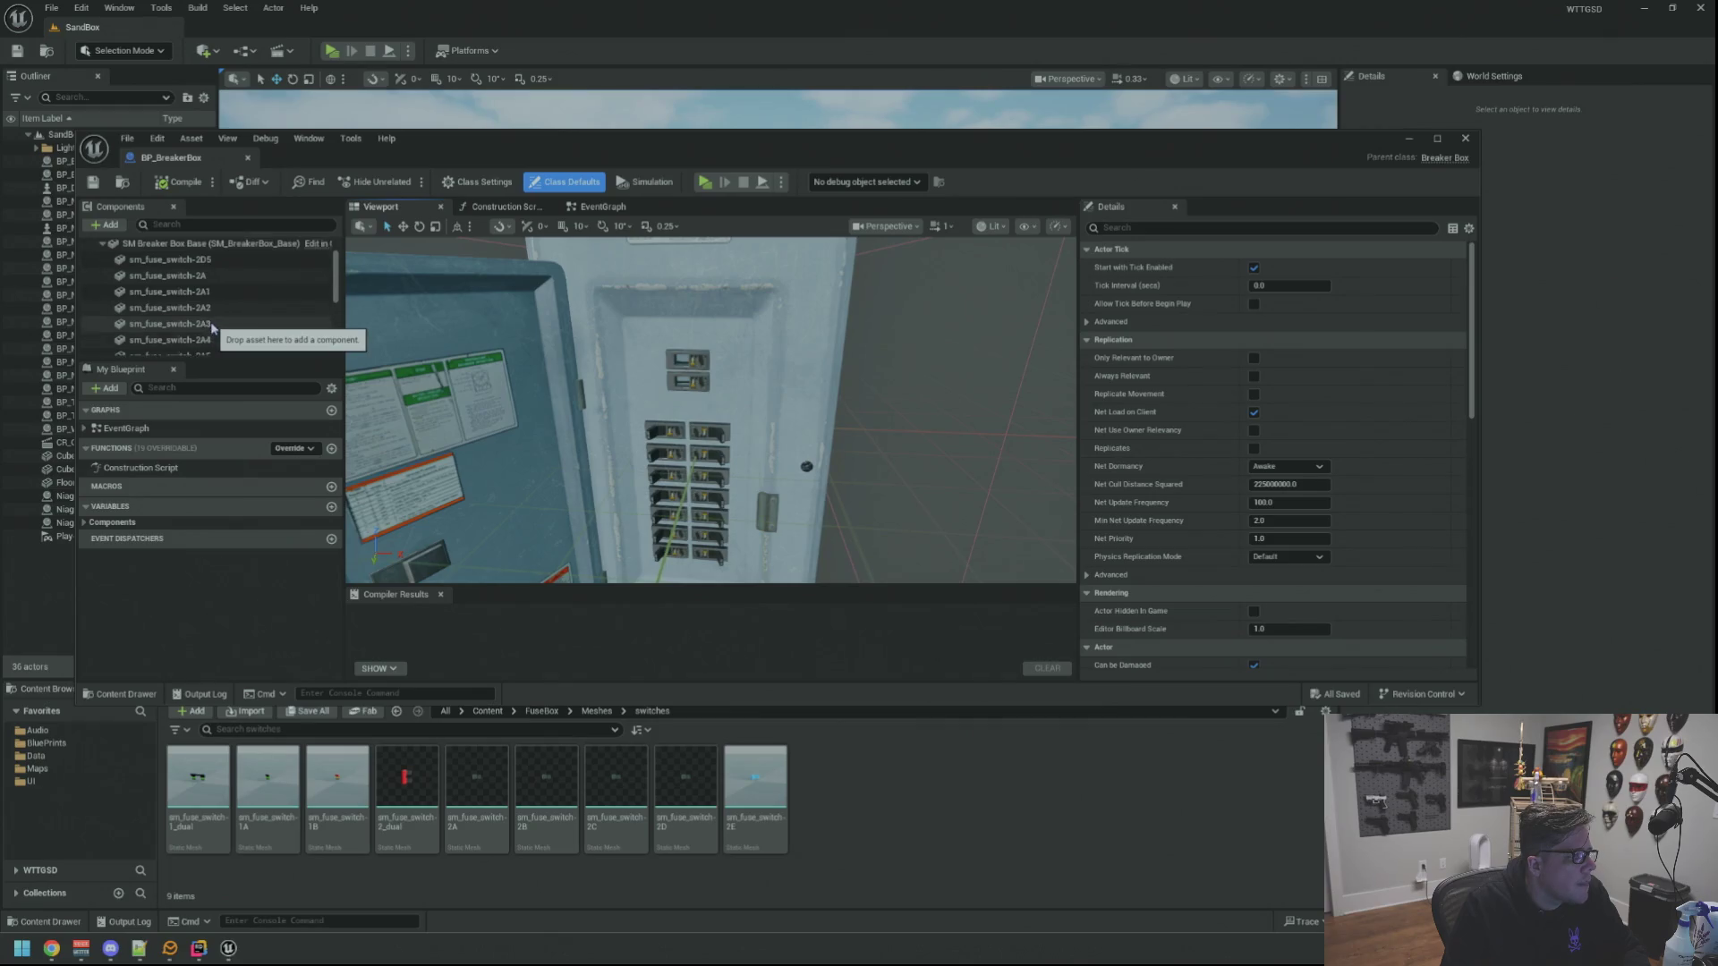
scroll(263, 319, down, 2)
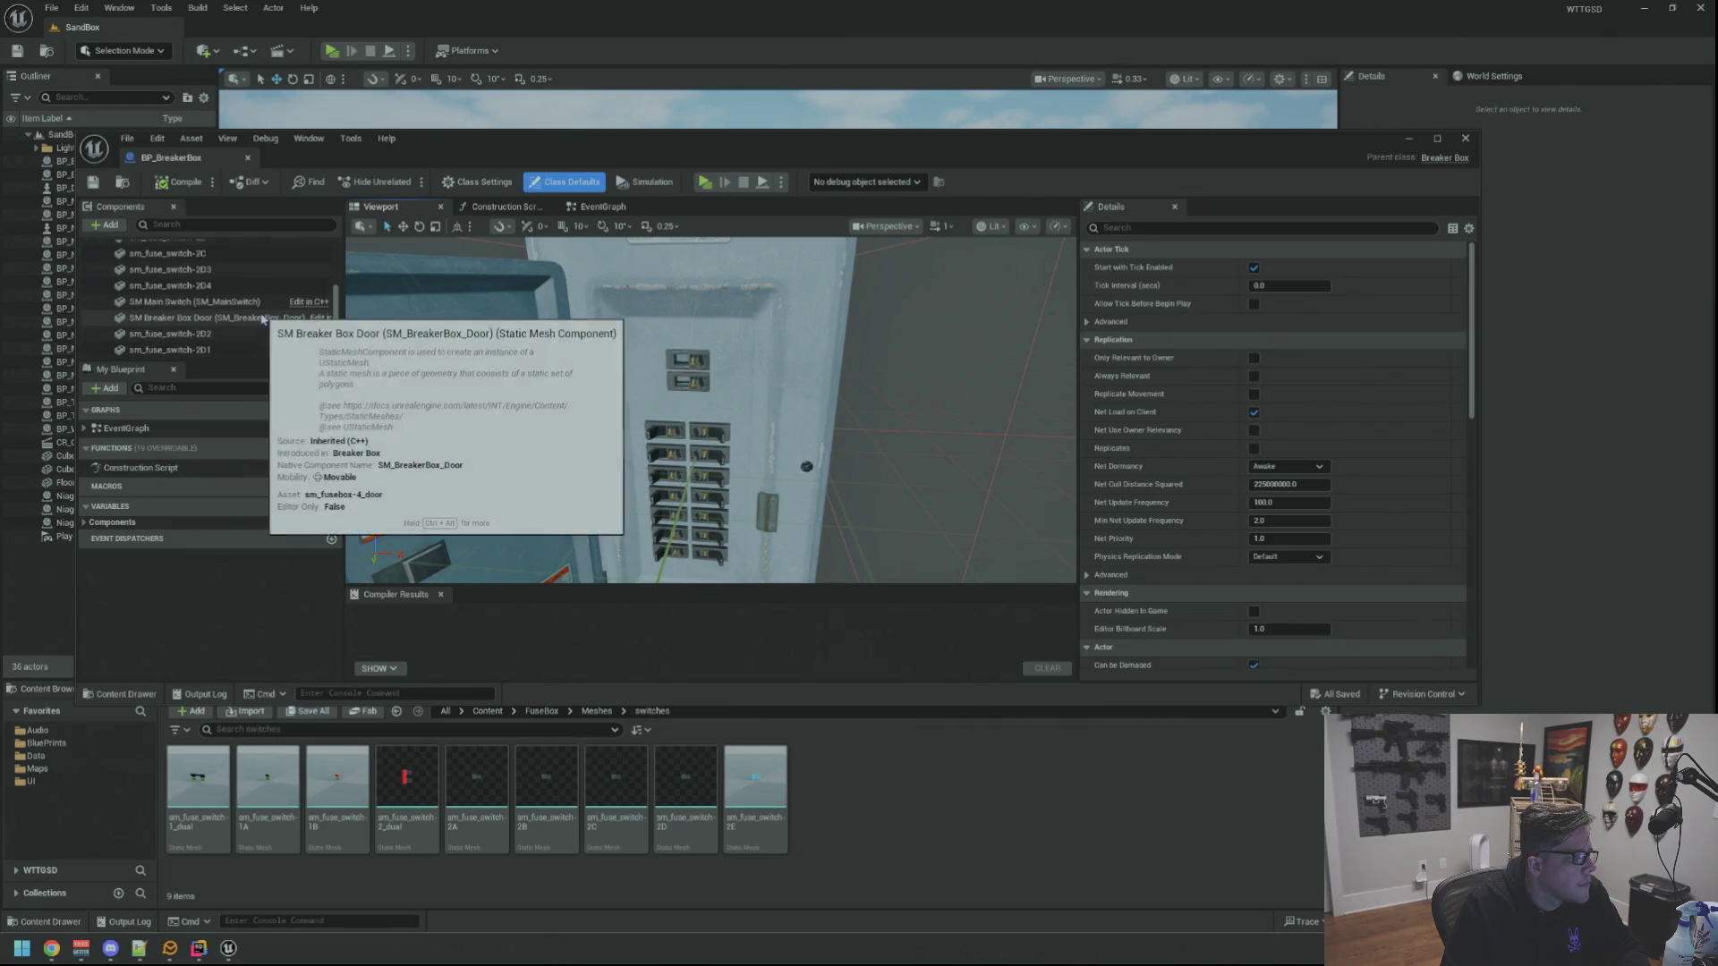
Assign sm_fuse_switch-2_dual to SM Main Switch and paste its Location and Scale values
click(263, 323)
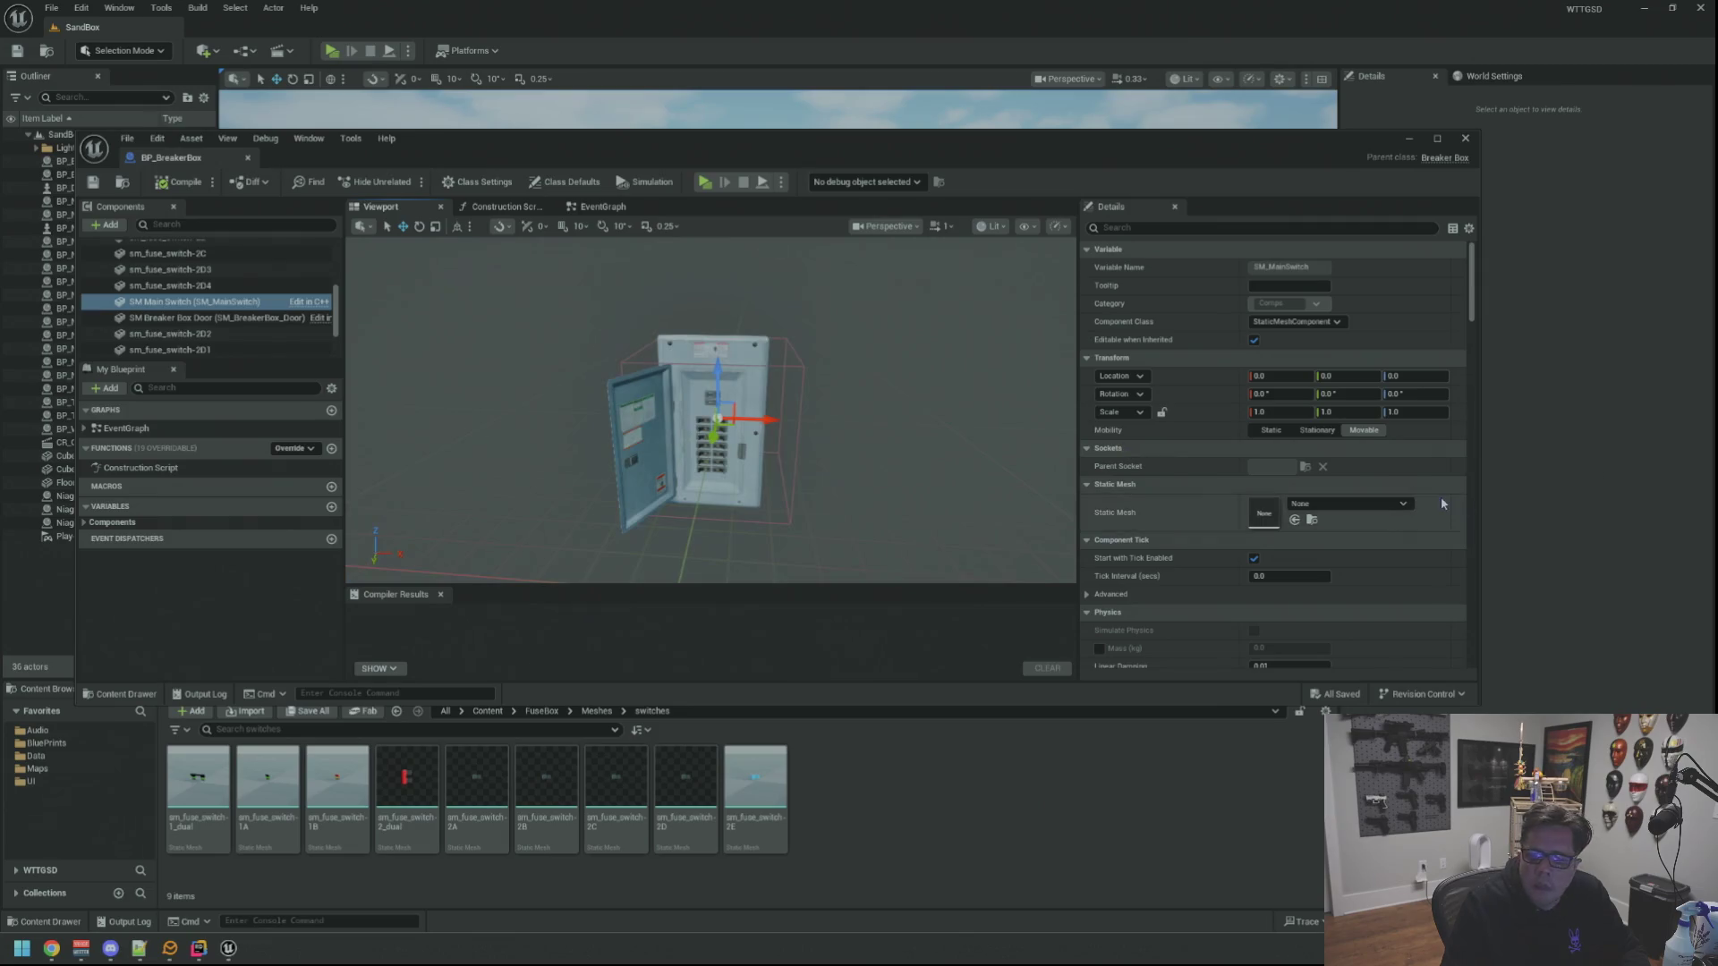
mouse_move(405, 794)
mouse_down()
mouse_move(1255, 488)
mouse_move(1269, 510)
mouse_up()
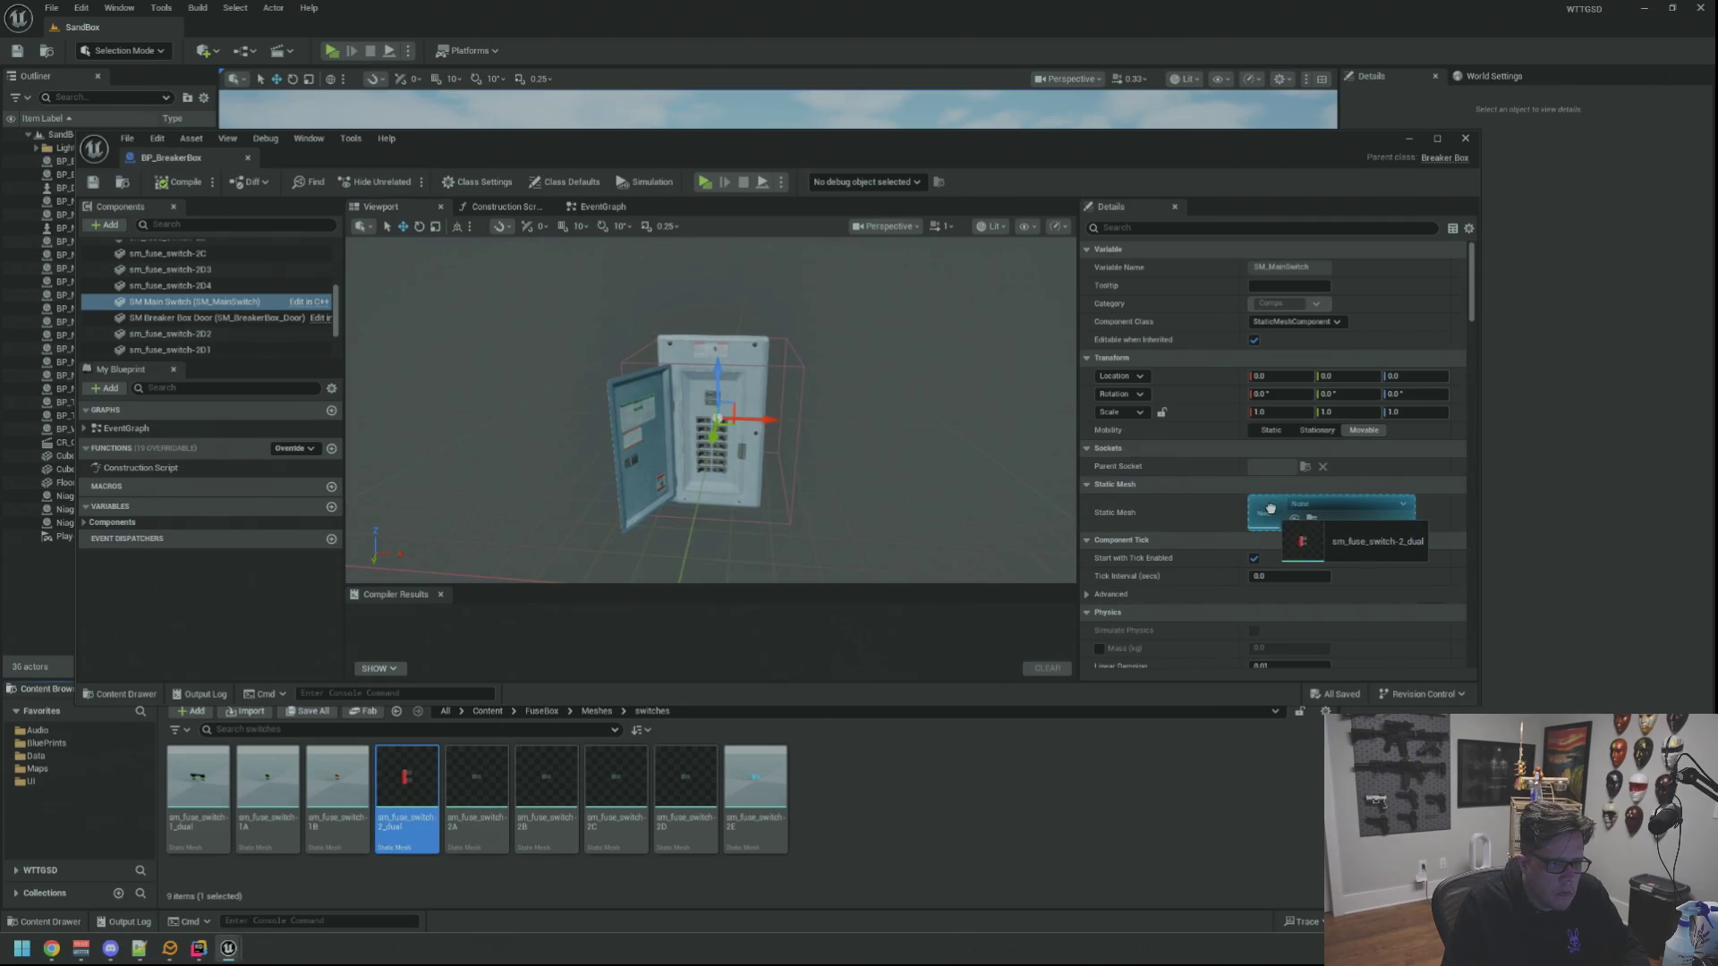
key(f)
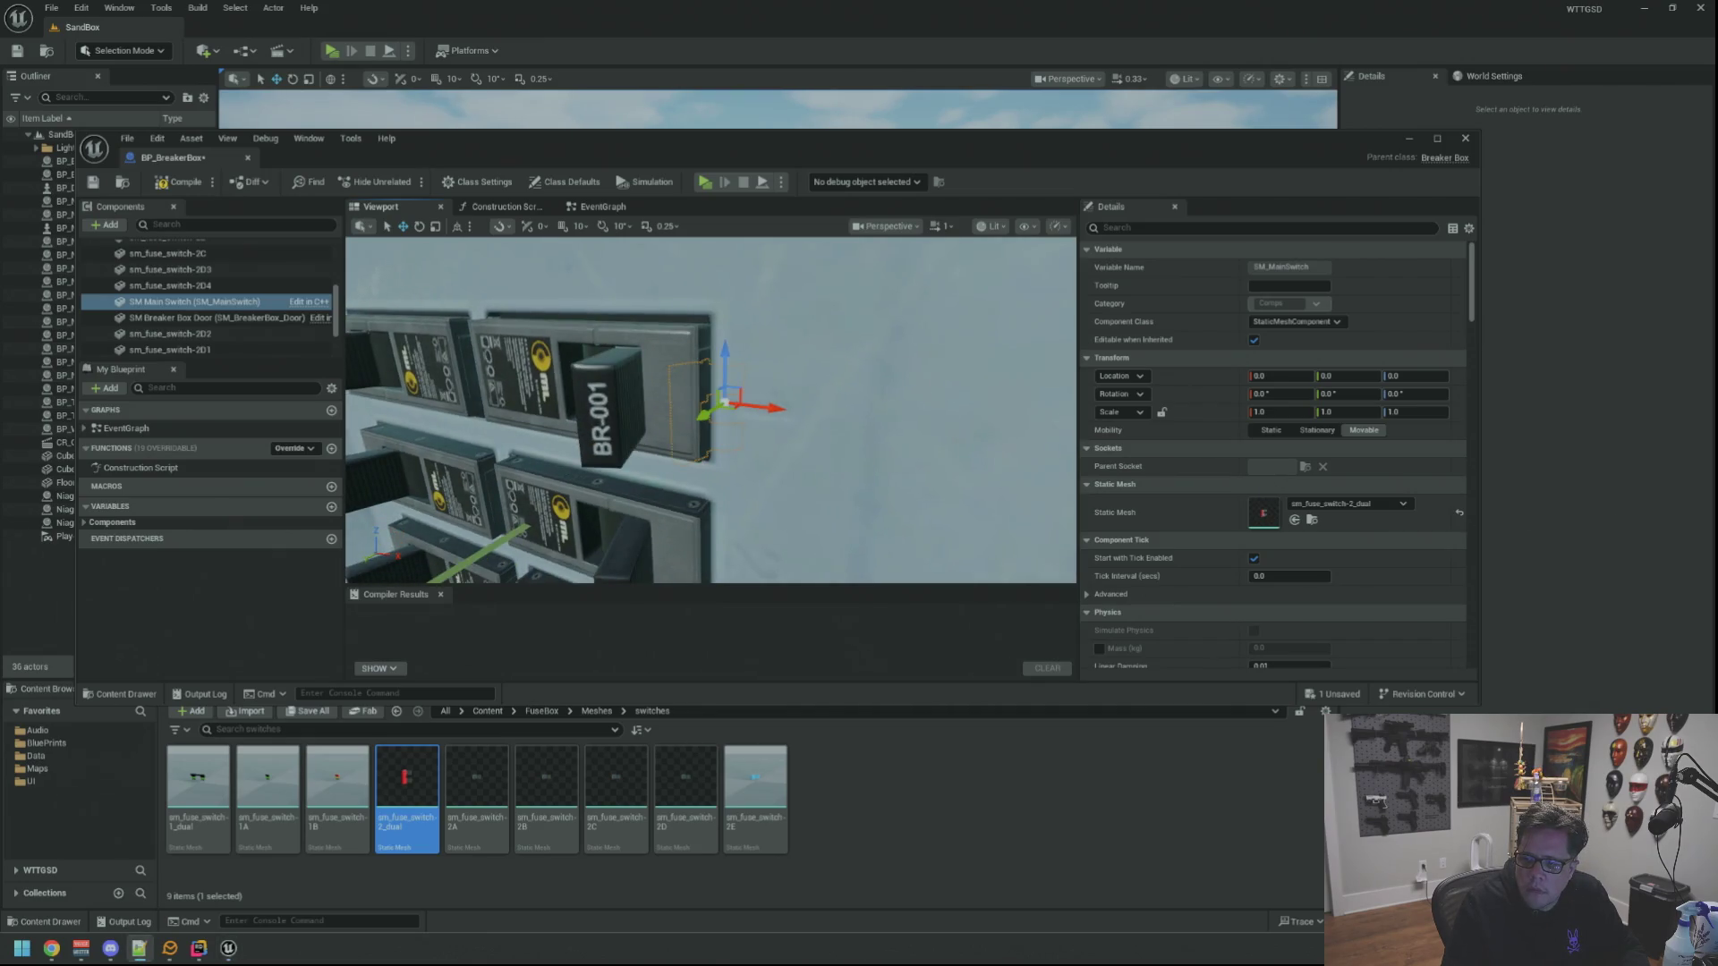
right_click(1201, 376)
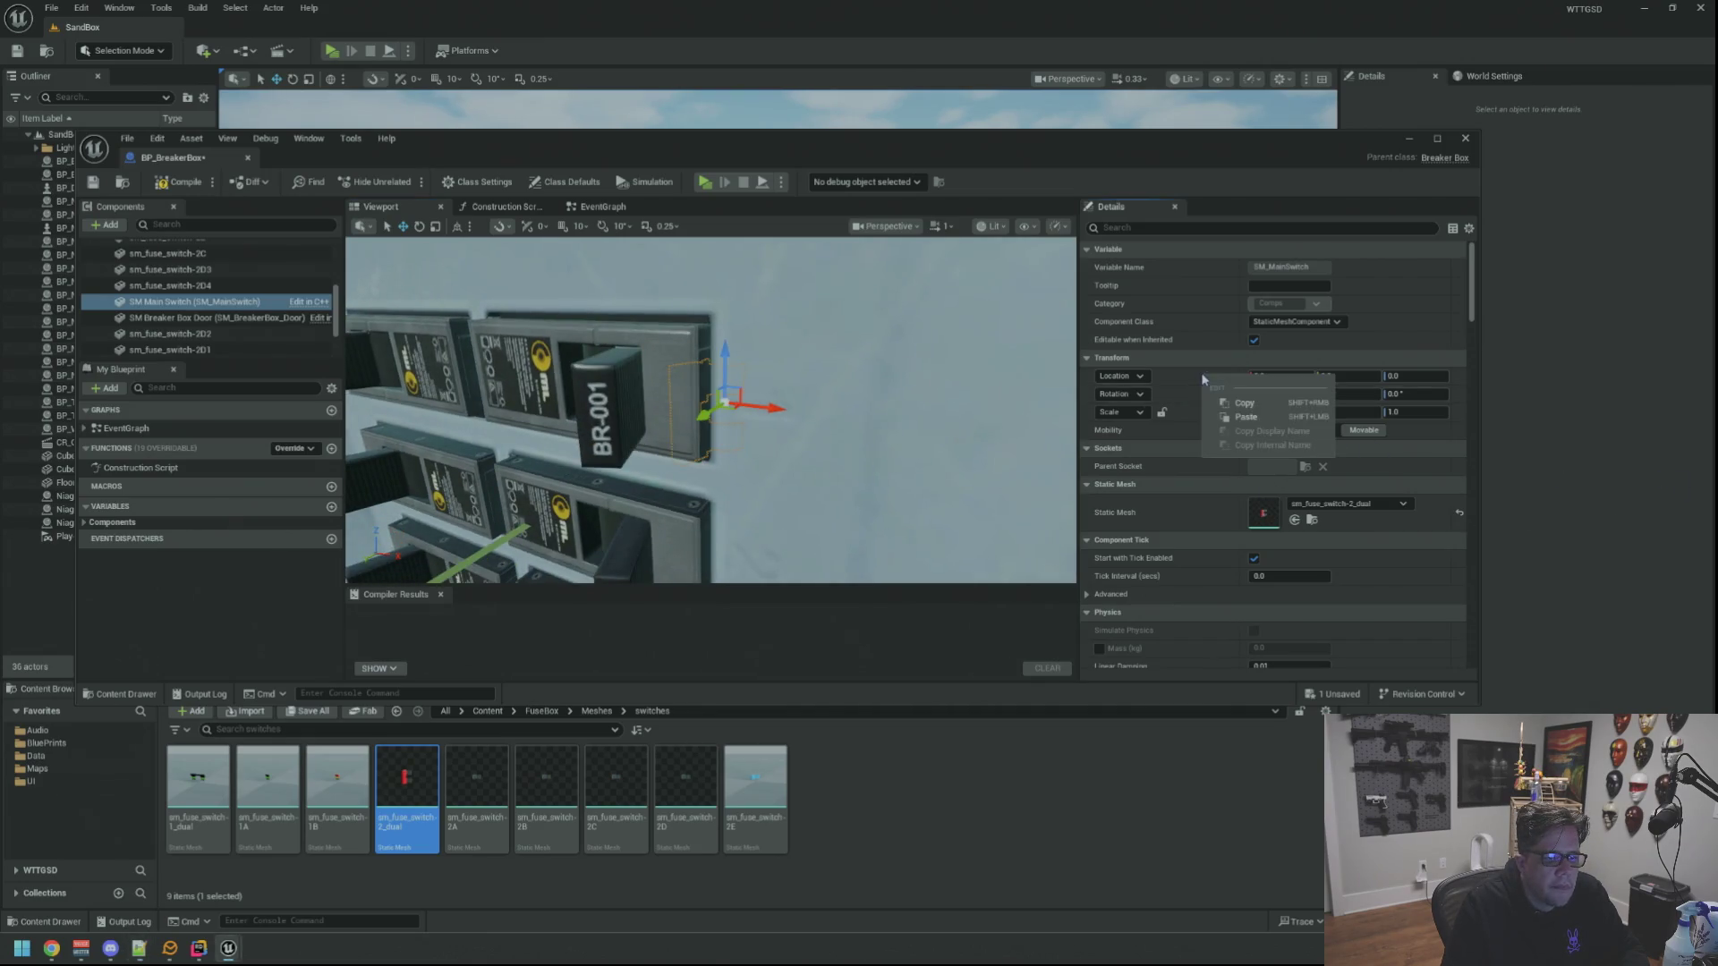
click(1229, 416)
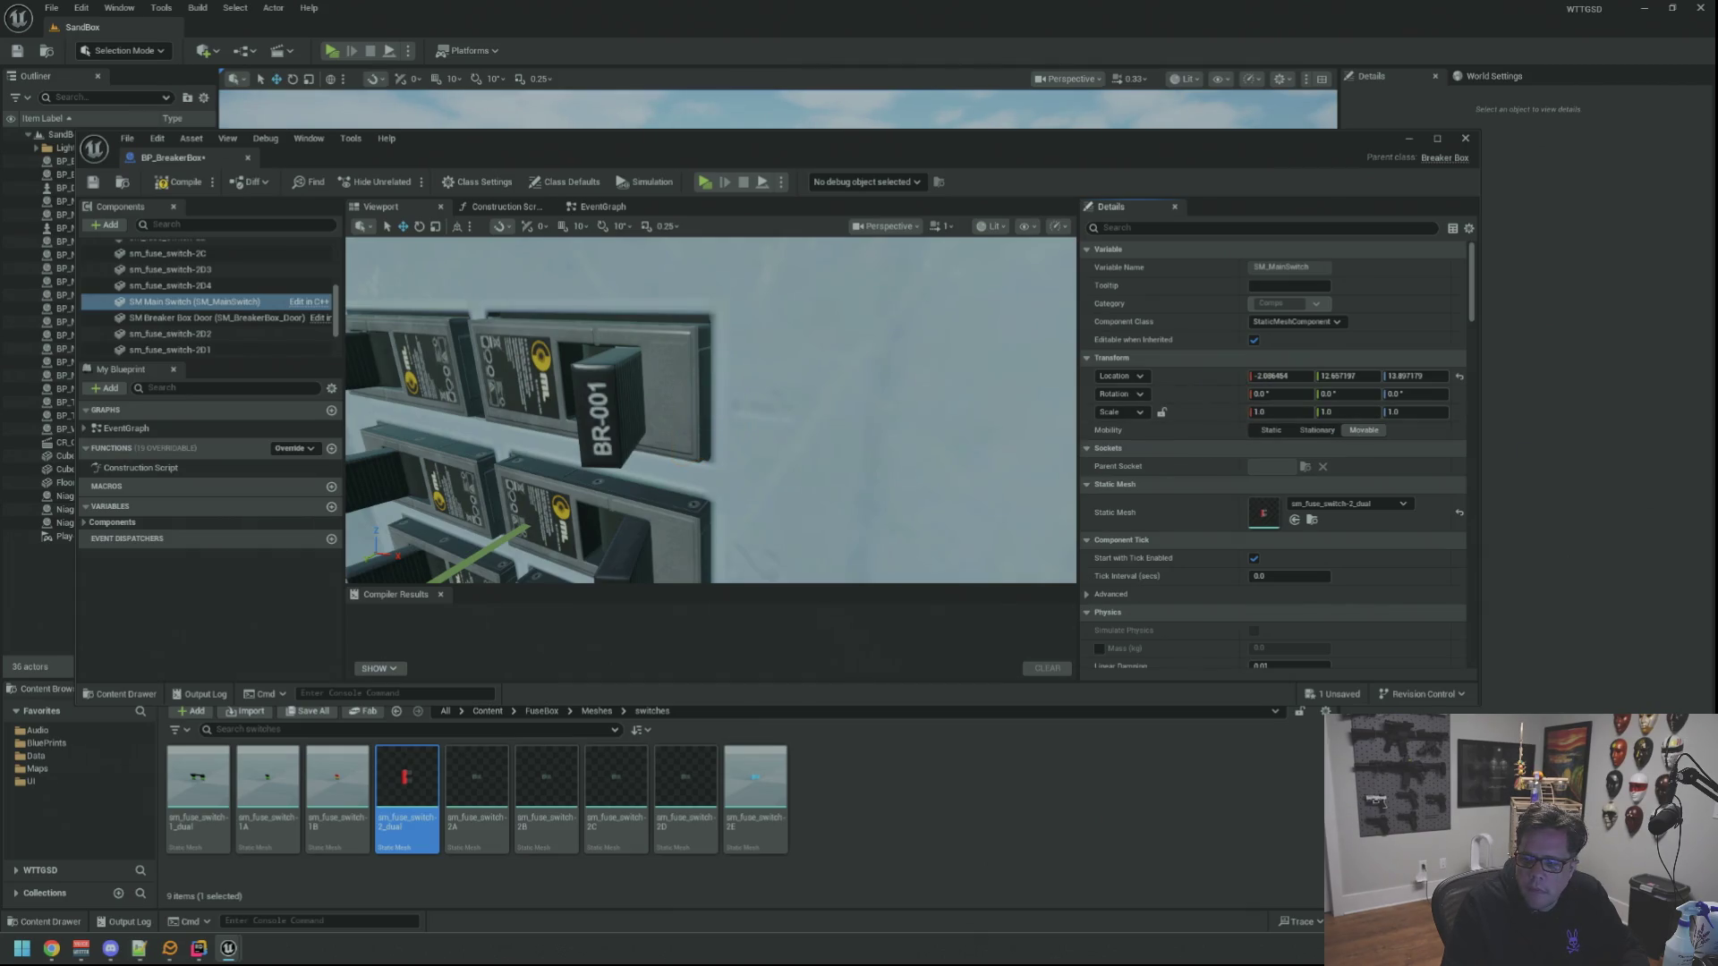
right_click(1166, 414)
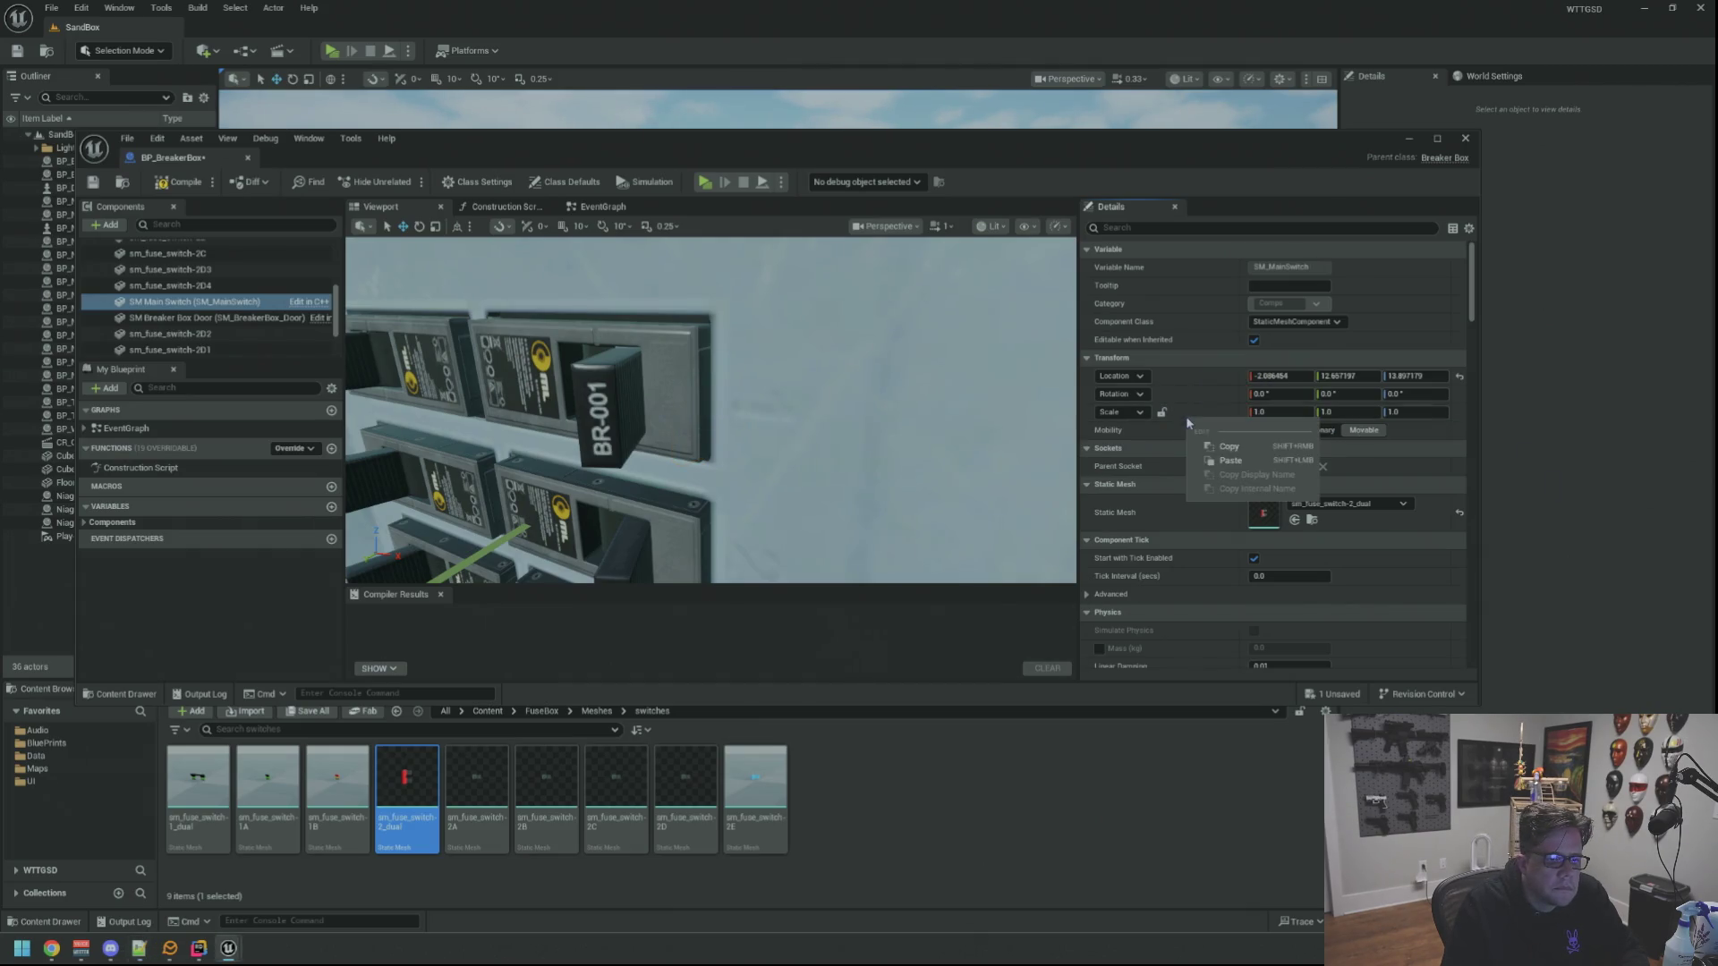
click(1215, 460)
scroll(828, 348, down, 5)
scroll(827, 349, up, 5)
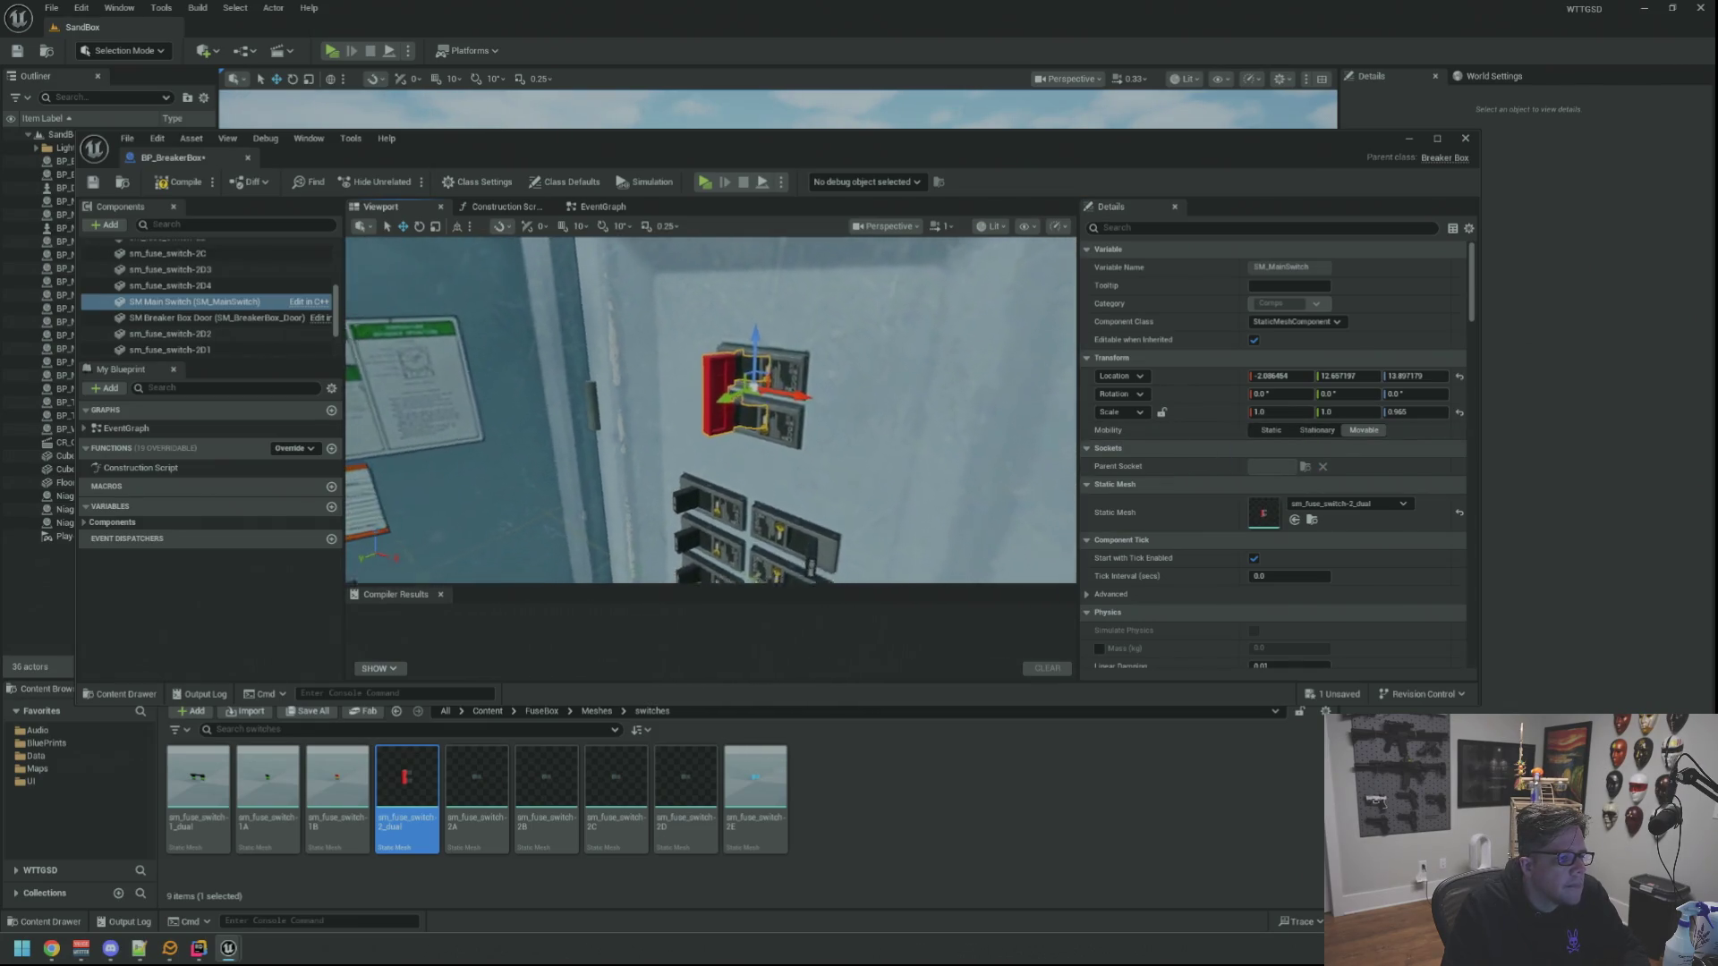
Try rotating the main switch, undo it, and compile BP_BreakerBox successfully
key(e)
mouse_move(800, 391)
mouse_down()
mouse_move(819, 379)
mouse_move(711, 403)
mouse_up()
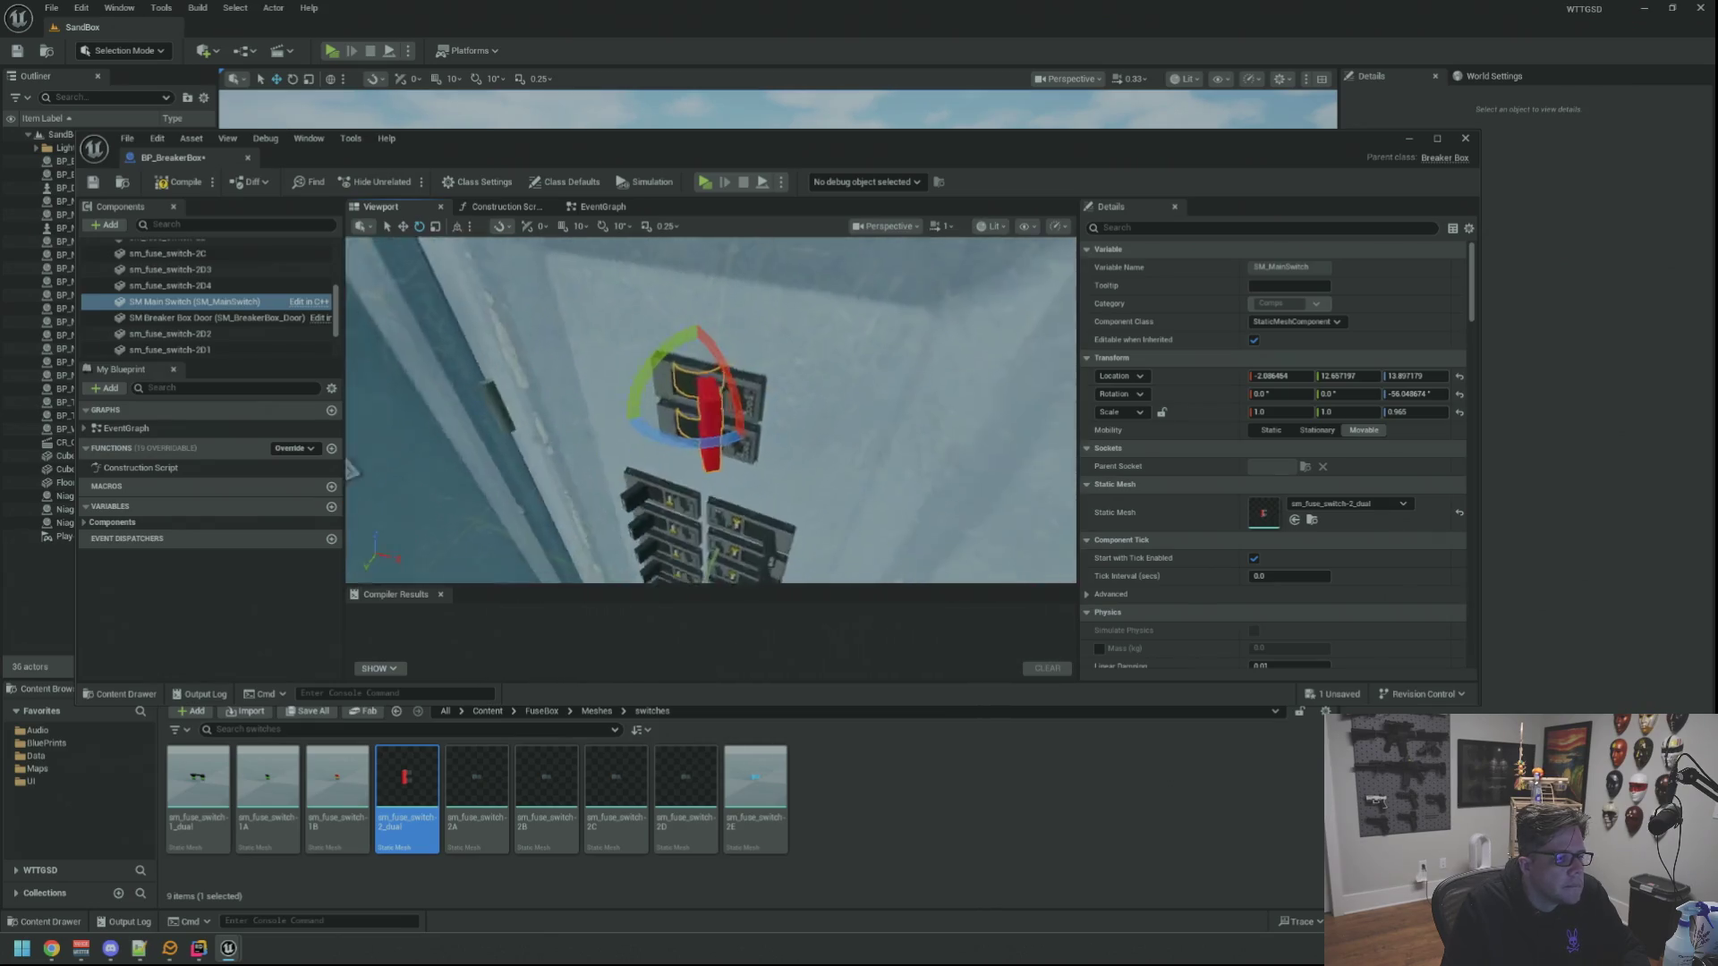
key(ctrl+z)
key(w)
drag(711, 402, 712, 403)
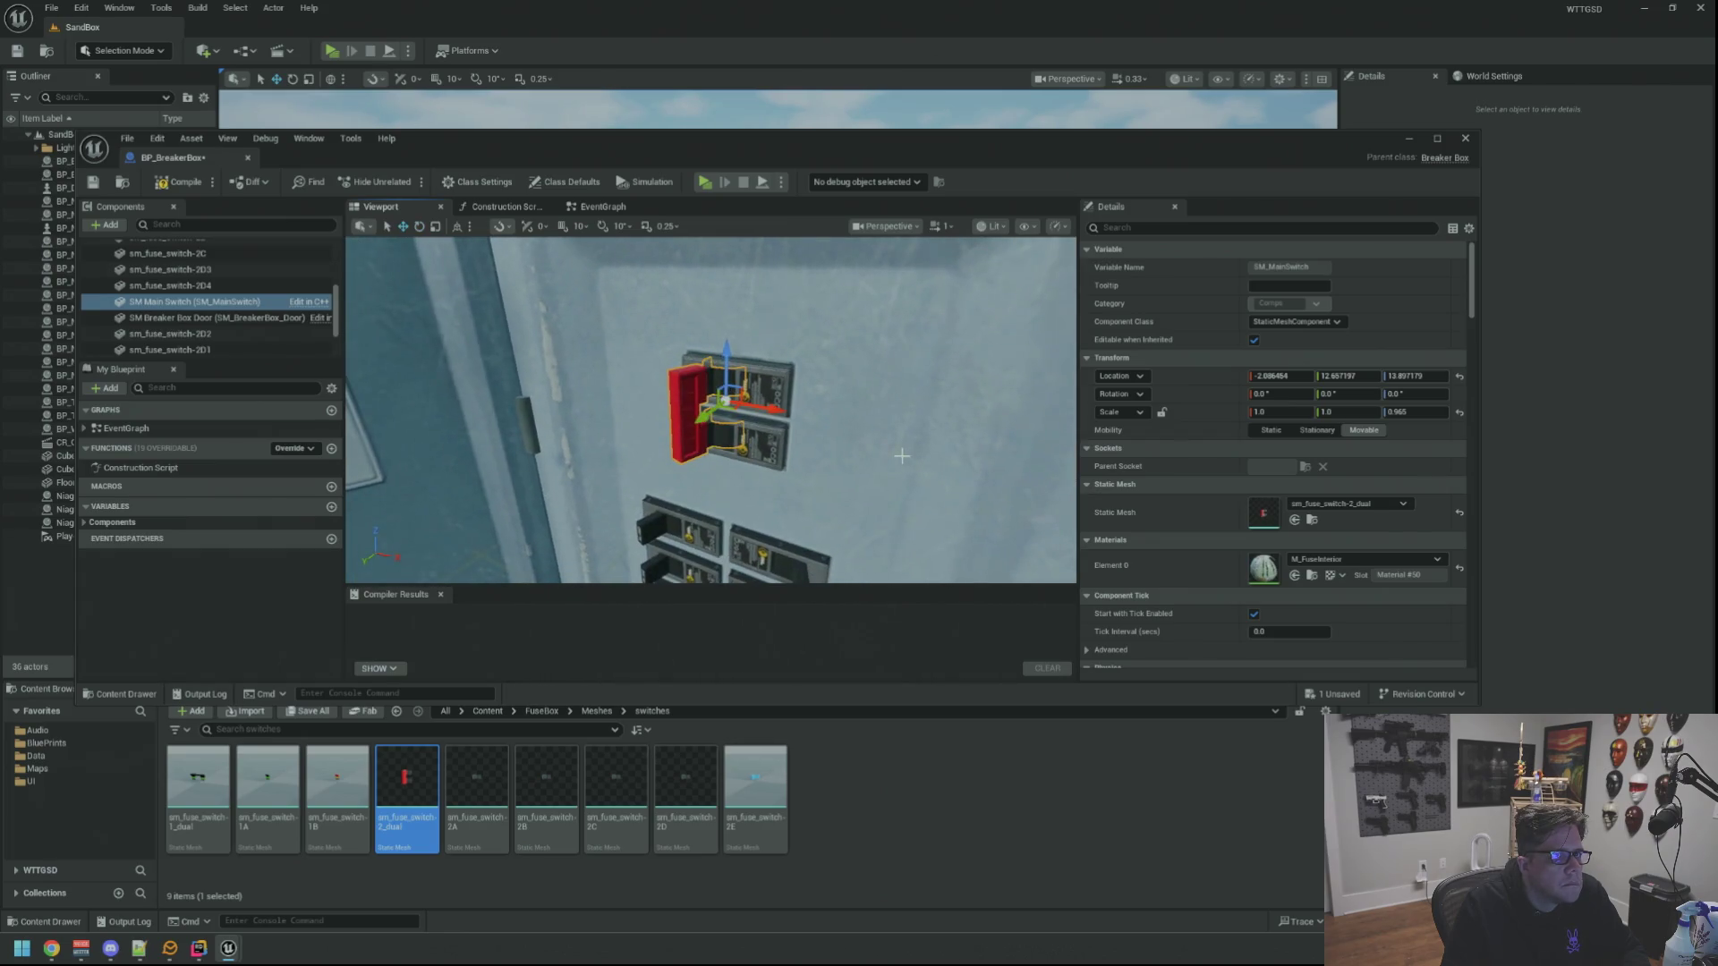
click(175, 182)
scroll(805, 406, down, 5)
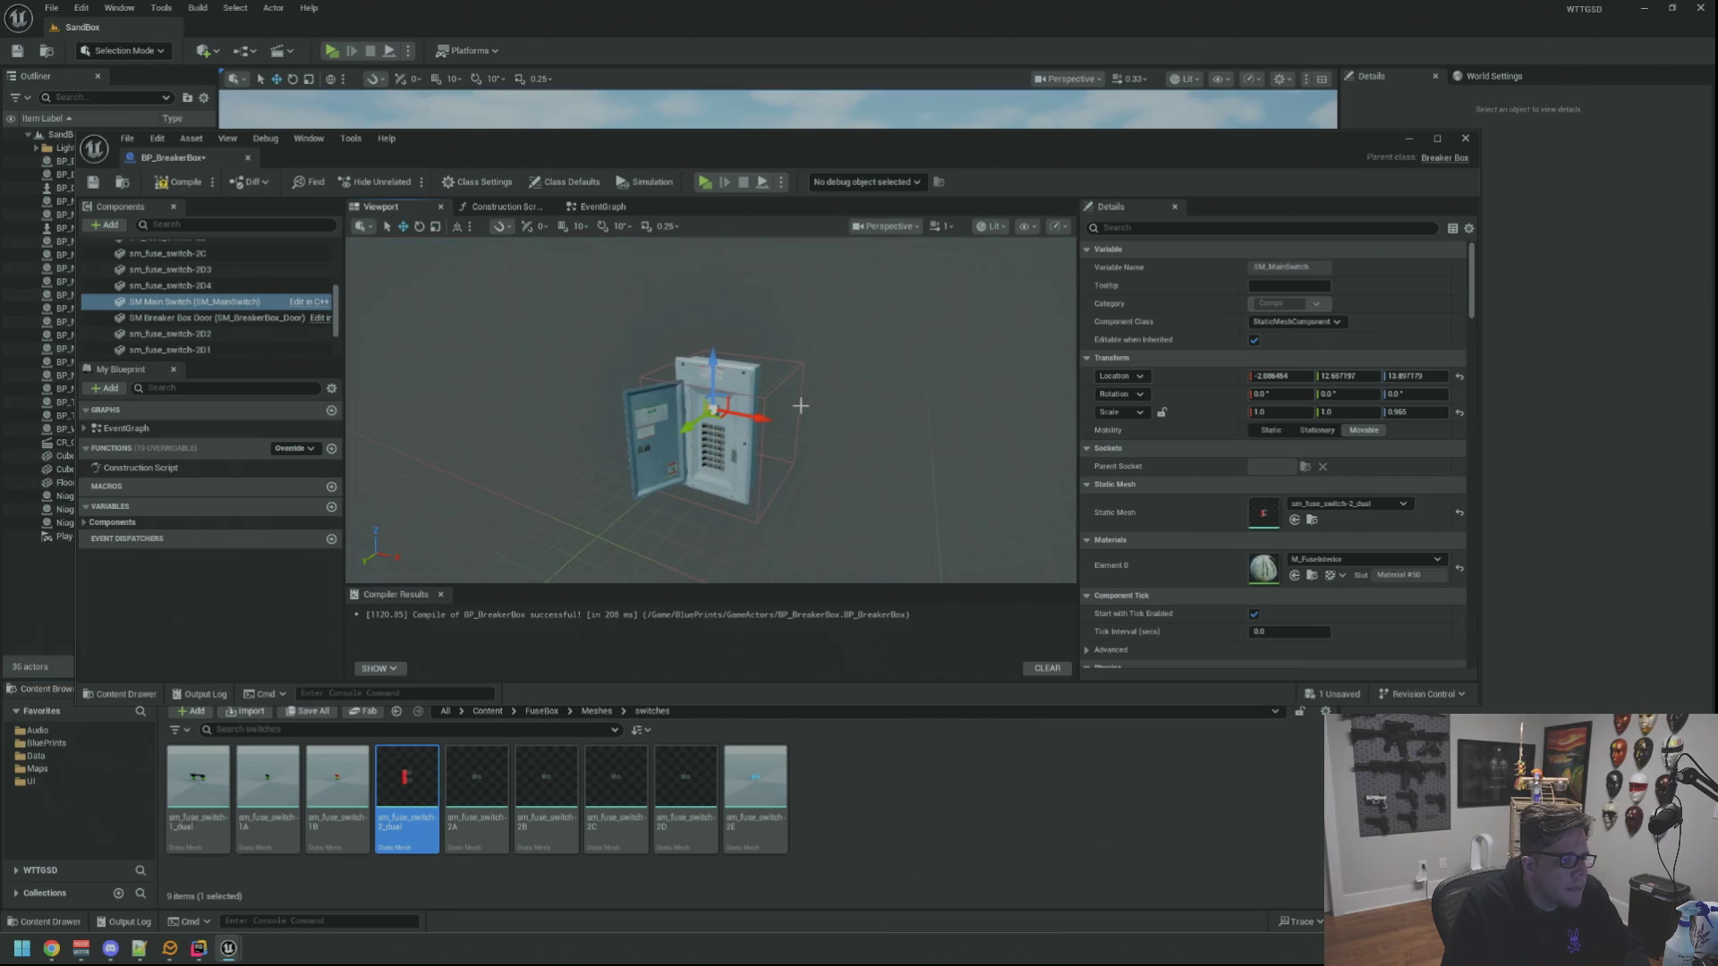
click(764, 397)
scroll(764, 397, up, 3)
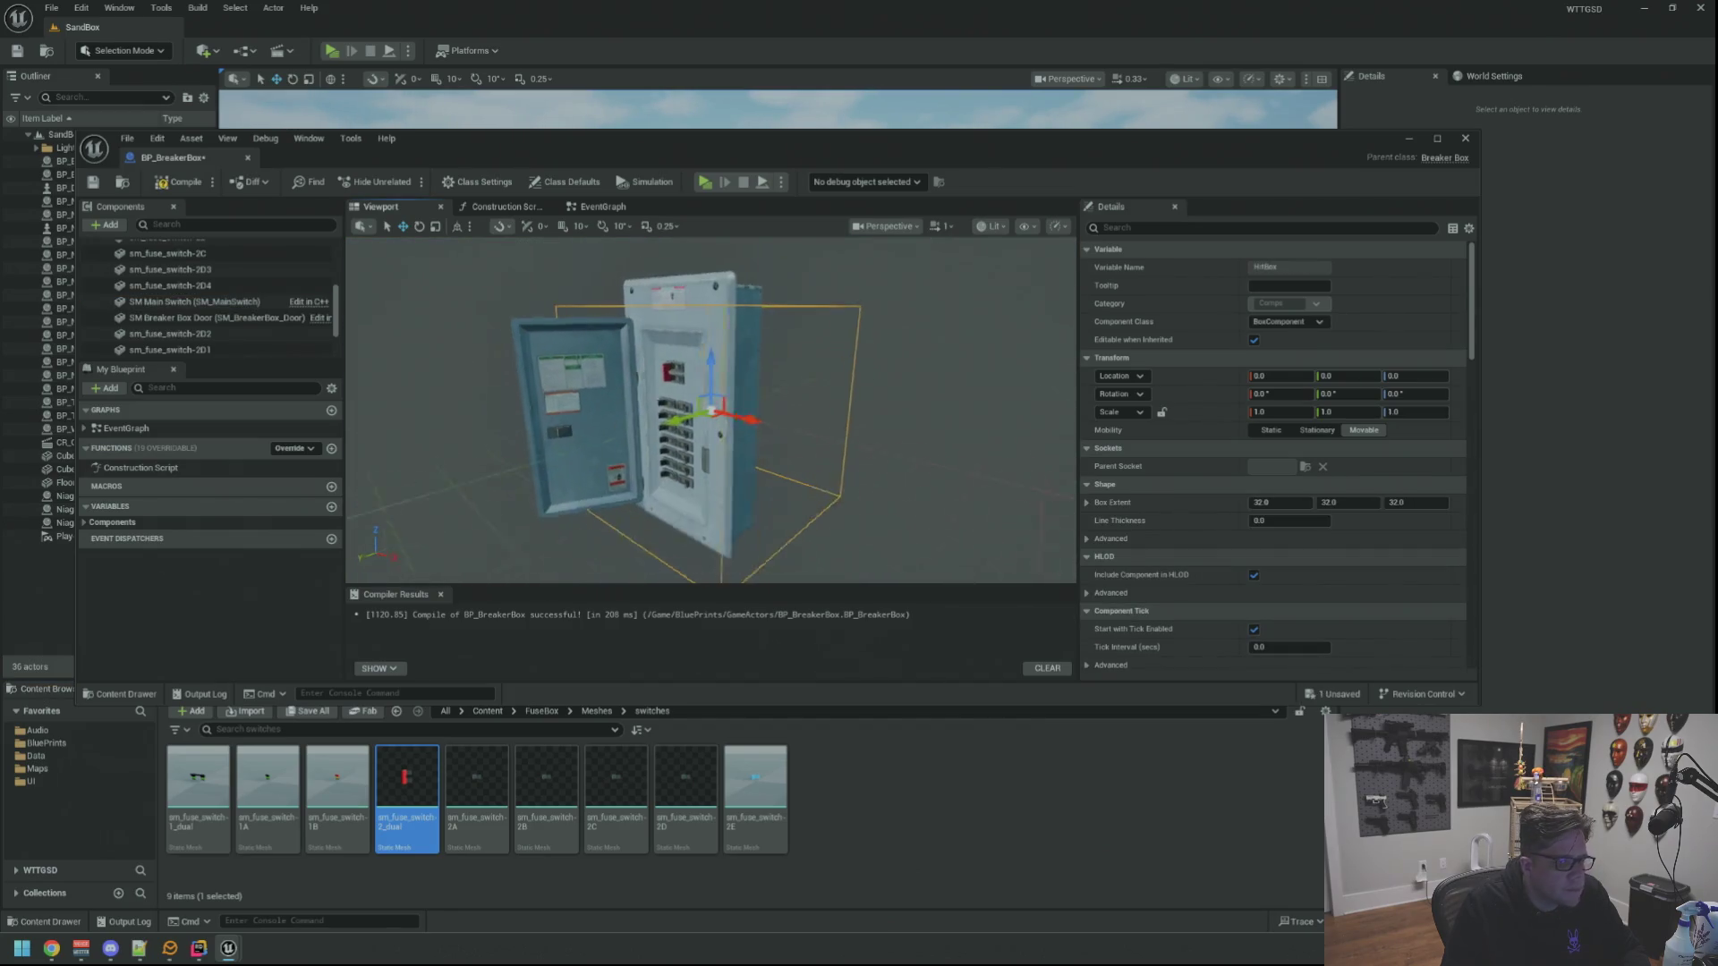
text(5)
Set the hitbox Box Extent to 5 on X, Y and Z
key(Tab)
text(5)
key(Tab)
text(5)
key(Return)
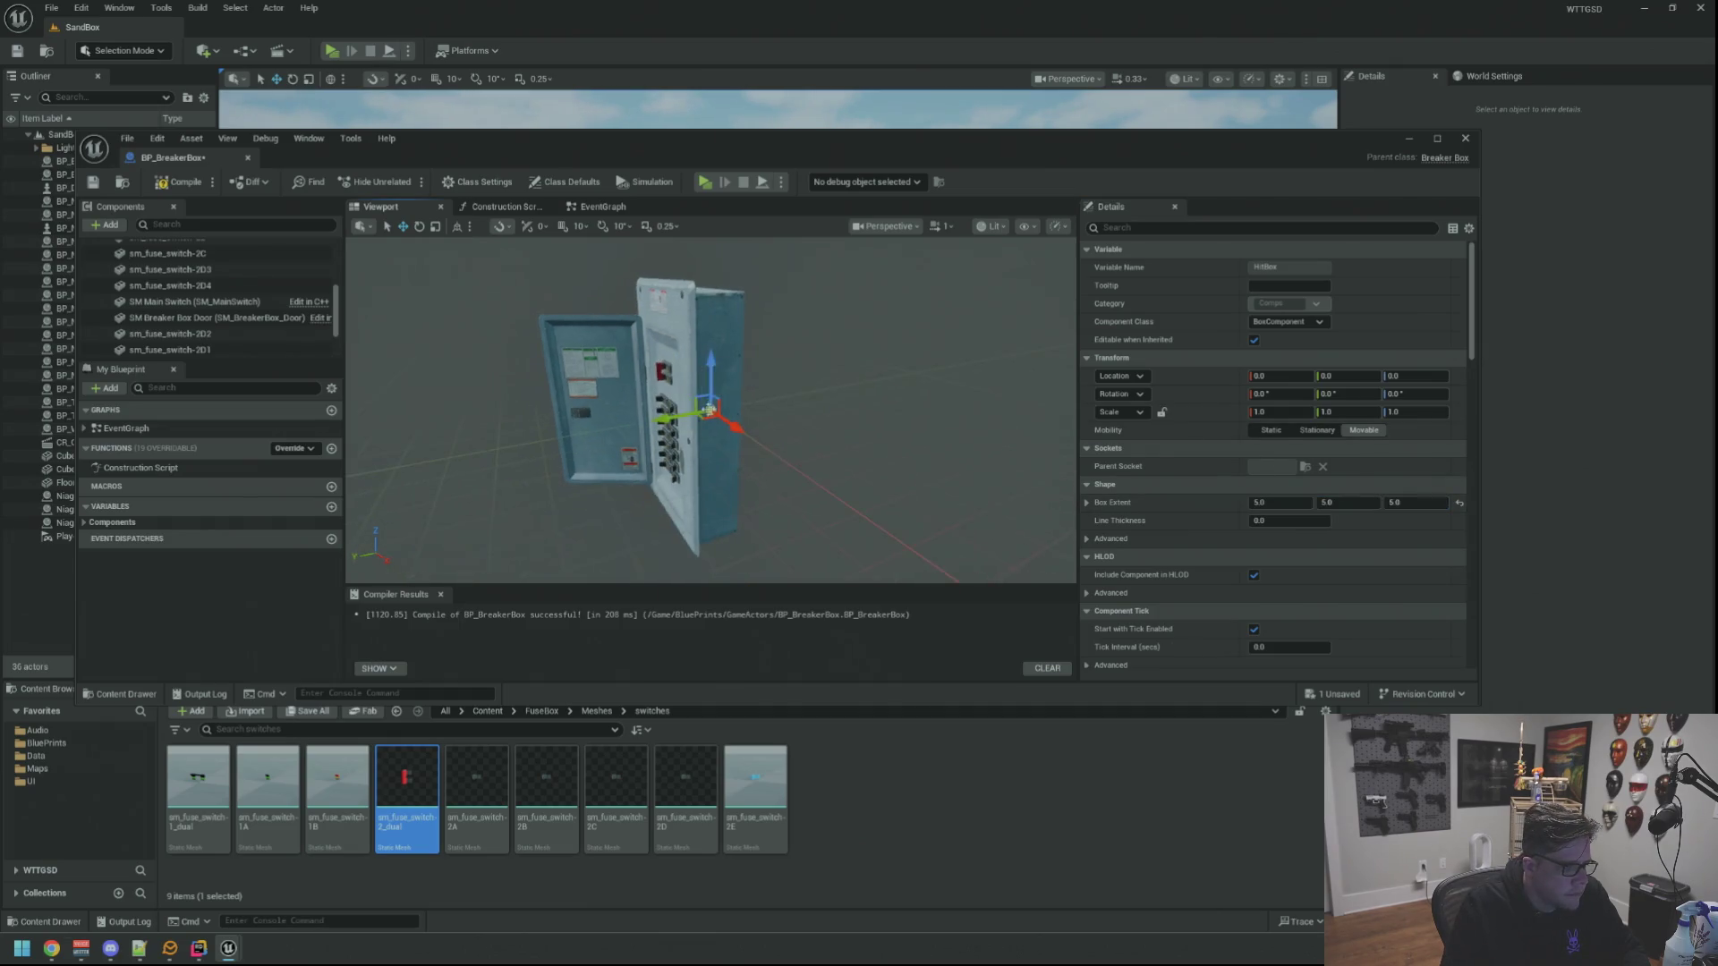
Move the hitbox up so it encloses the red main switch and check its placement
mouse_move(713, 365)
mouse_down()
mouse_move(642, 375)
mouse_move(698, 343)
mouse_move(748, 385)
mouse_move(708, 376)
mouse_move(823, 377)
mouse_up()
scroll(623, 375, up, 4)
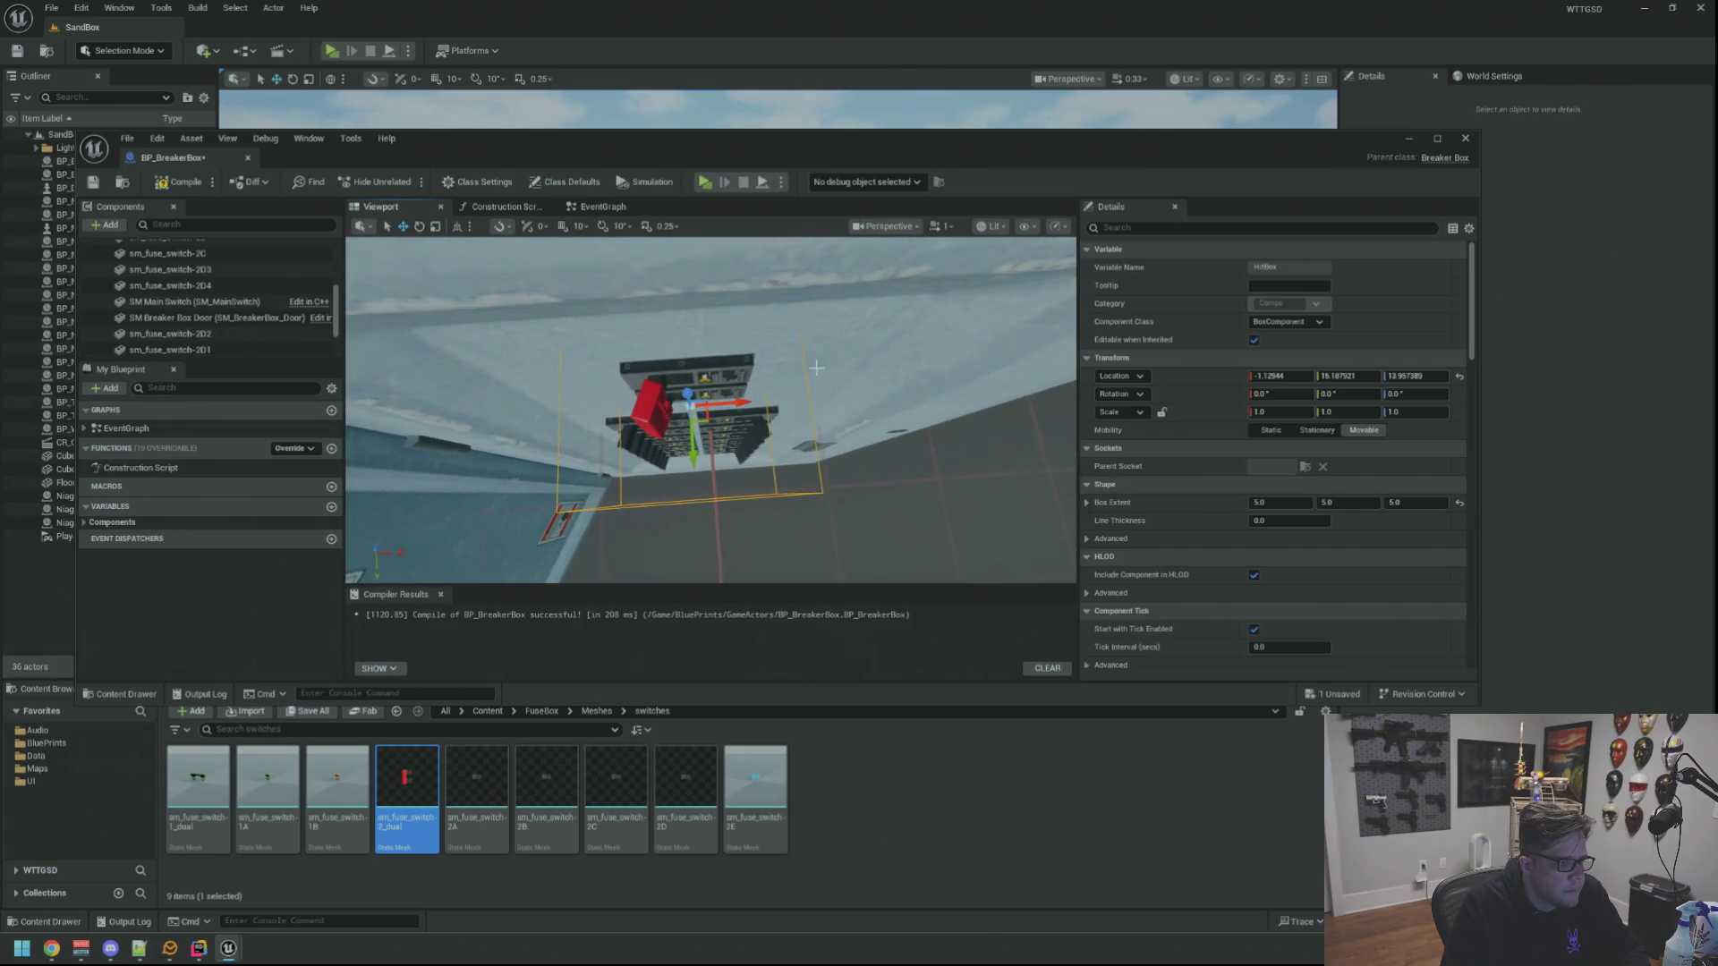
drag(928, 384, 871, 437)
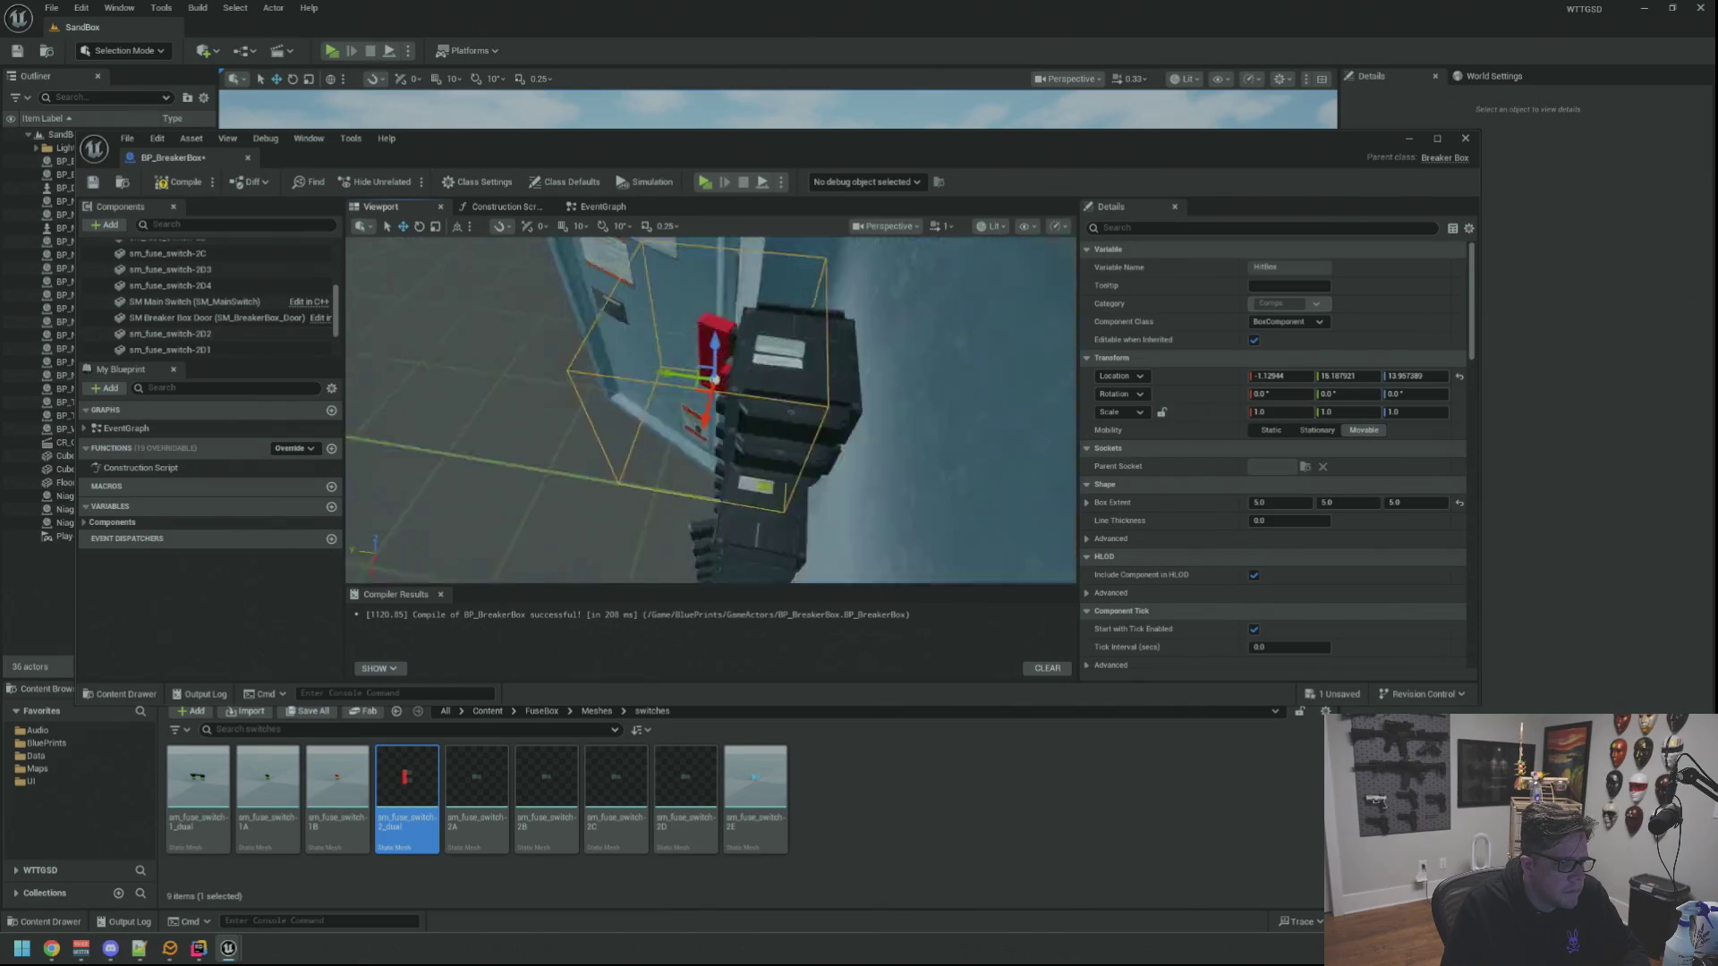
key(f)
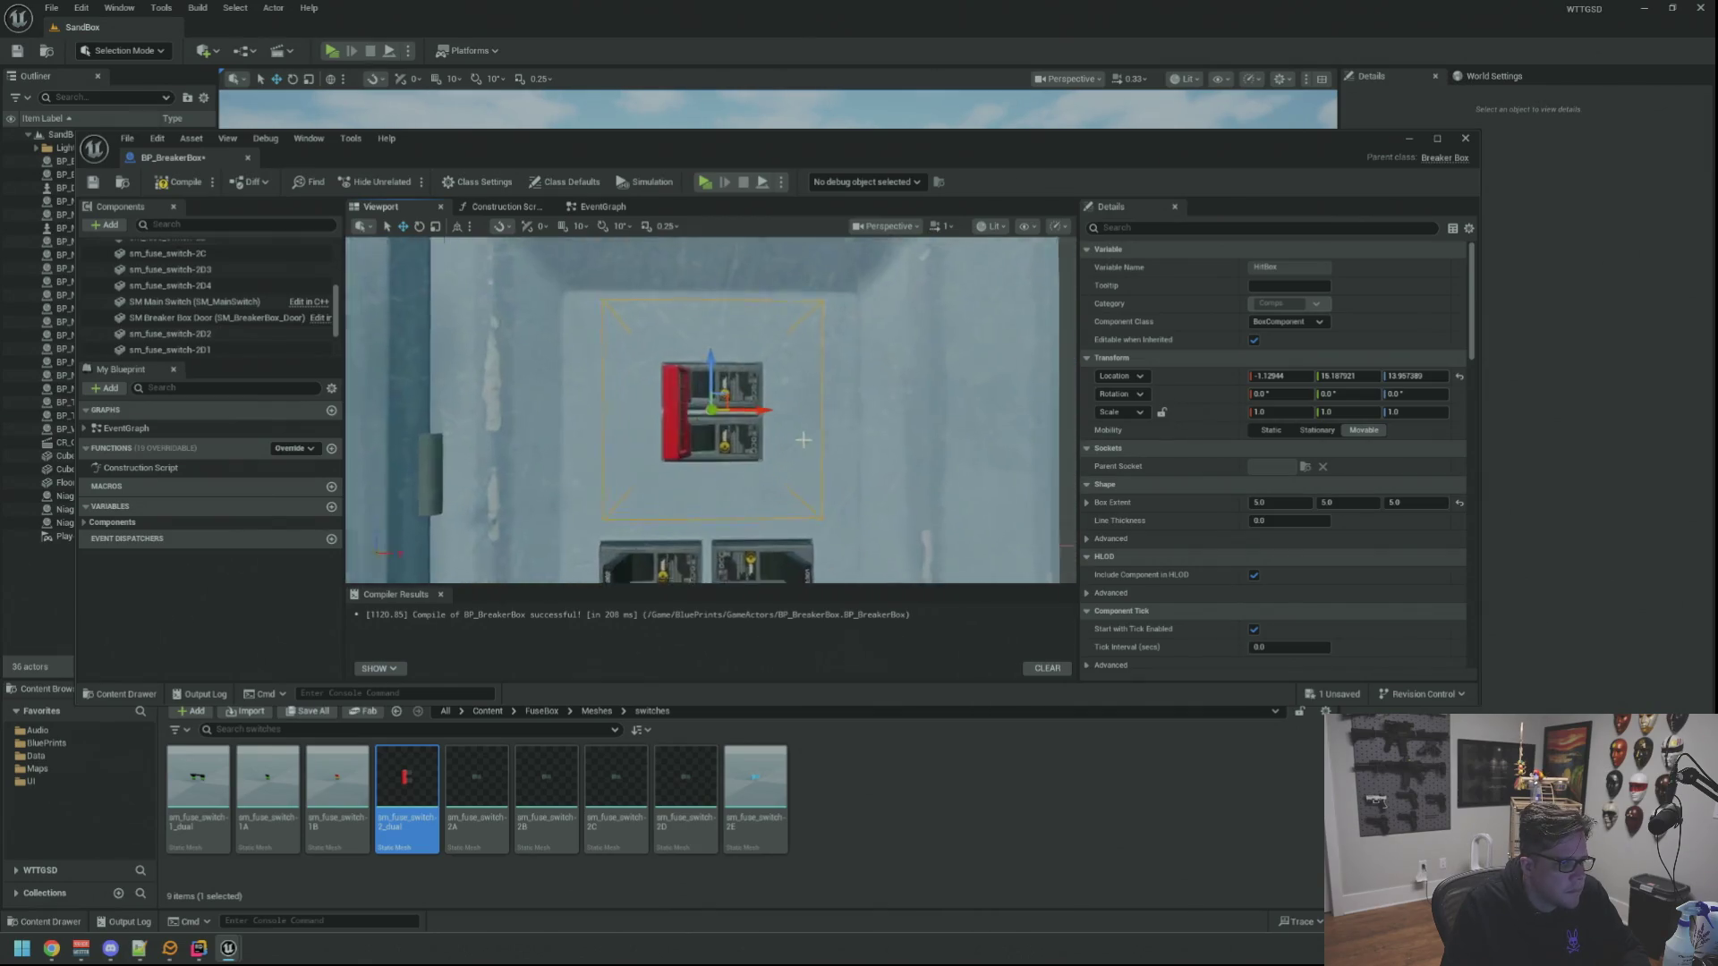
drag(853, 452, 892, 432)
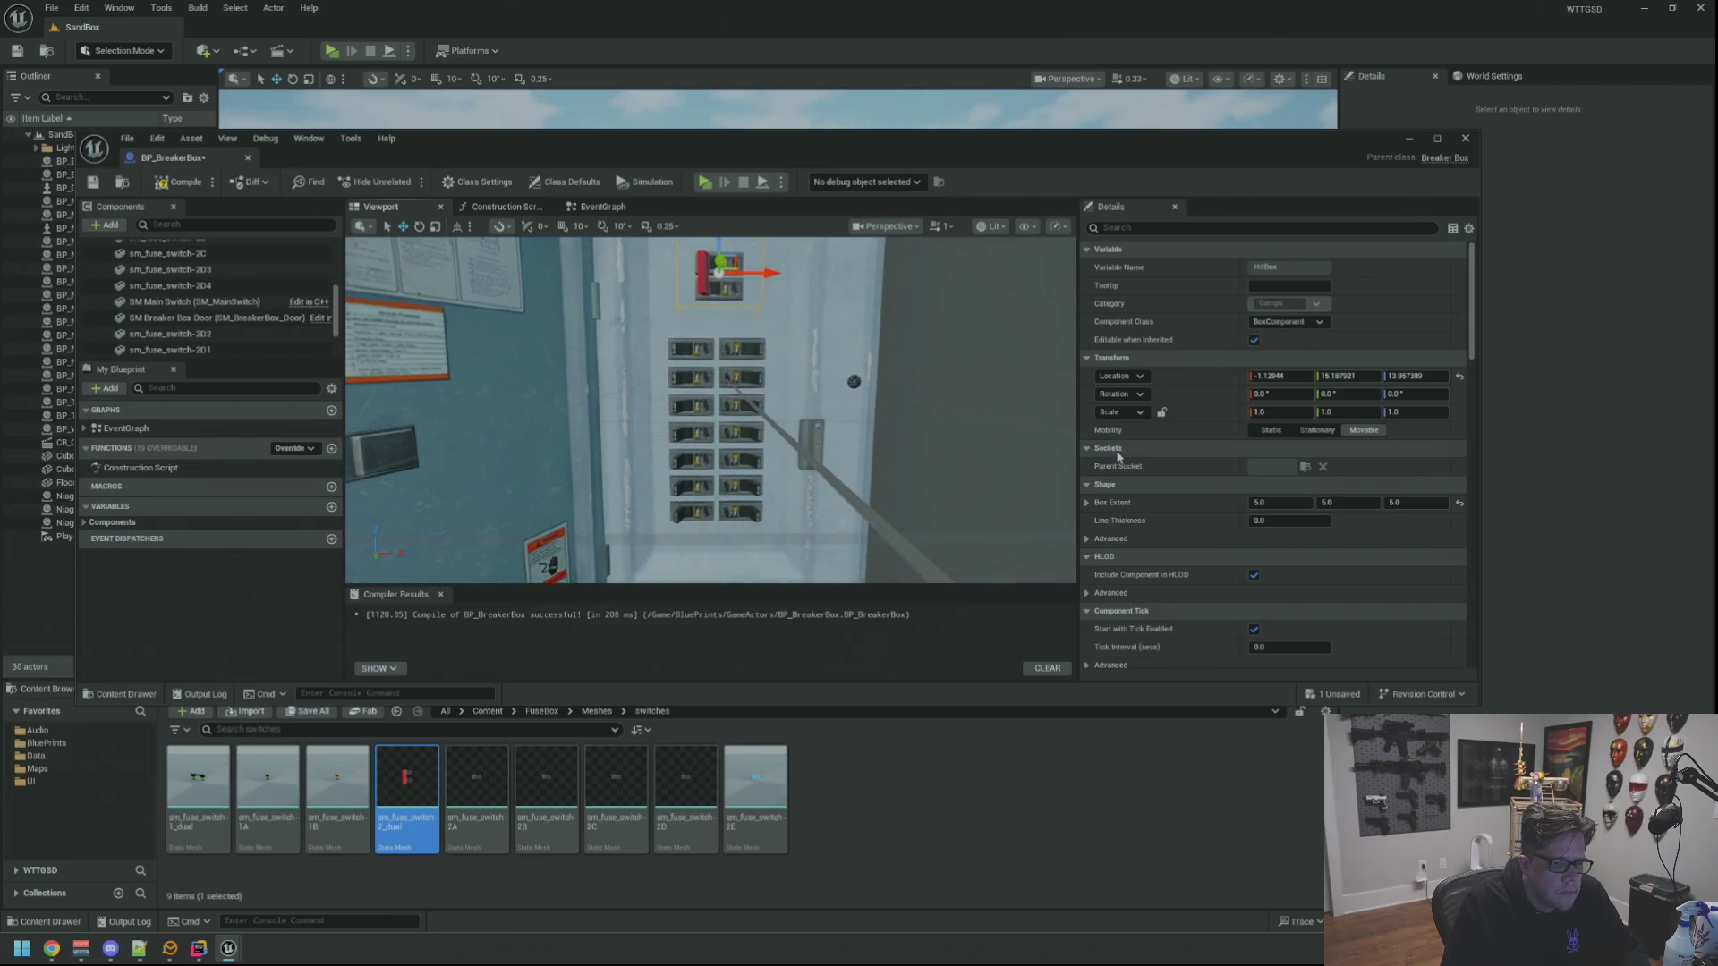
scroll(1142, 483, down, 5)
scroll(1193, 510, up, 5)
scroll(1193, 510, down, 5)
scroll(1208, 504, down, 5)
scroll(1235, 491, down, 3)
Disable Can Character Step Up On and use a Custom collision preset blocking the Interactable trace
click(1264, 476)
click(1268, 474)
click(1268, 499)
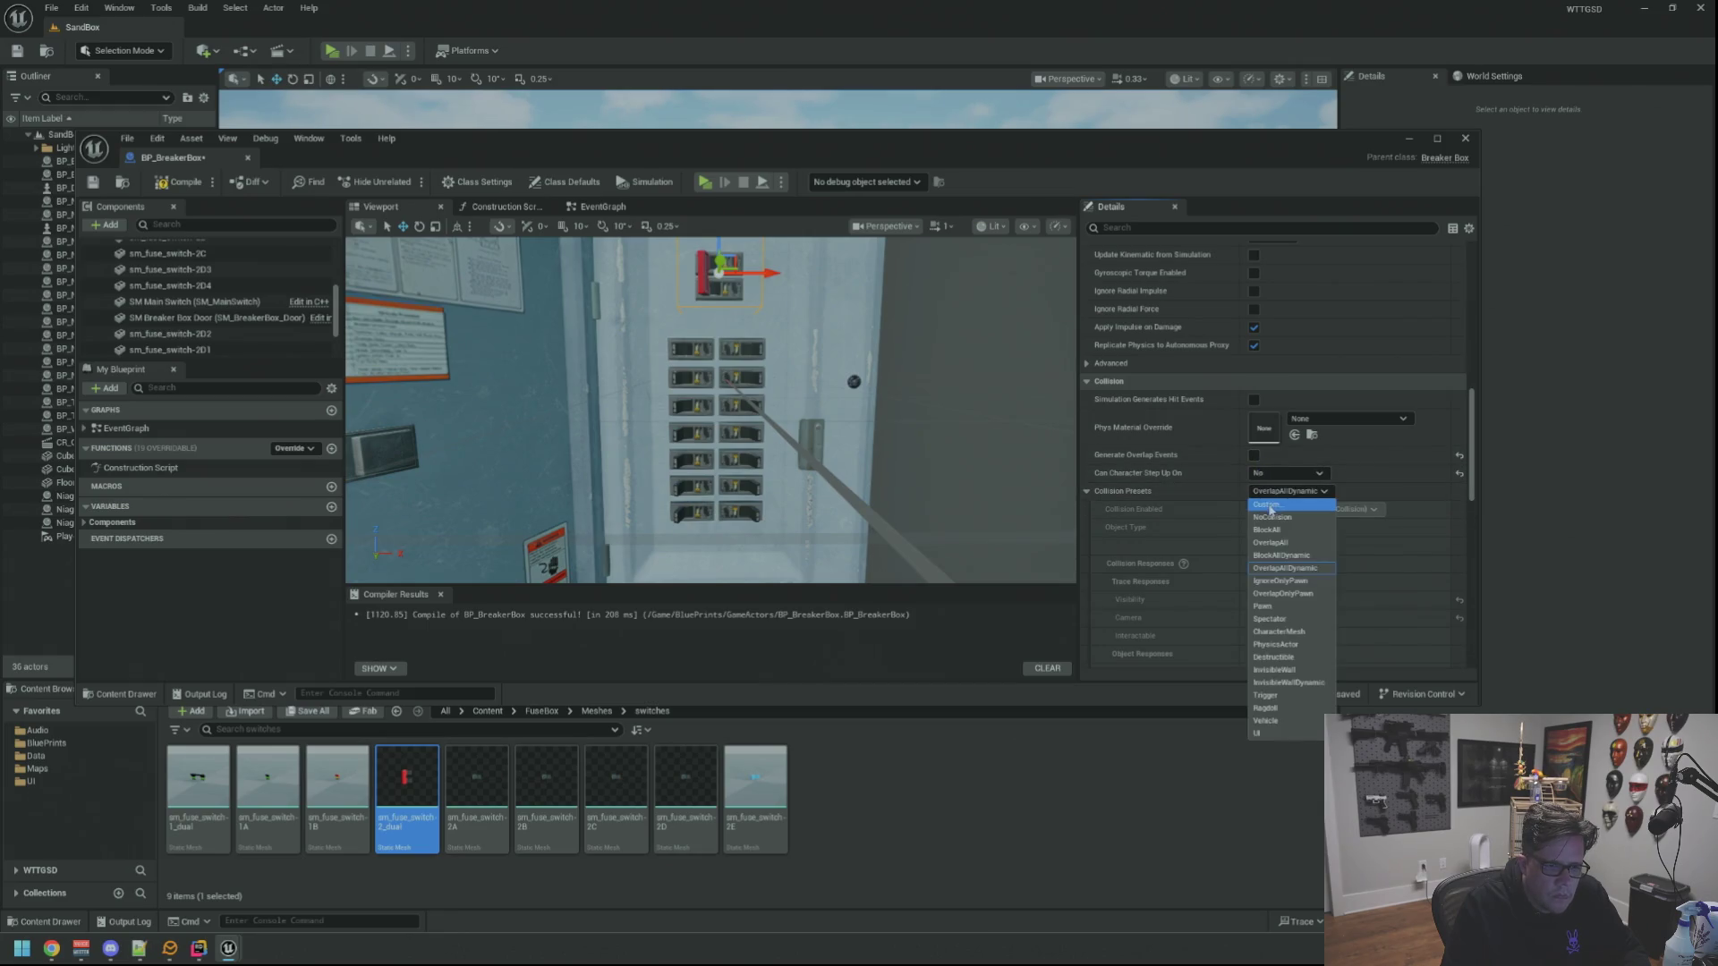
click(1270, 508)
scroll(1262, 497, down, 2)
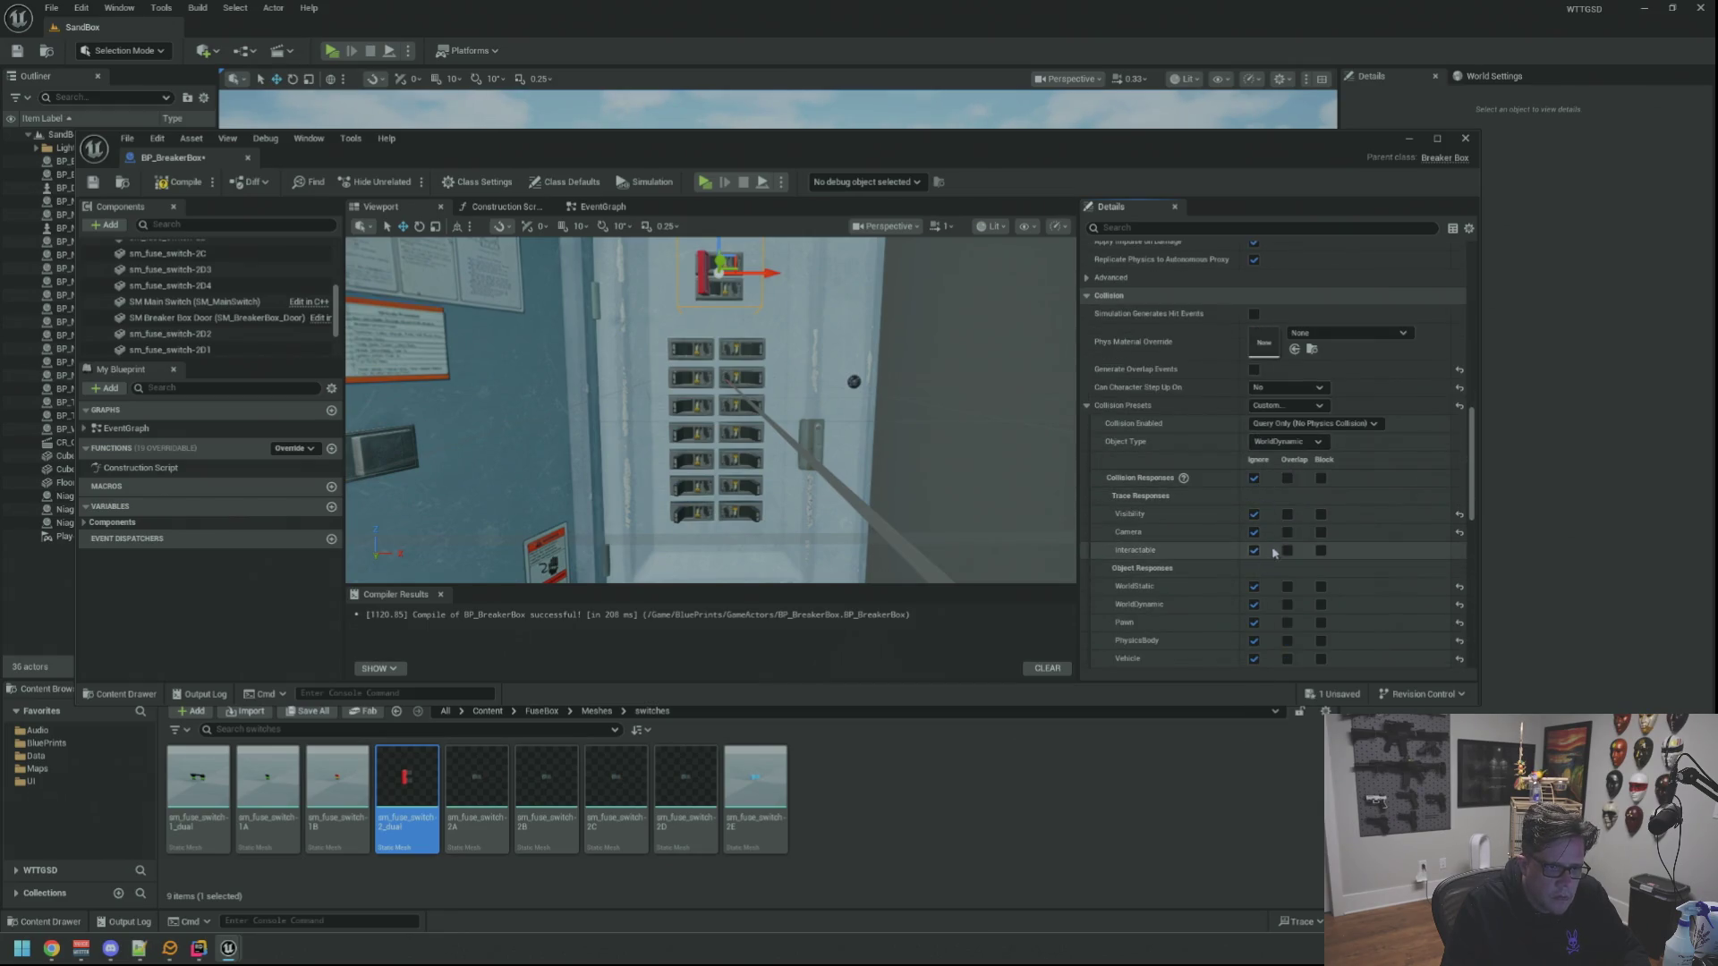
click(1322, 551)
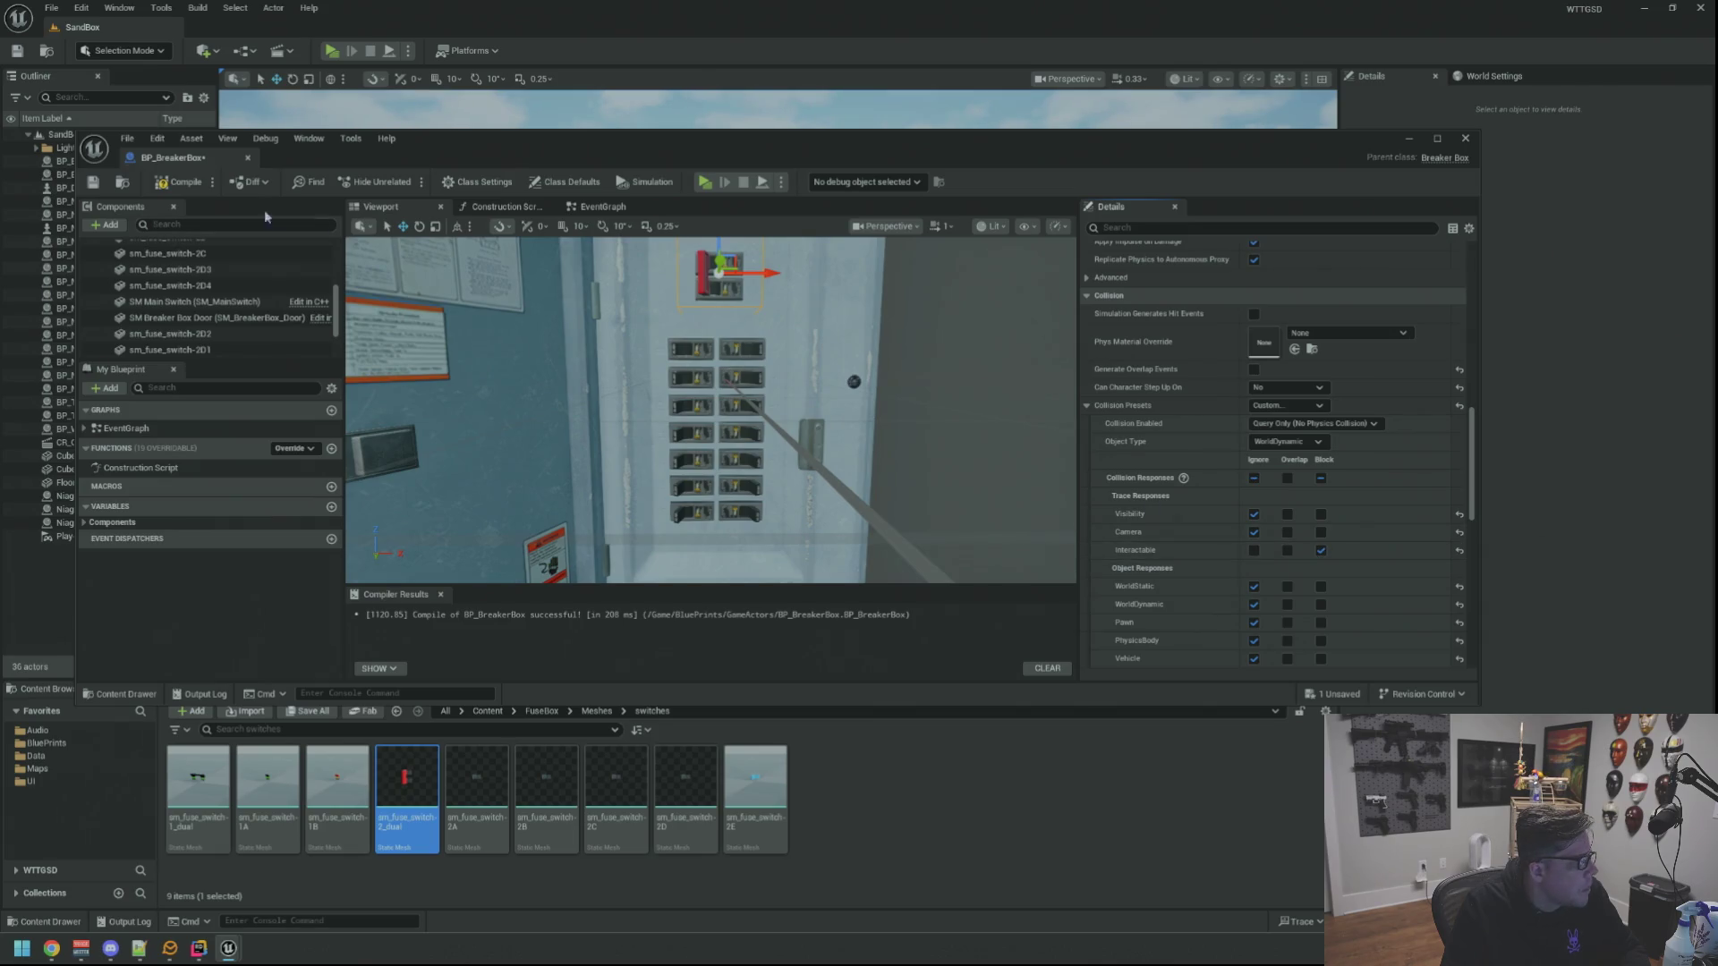
Compile and save the BP_BreakerBox Blueprint
click(182, 182)
click(93, 183)
scroll(219, 286, up, 5)
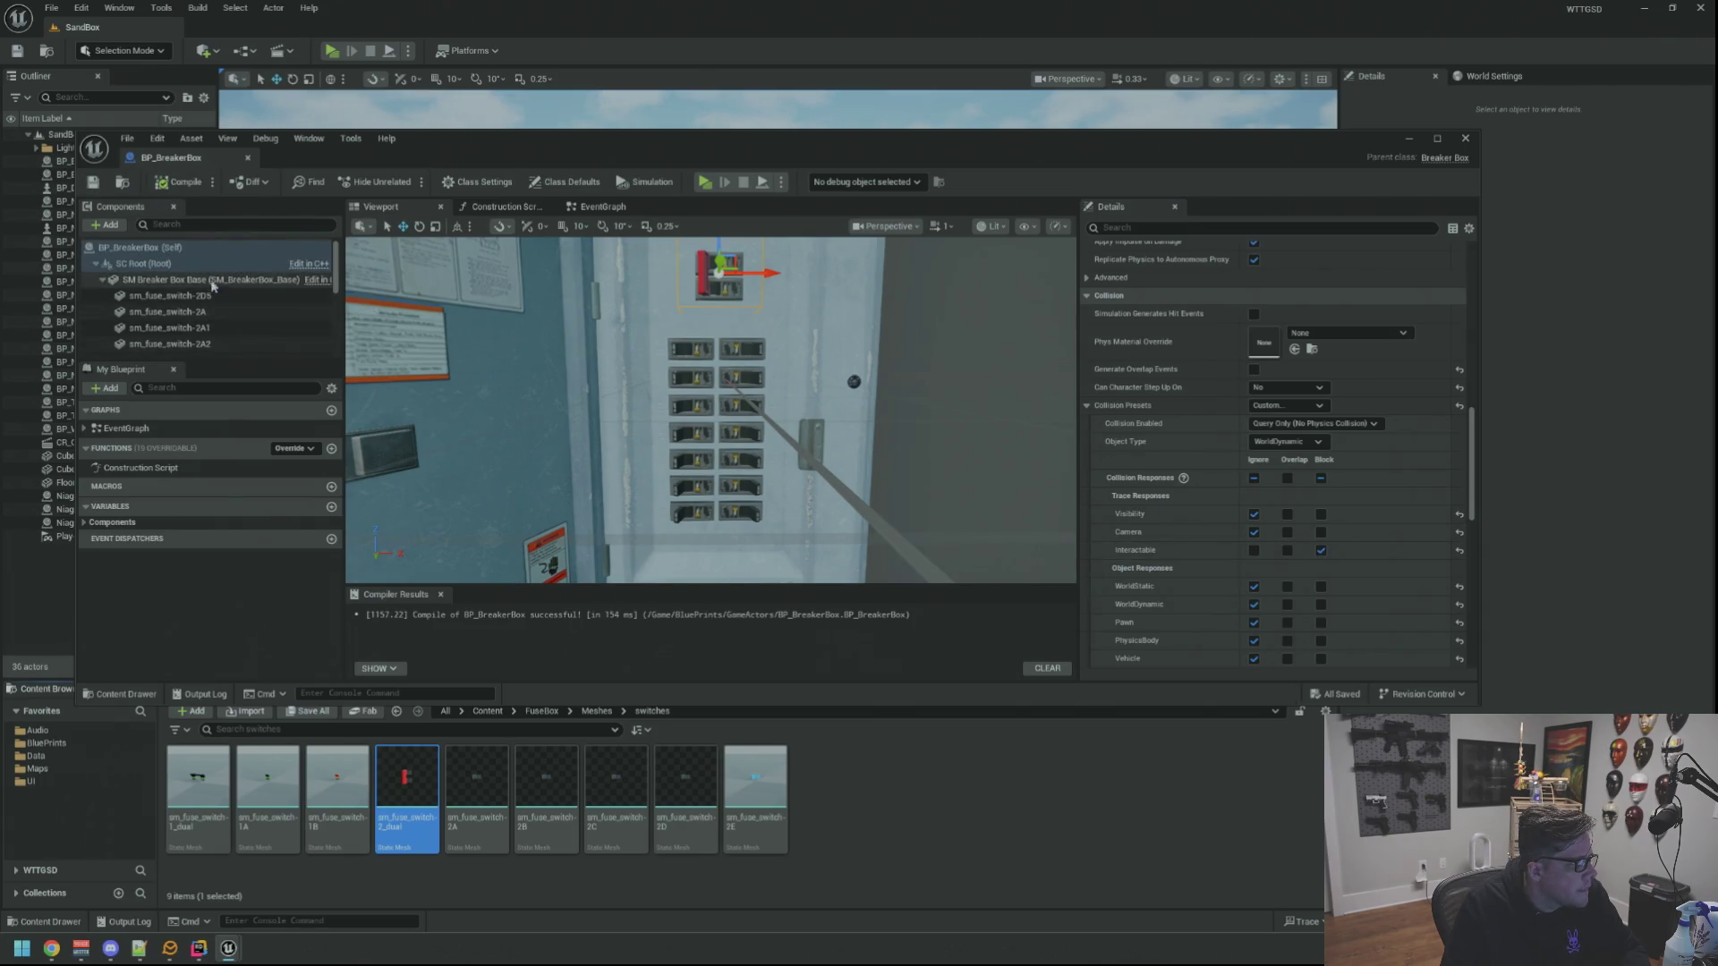
click(112, 280)
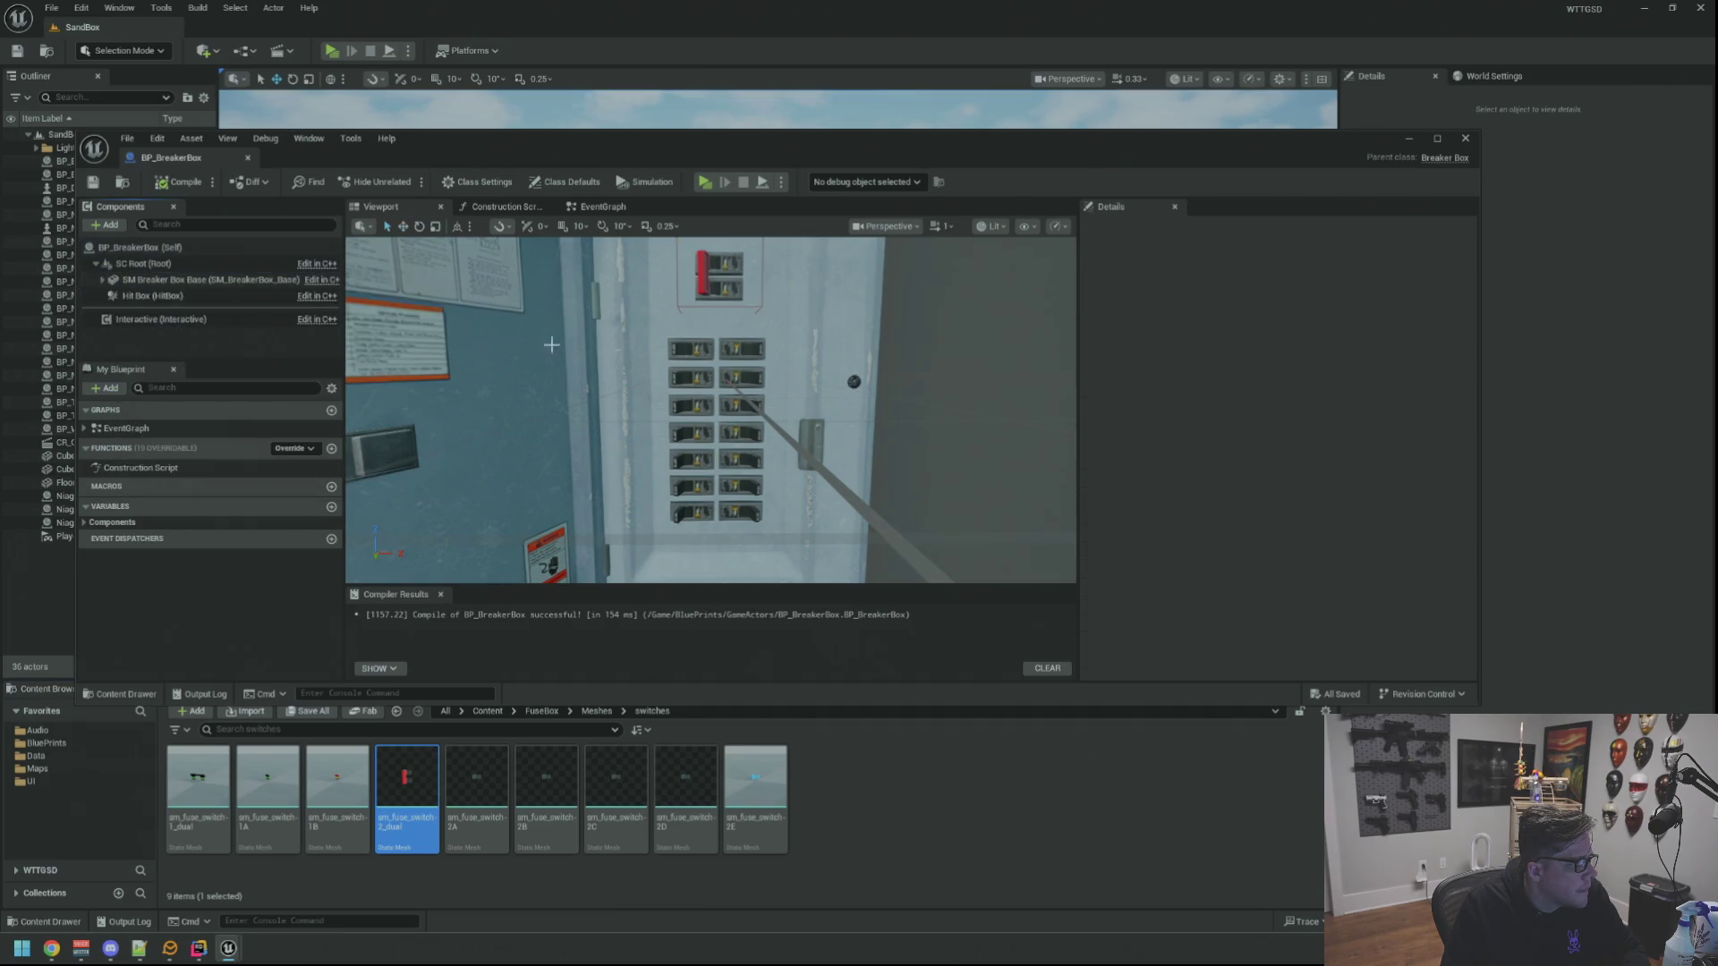
scroll(487, 345, down, 3)
scroll(785, 350, up, 3)
scroll(785, 350, down, 3)
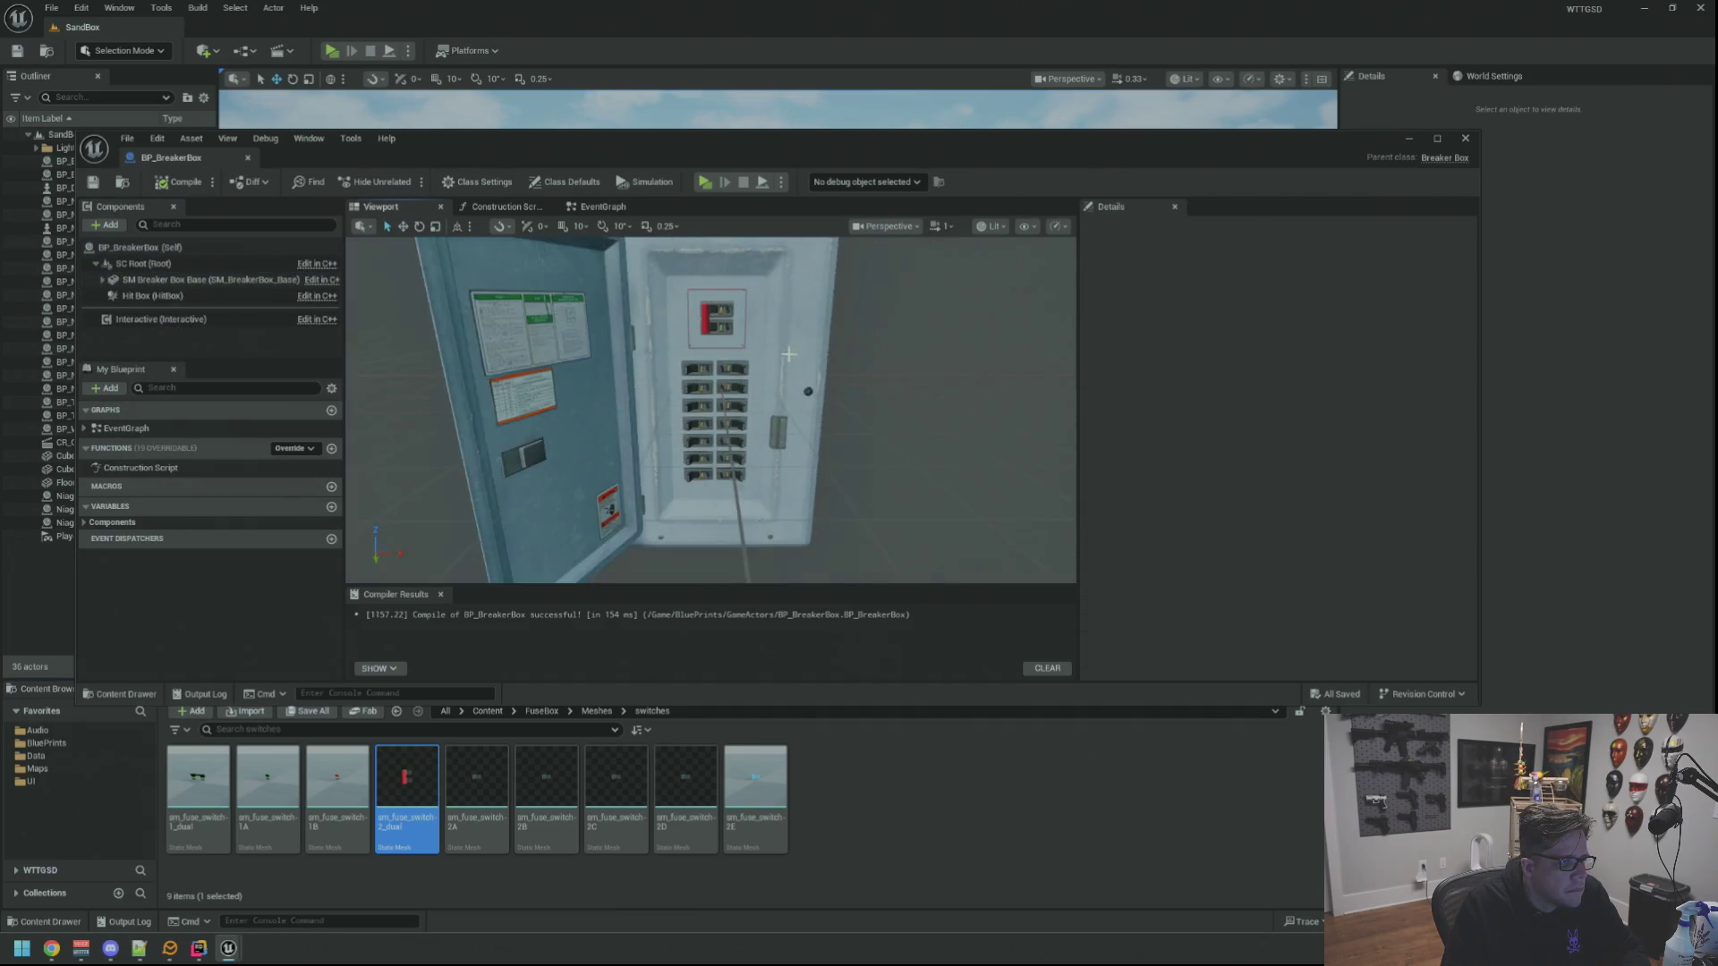
Inspect the breaker box from the right, then select the Interactive component to show its details
mouse_move(786, 350)
mouse_down()
mouse_move(604, 362)
mouse_move(785, 358)
mouse_up()
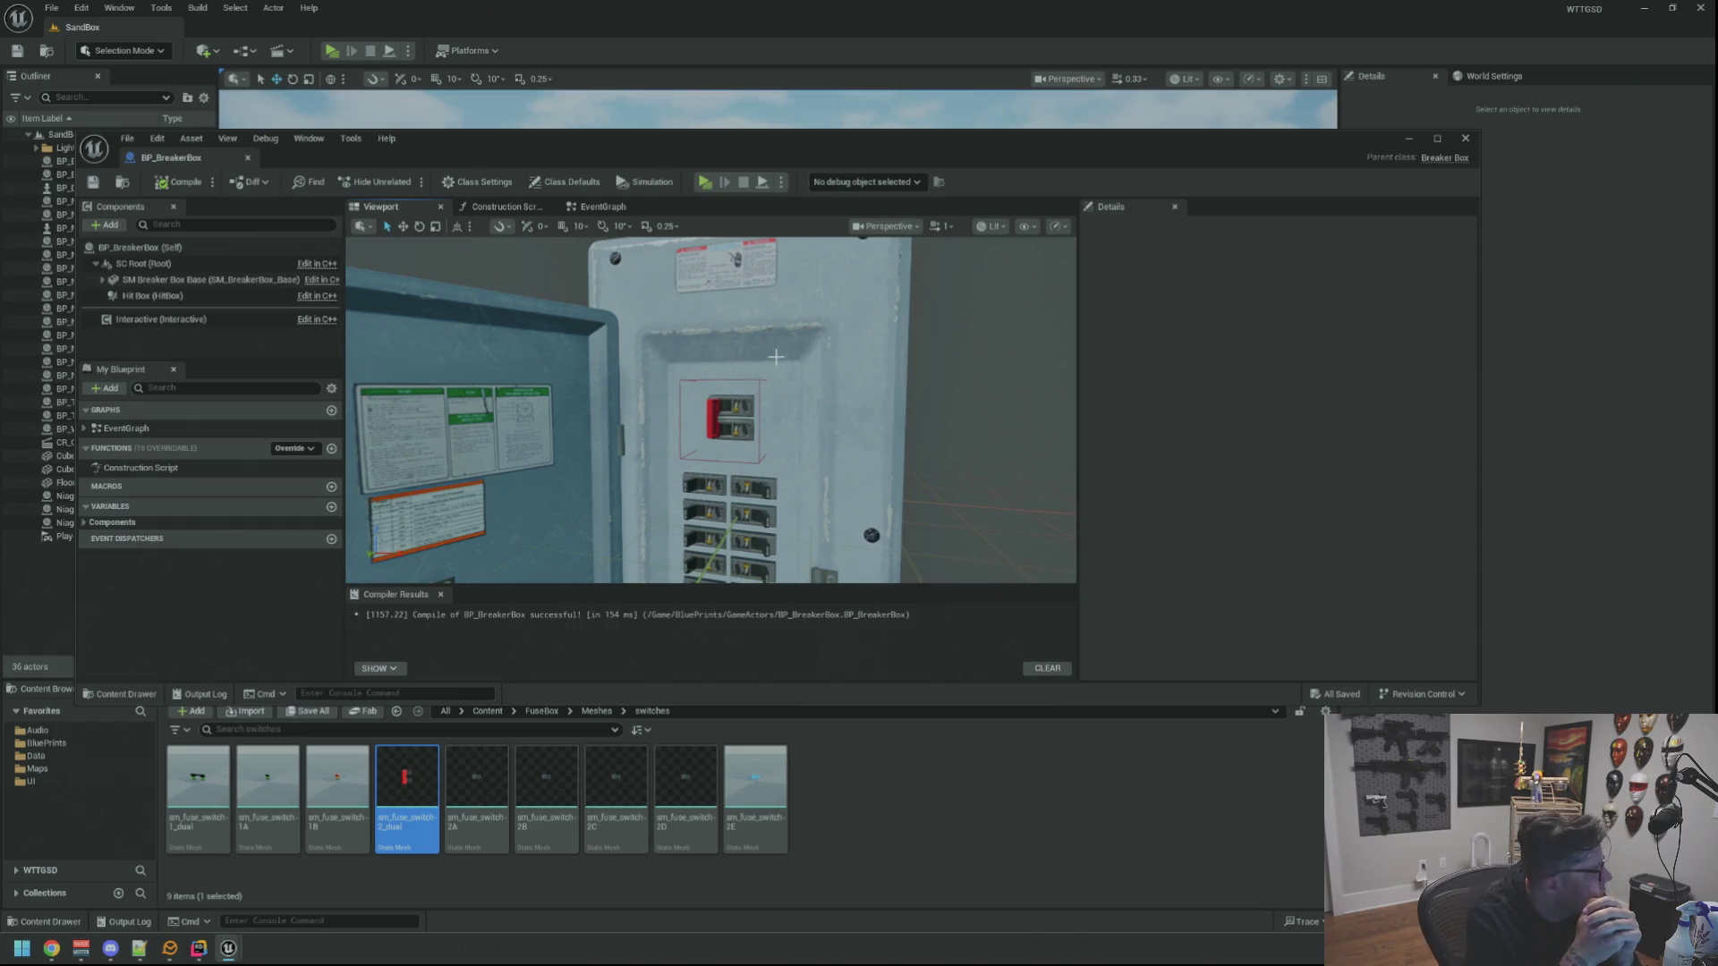
mouse_move(374, 277)
mouse_down()
mouse_move(537, 403)
mouse_move(672, 443)
mouse_up()
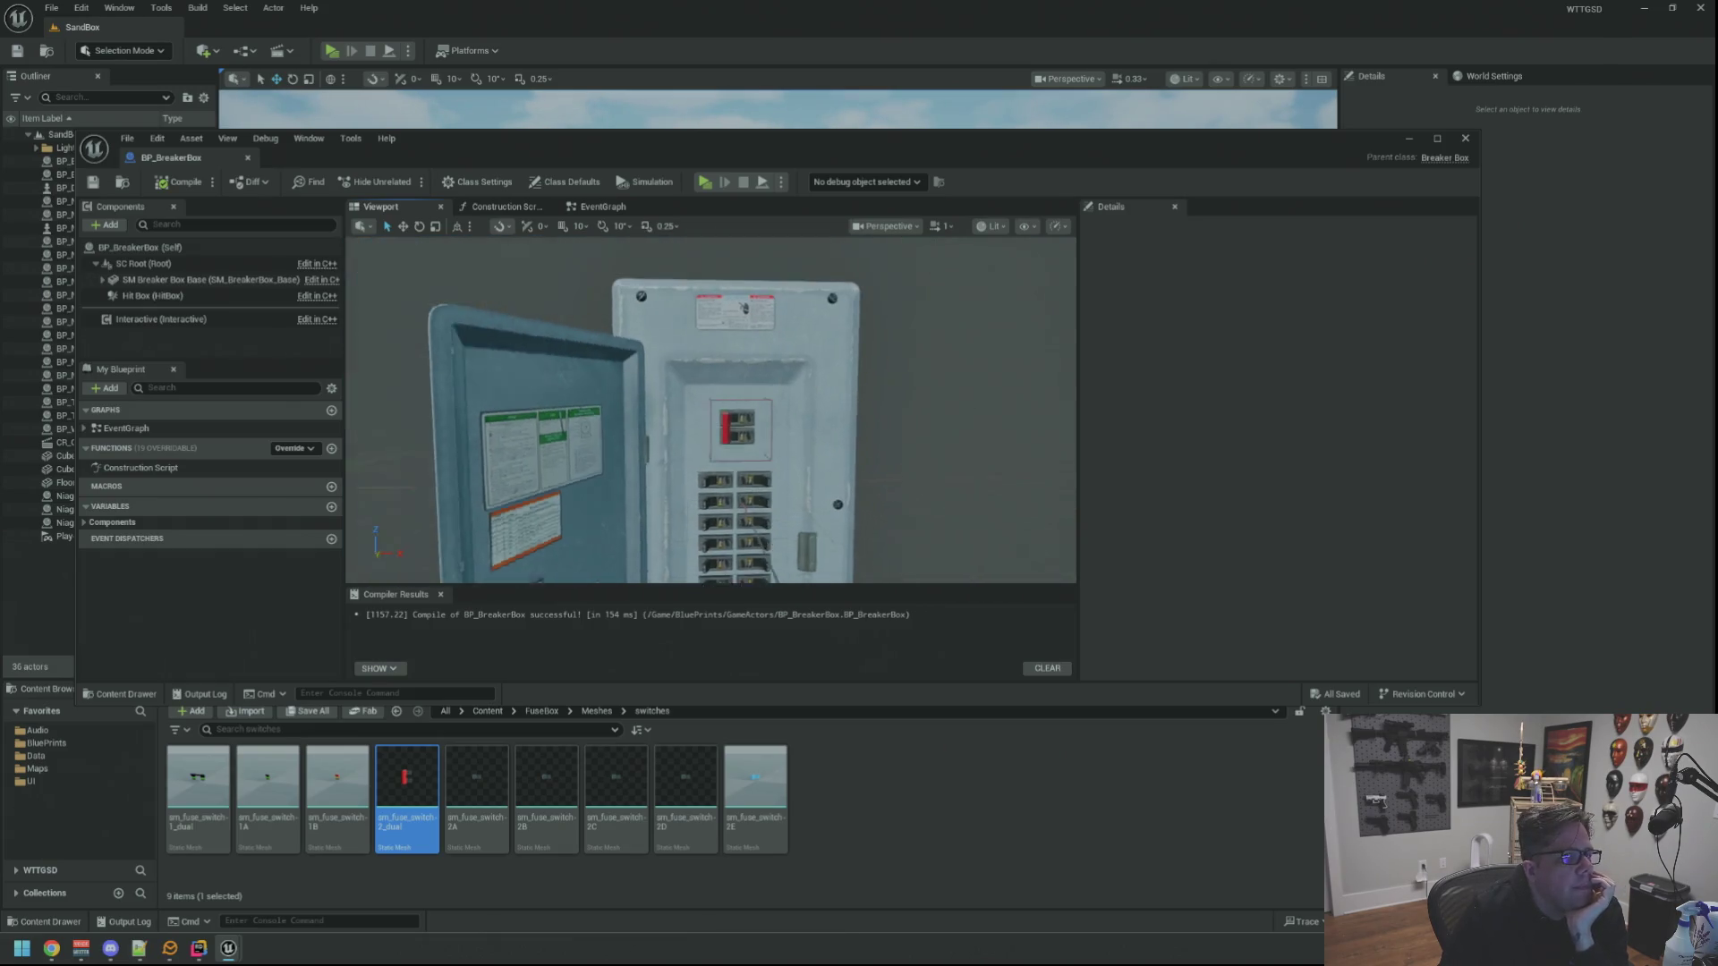
drag(673, 325, 648, 344)
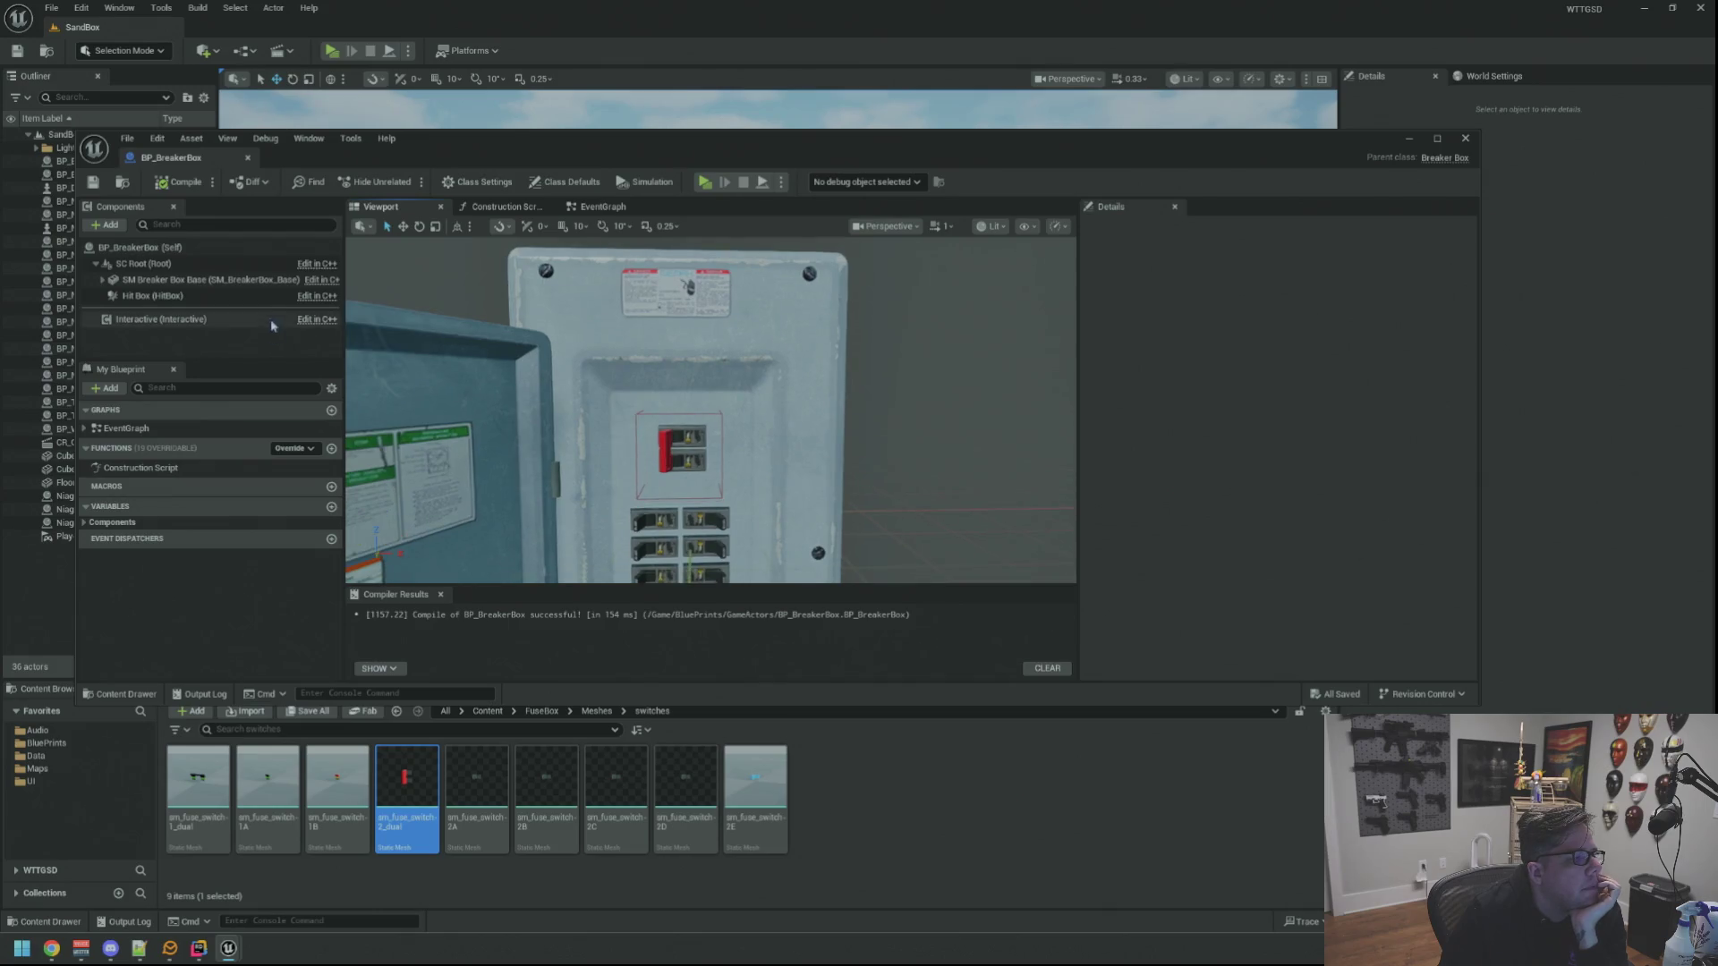
click(161, 317)
scroll(1165, 365, up, 2)
scroll(1175, 368, up, 2)
scroll(1185, 370, up, 1)
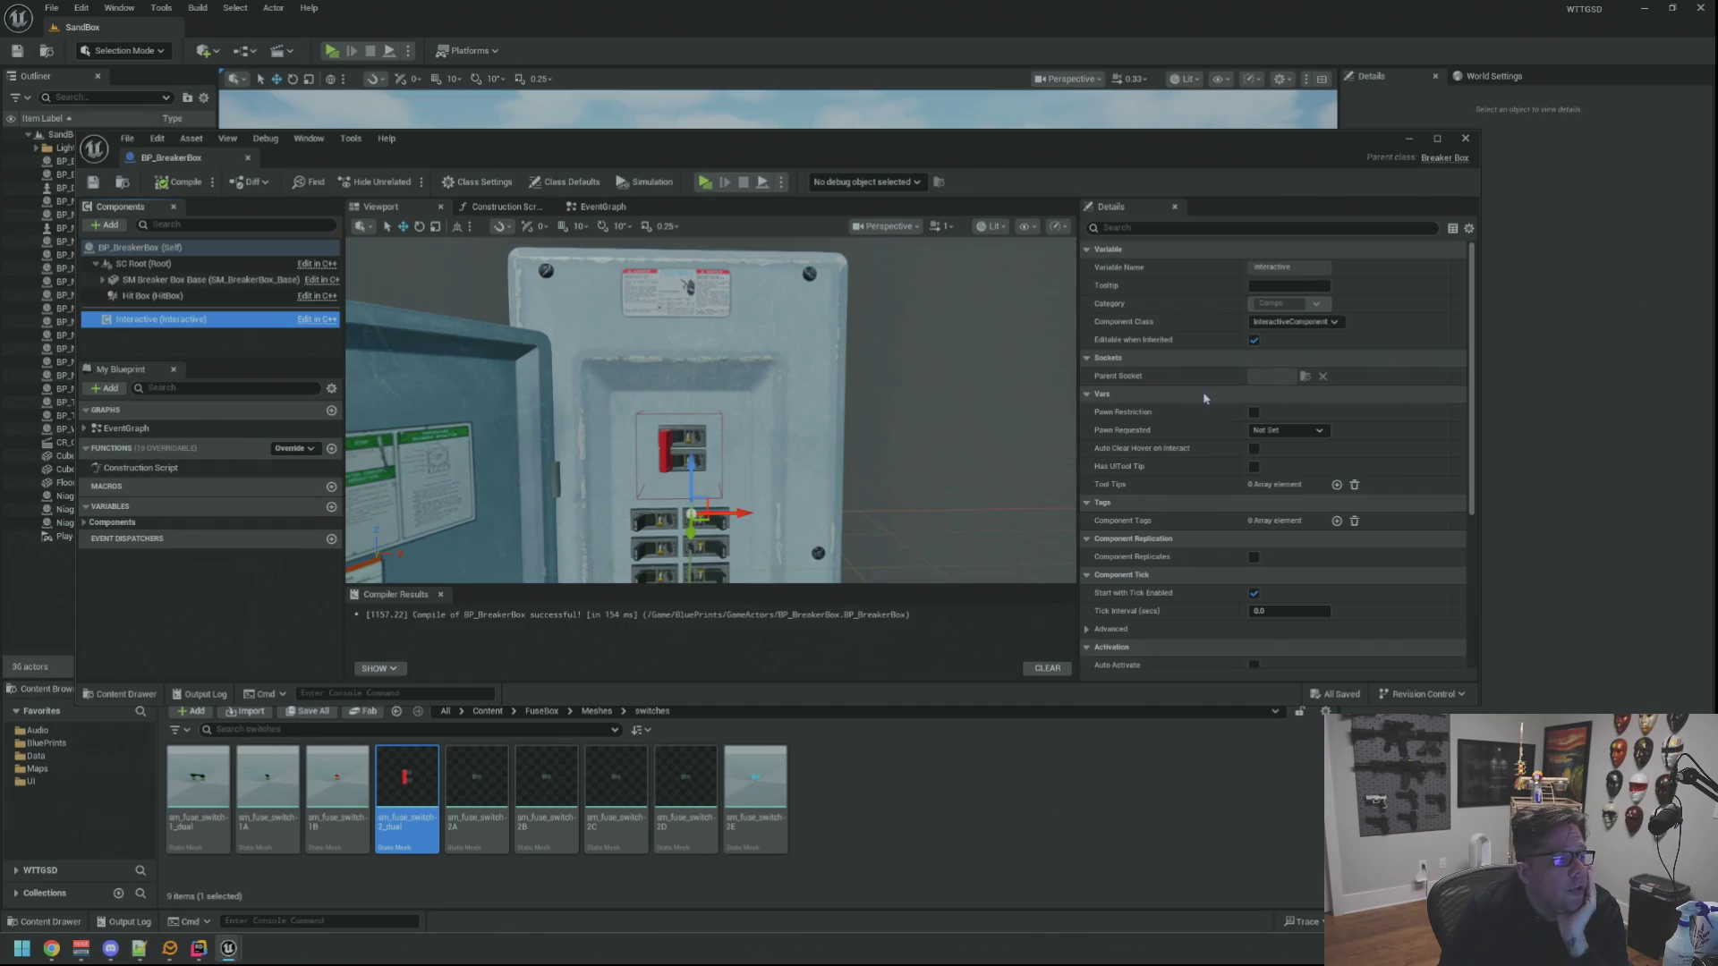
Enable Pawn Restriction with its pawn, Auto Clear Hover and Has UI Tool Tip
drag(939, 402, 914, 430)
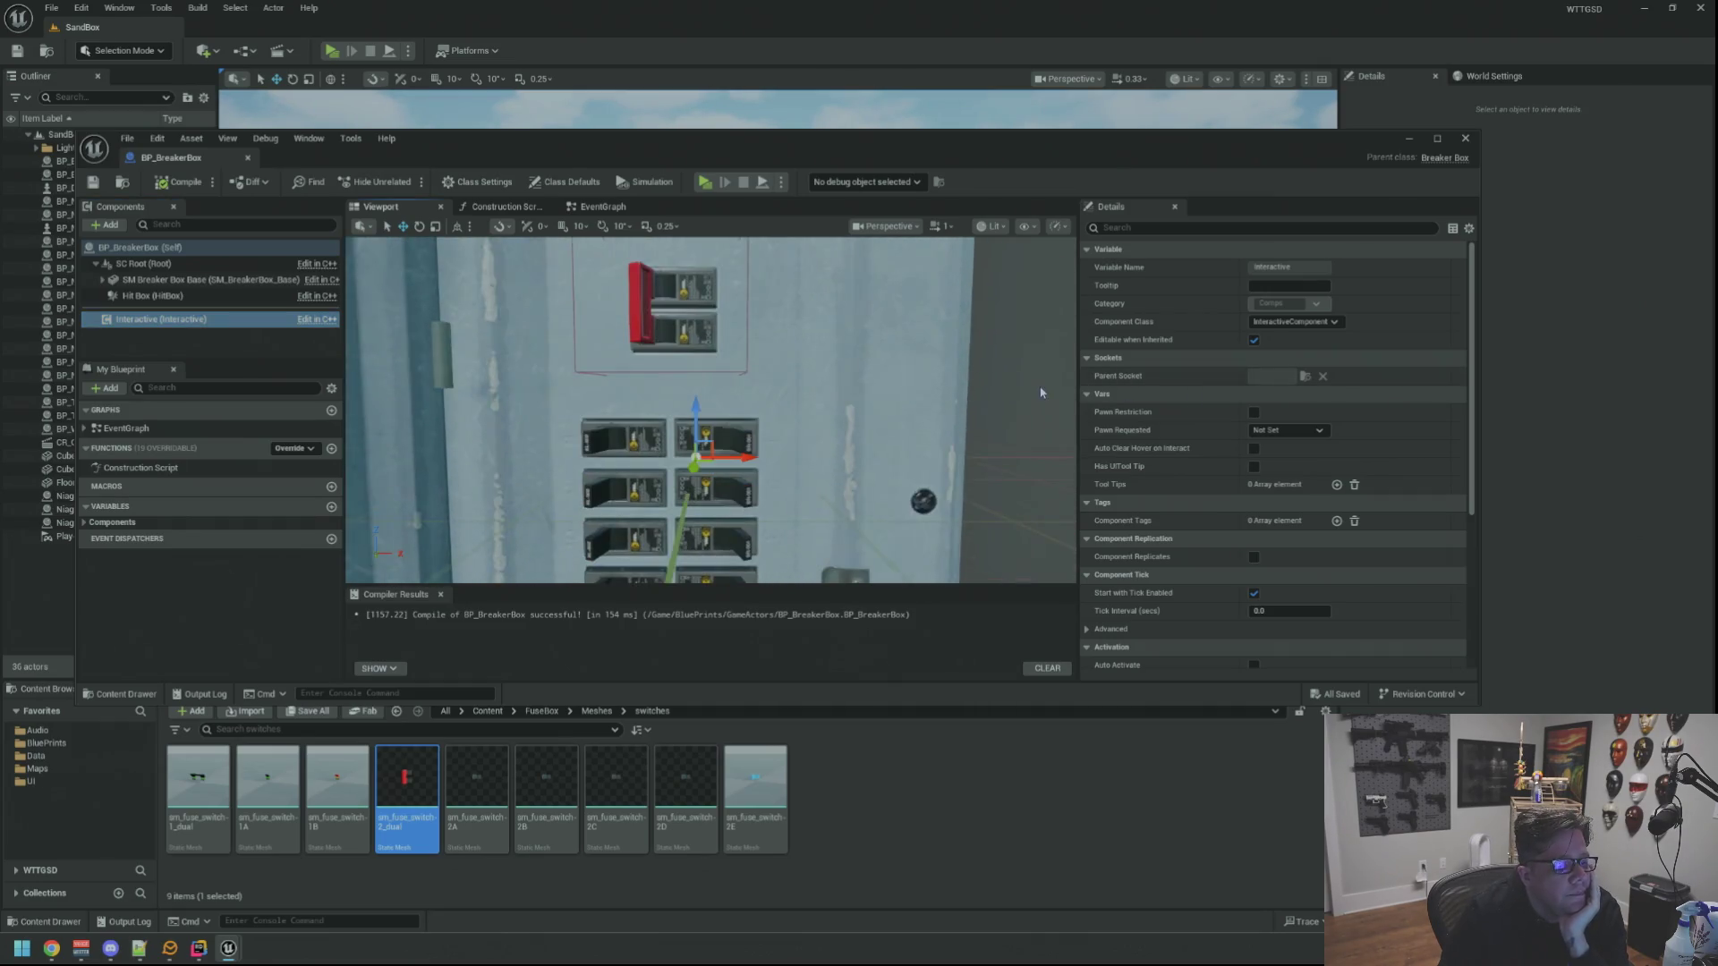
scroll(711, 410, down, 5)
click(1254, 412)
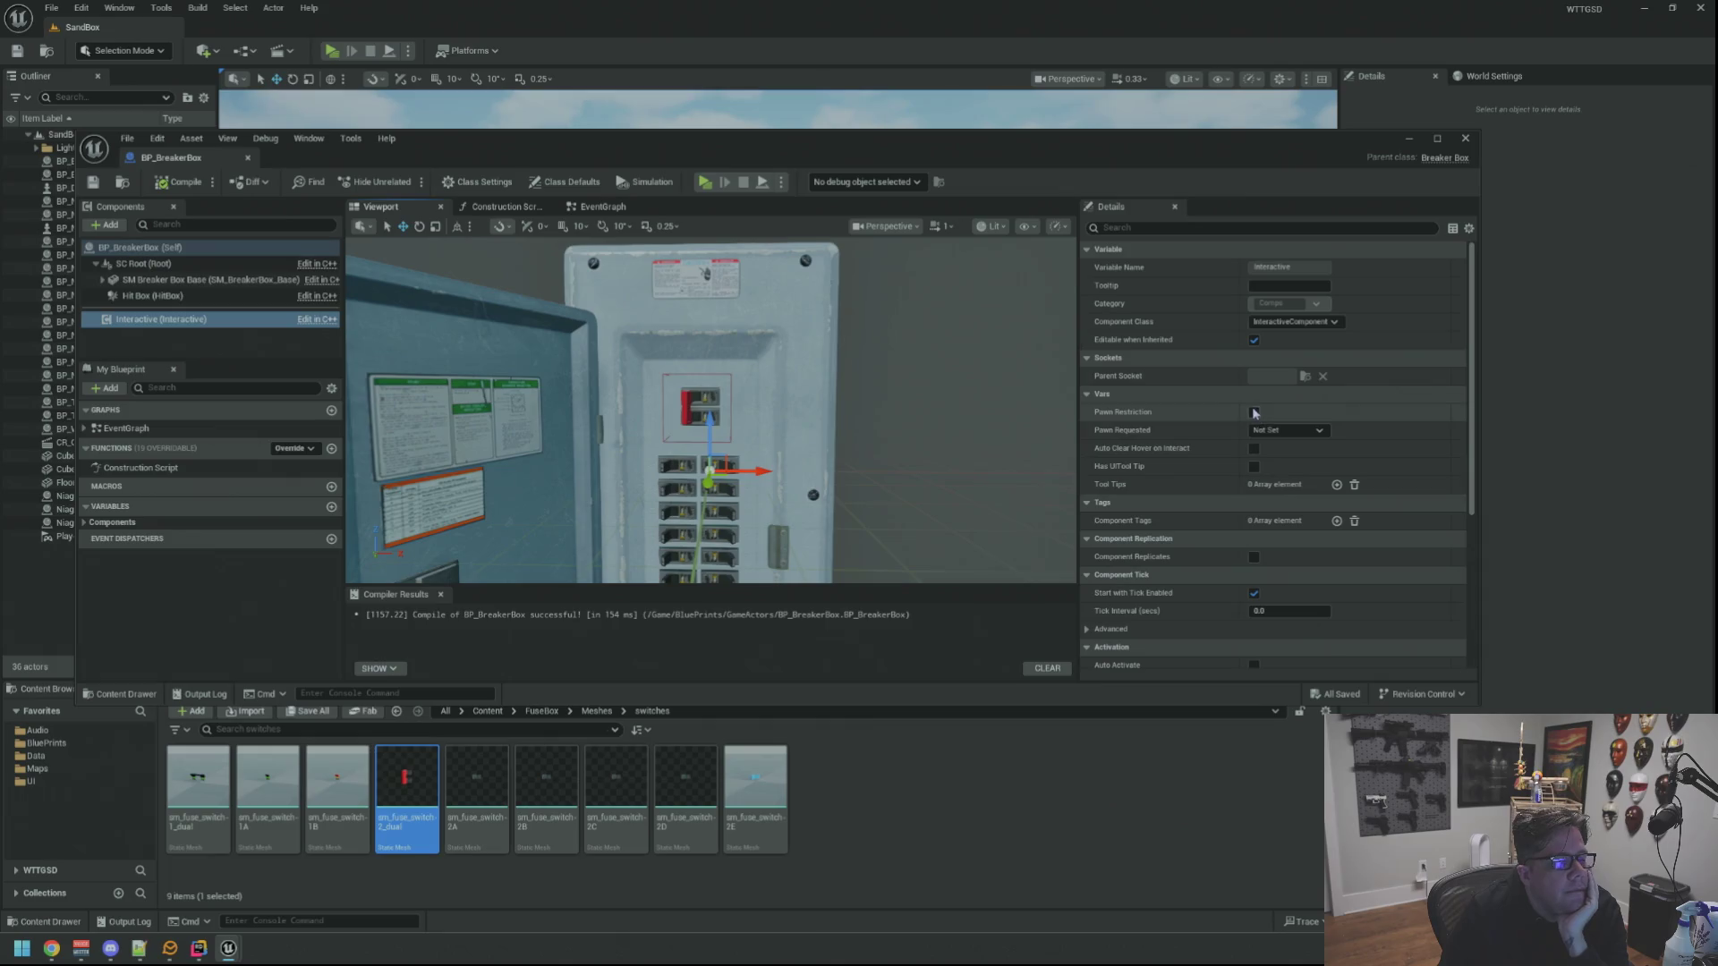
click(1293, 456)
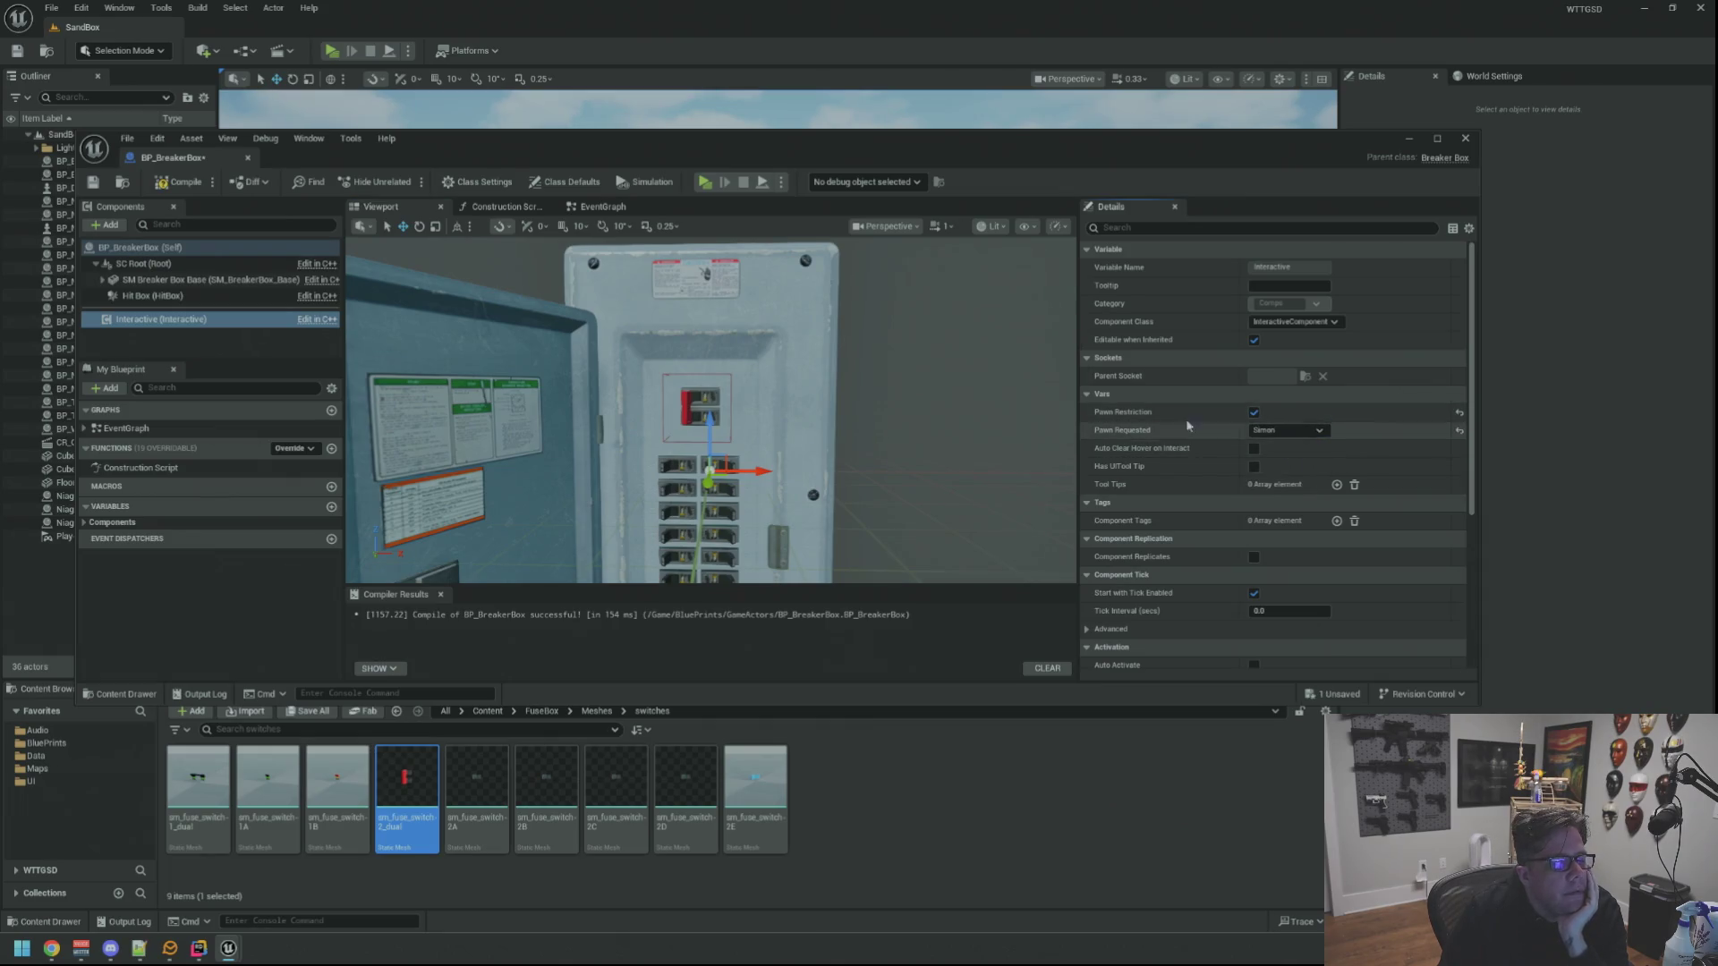
click(1255, 448)
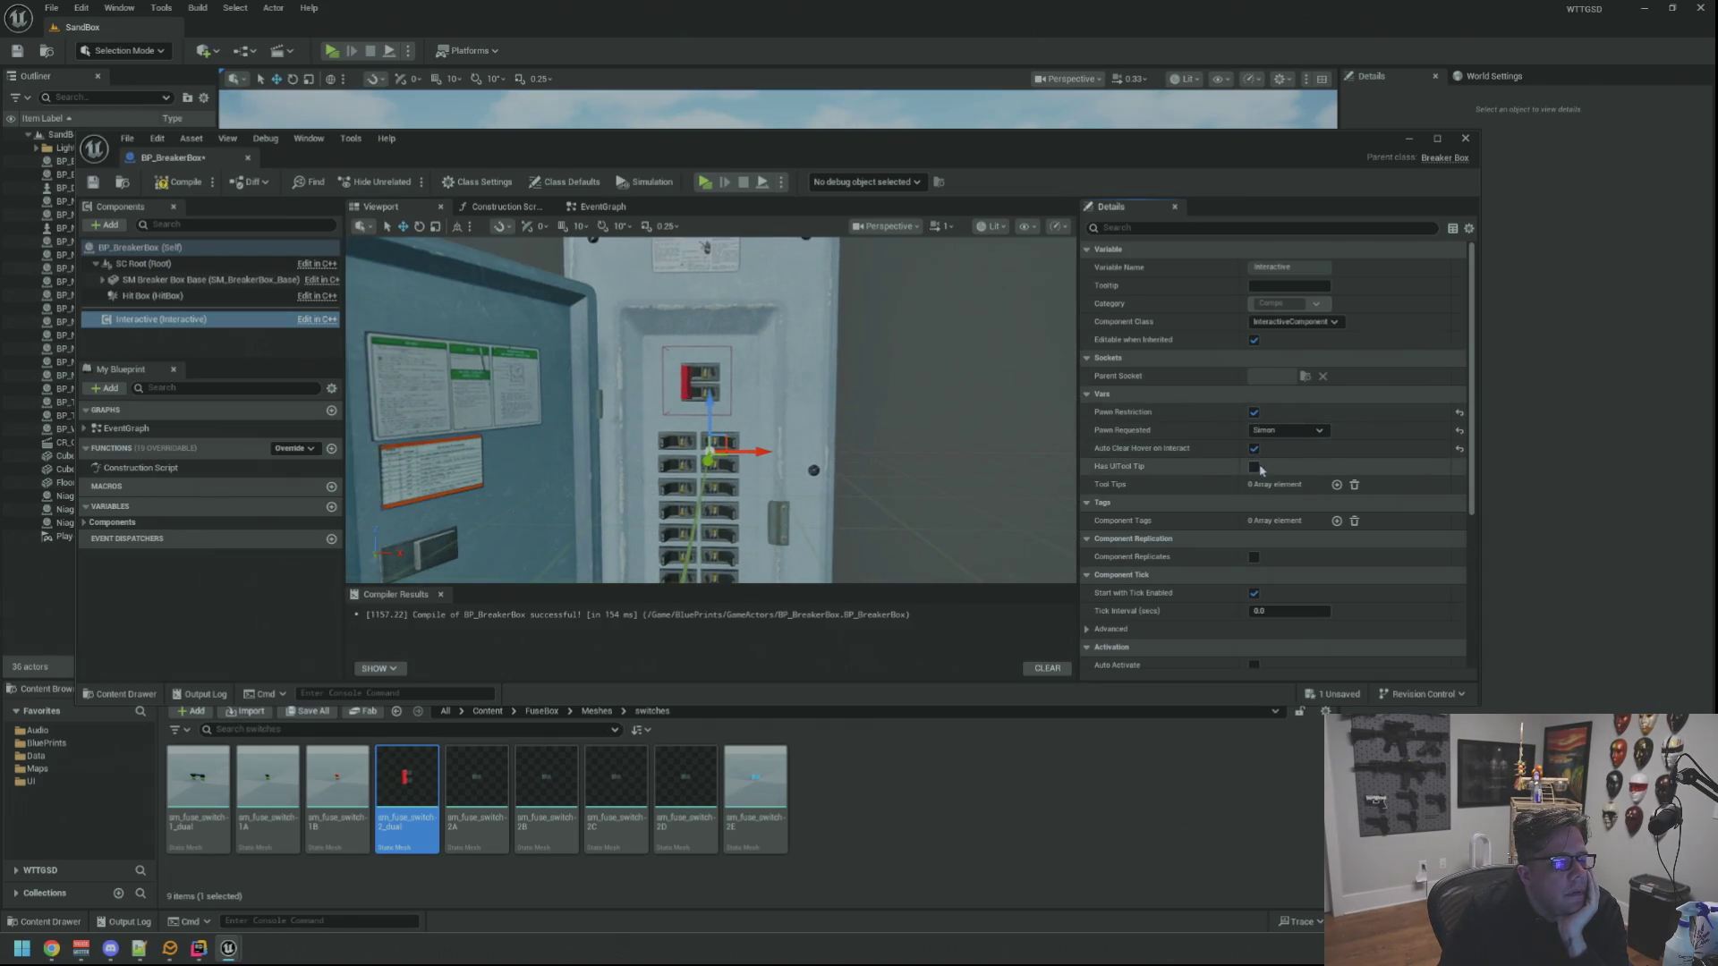
click(1254, 466)
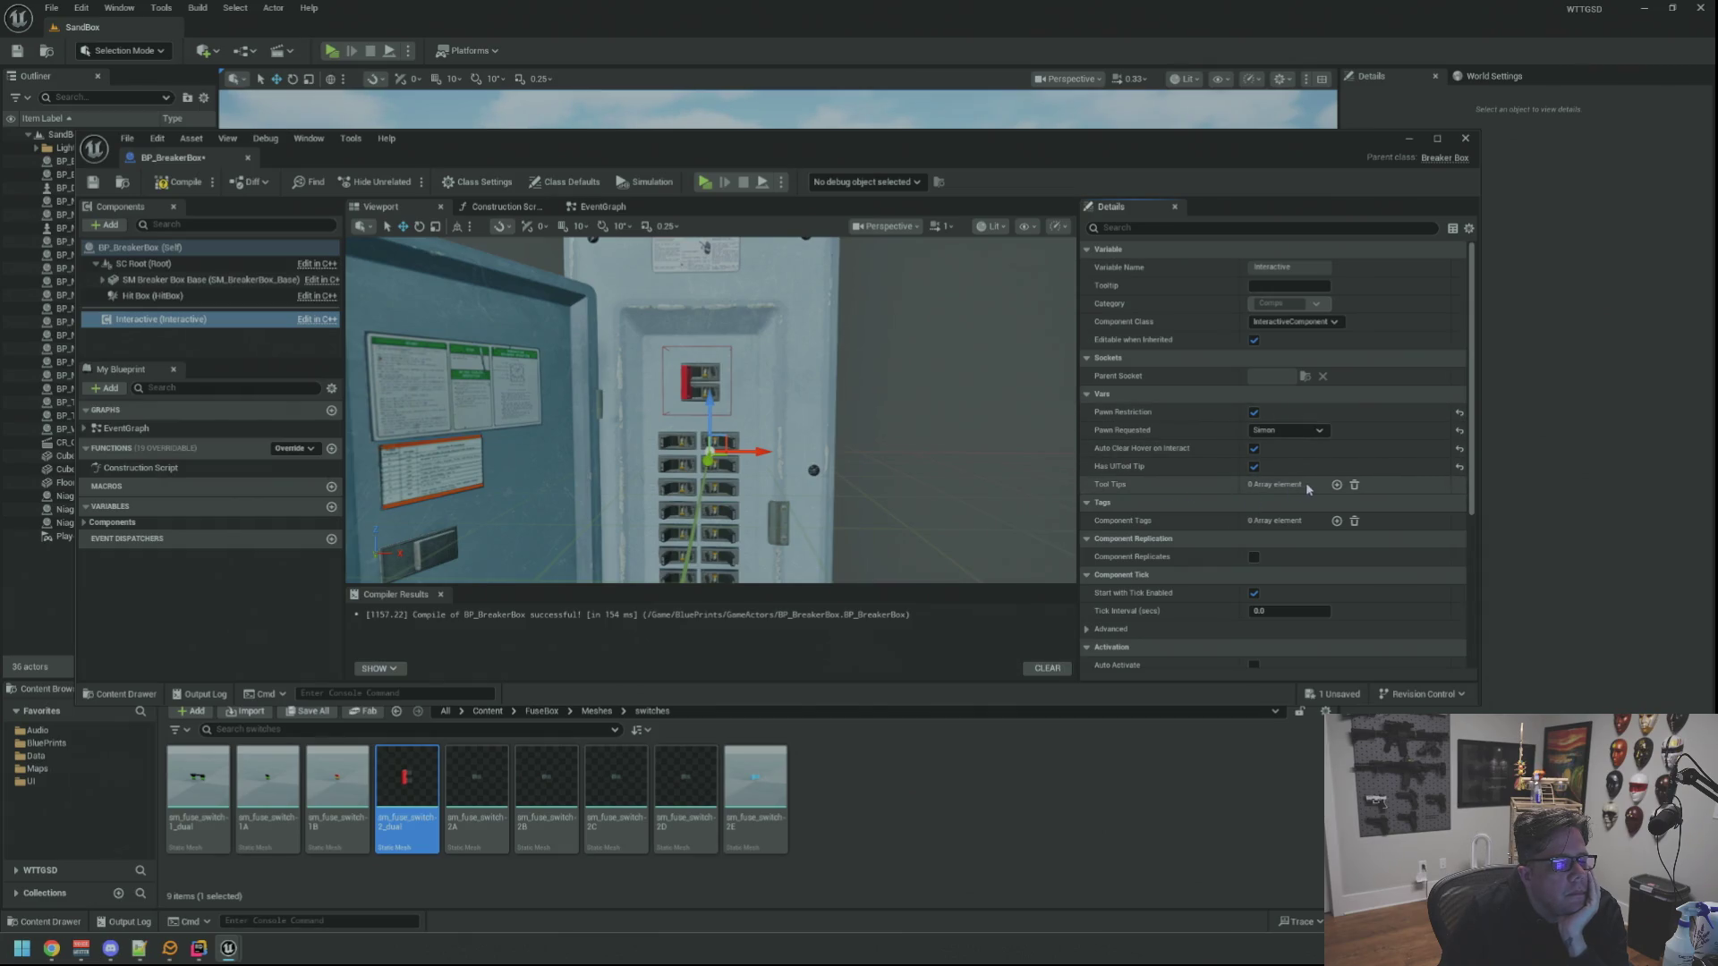
Add a 'Restore Power' tool tip, enable crosshair hover and set the gamepad action to IA_Default_Alpha
click(1335, 484)
click(1099, 503)
click(1284, 523)
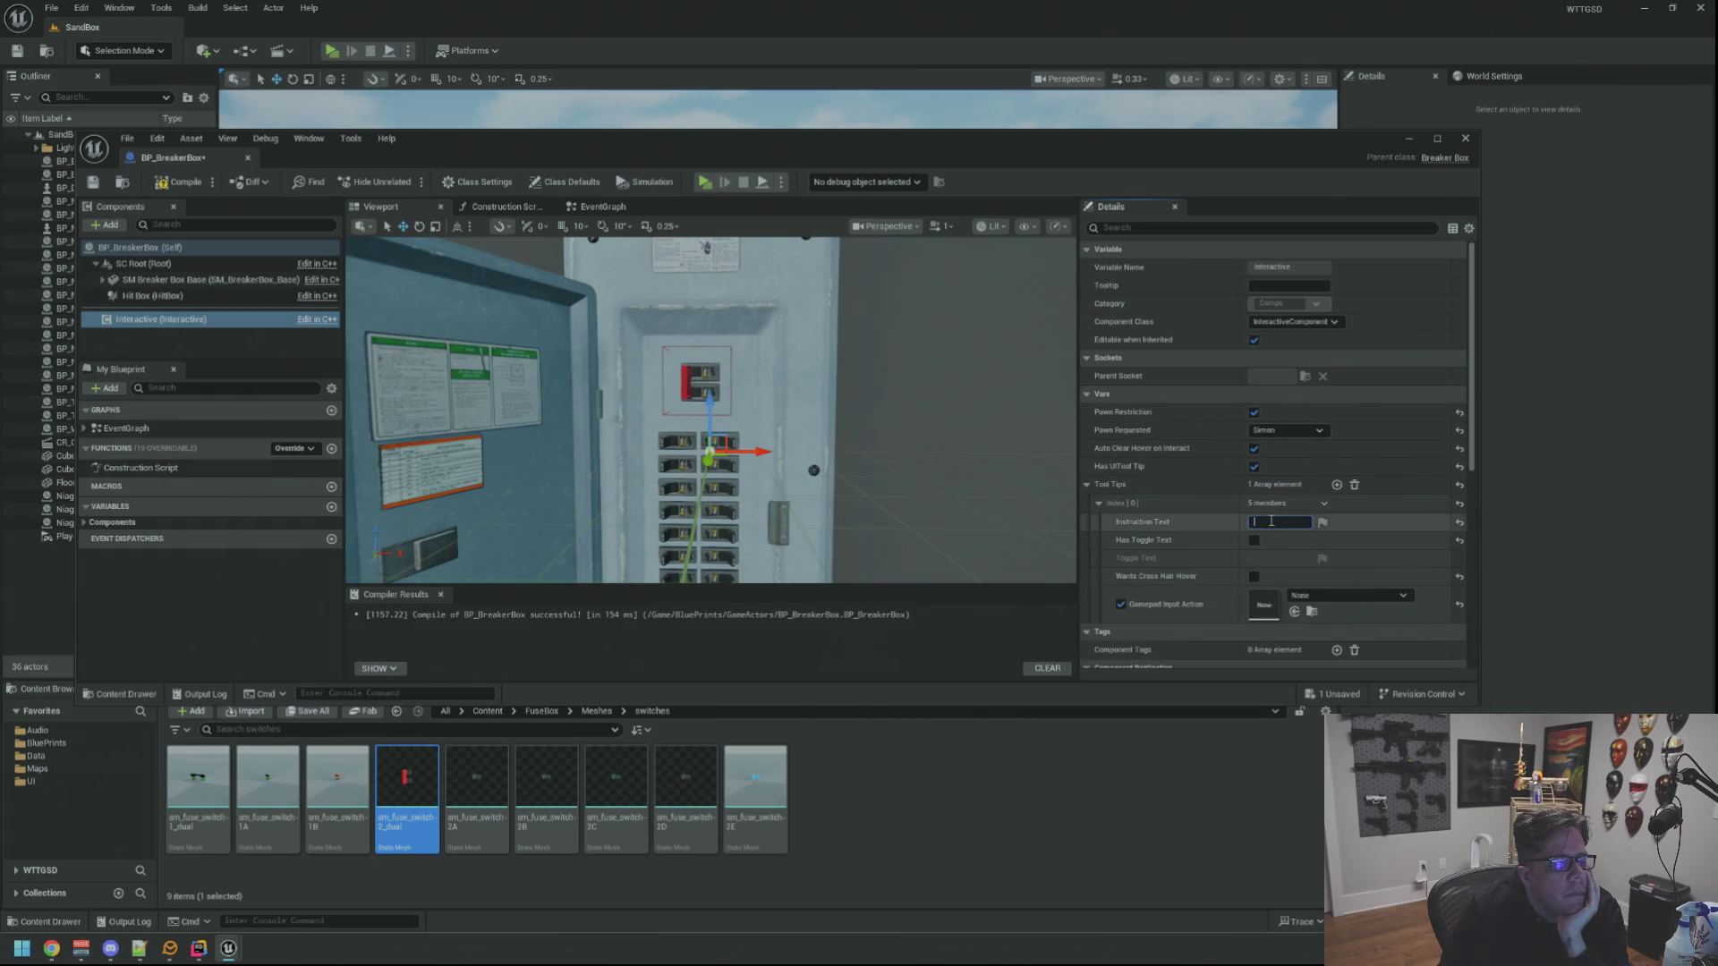
text(Fl)
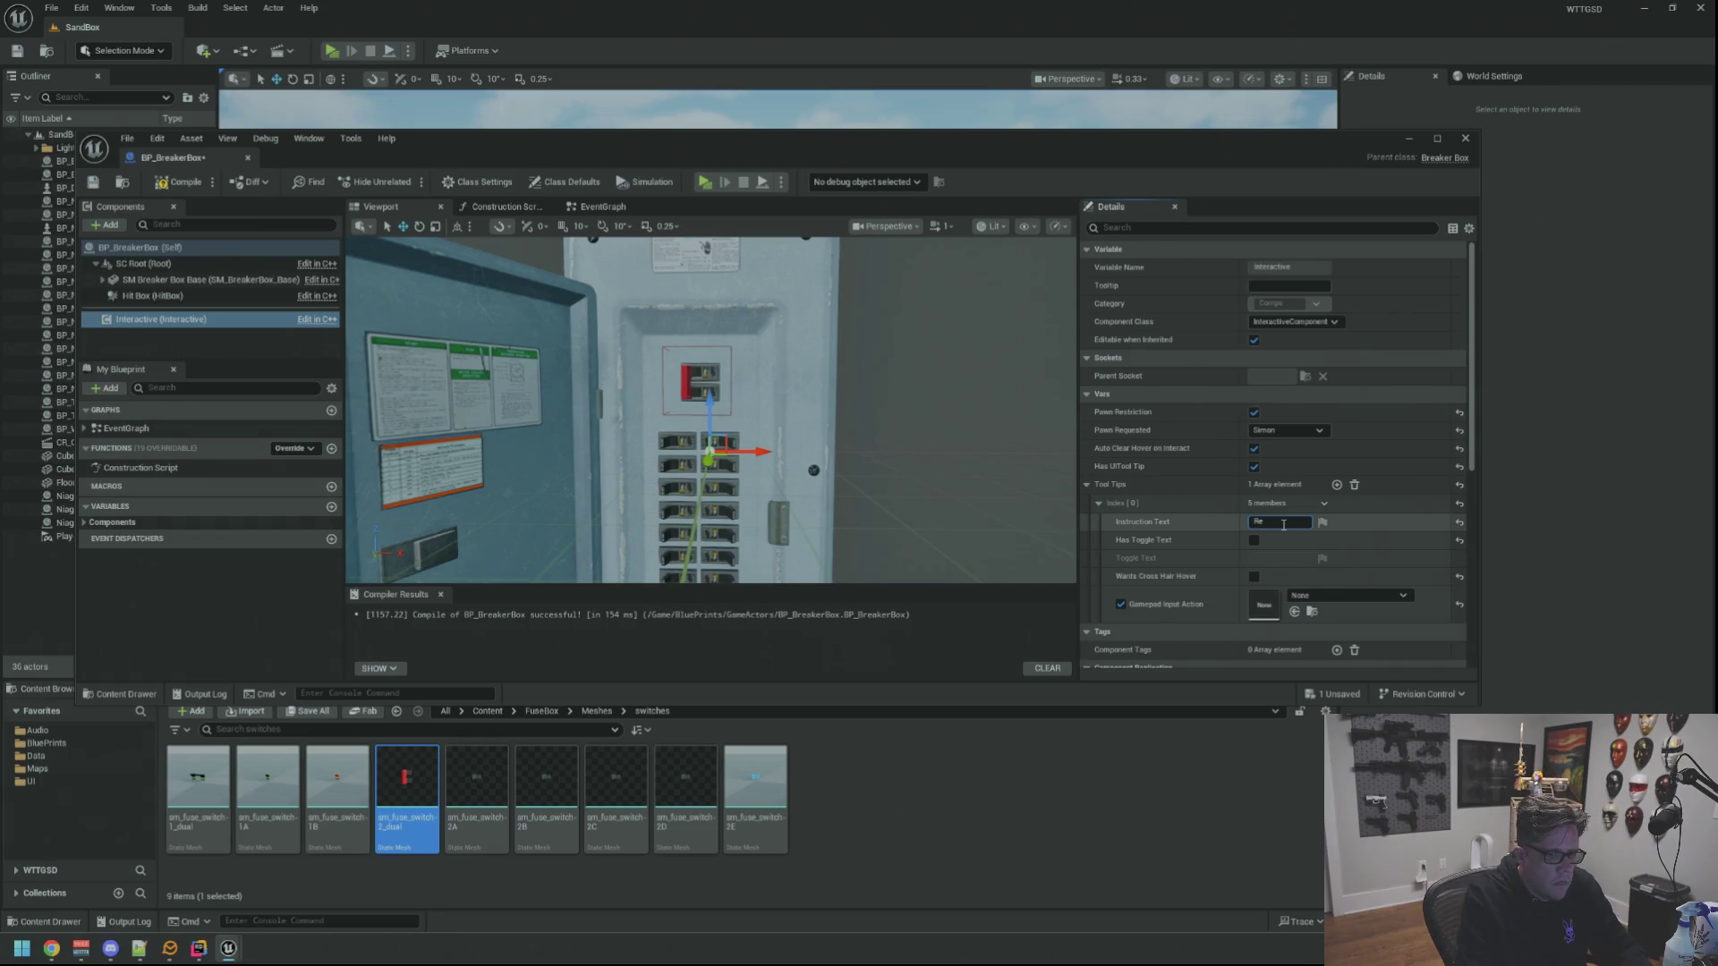
text(ore Power)
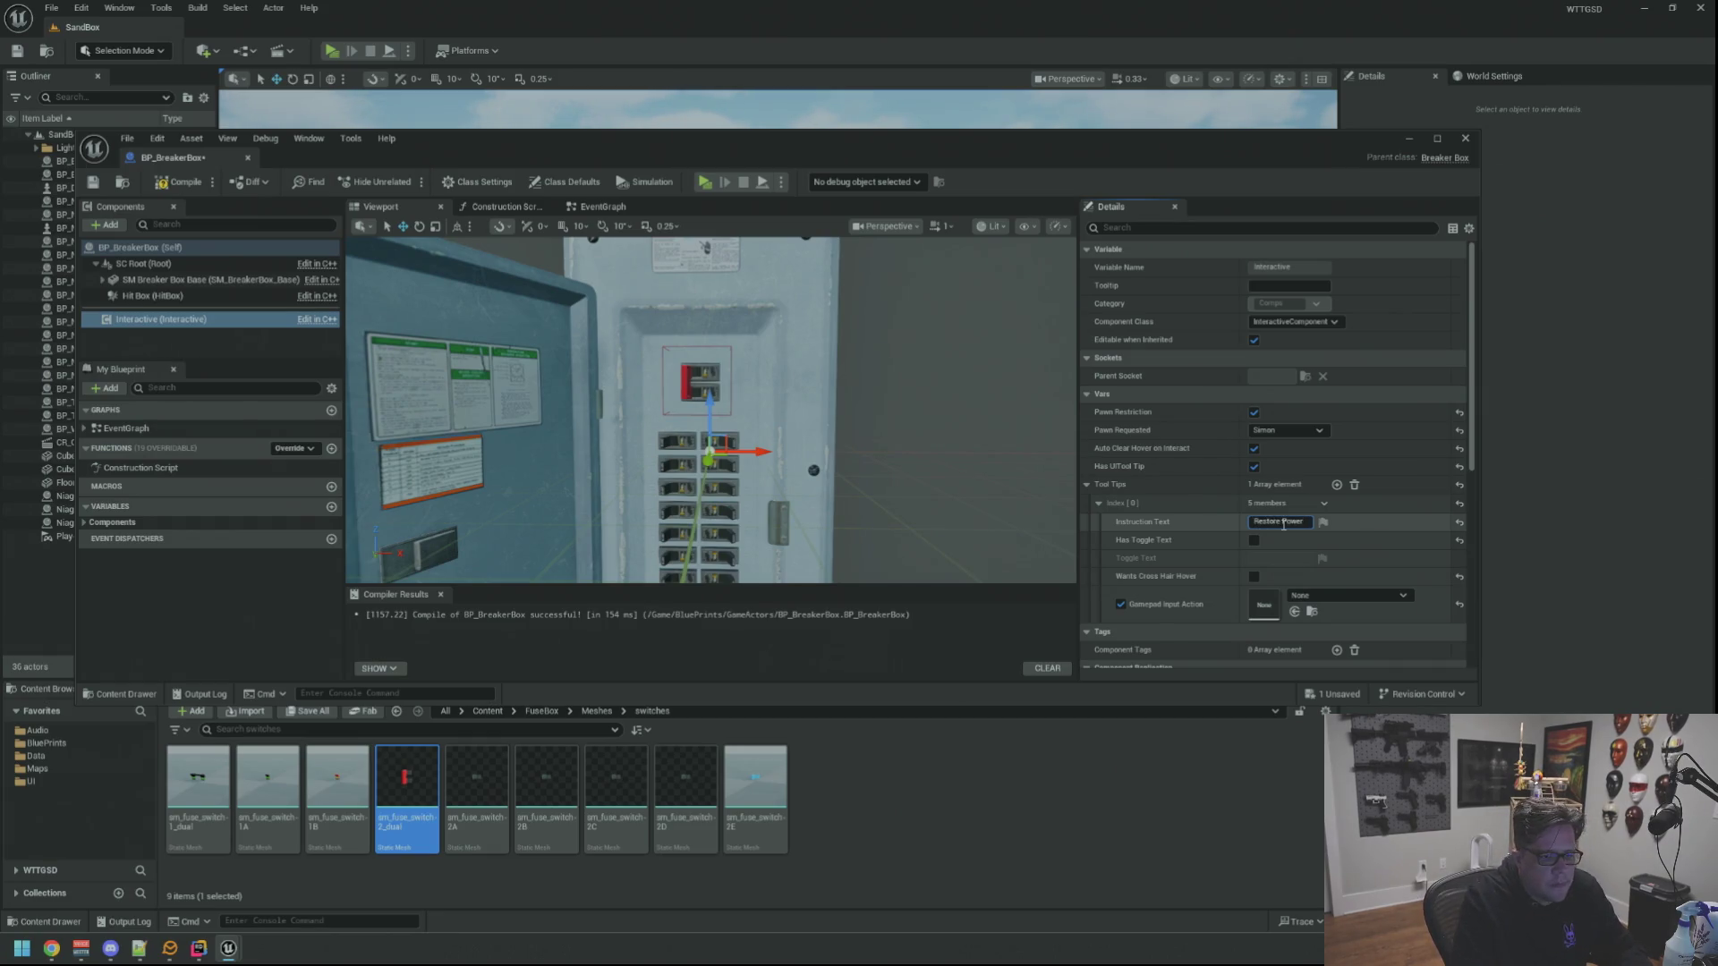
click(1254, 575)
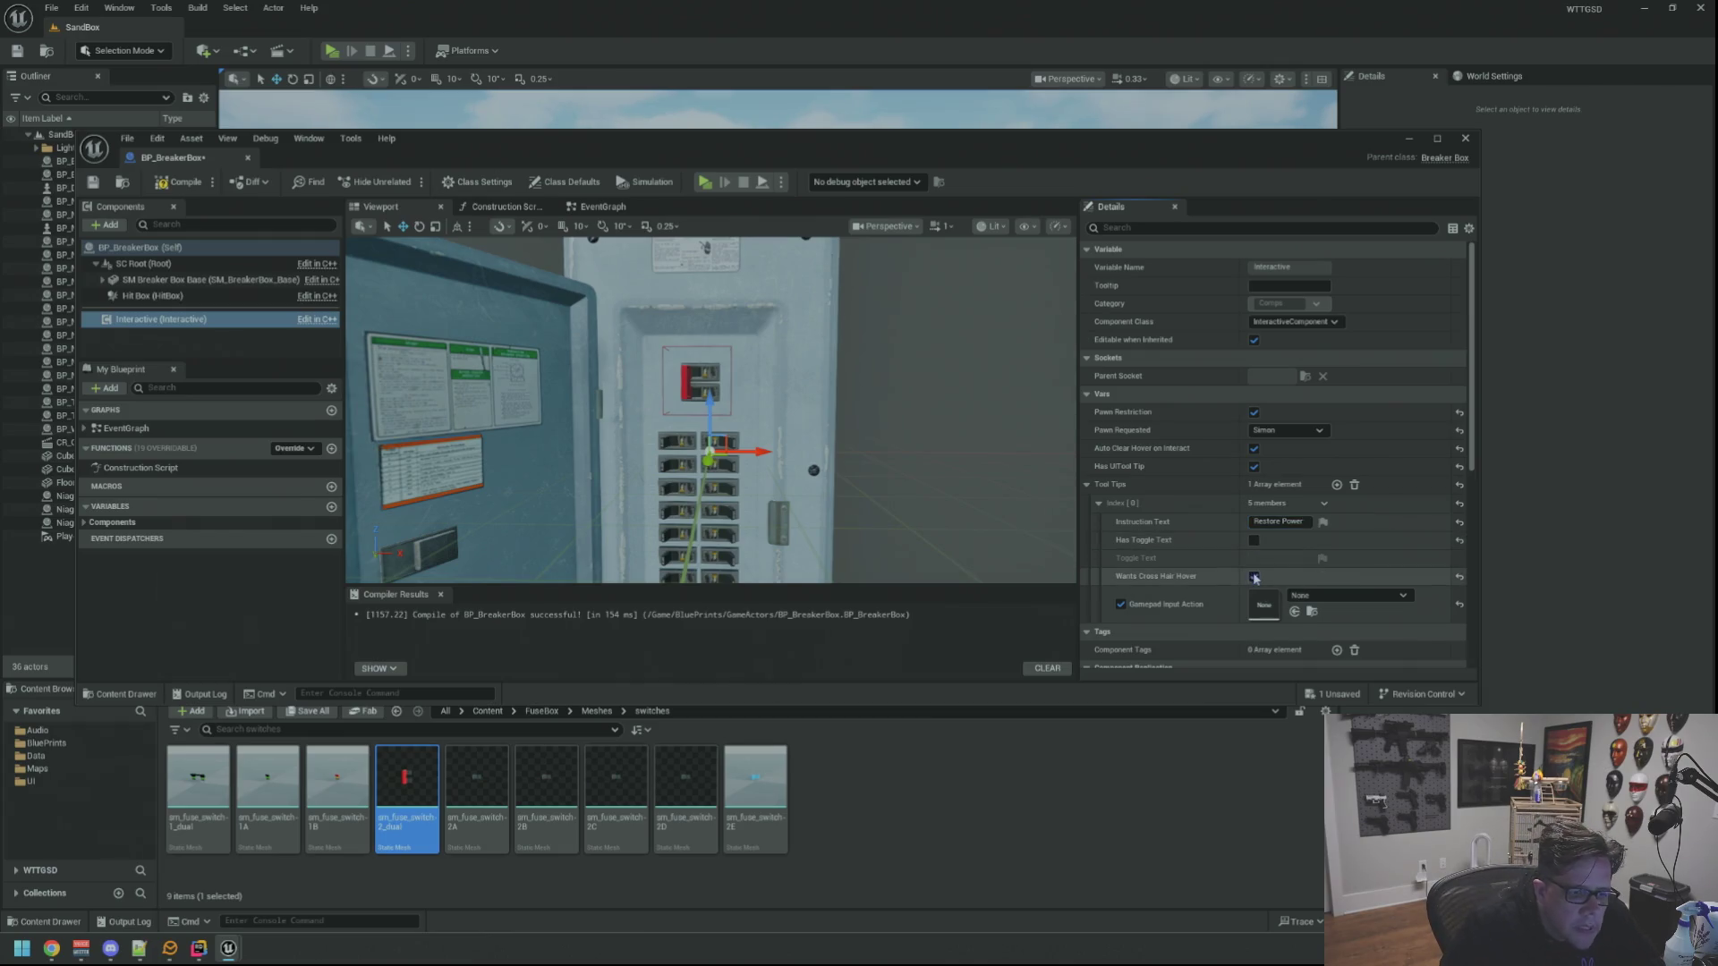
click(1356, 596)
text(IA_)
click(1309, 860)
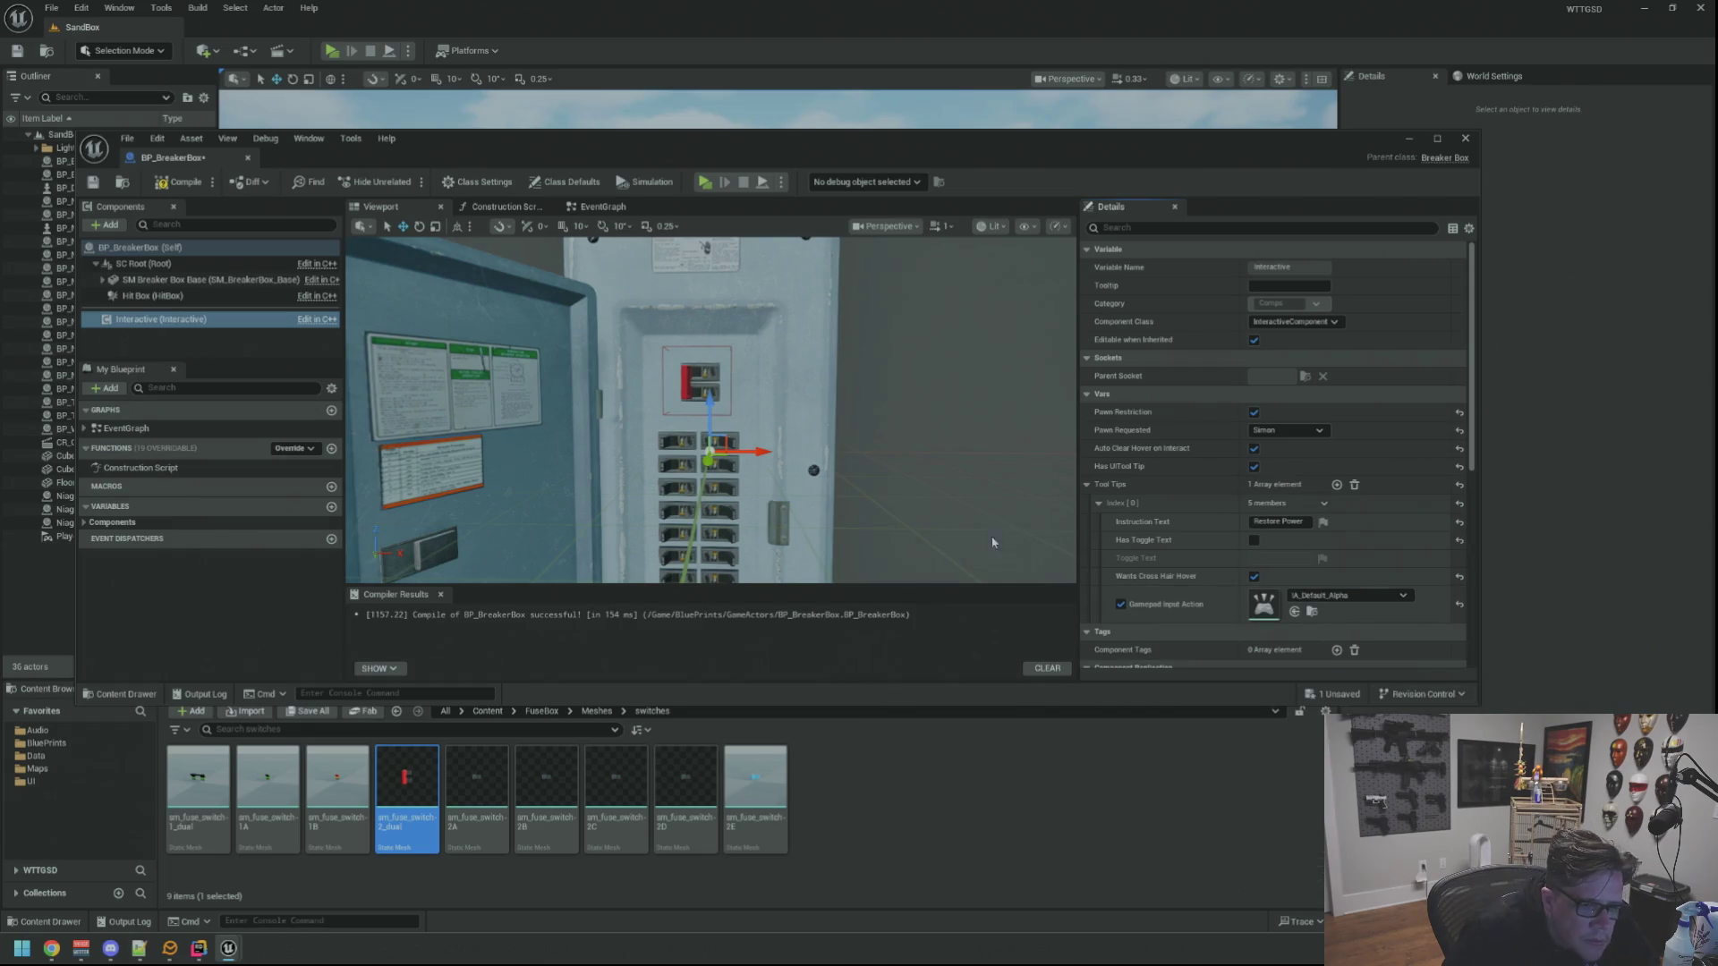
Compile the Blueprint and close the BP_BreakerBox editor
drag(886, 434, 902, 409)
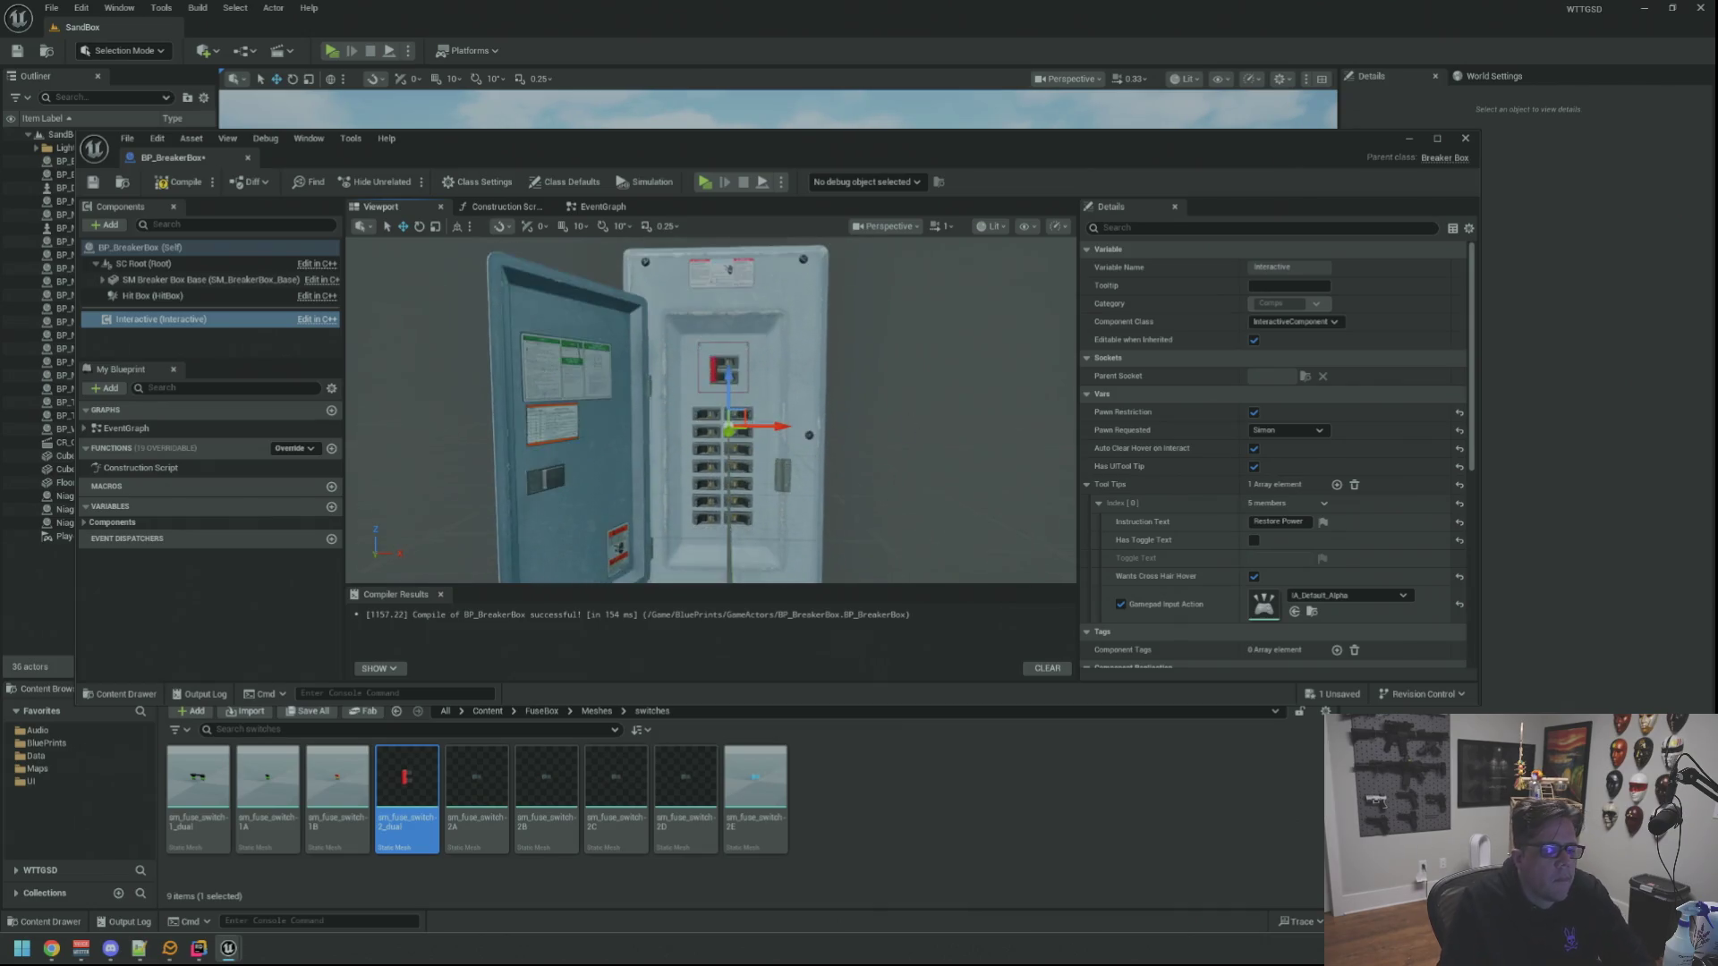
click(182, 181)
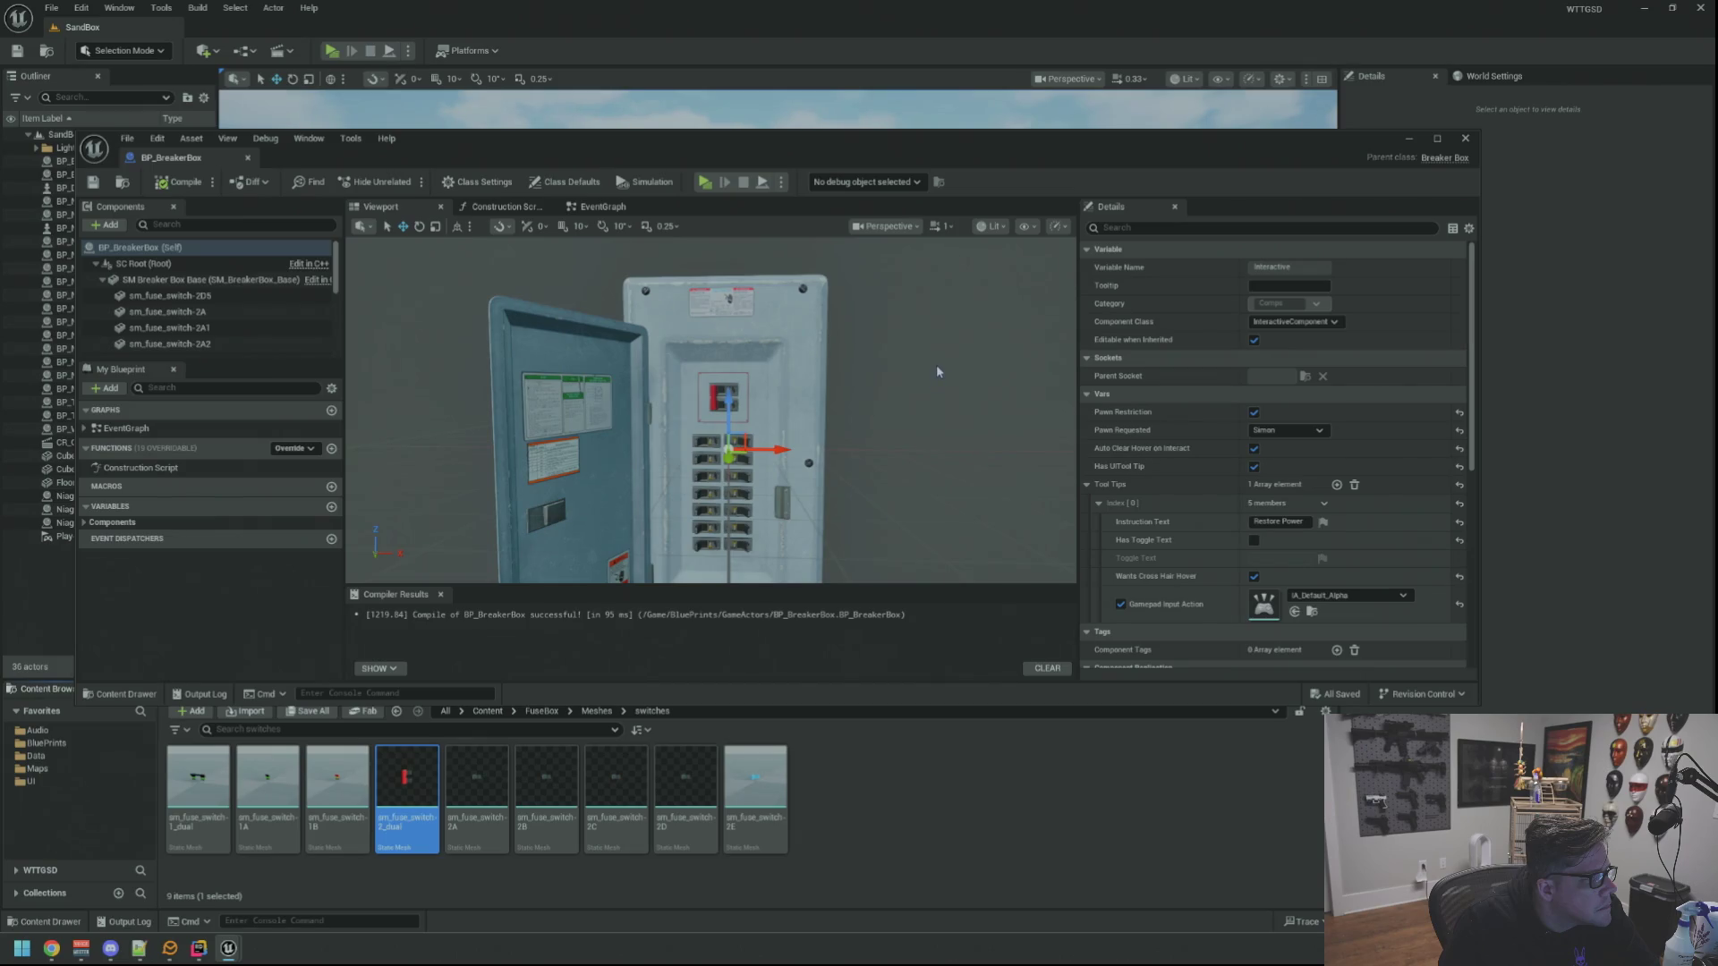
click(1465, 138)
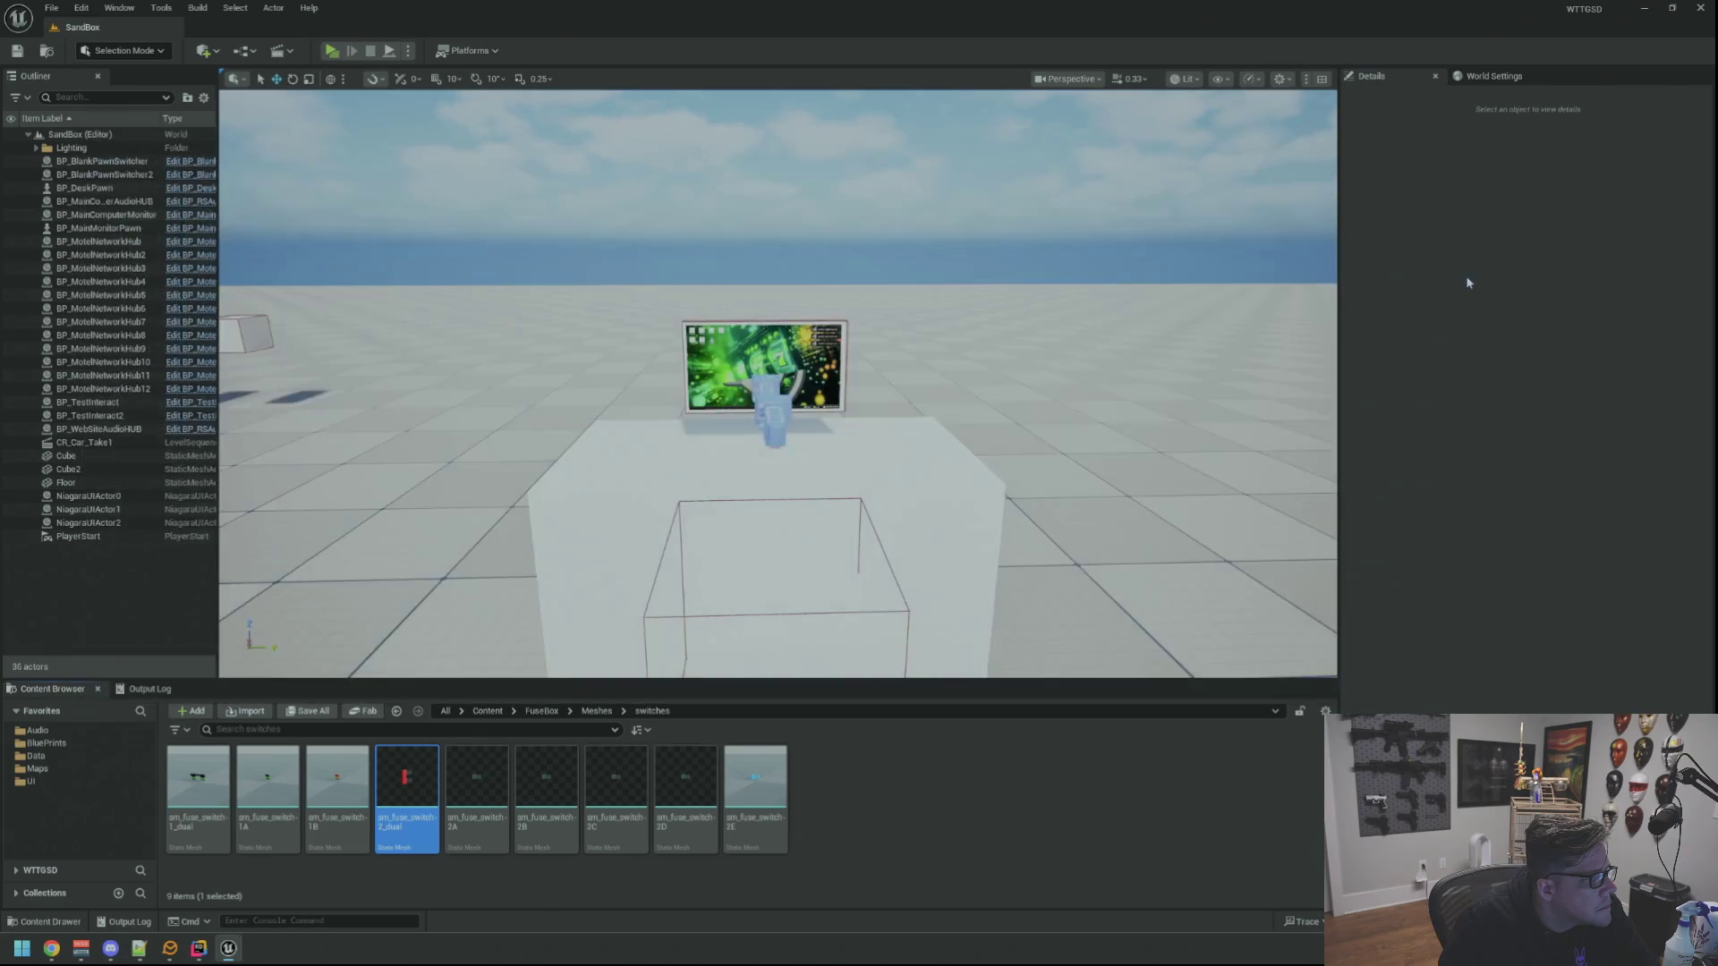
drag(1105, 287, 1094, 308)
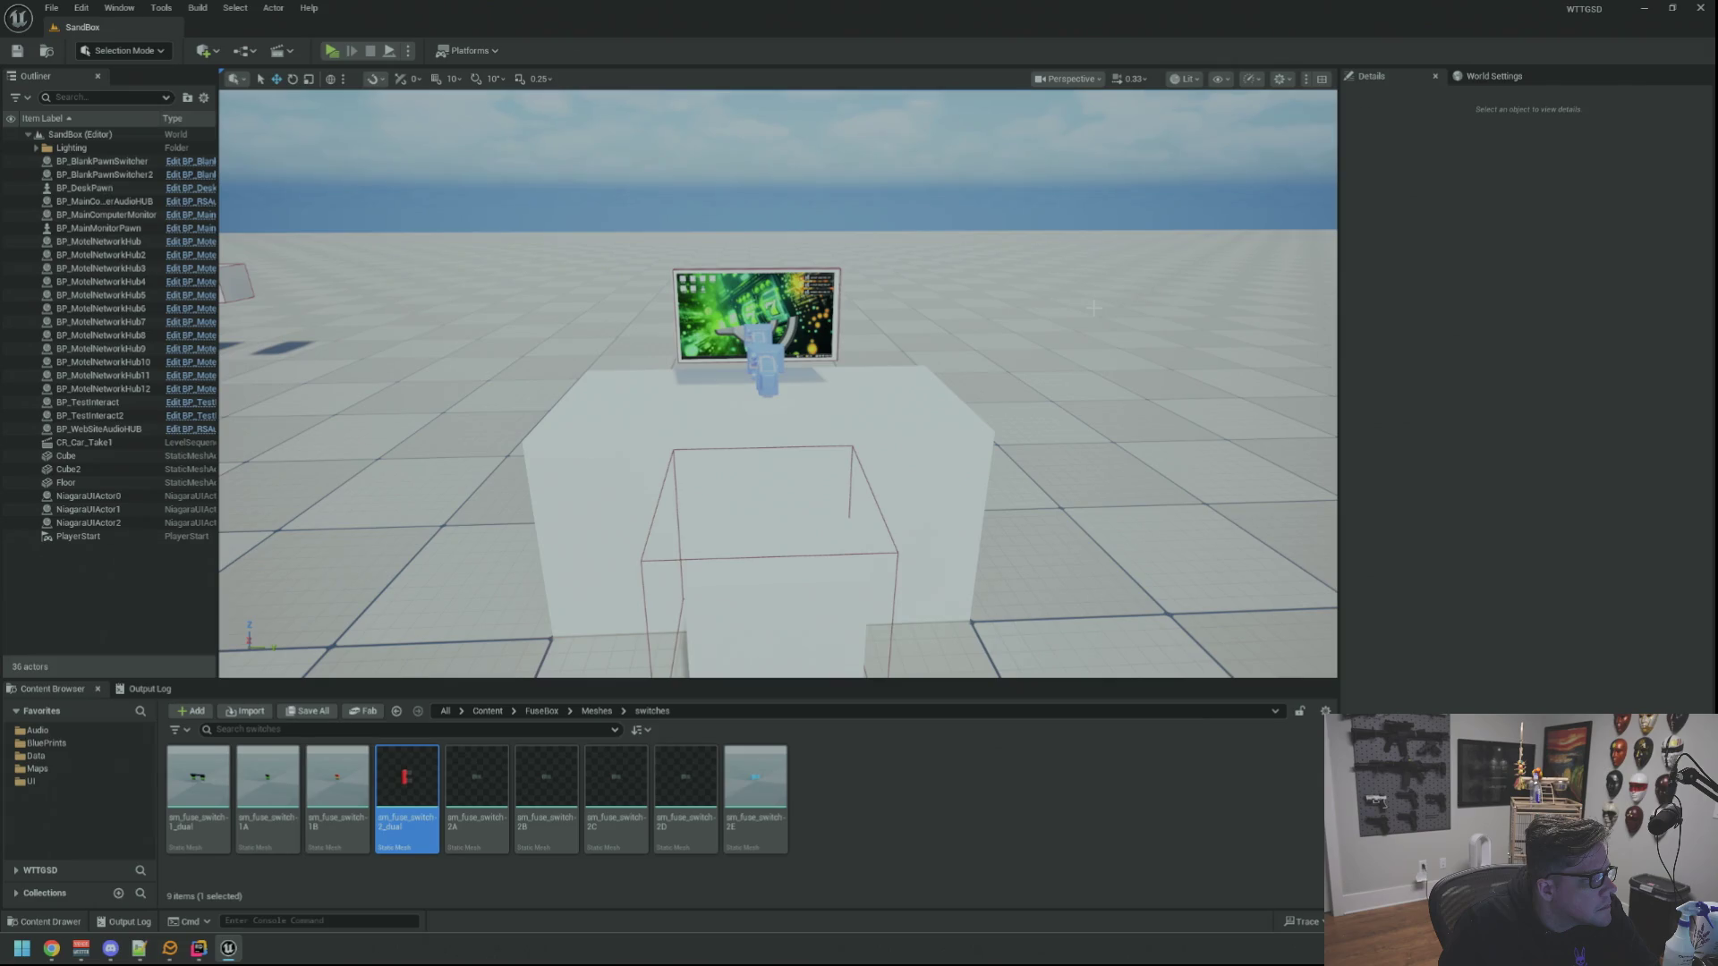
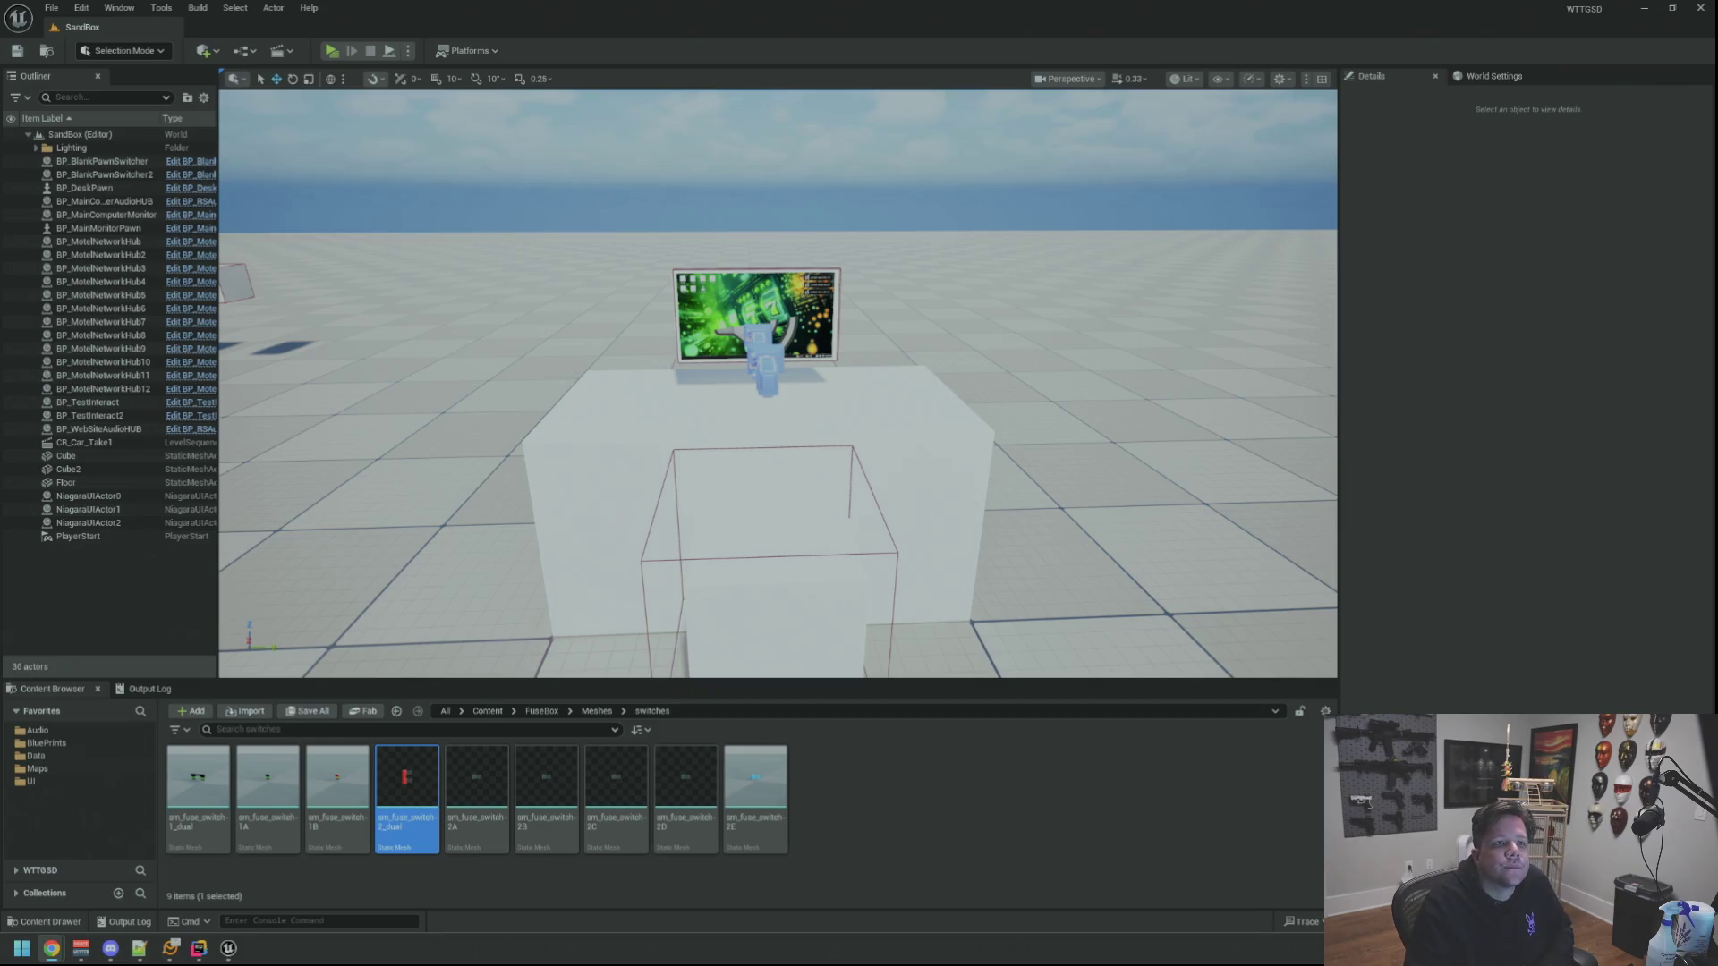
Drag the YouTube window over the editor, shift it left and widen it so the feed reflows
drag(1296, 30, 454, 29)
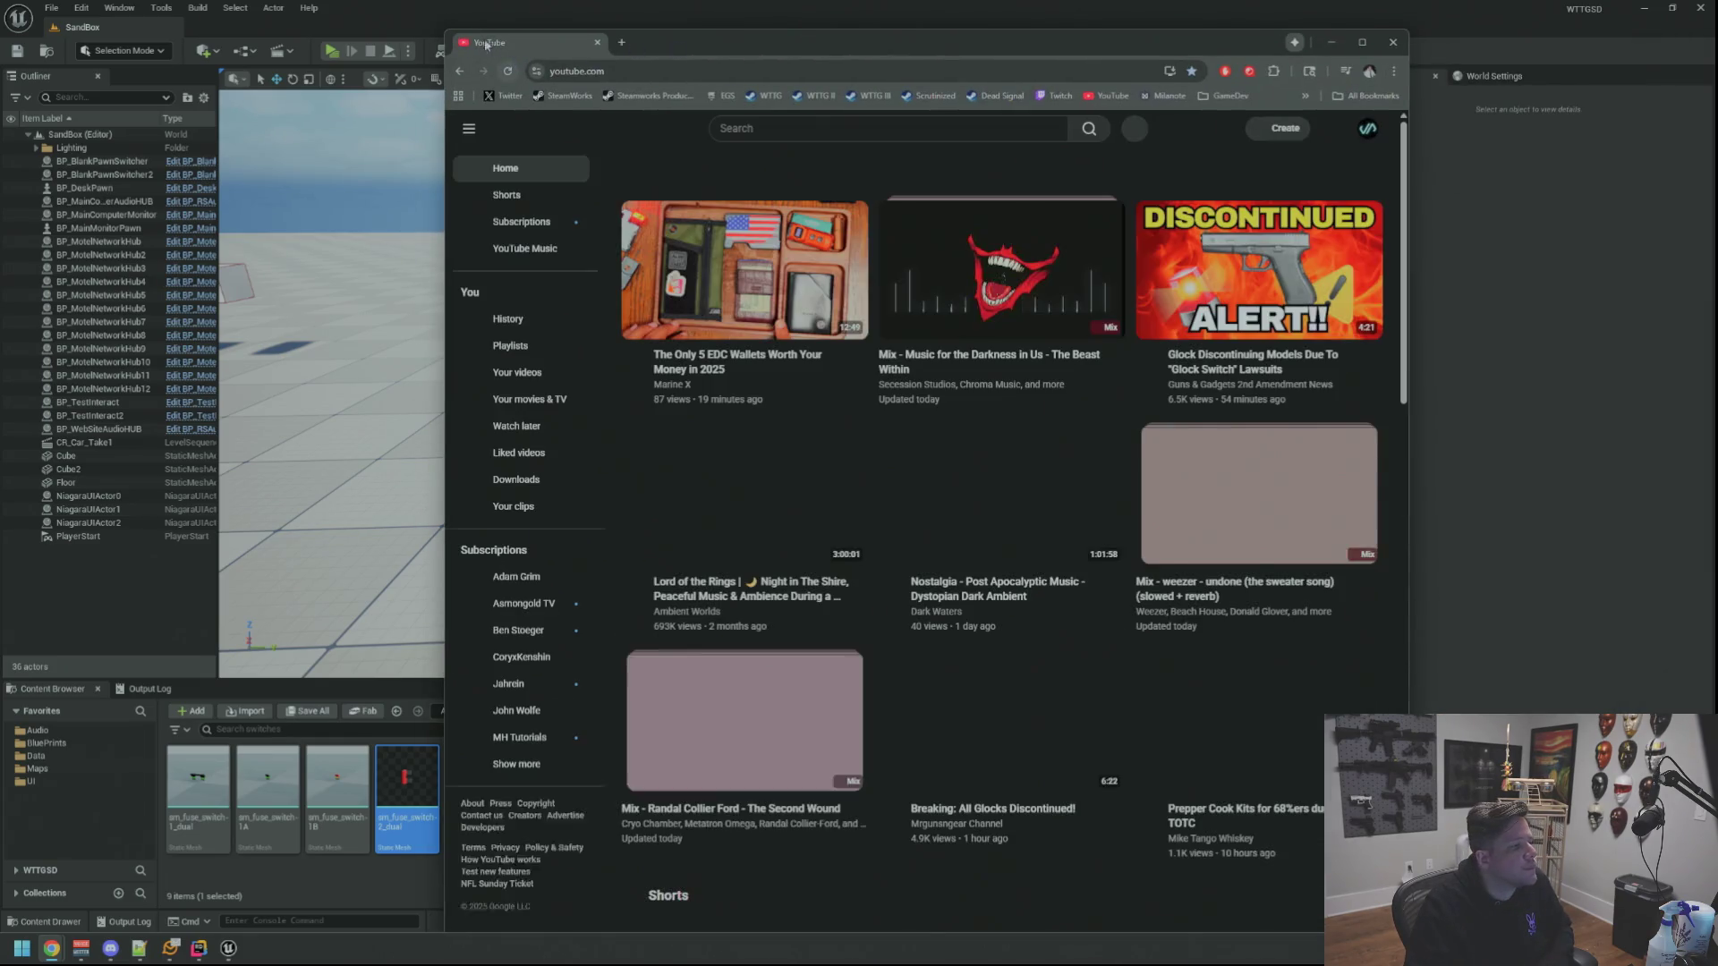
drag(675, 48, 528, 19)
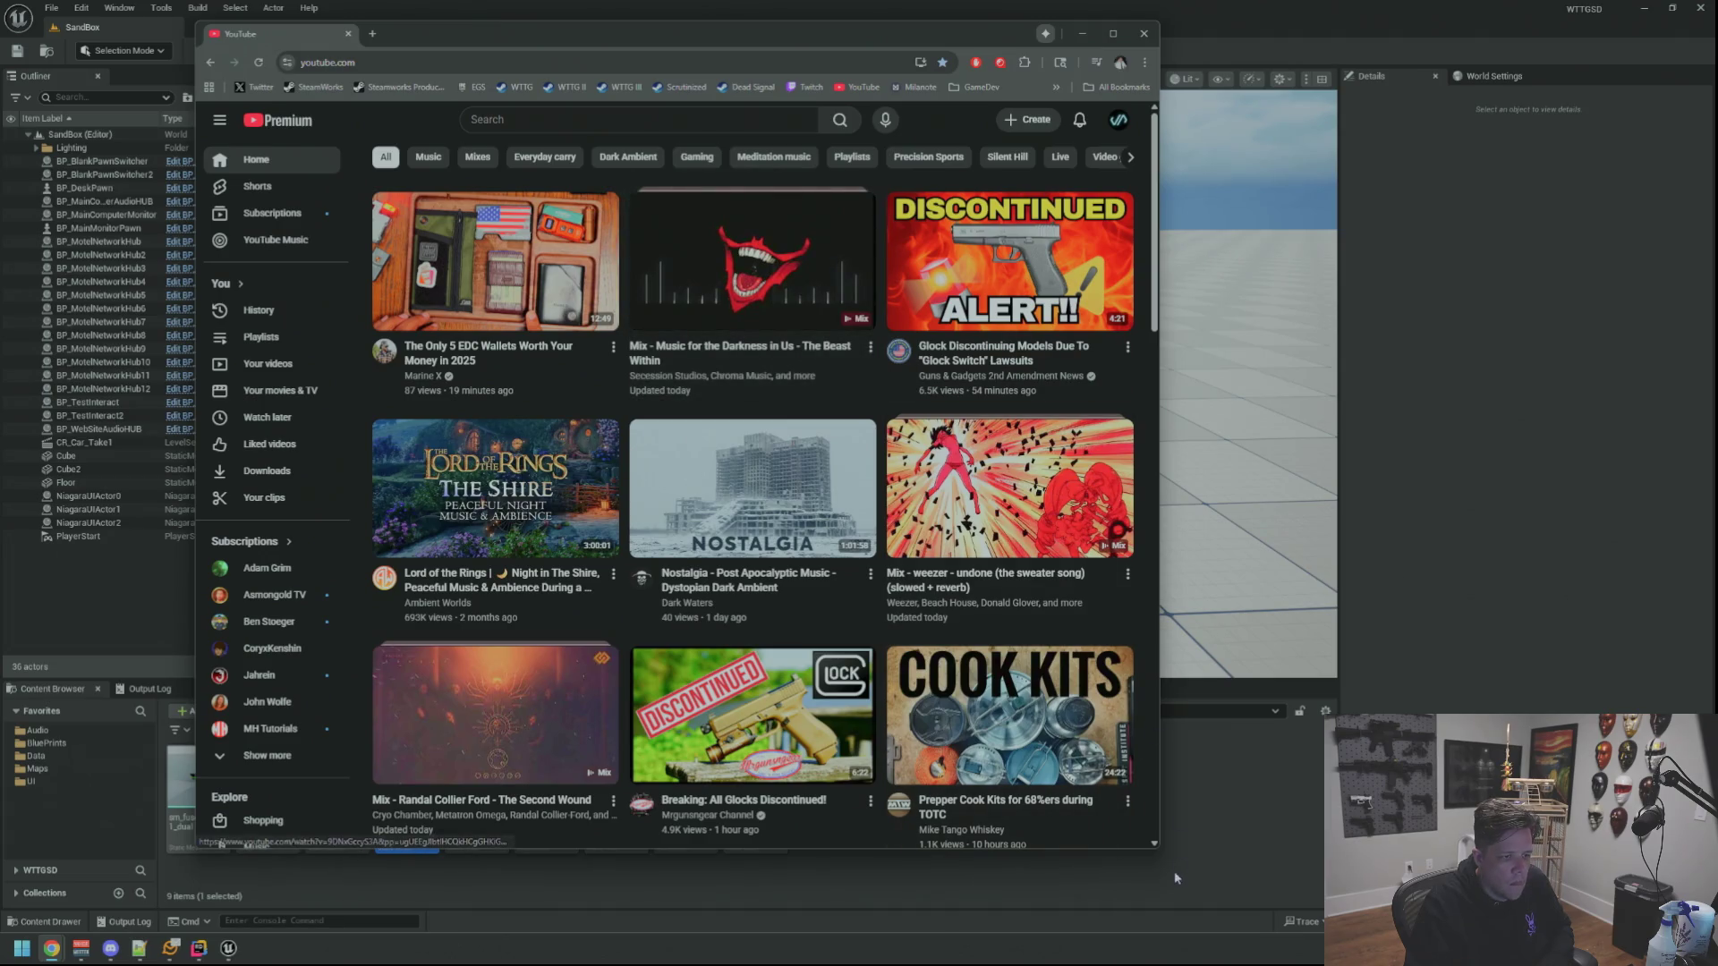
mouse_move(1159, 832)
mouse_down()
mouse_move(1342, 833)
mouse_move(1264, 825)
mouse_up()
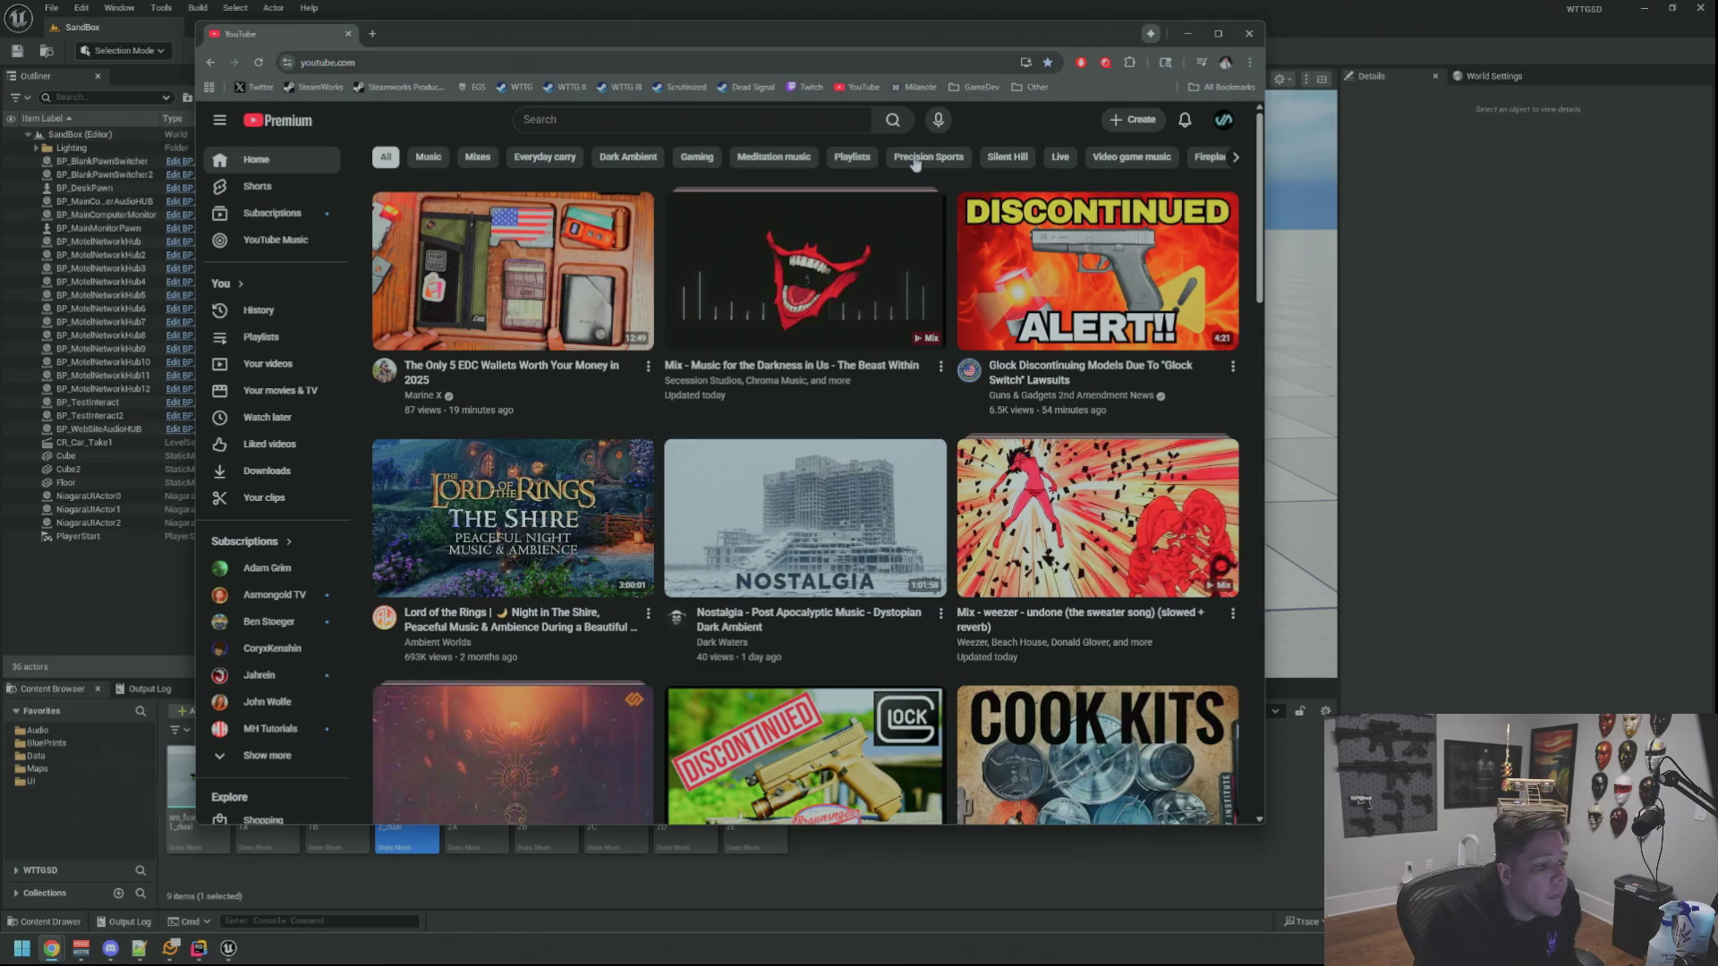
scroll(862, 387, down, 2)
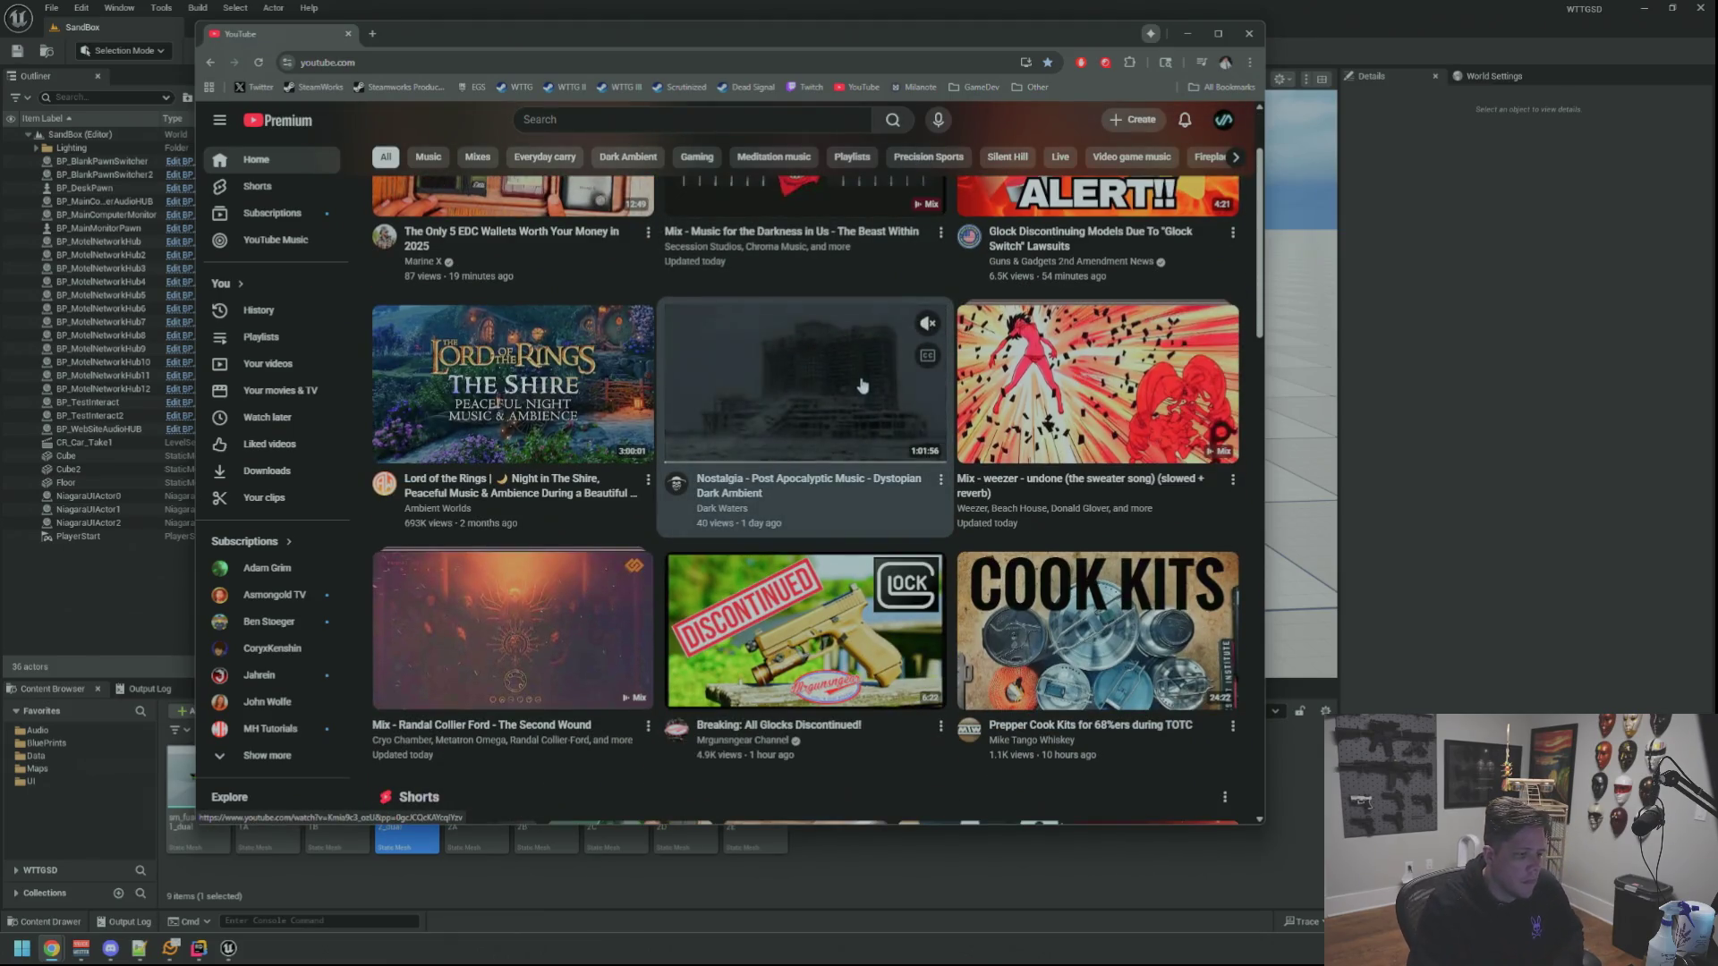
mouse_move(805, 629)
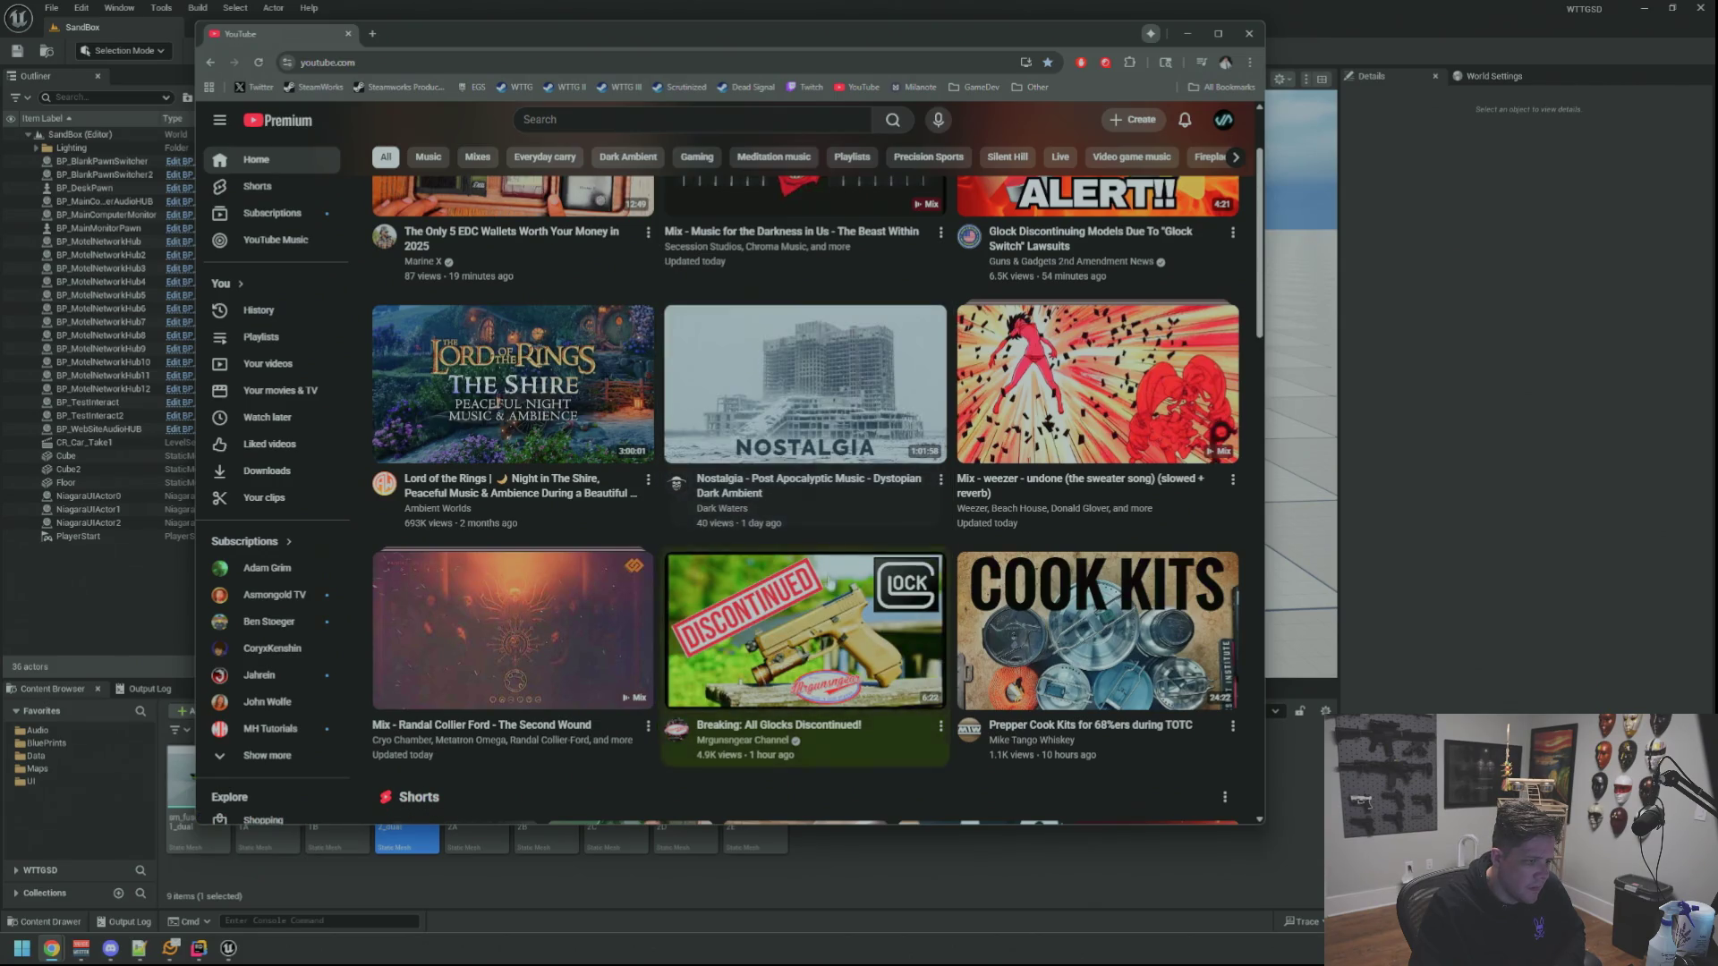
Open the 'Breaking: All Glocks Discontinued!' video in a new tab
middle_click(806, 624)
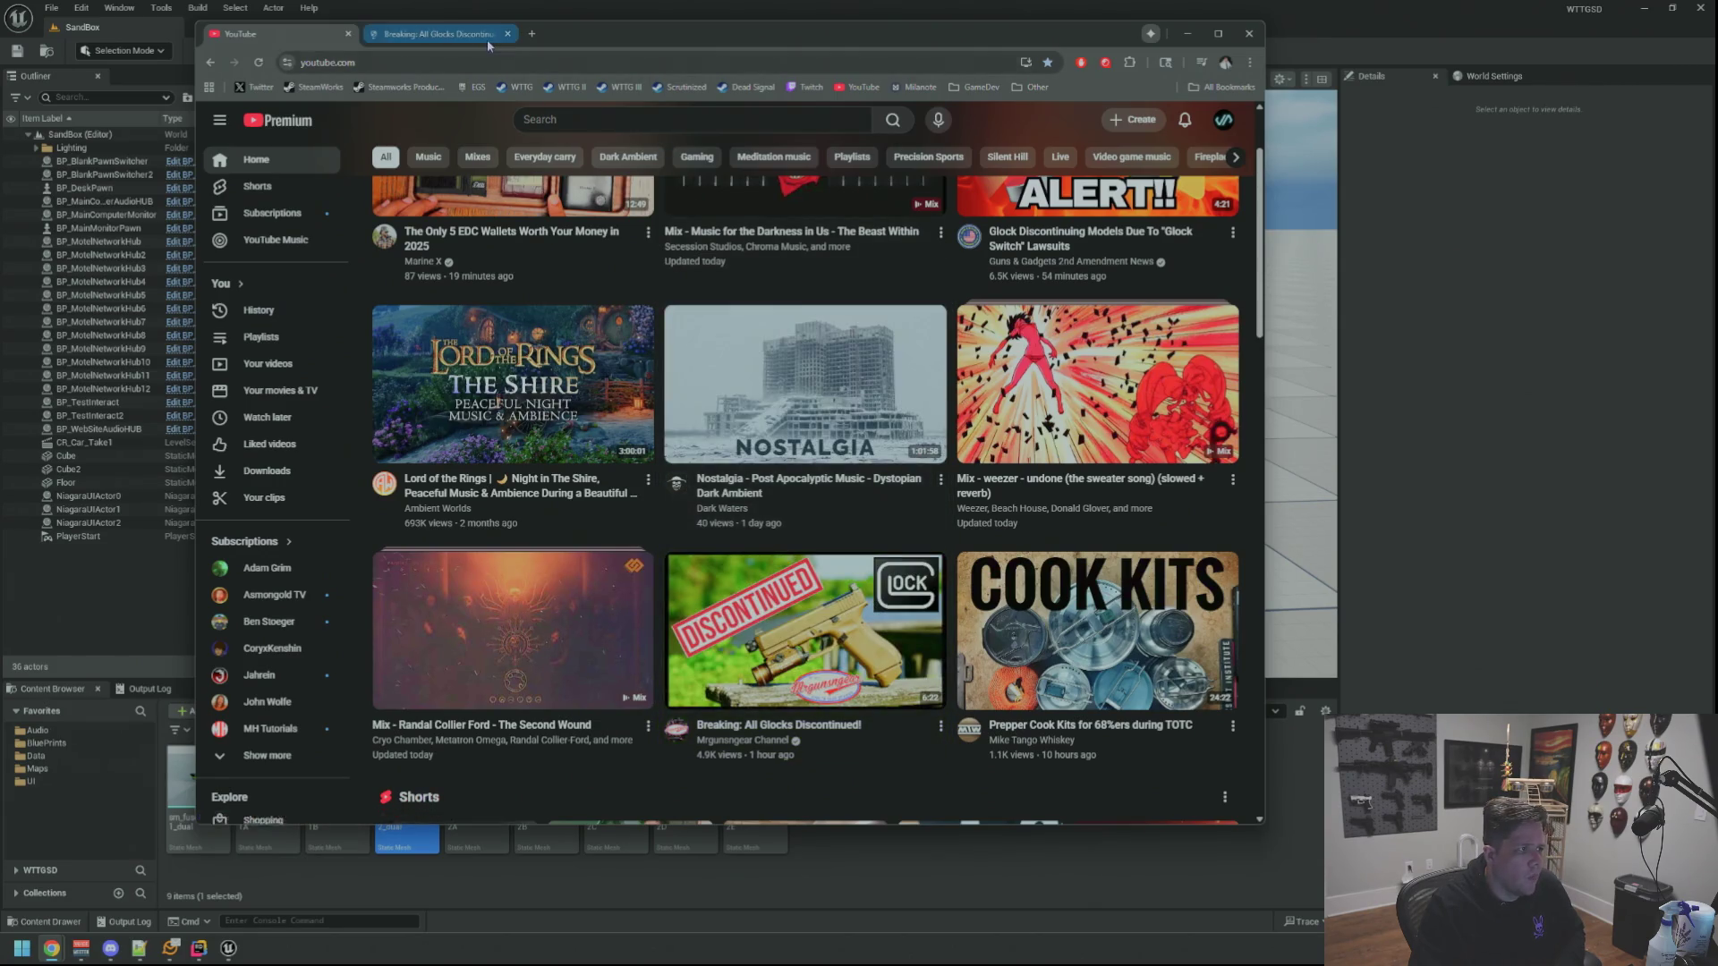
Watch the Glocks Discontinued video in its tab, then close that tab
click(489, 45)
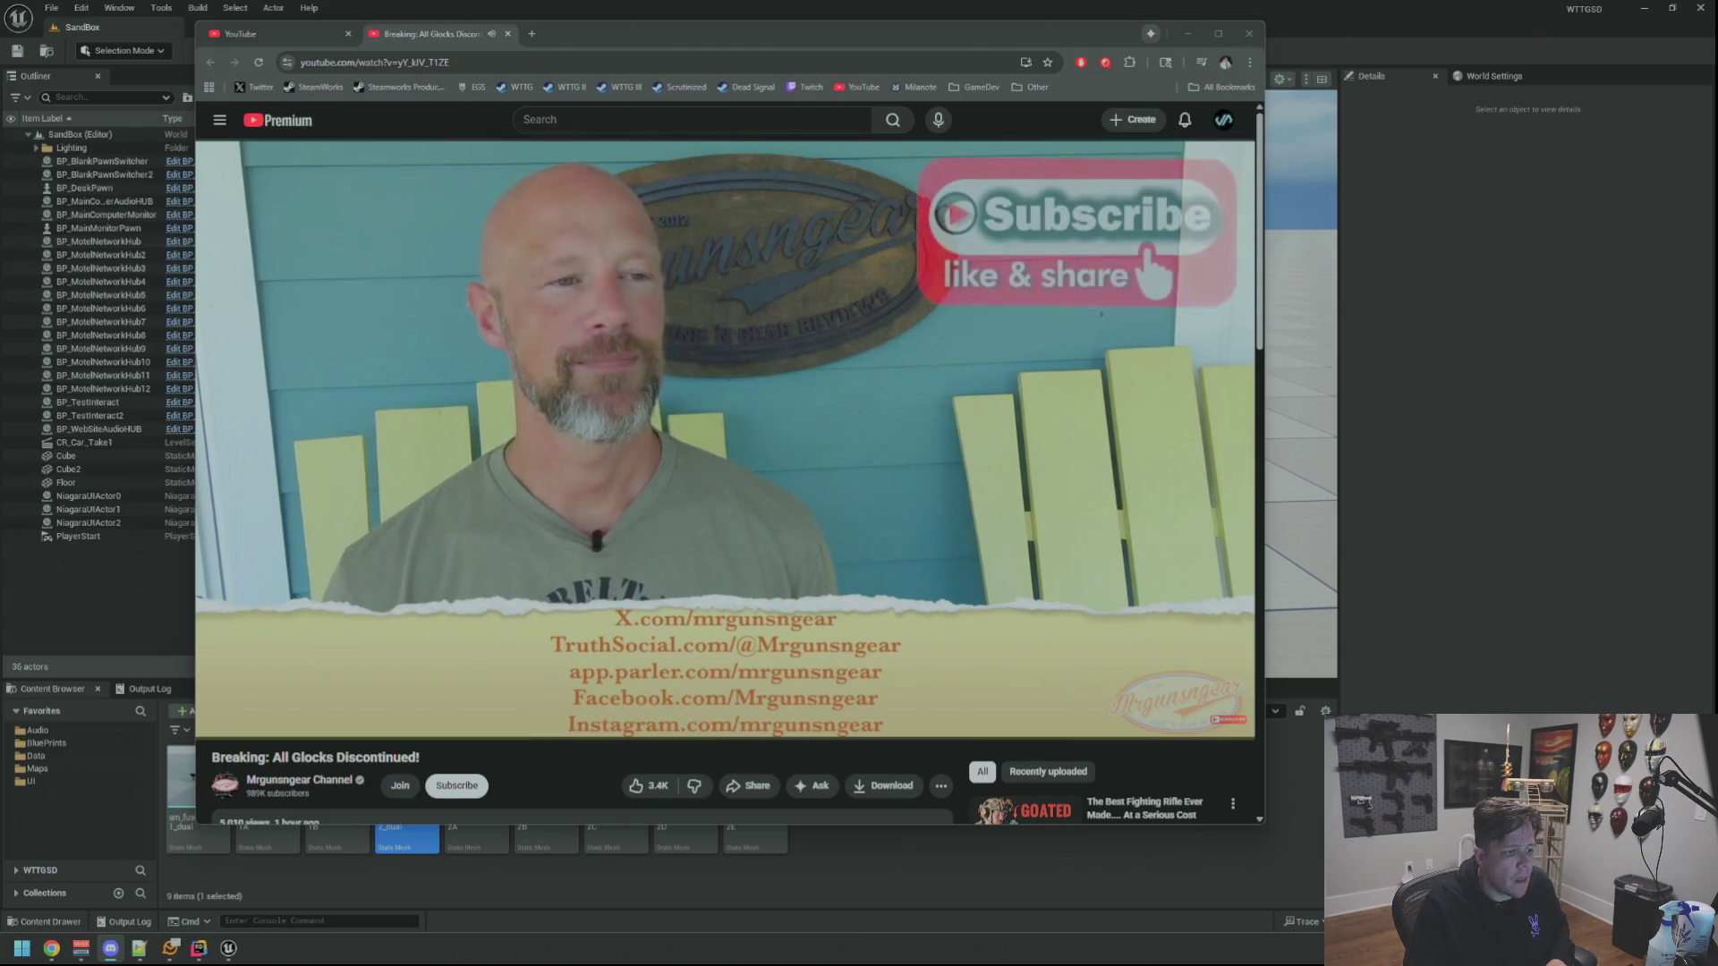
middle_click(468, 33)
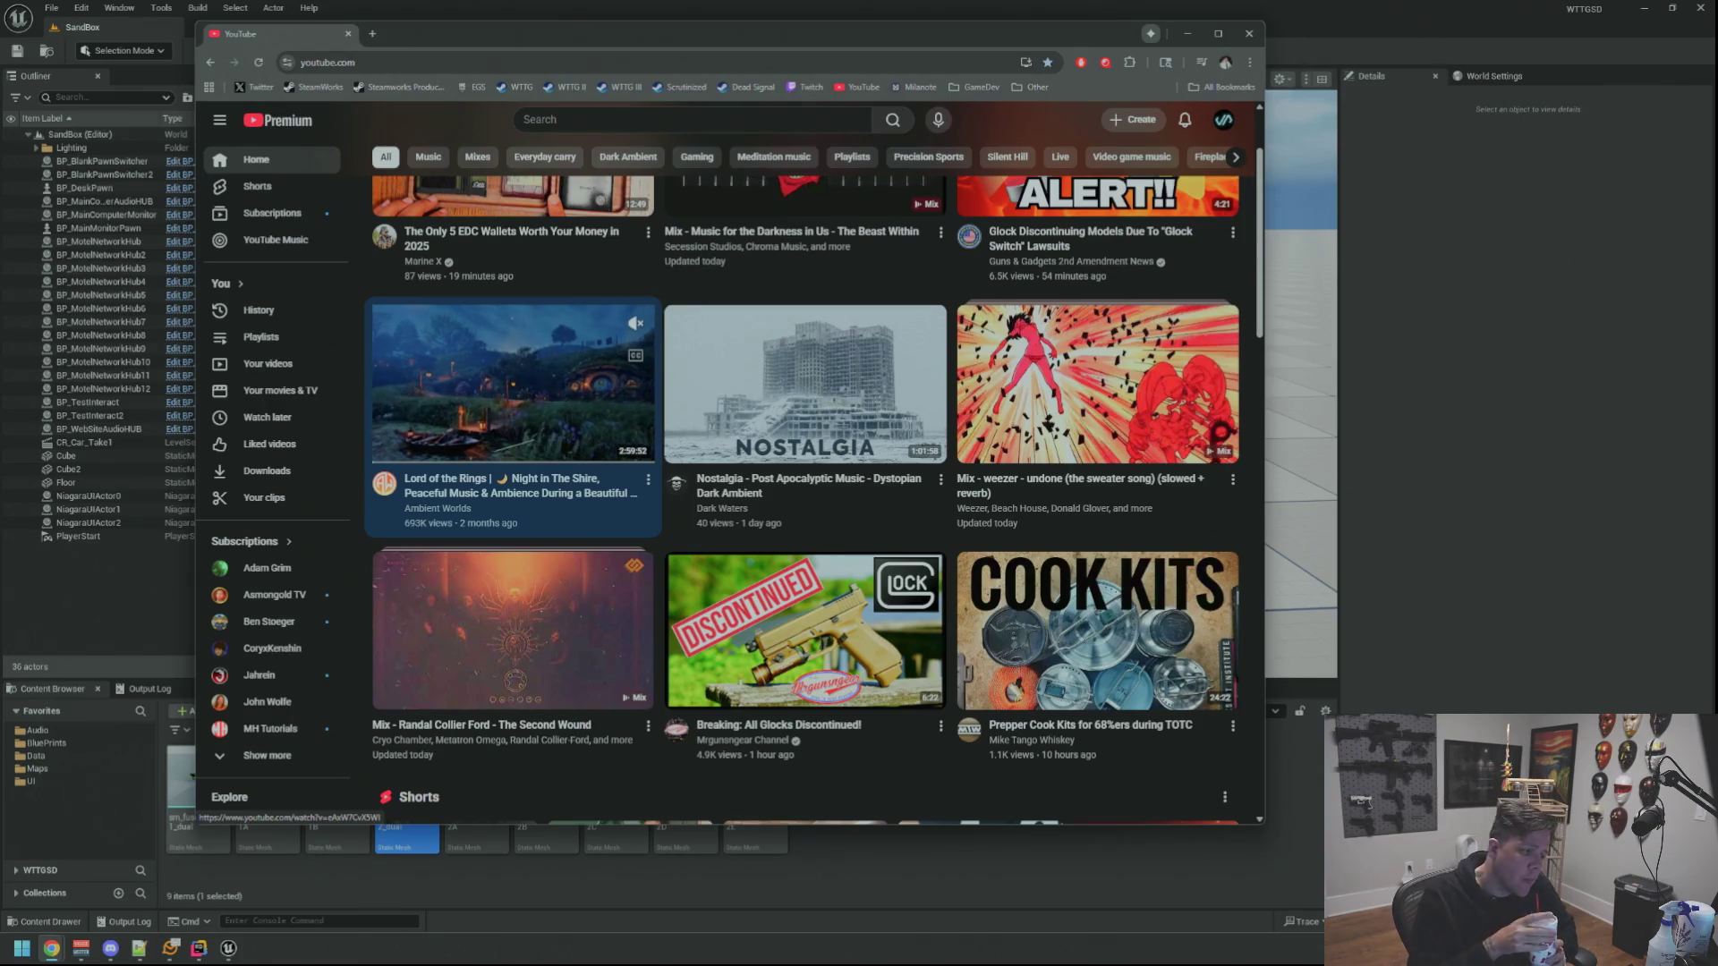
scroll(800, 426, up, 1)
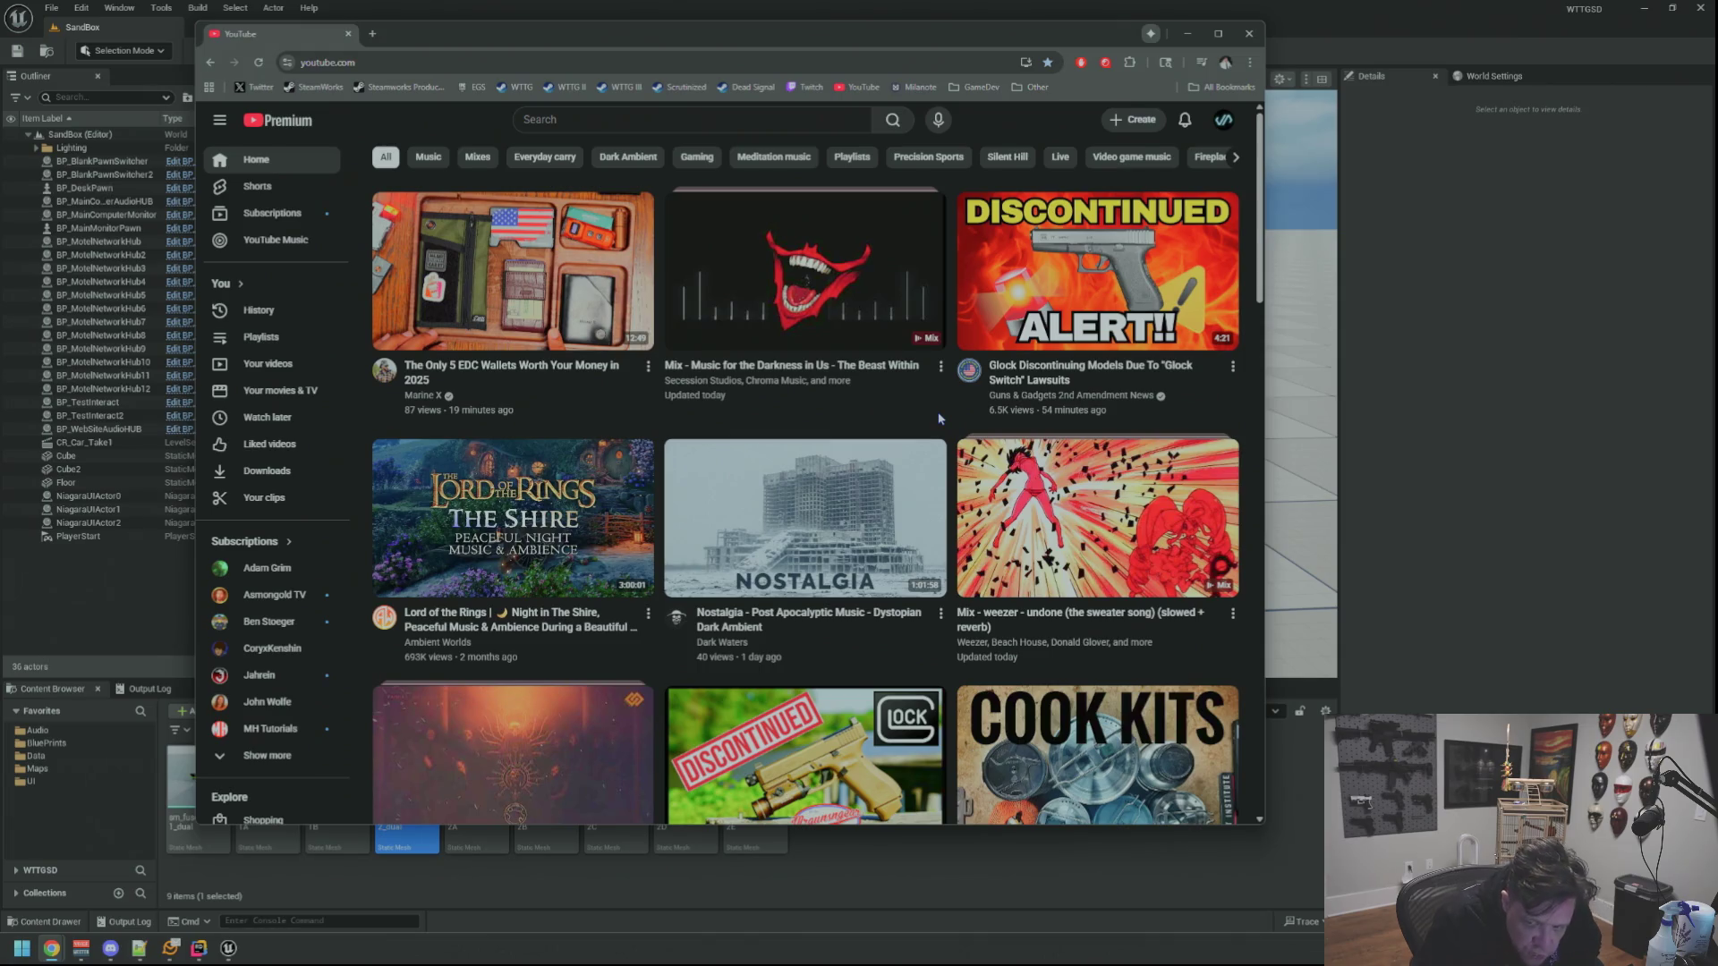
scroll(947, 255, down, 2)
scroll(926, 315, down, 1)
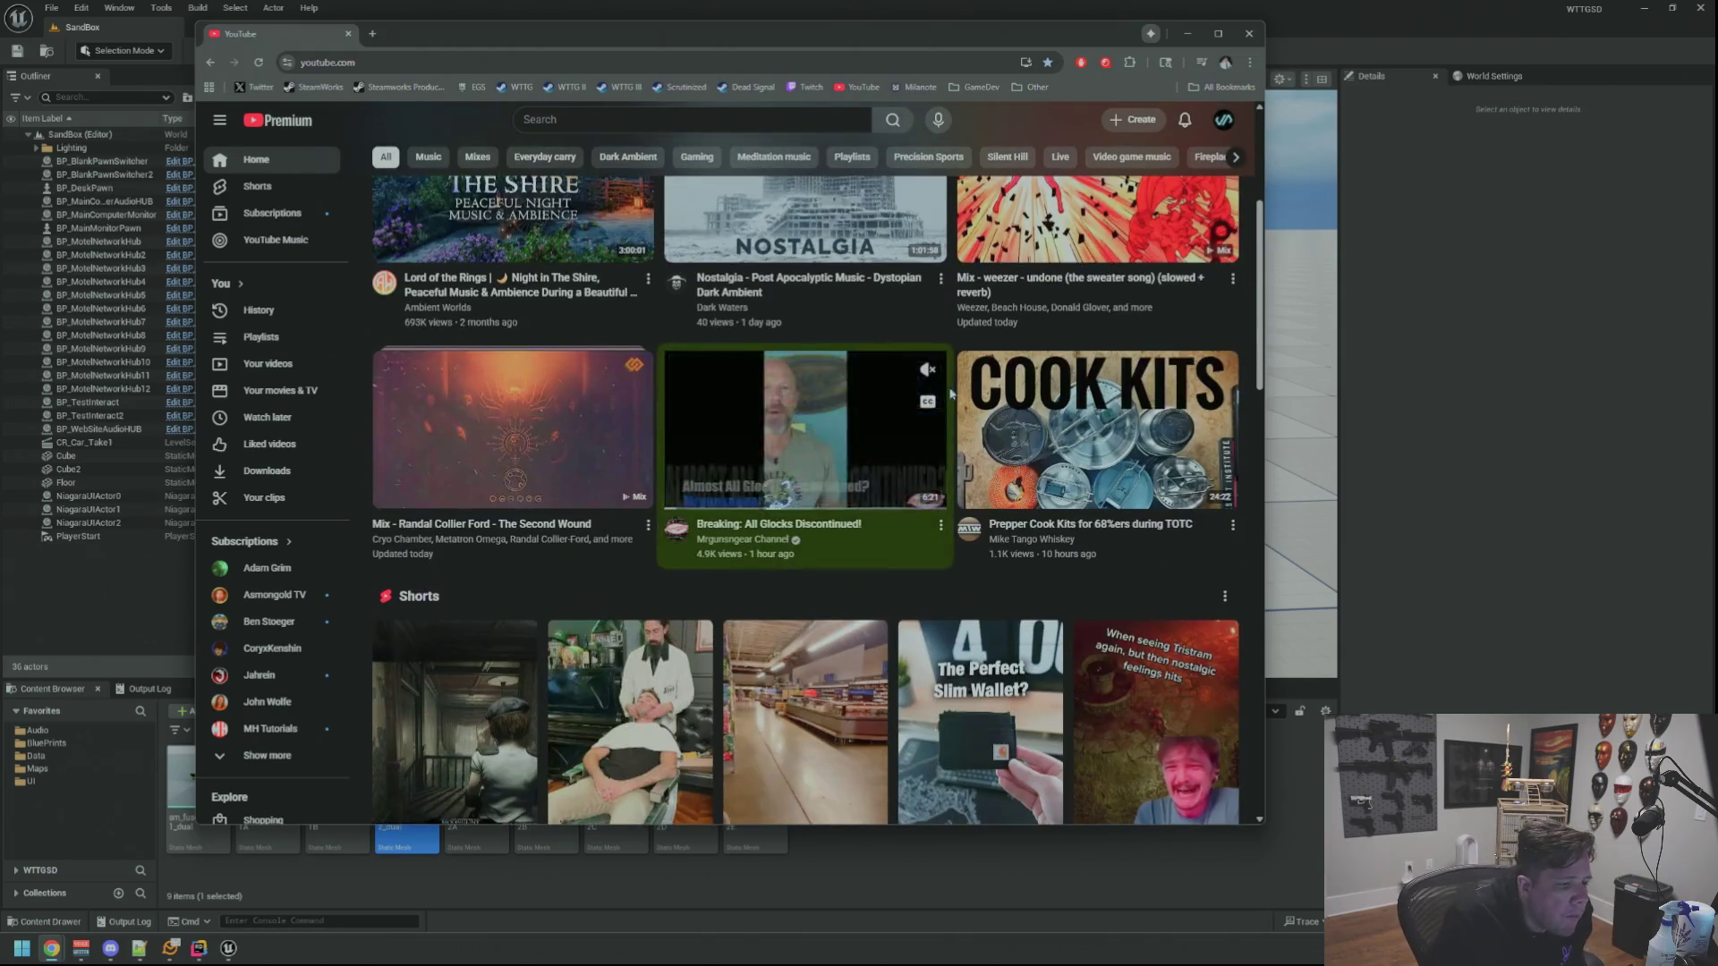
scroll(923, 328, down, 3)
scroll(907, 337, down, 3)
scroll(886, 346, down, 3)
scroll(880, 351, up, 3)
scroll(752, 323, up, 3)
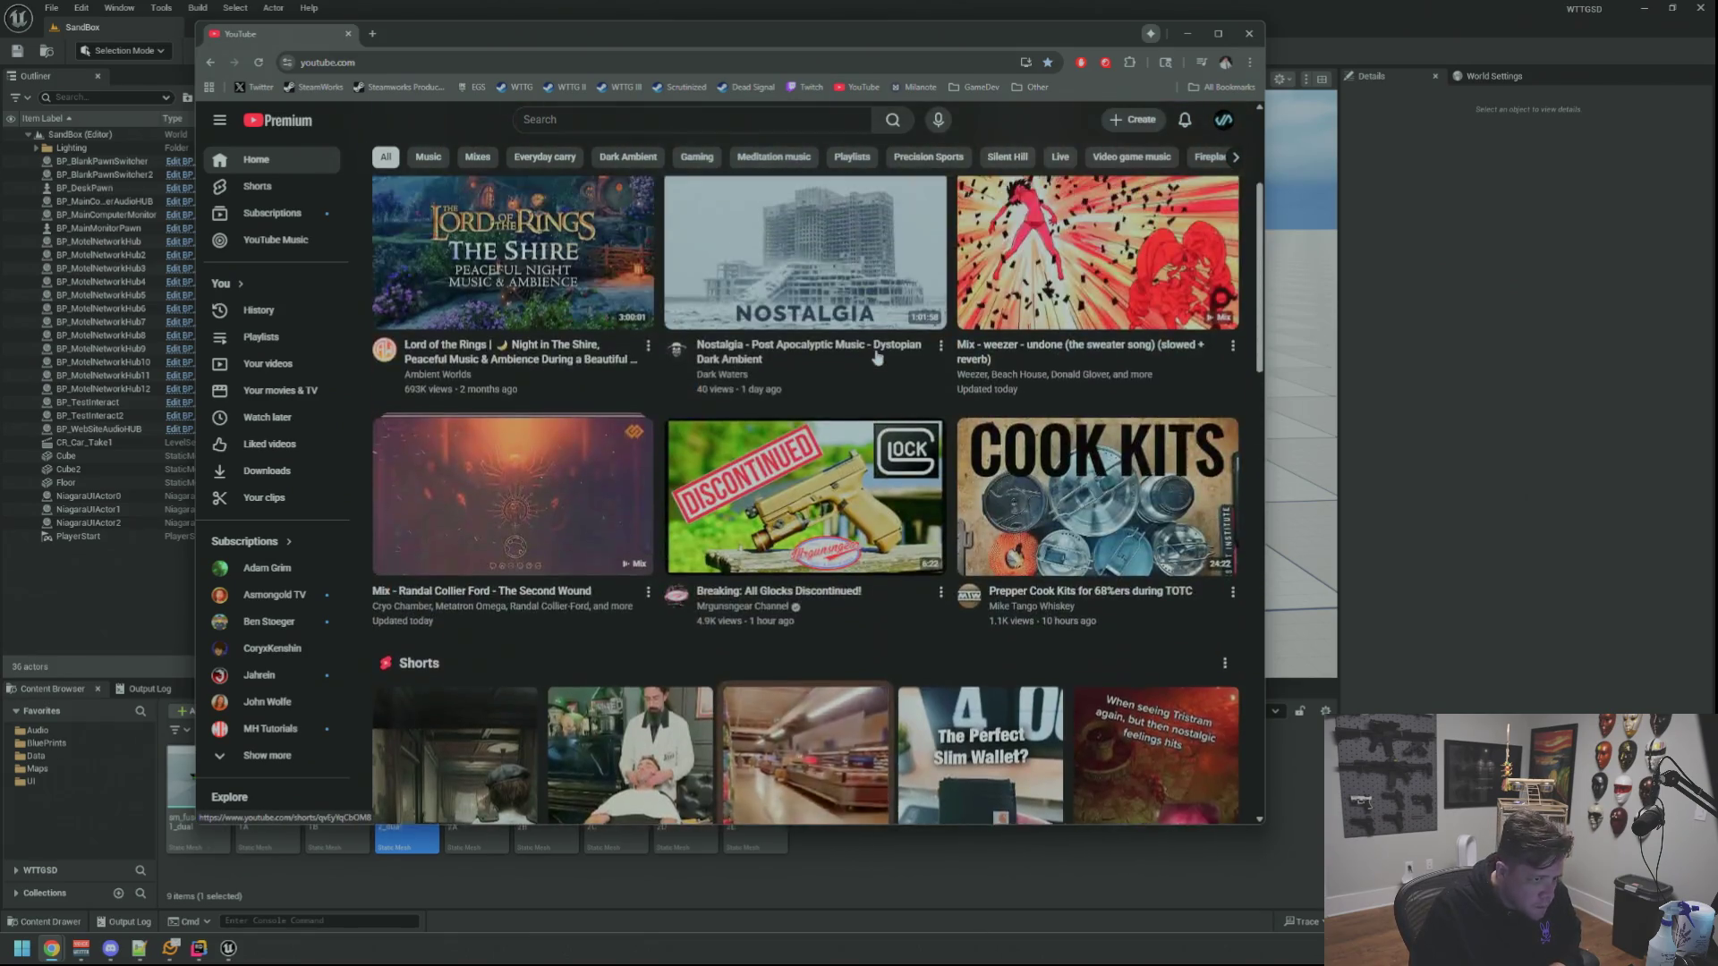
scroll(632, 299, up, 2)
Open the EDC wallets video from the home feed in a new tab
middle_click(564, 285)
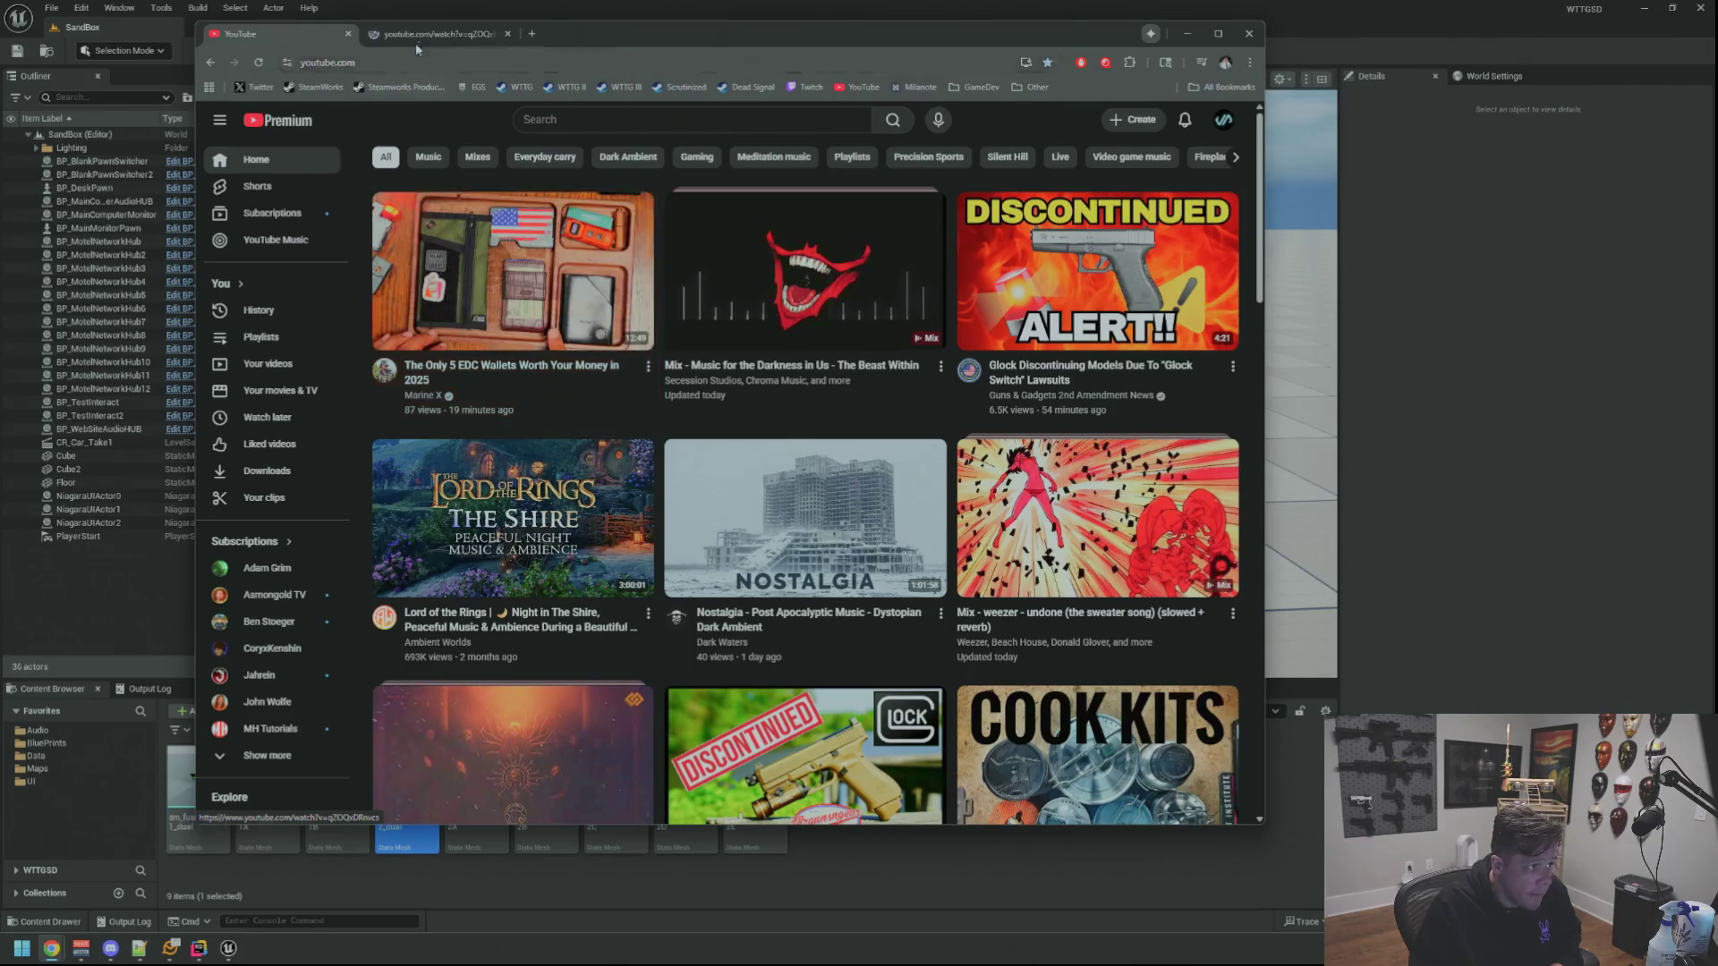
Switch to the 'The Only 5 EDC Wallets Worth Your Money in 2025' tab and watch it
click(416, 34)
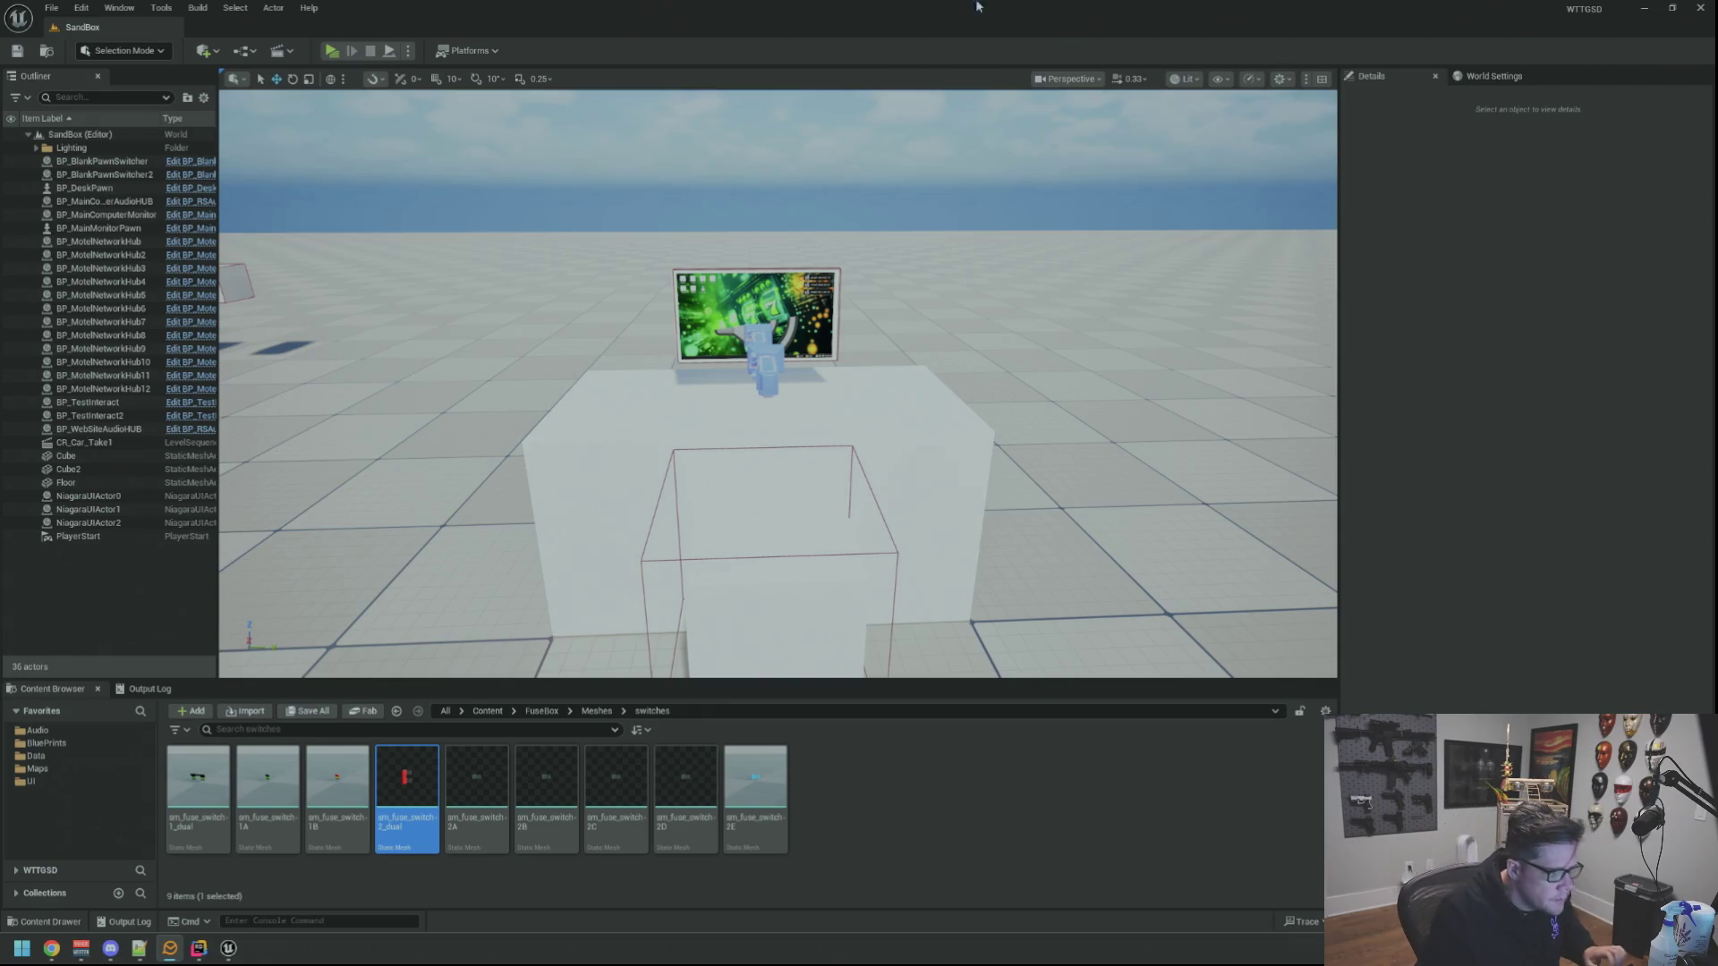
Pull the viewport camera back, then bring the YouTube shotgun video up enlarged and centred over the editor
drag(778, 389, 779, 350)
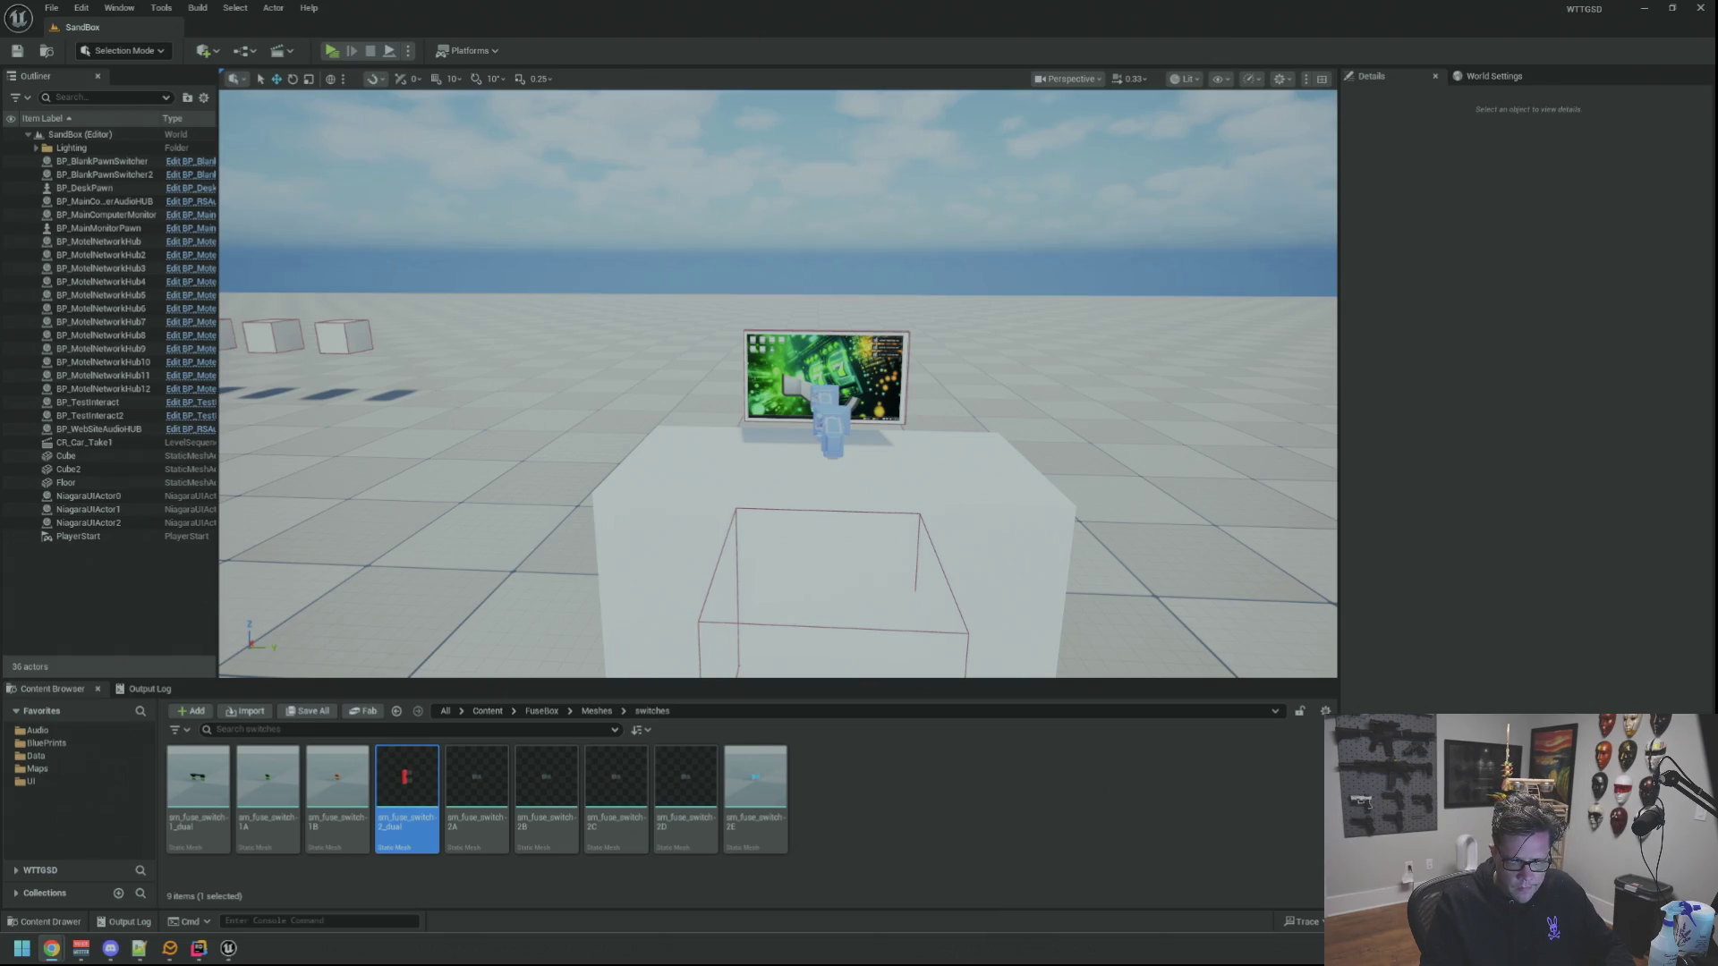
key(alt+Tab)
drag(1342, 95, 566, 109)
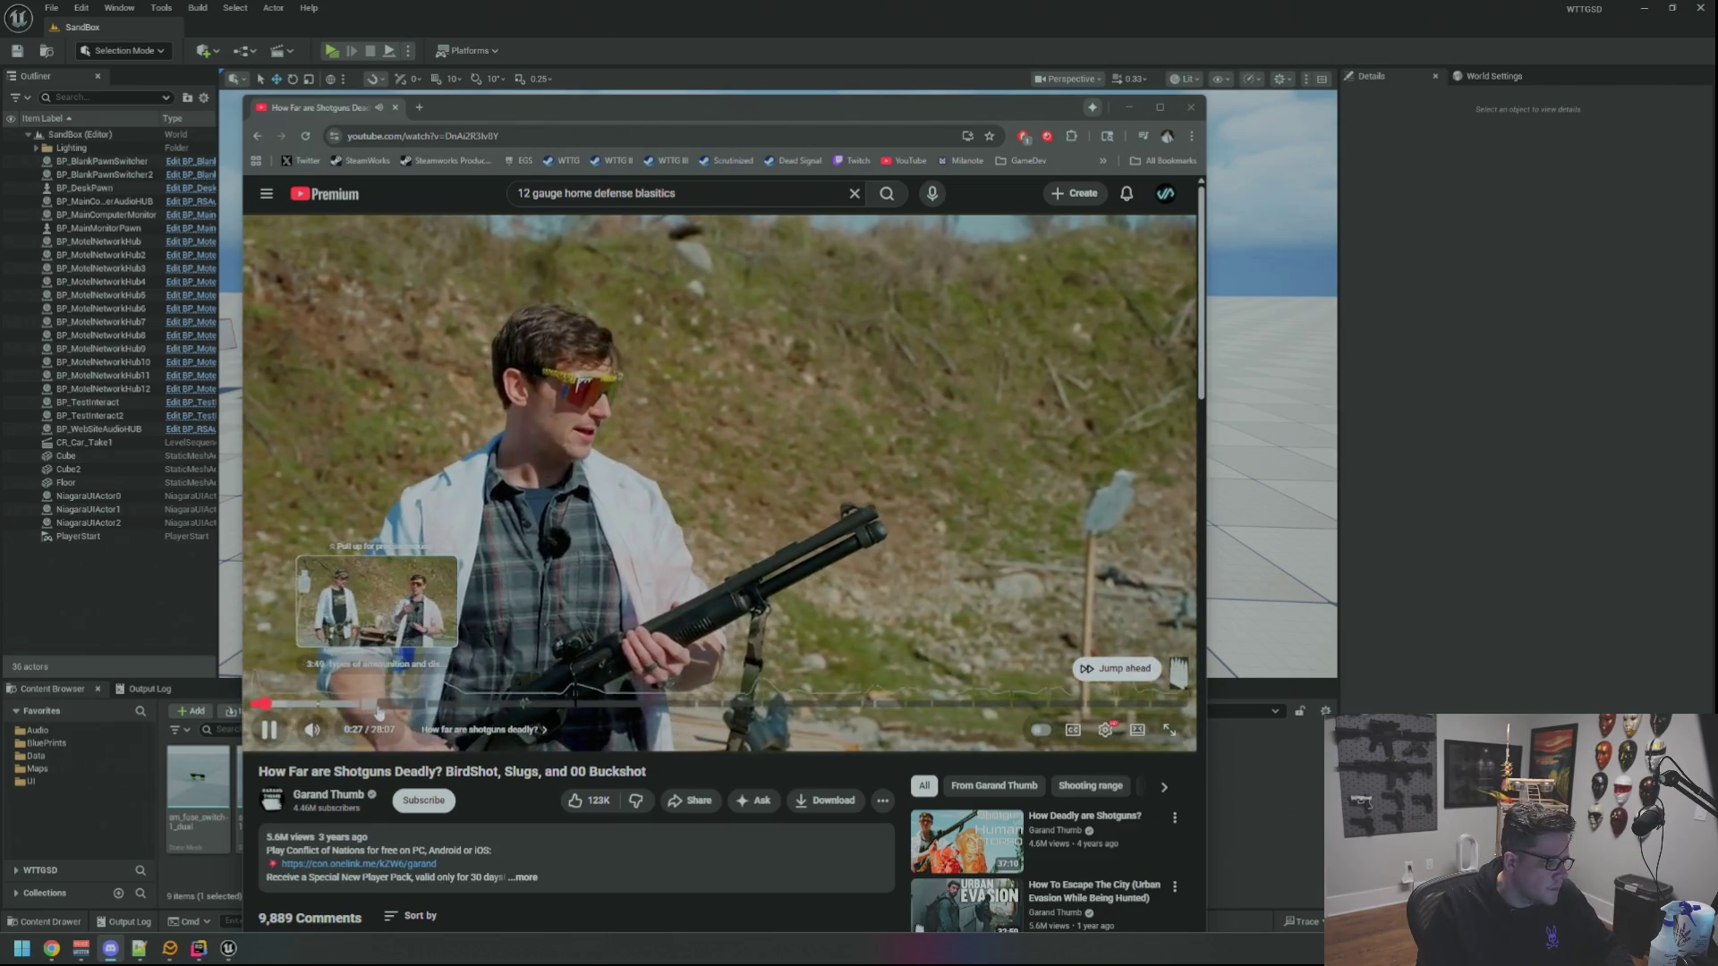
mouse_move(730, 703)
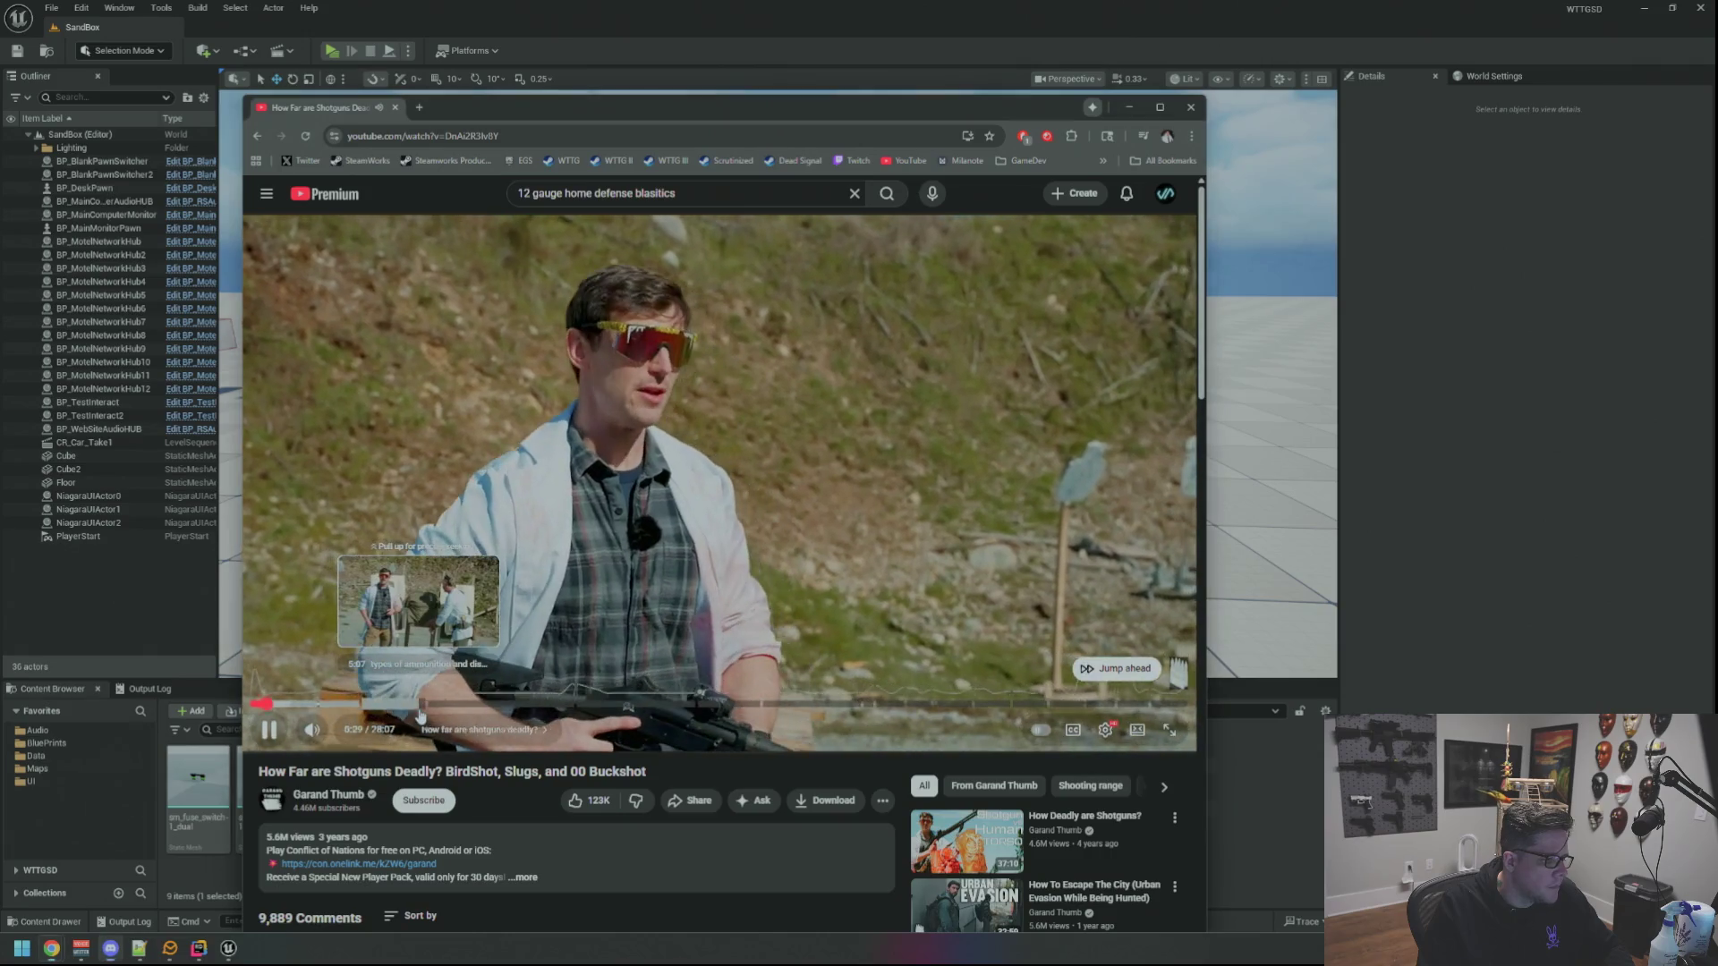
Jump through the shotgun video to about 3:07, 17:17 and 16:48, then put the window away to reveal the editor
click(417, 705)
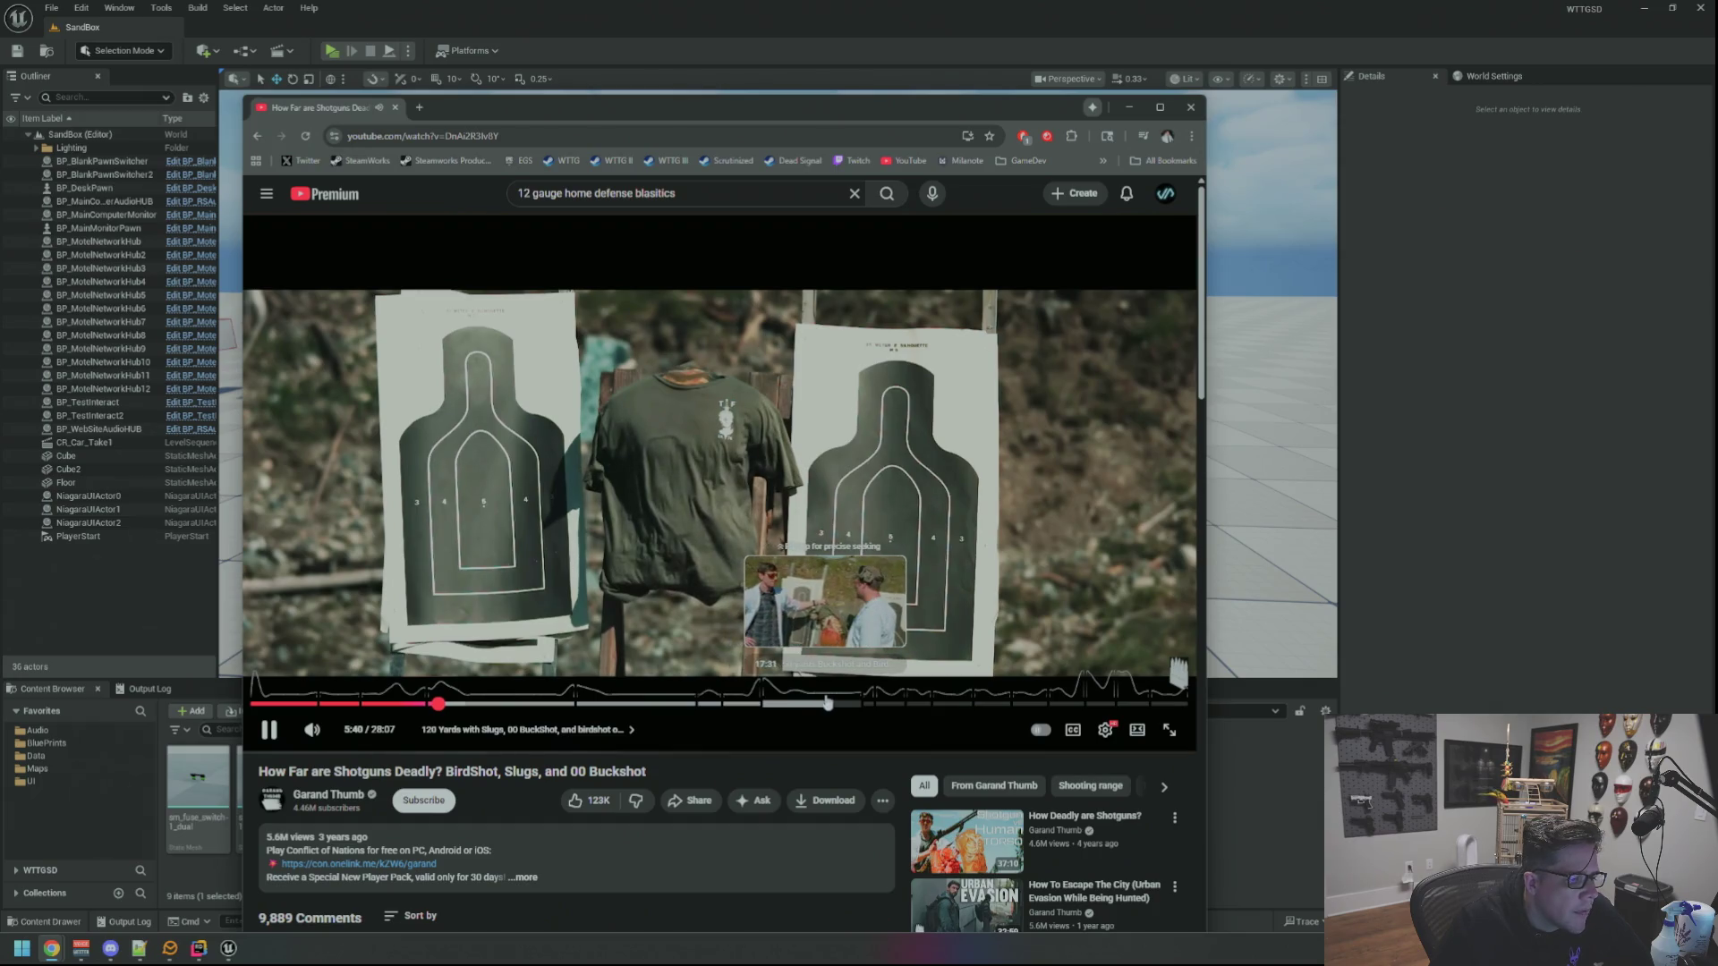
click(819, 703)
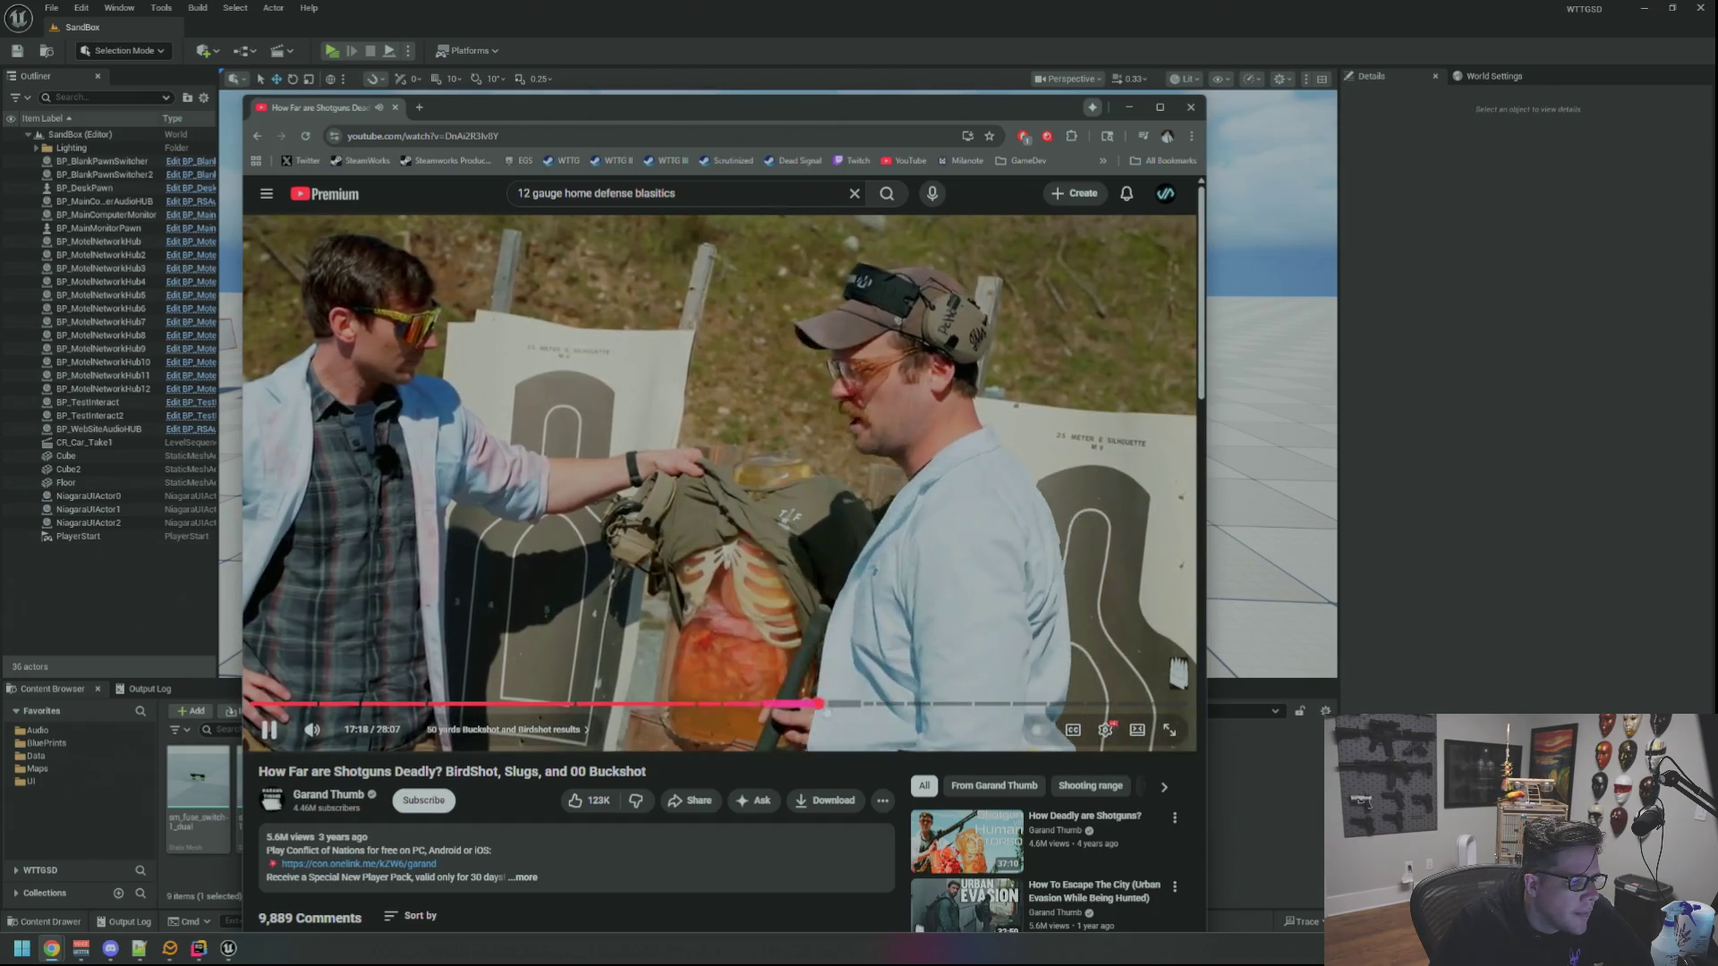
click(804, 703)
scroll(783, 704, down, 4)
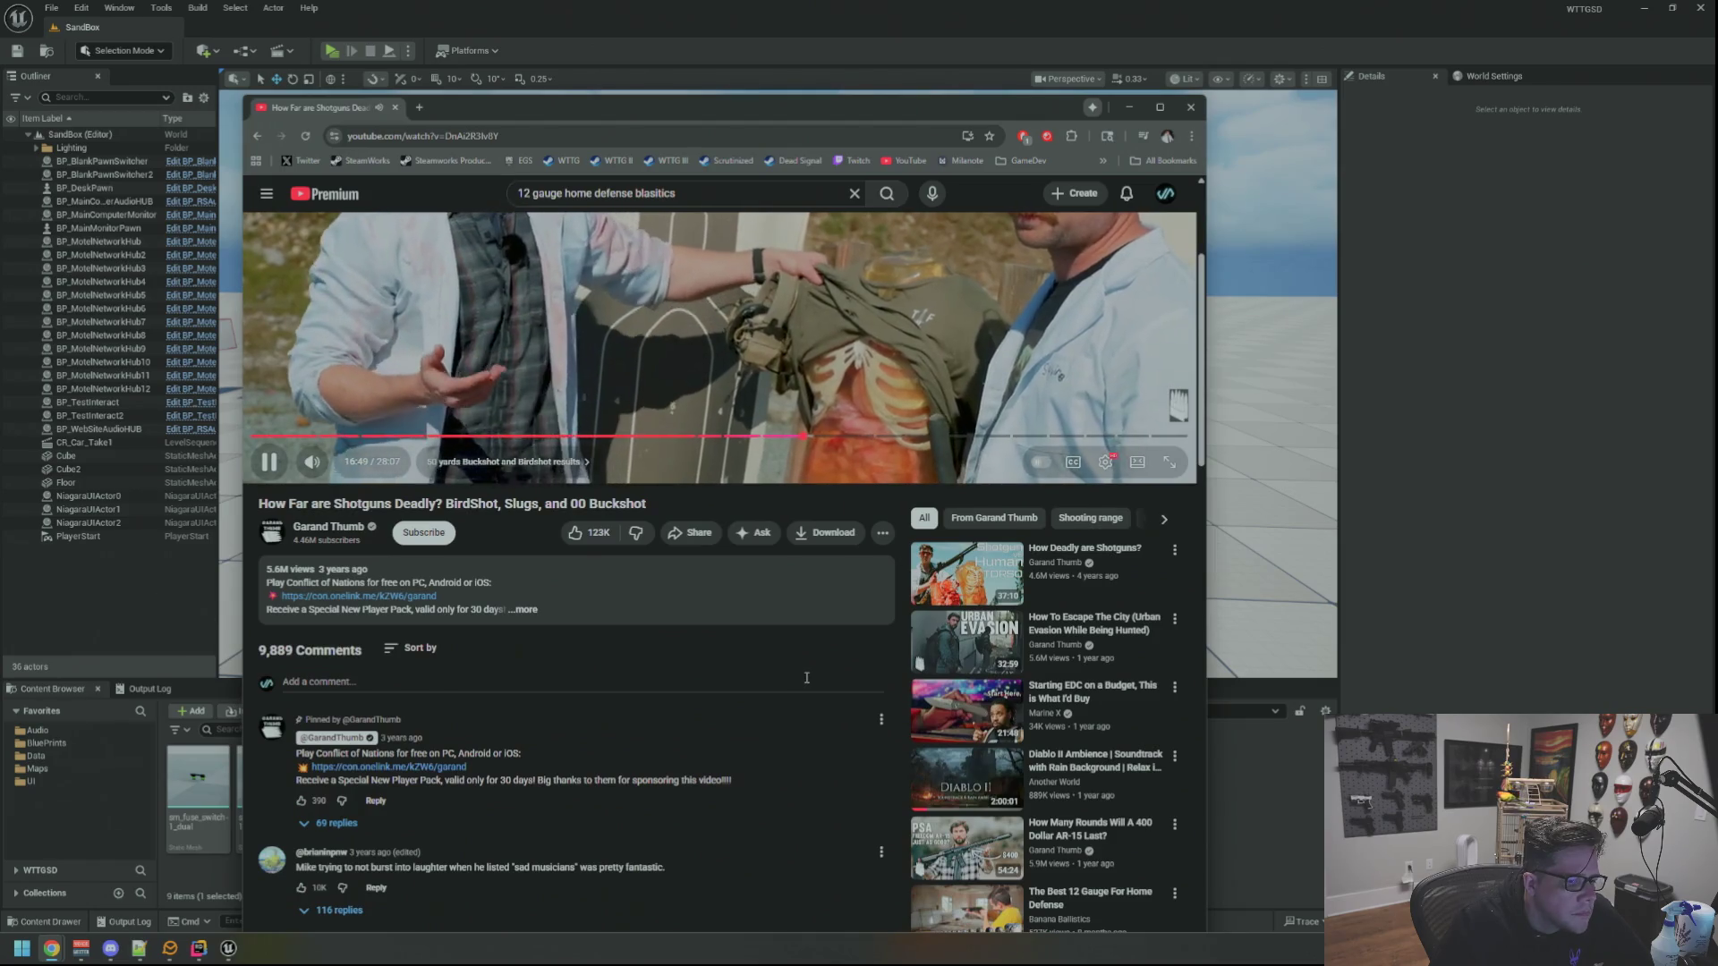
scroll(968, 442, up, 2)
scroll(851, 429, up, 2)
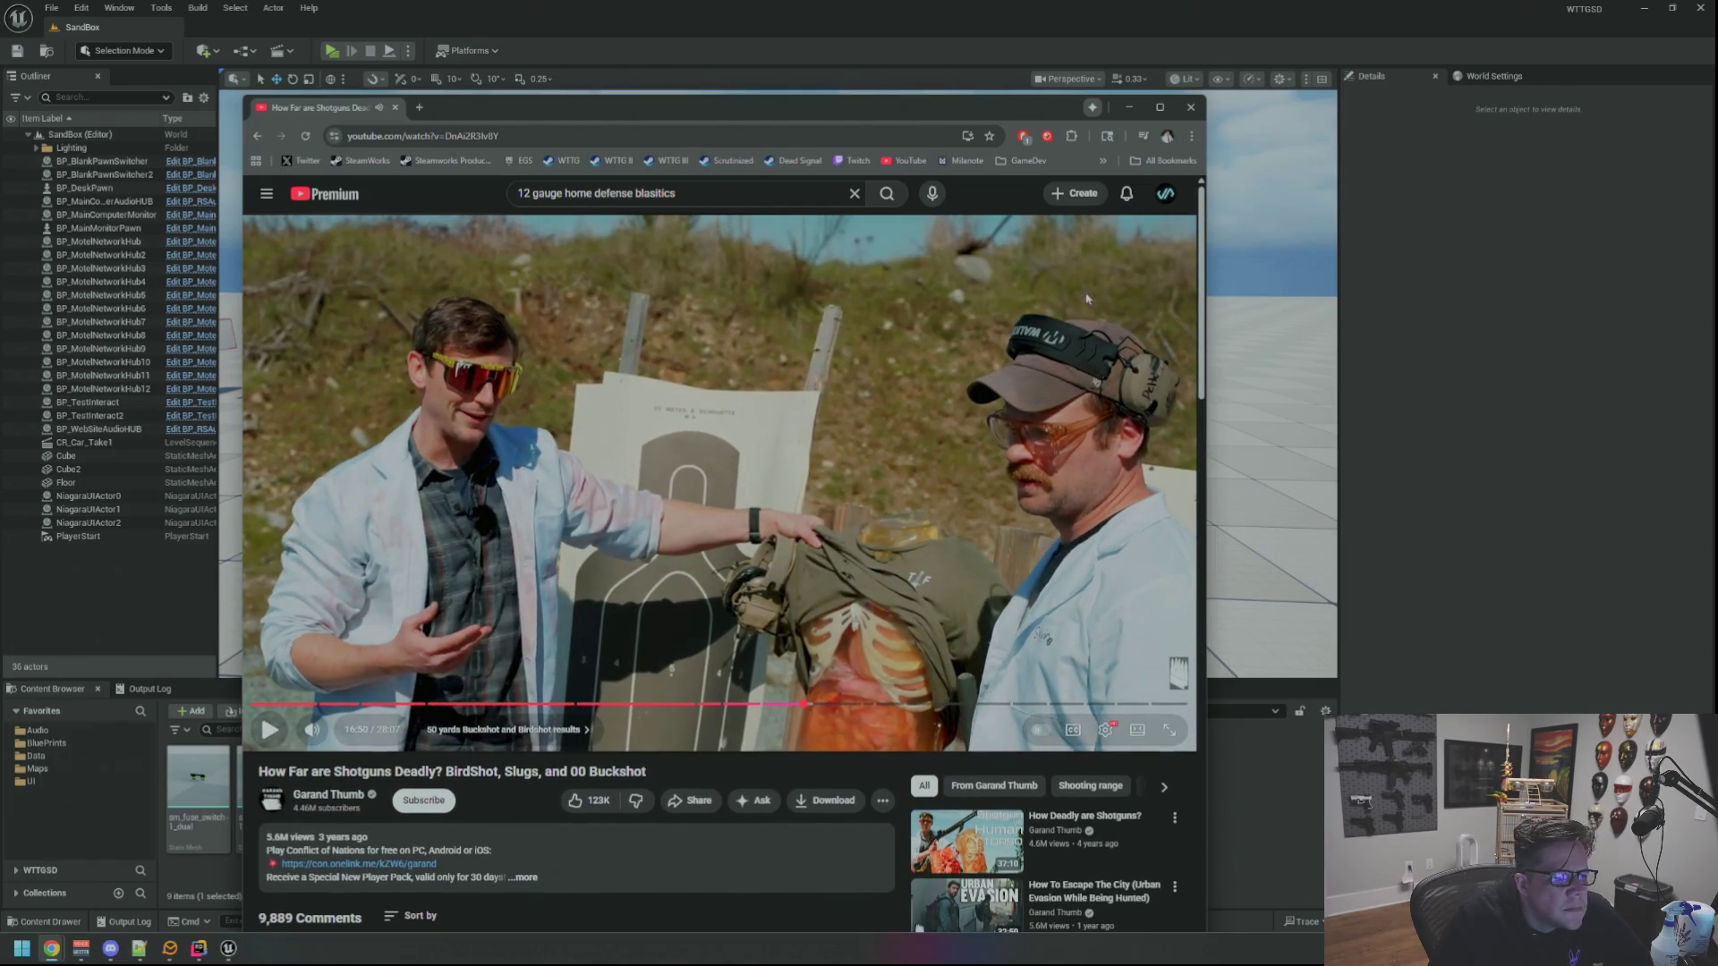
click(1189, 105)
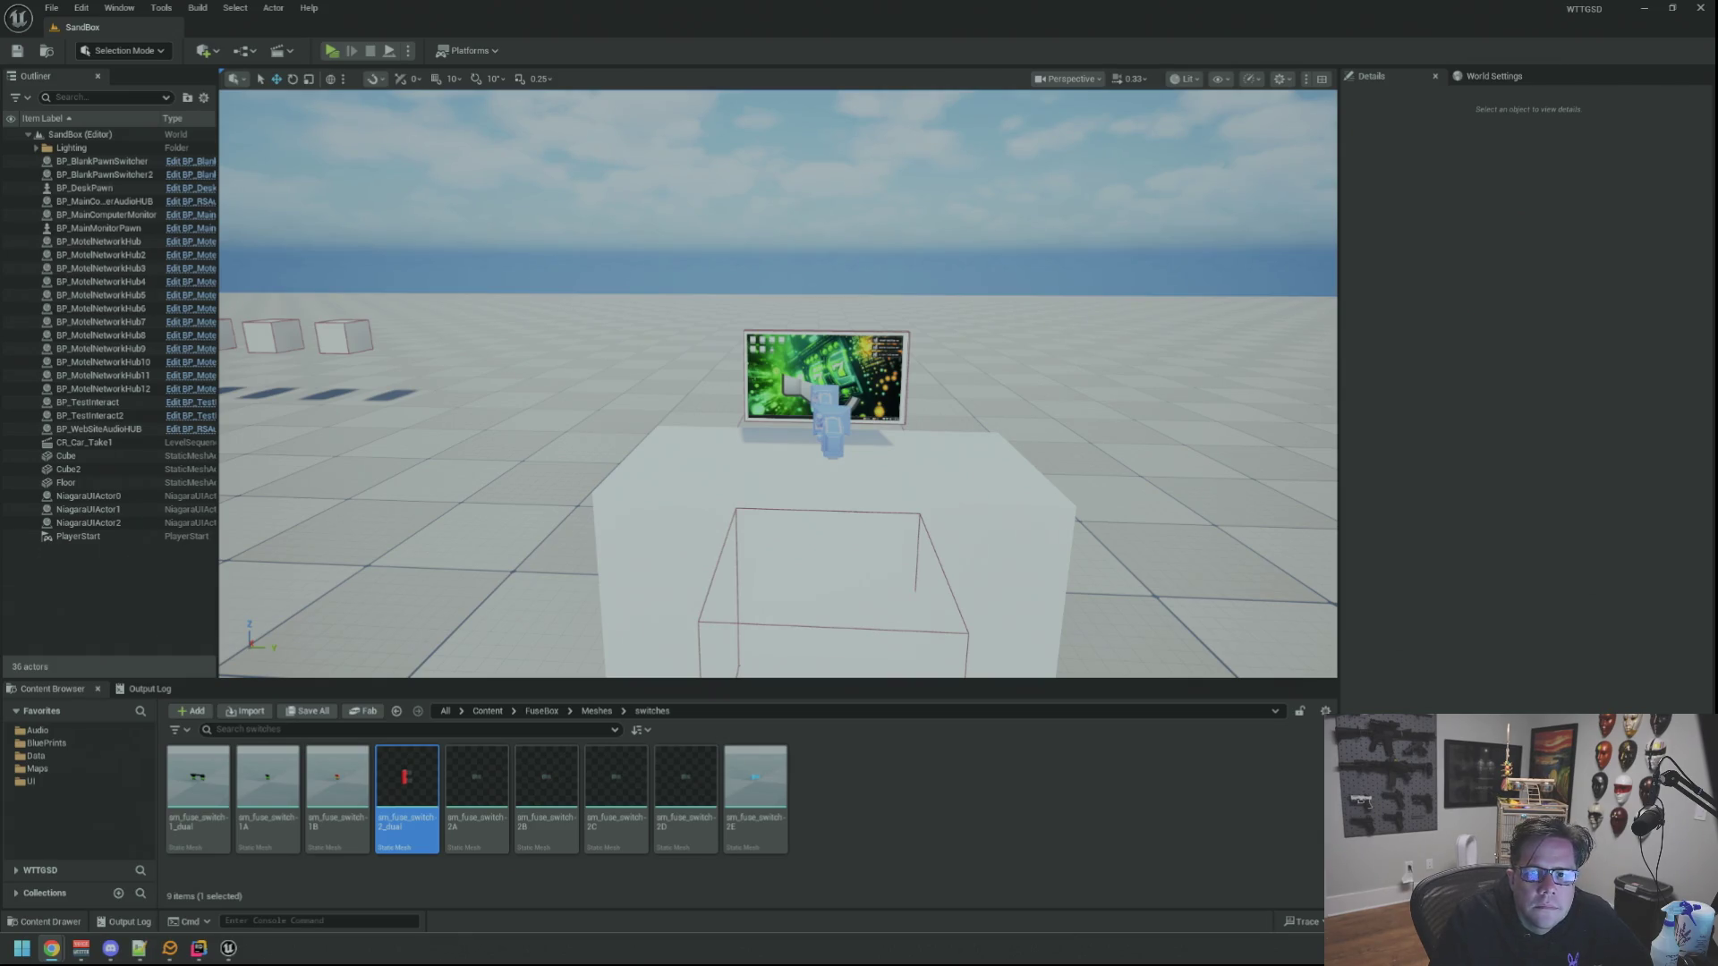
Open the Motel map from the Maps folder
drag(1329, 346, 1329, 403)
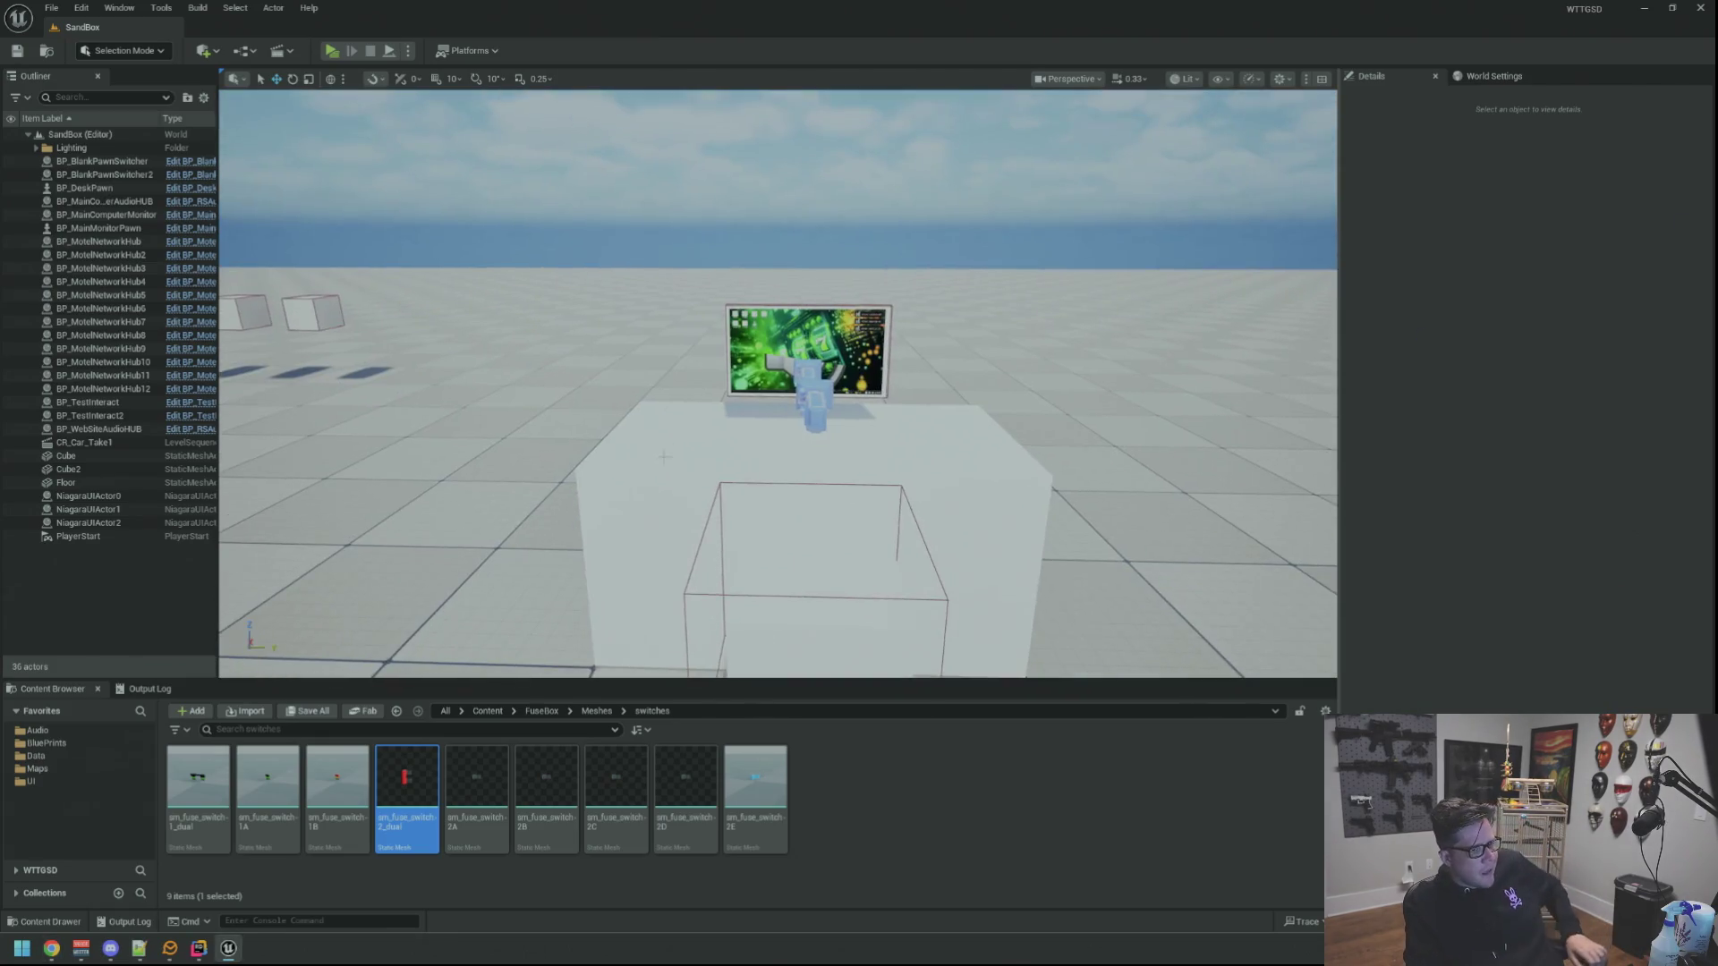
click(59, 770)
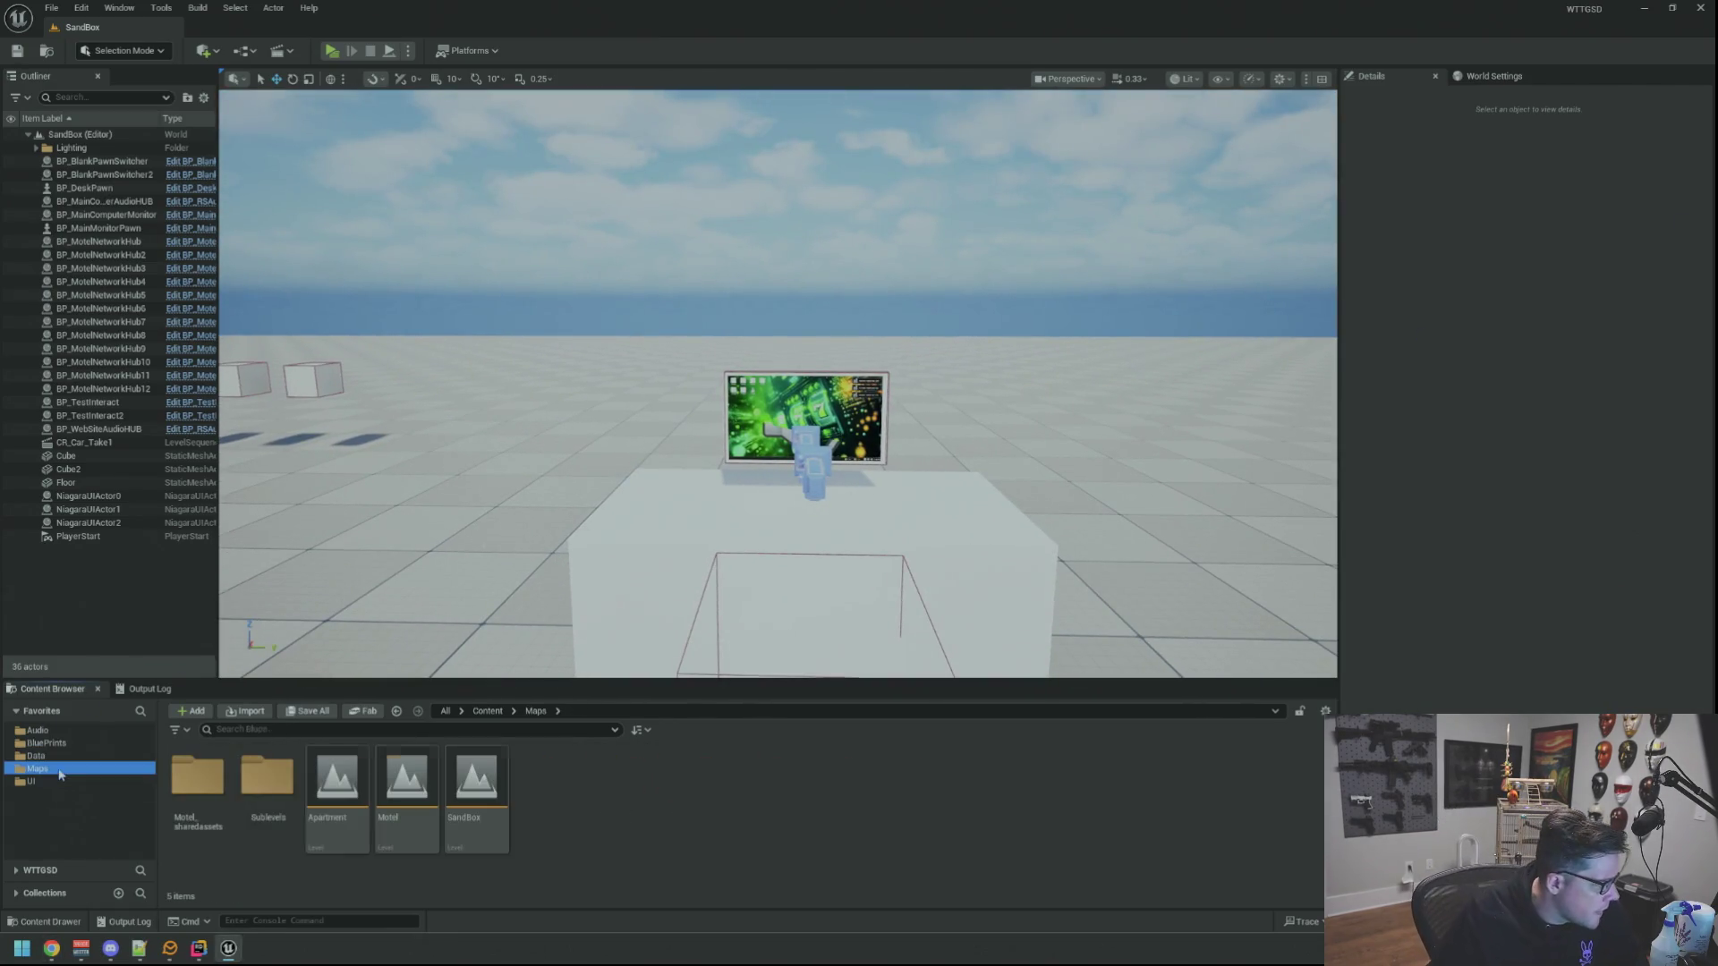
double_click(406, 784)
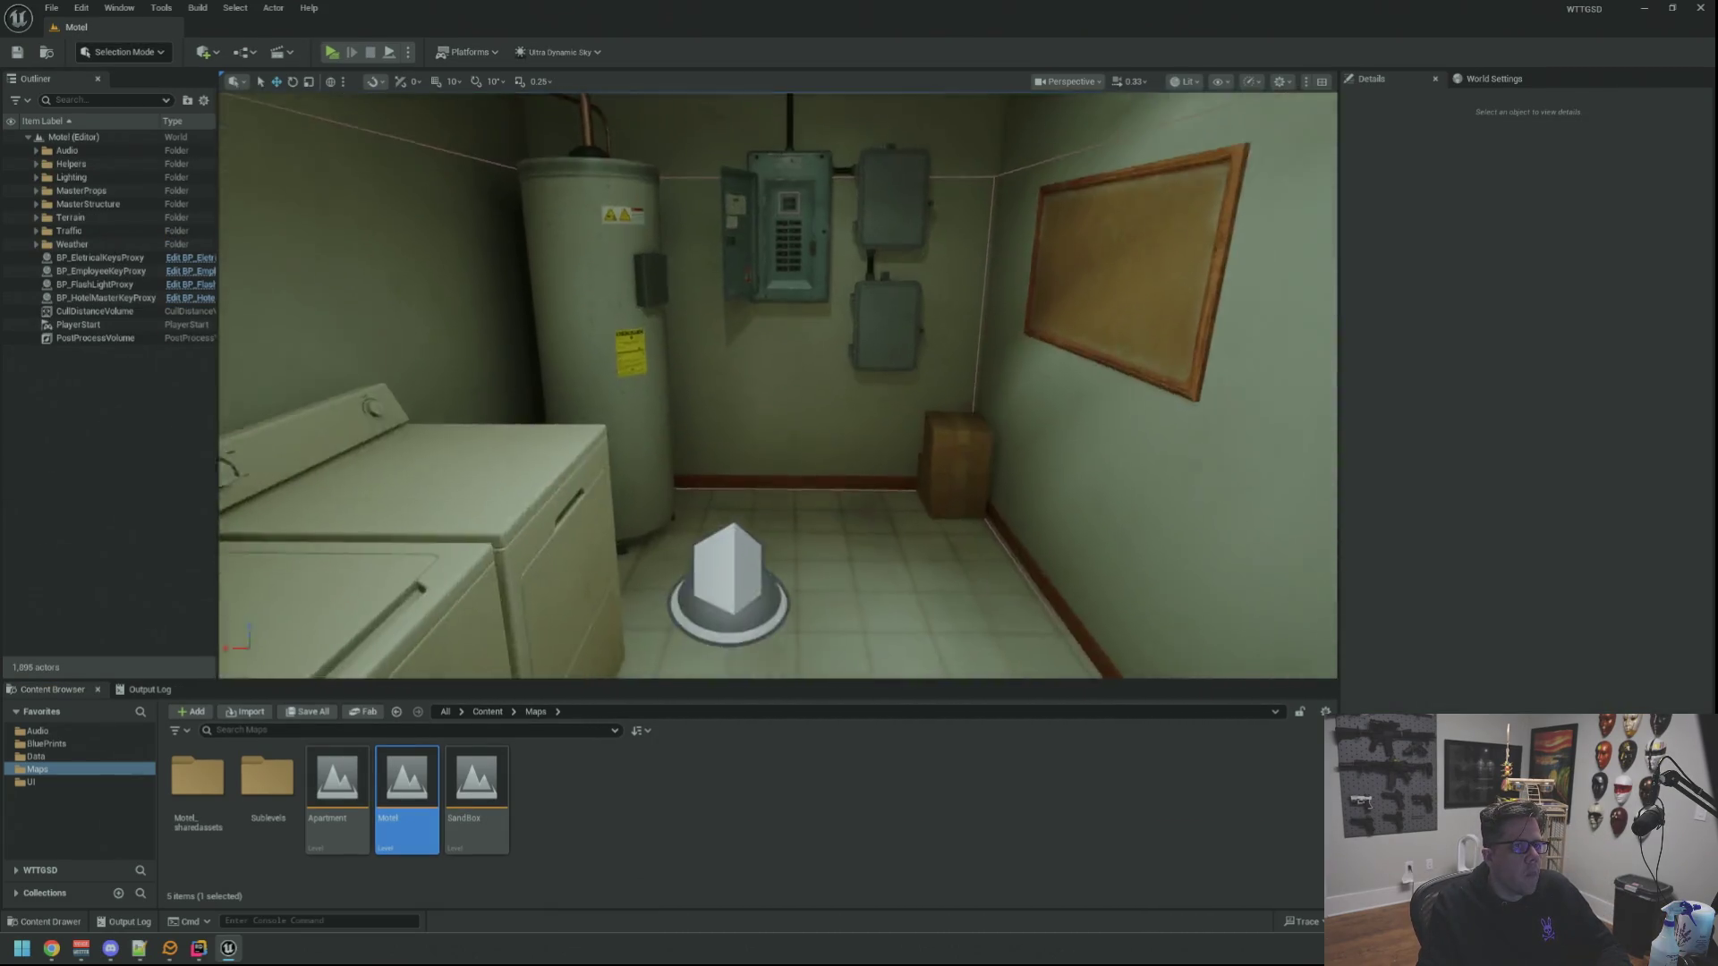
scroll(749, 350, down, 3)
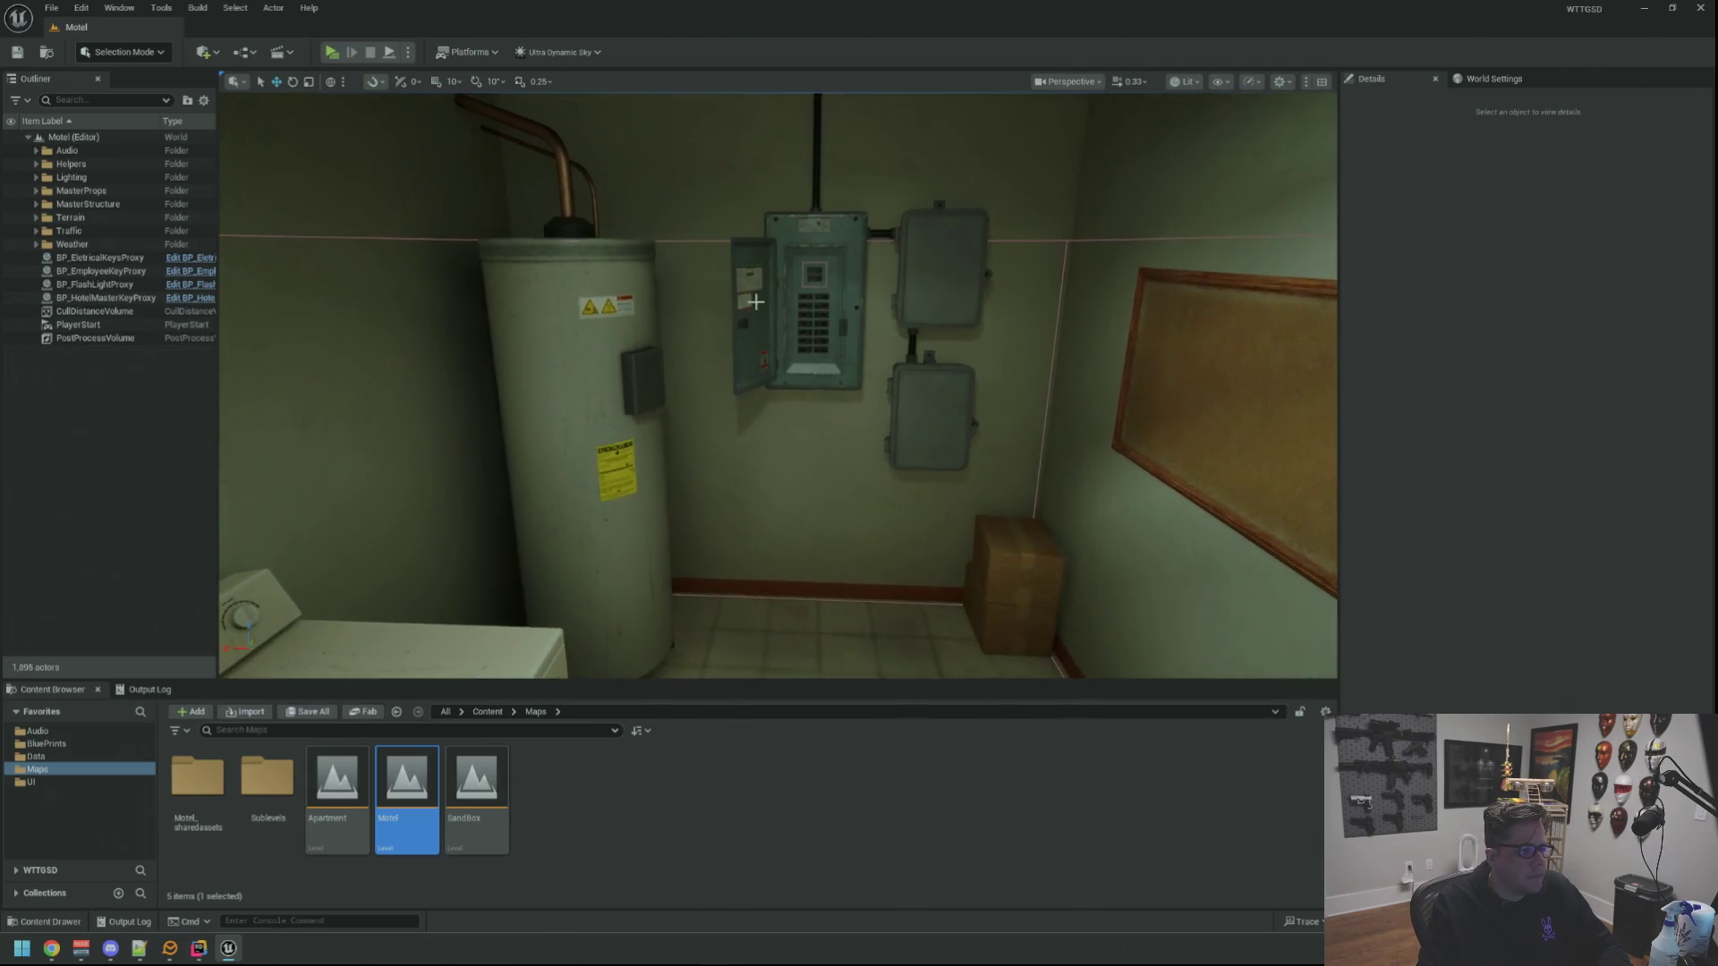
Fly the camera through the laundry and storage rooms, briefly selecting and deselecting the tiled floor mesh
drag(755, 301, 805, 402)
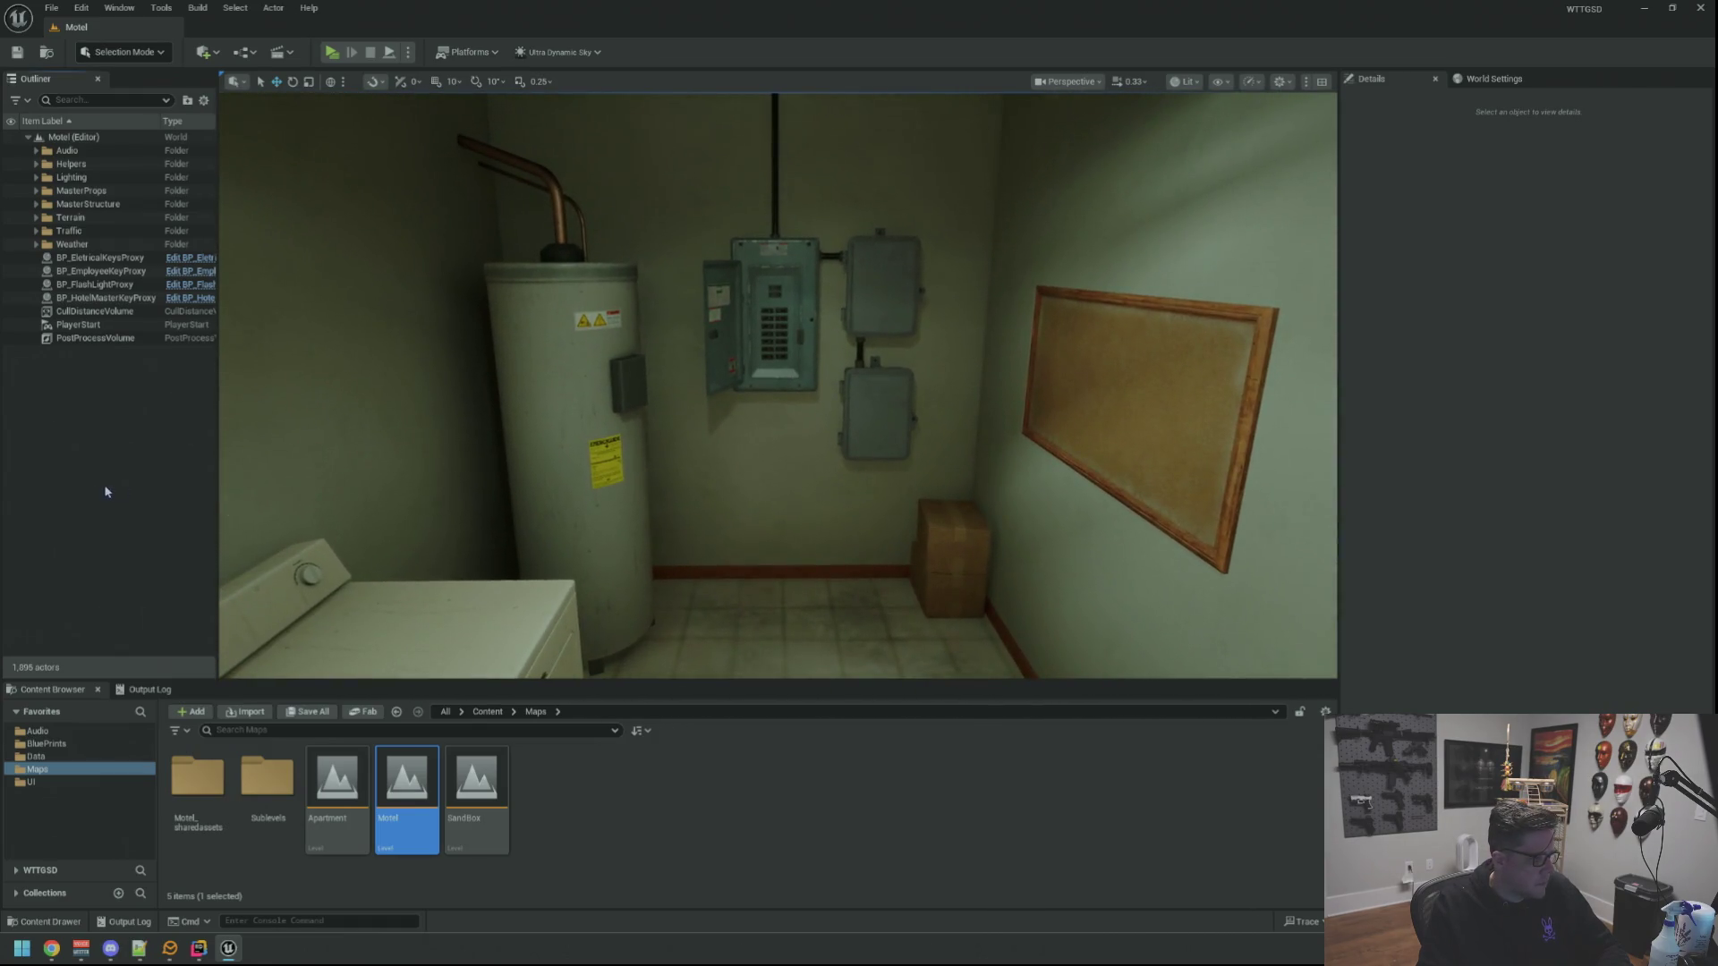
mouse_move(644, 402)
mouse_down()
mouse_move(698, 376)
mouse_move(780, 456)
mouse_up()
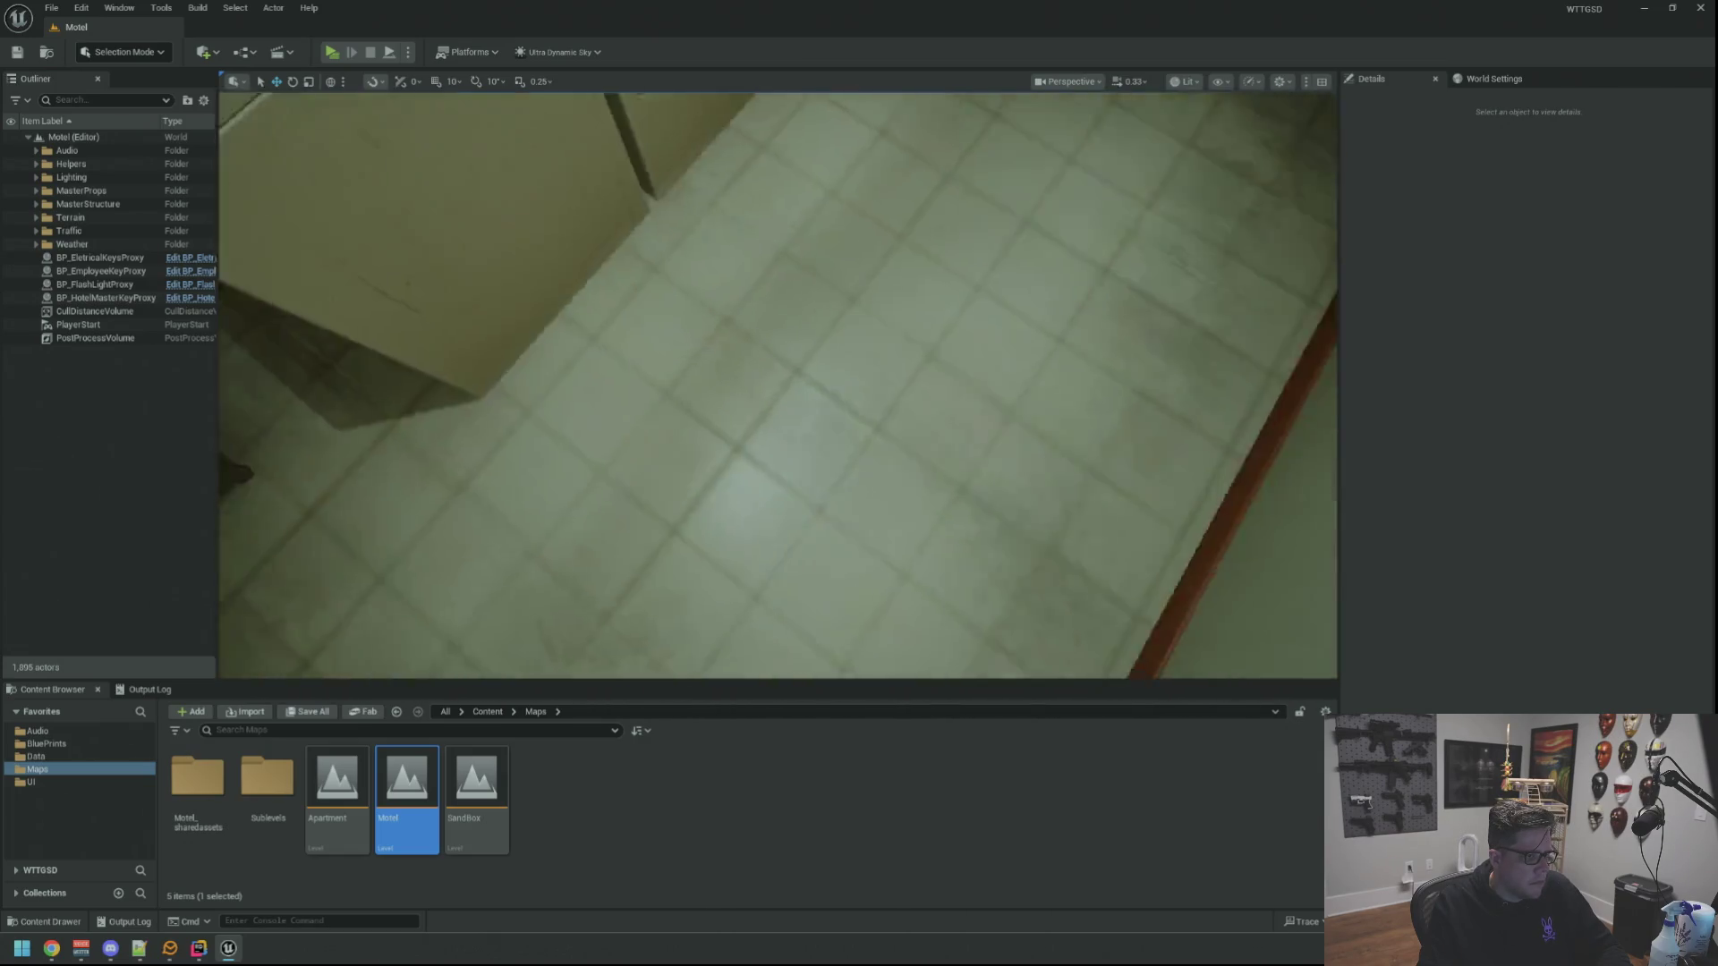
mouse_move(778, 389)
mouse_down()
mouse_move(806, 376)
mouse_move(778, 429)
mouse_up()
click(779, 457)
drag(334, 397, 334, 429)
key(Escape)
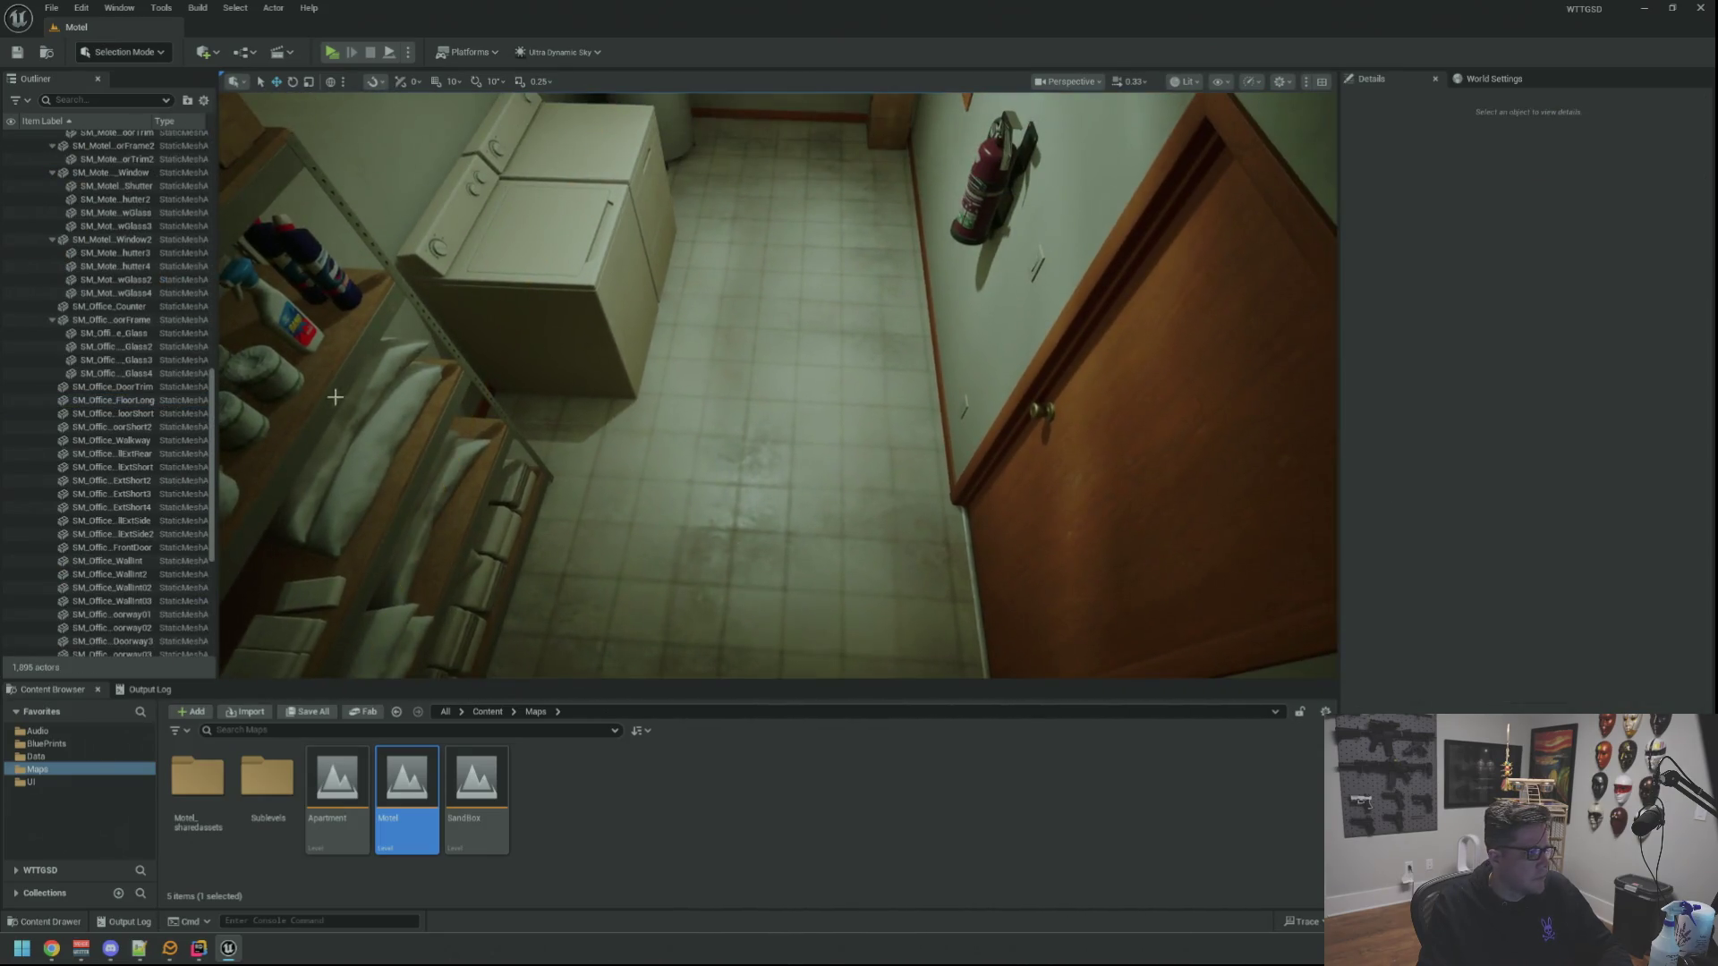
scroll(63, 320, up, 5)
scroll(63, 289, up, 5)
scroll(62, 256, up, 5)
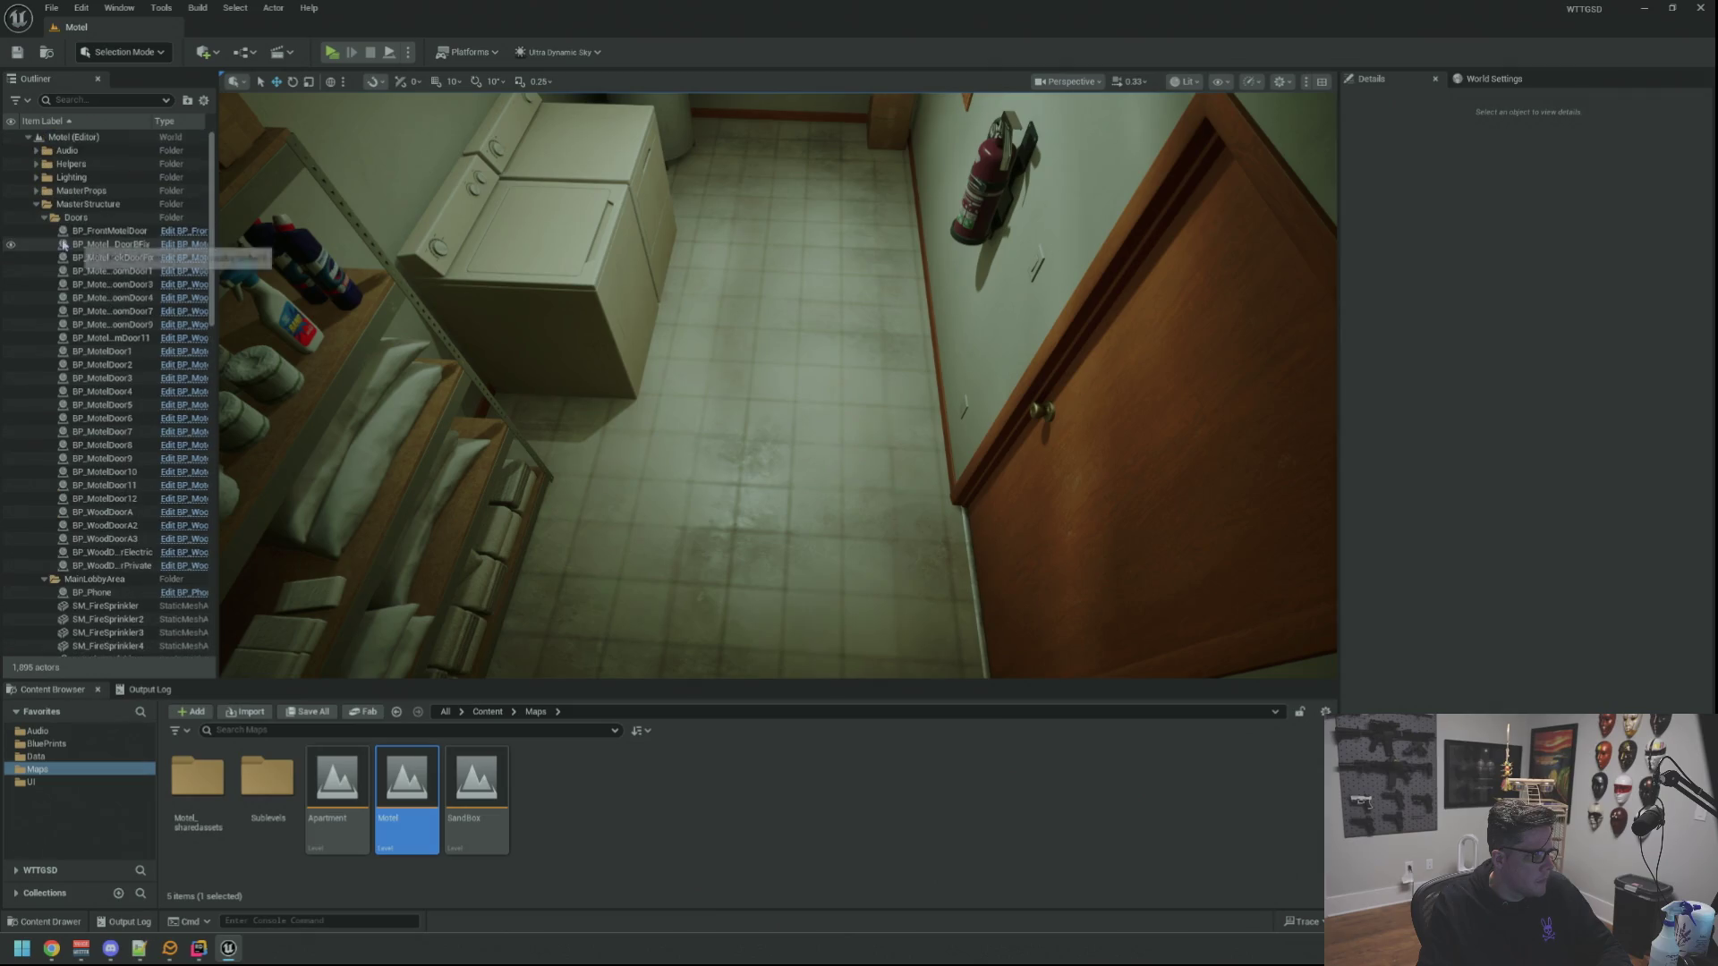
Collapse the MasterStructure folder and the Outliner hierarchy back to top level
click(38, 204)
click(37, 205)
key(Escape)
click(38, 204)
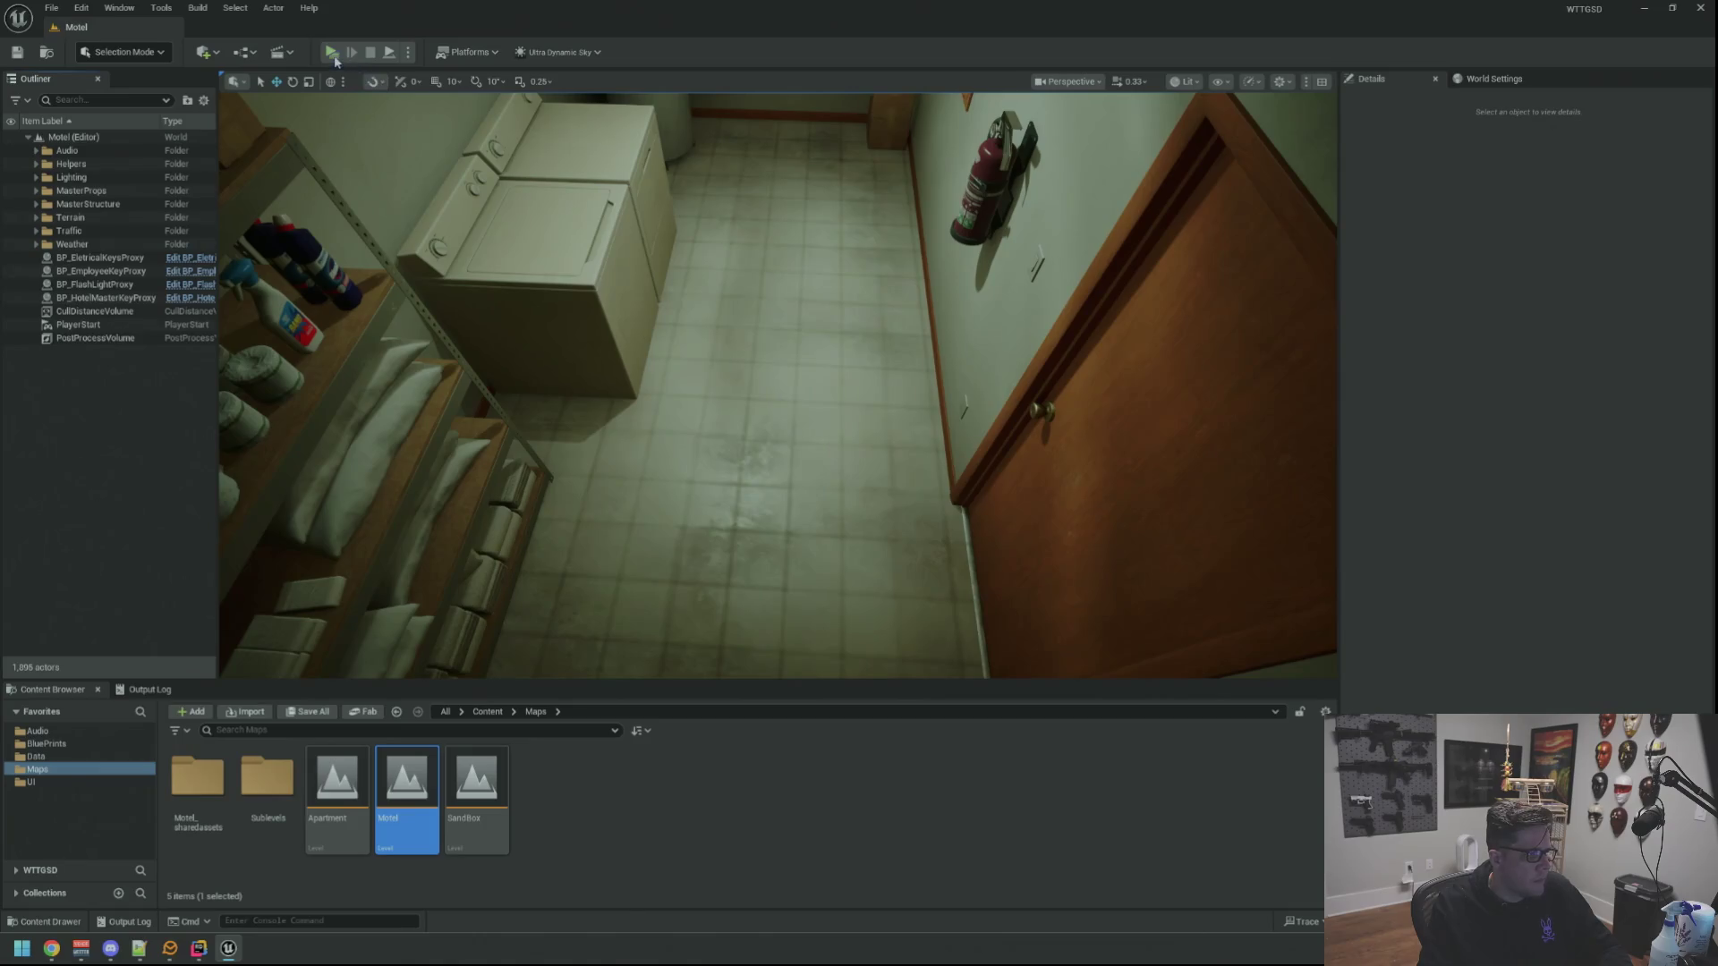
Start Play in Editor, pick up the flashlight in the office and walk through the Electrical Room door
key(alt+p)
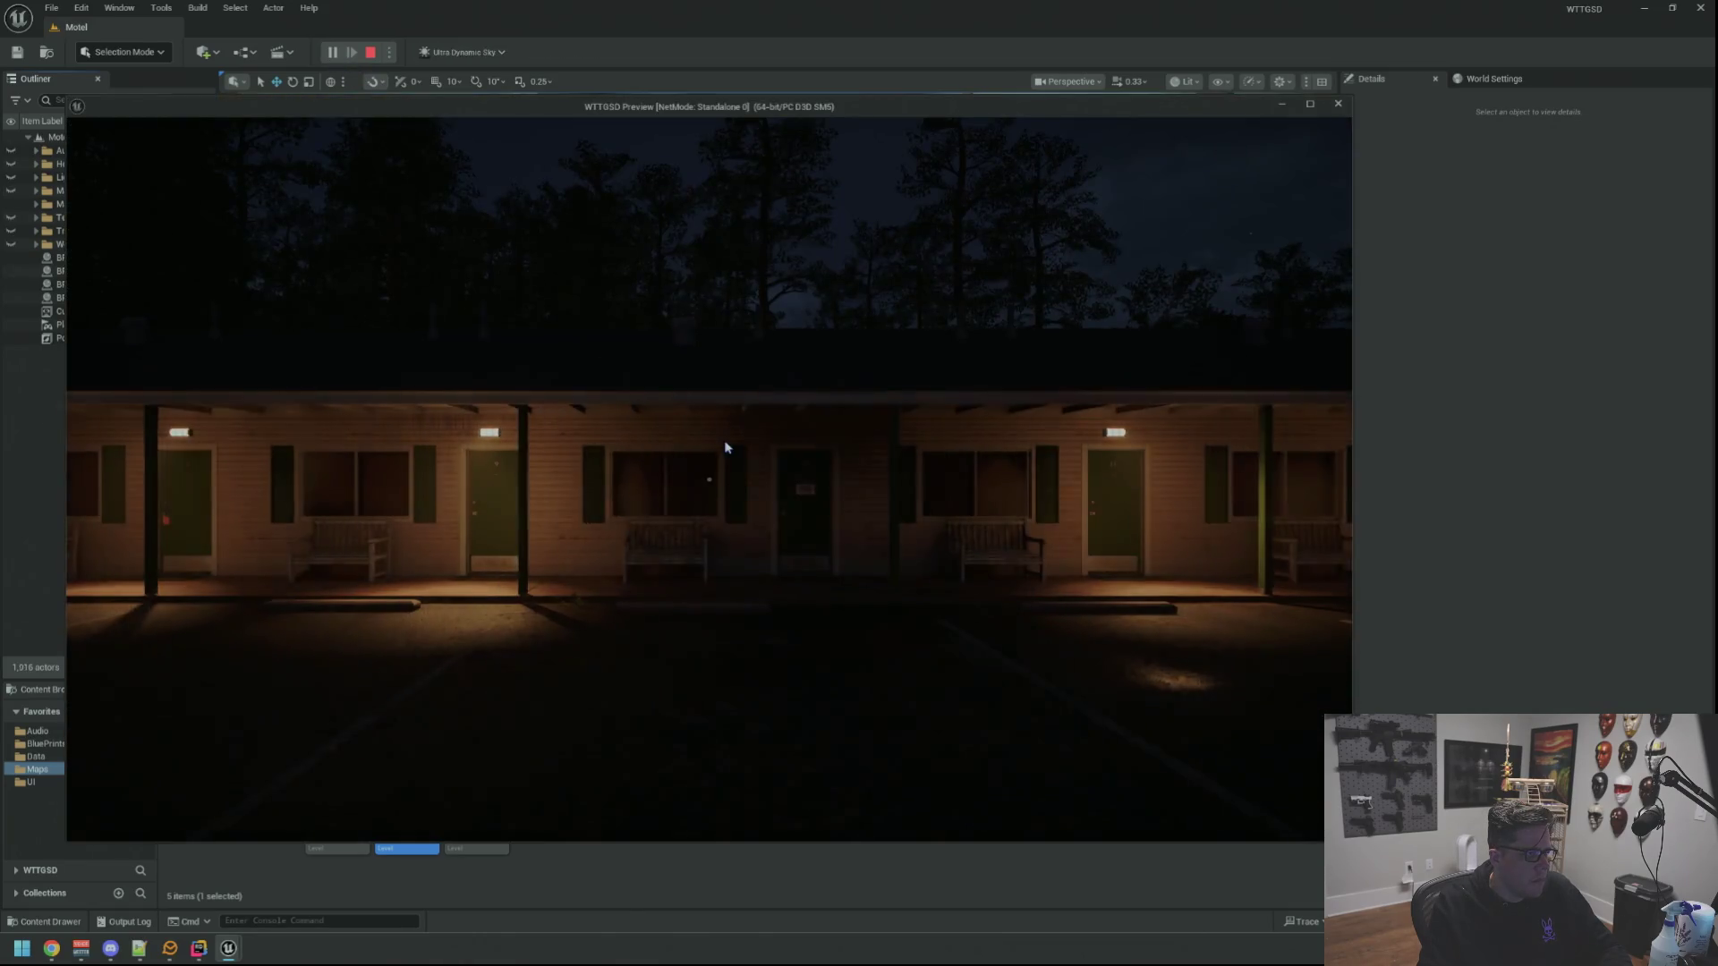
key(w)
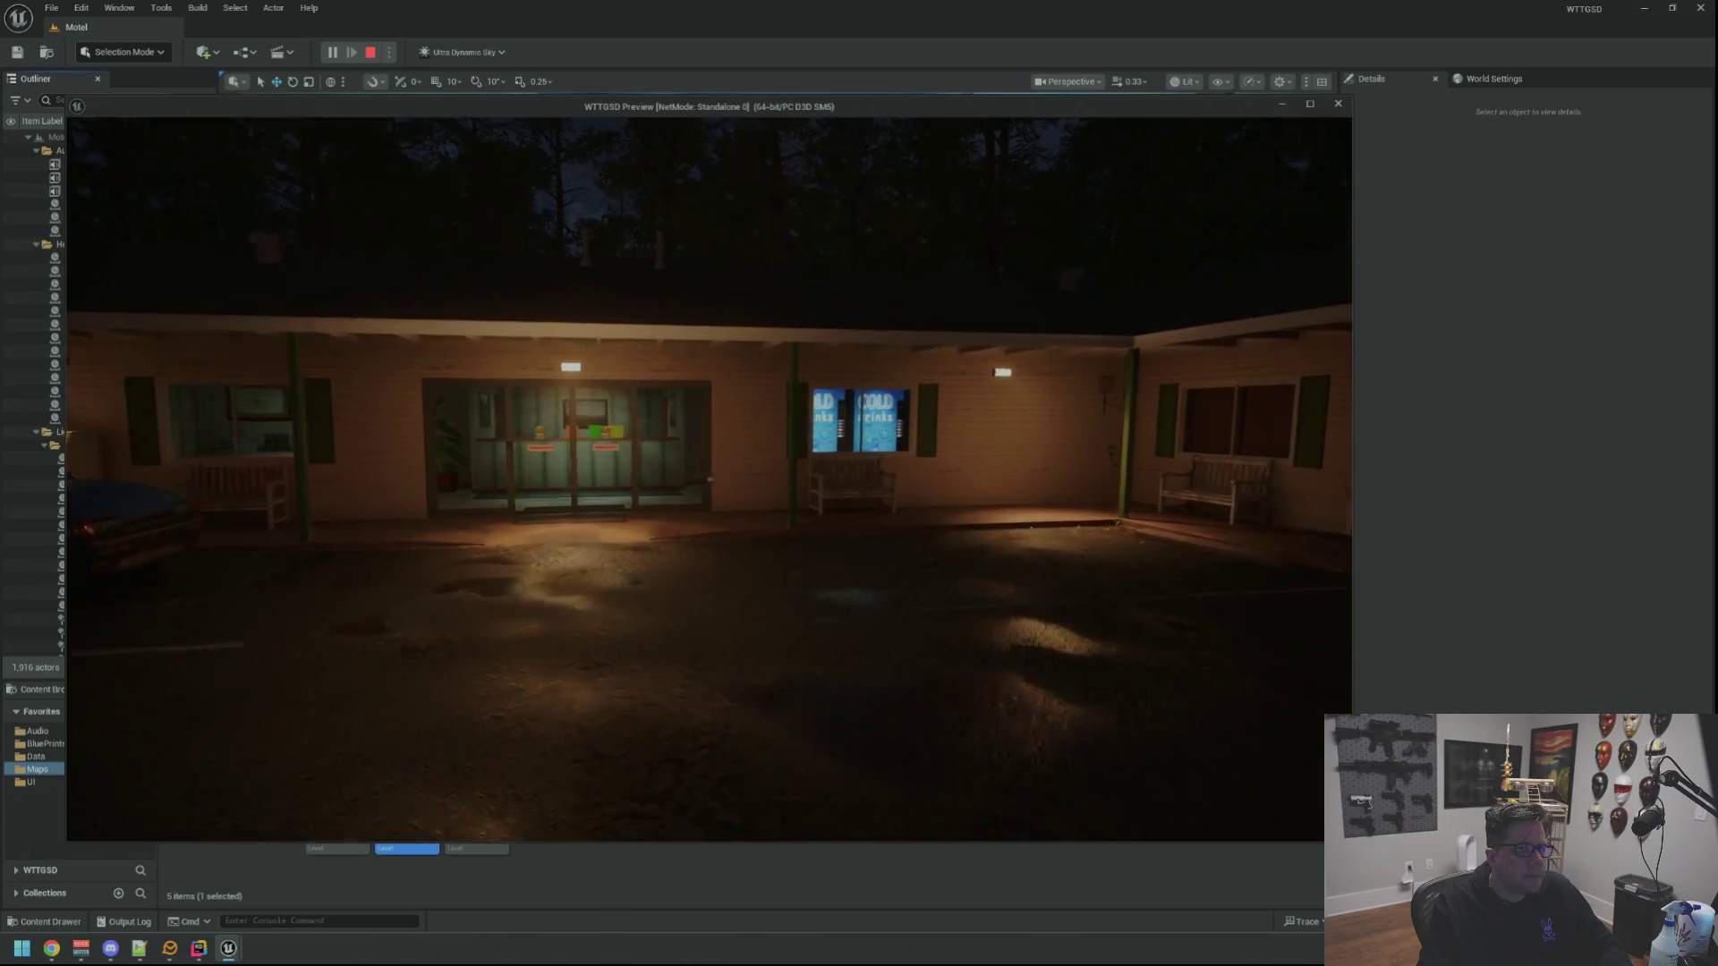
key(w)
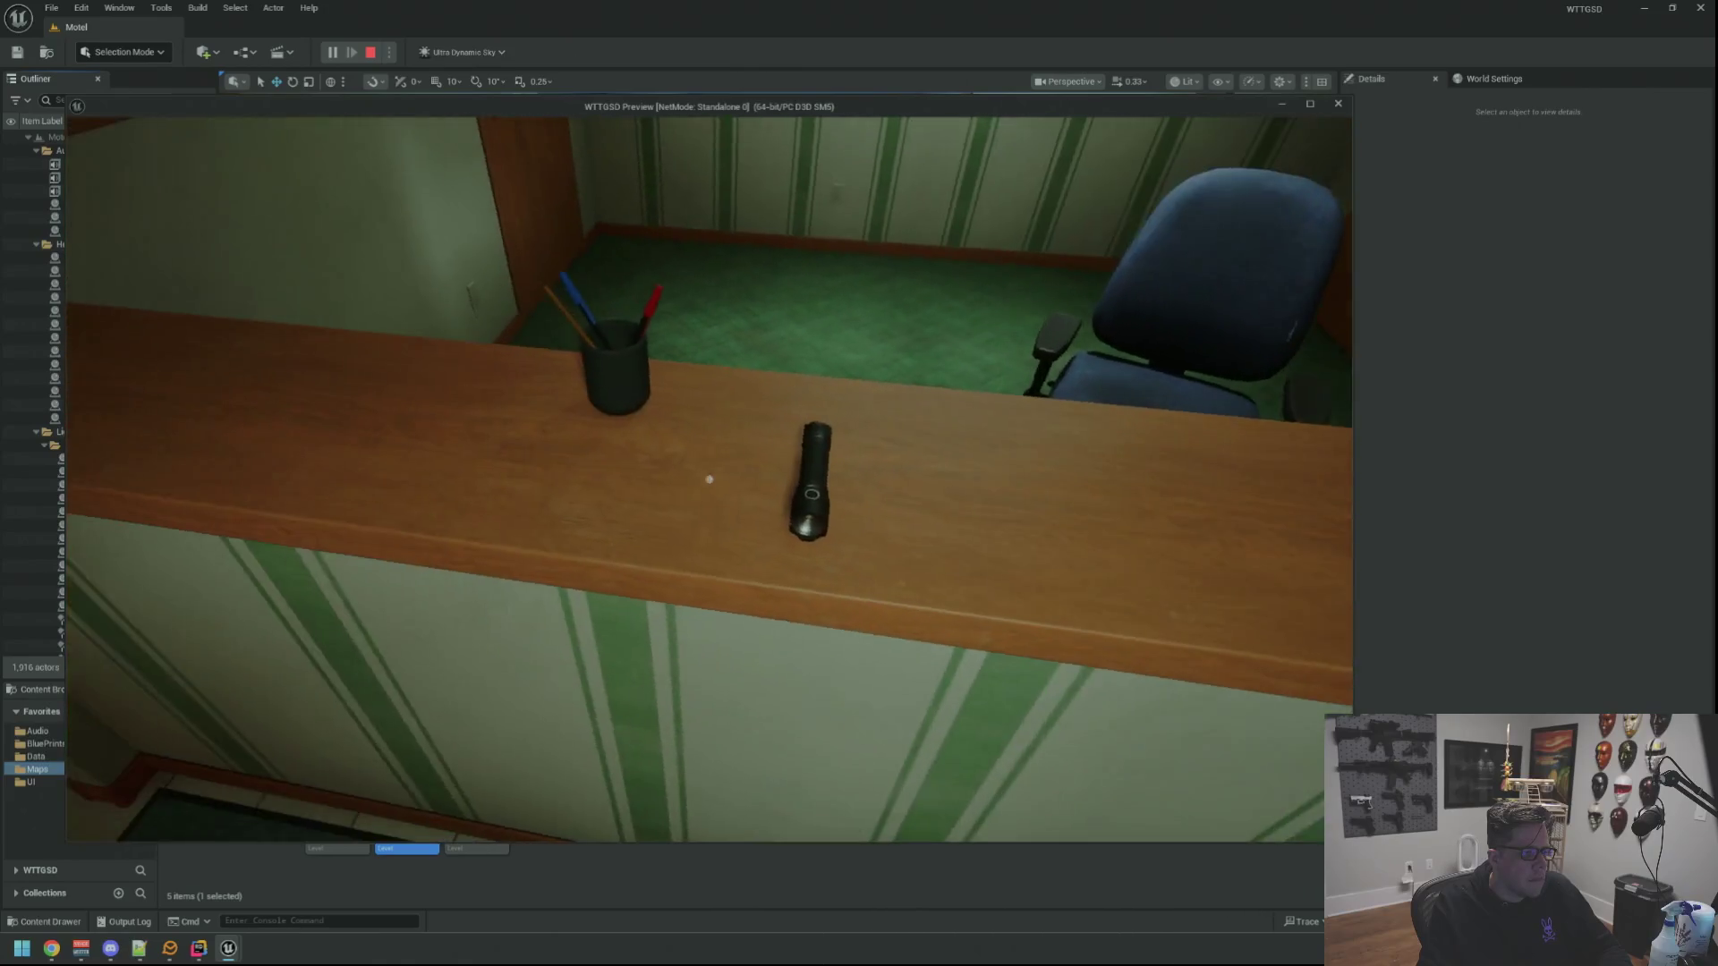
click(709, 480)
key(w)
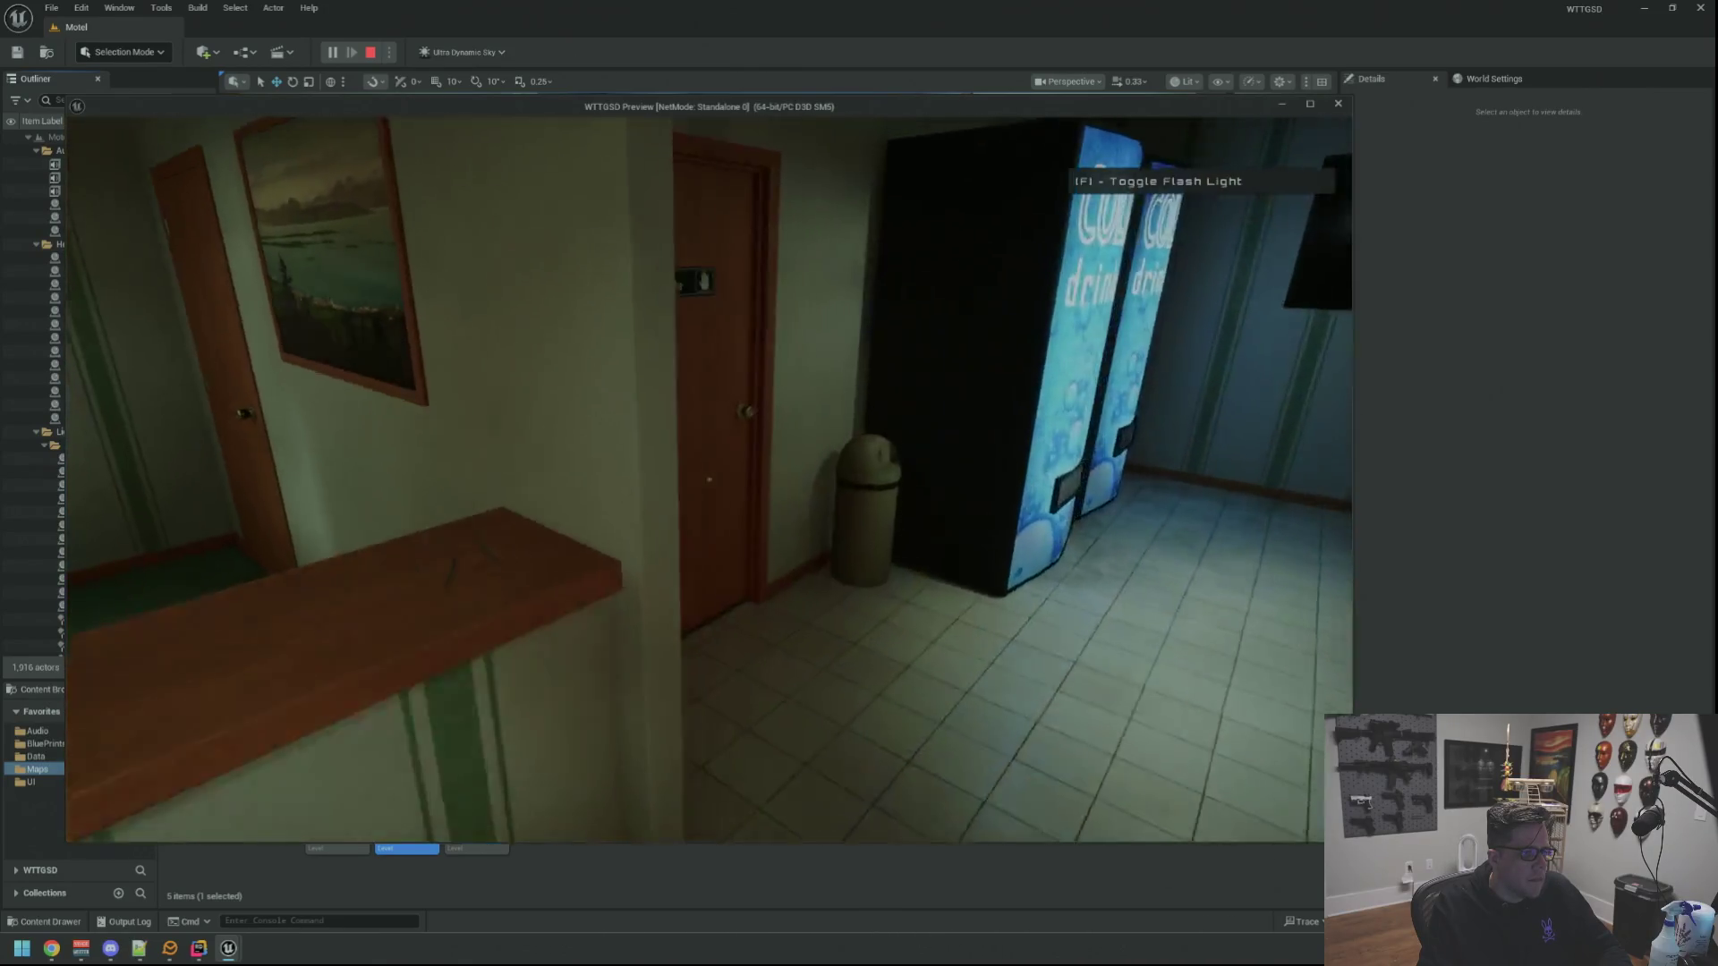
key(w)
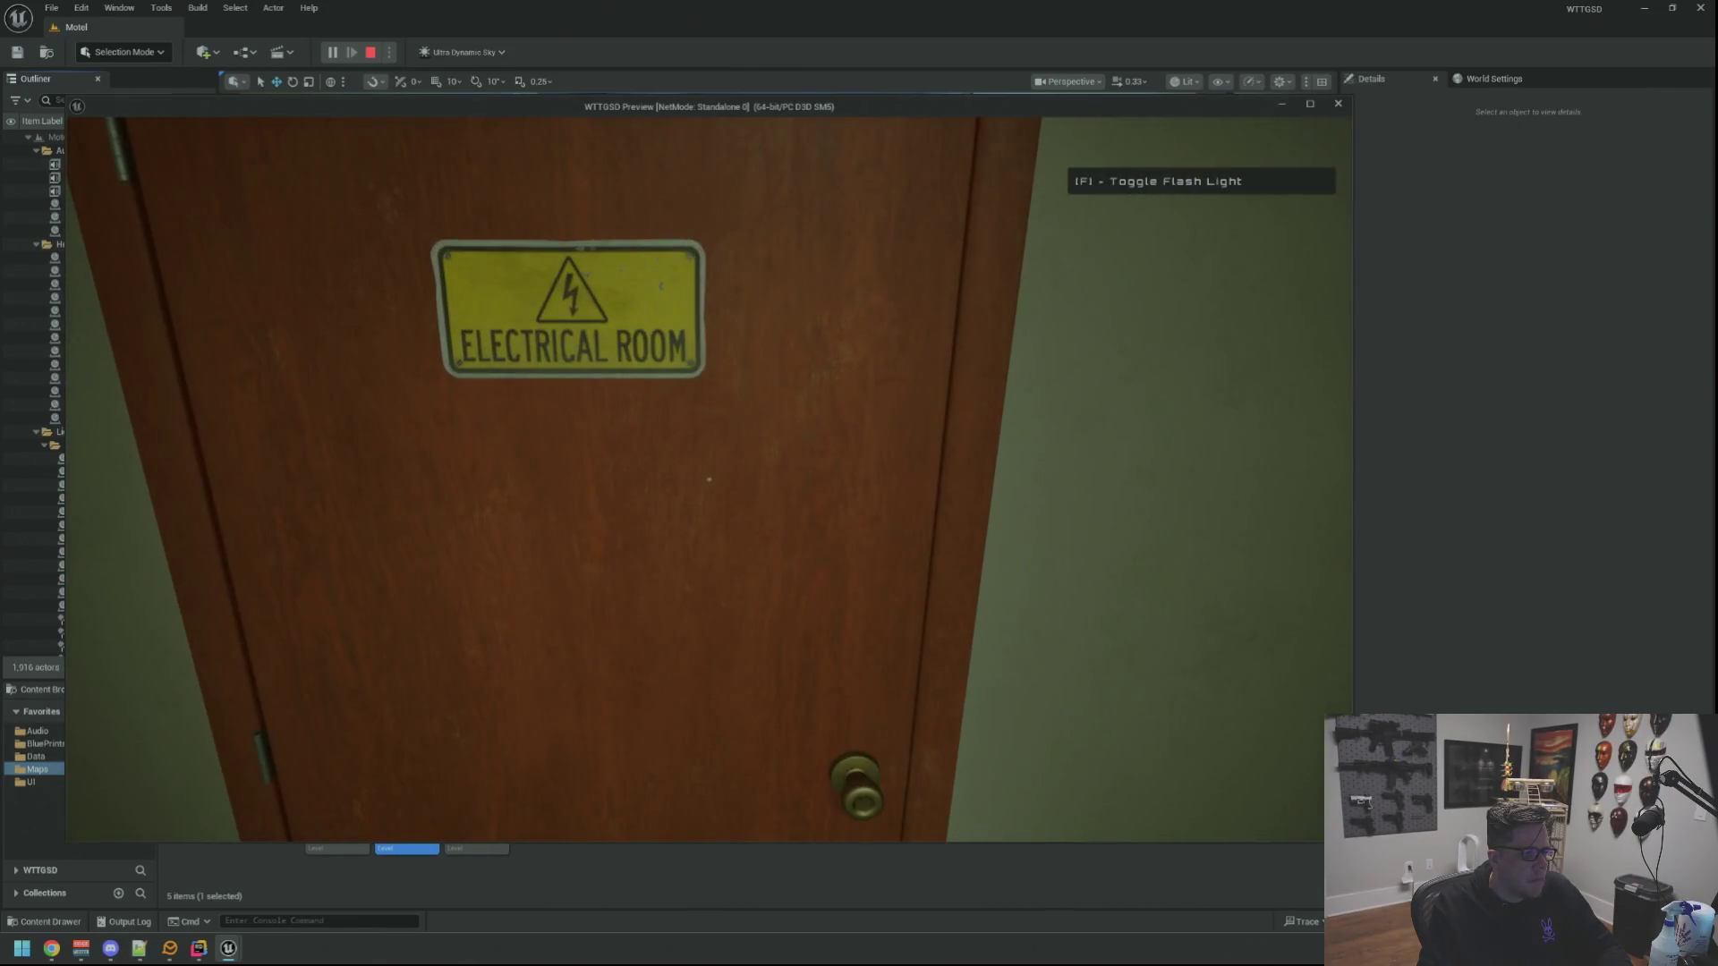
click(710, 479)
key(w)
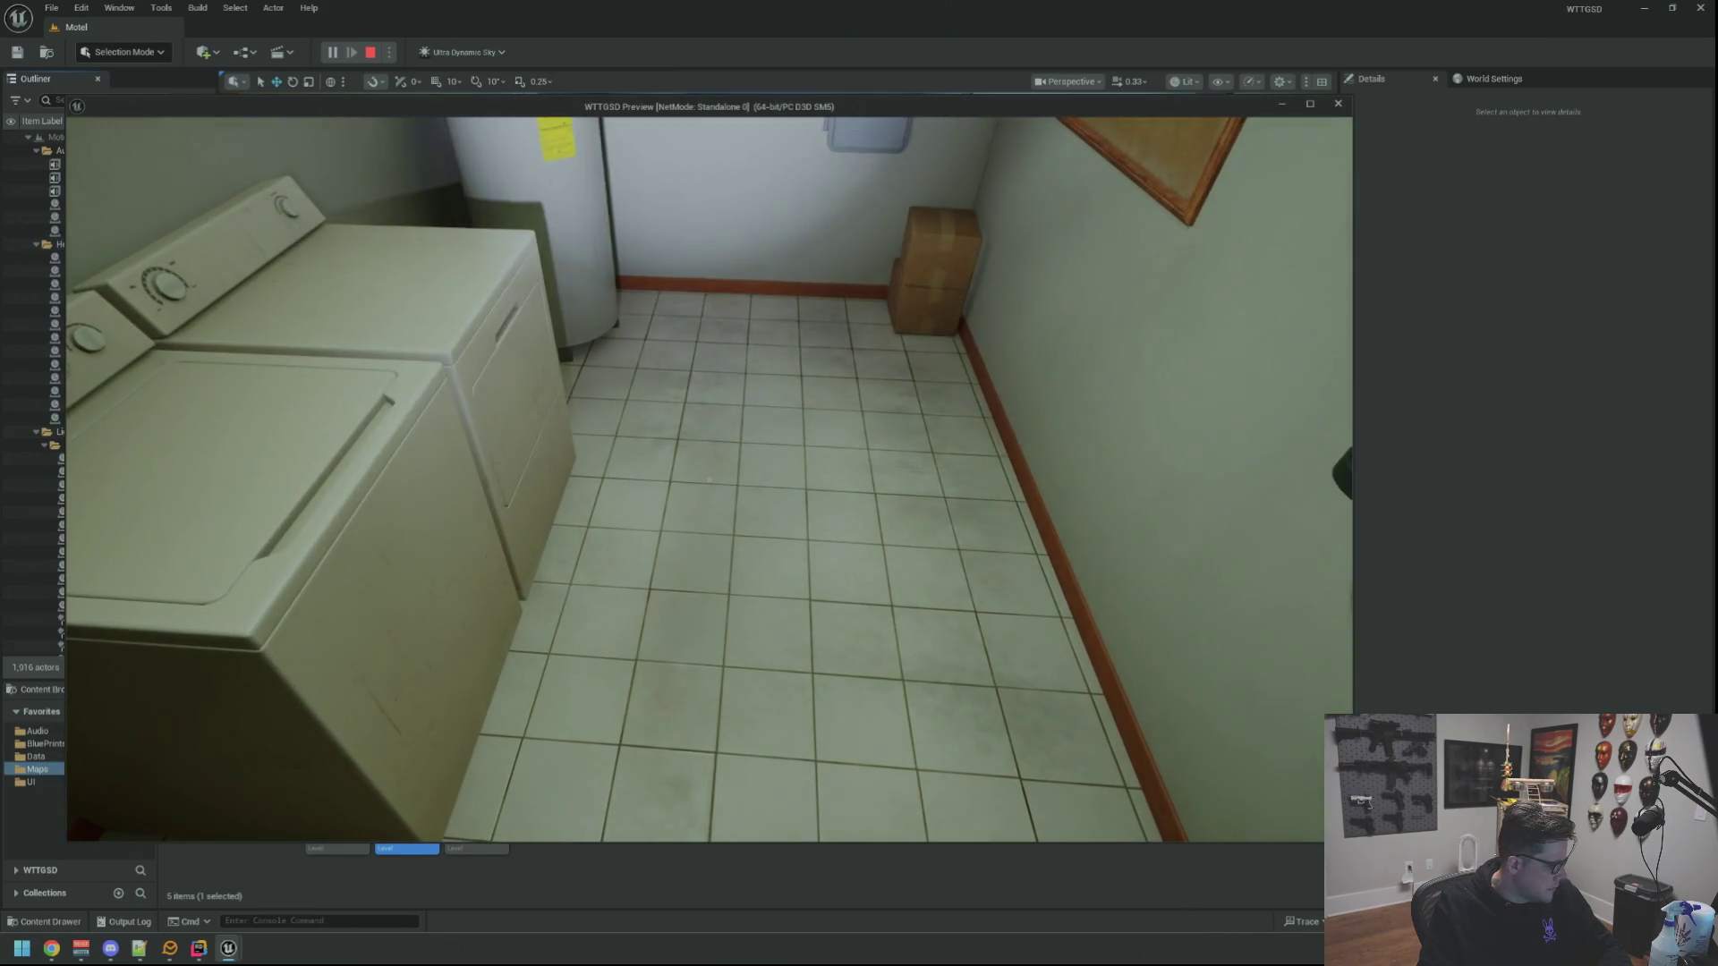
Move around in front of the breaker panel to inspect the two main breakers, then stop the play session
key(s)
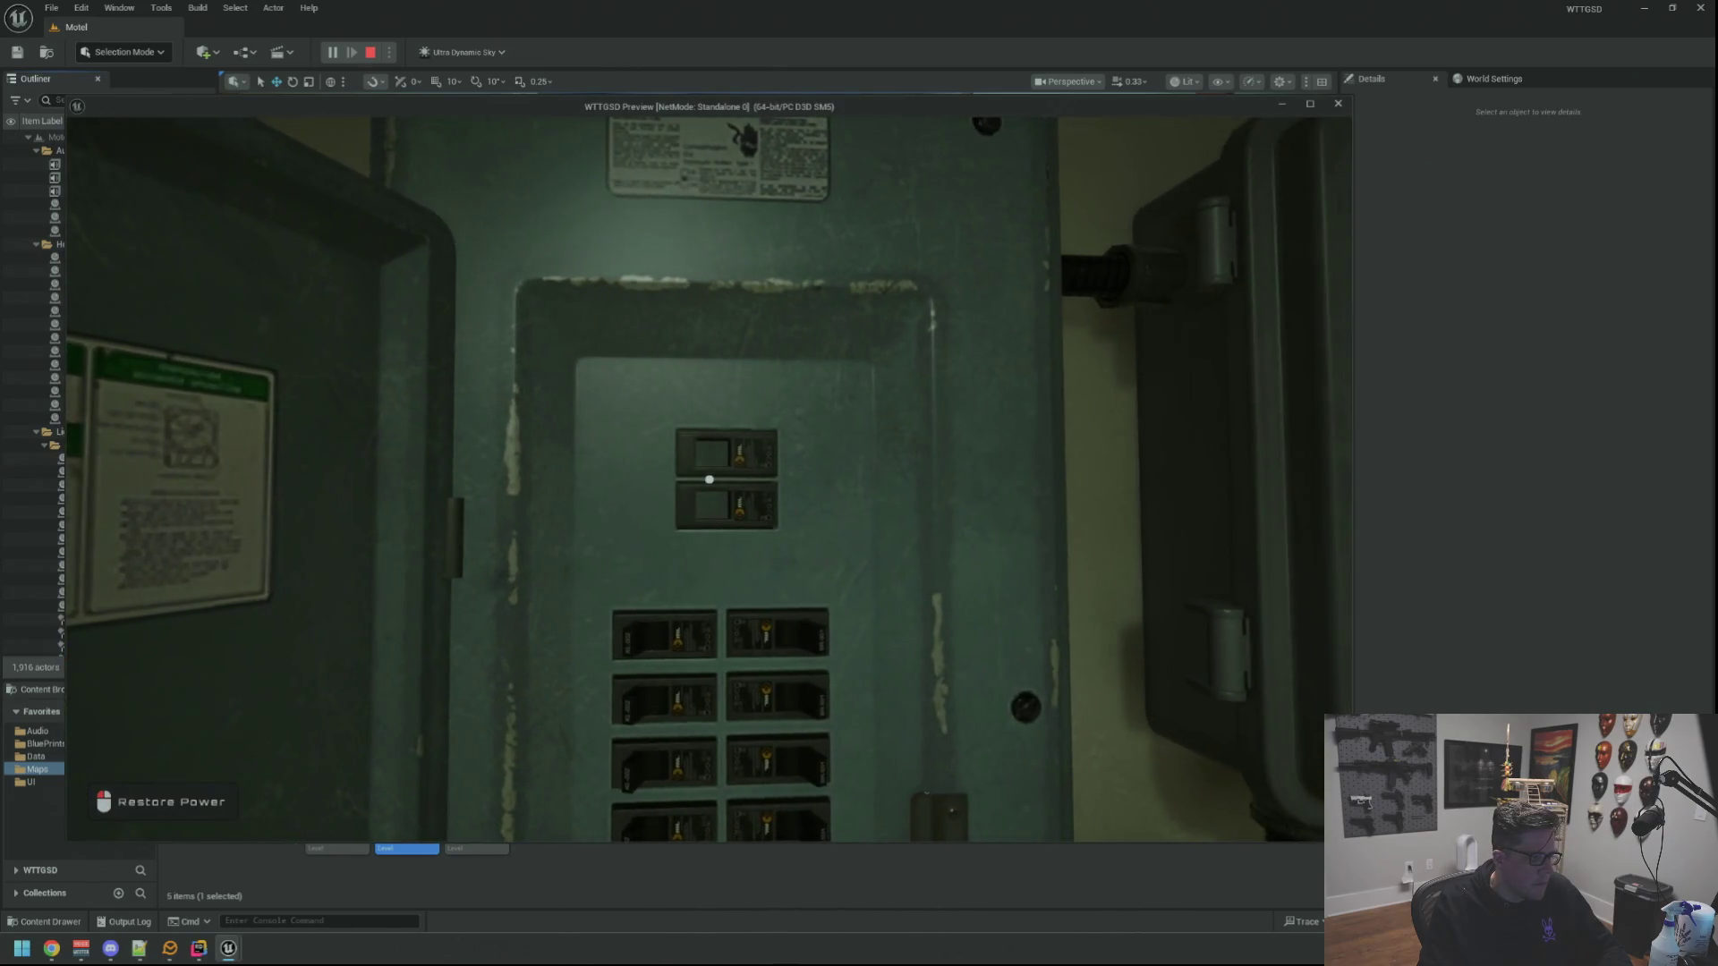
key(s)
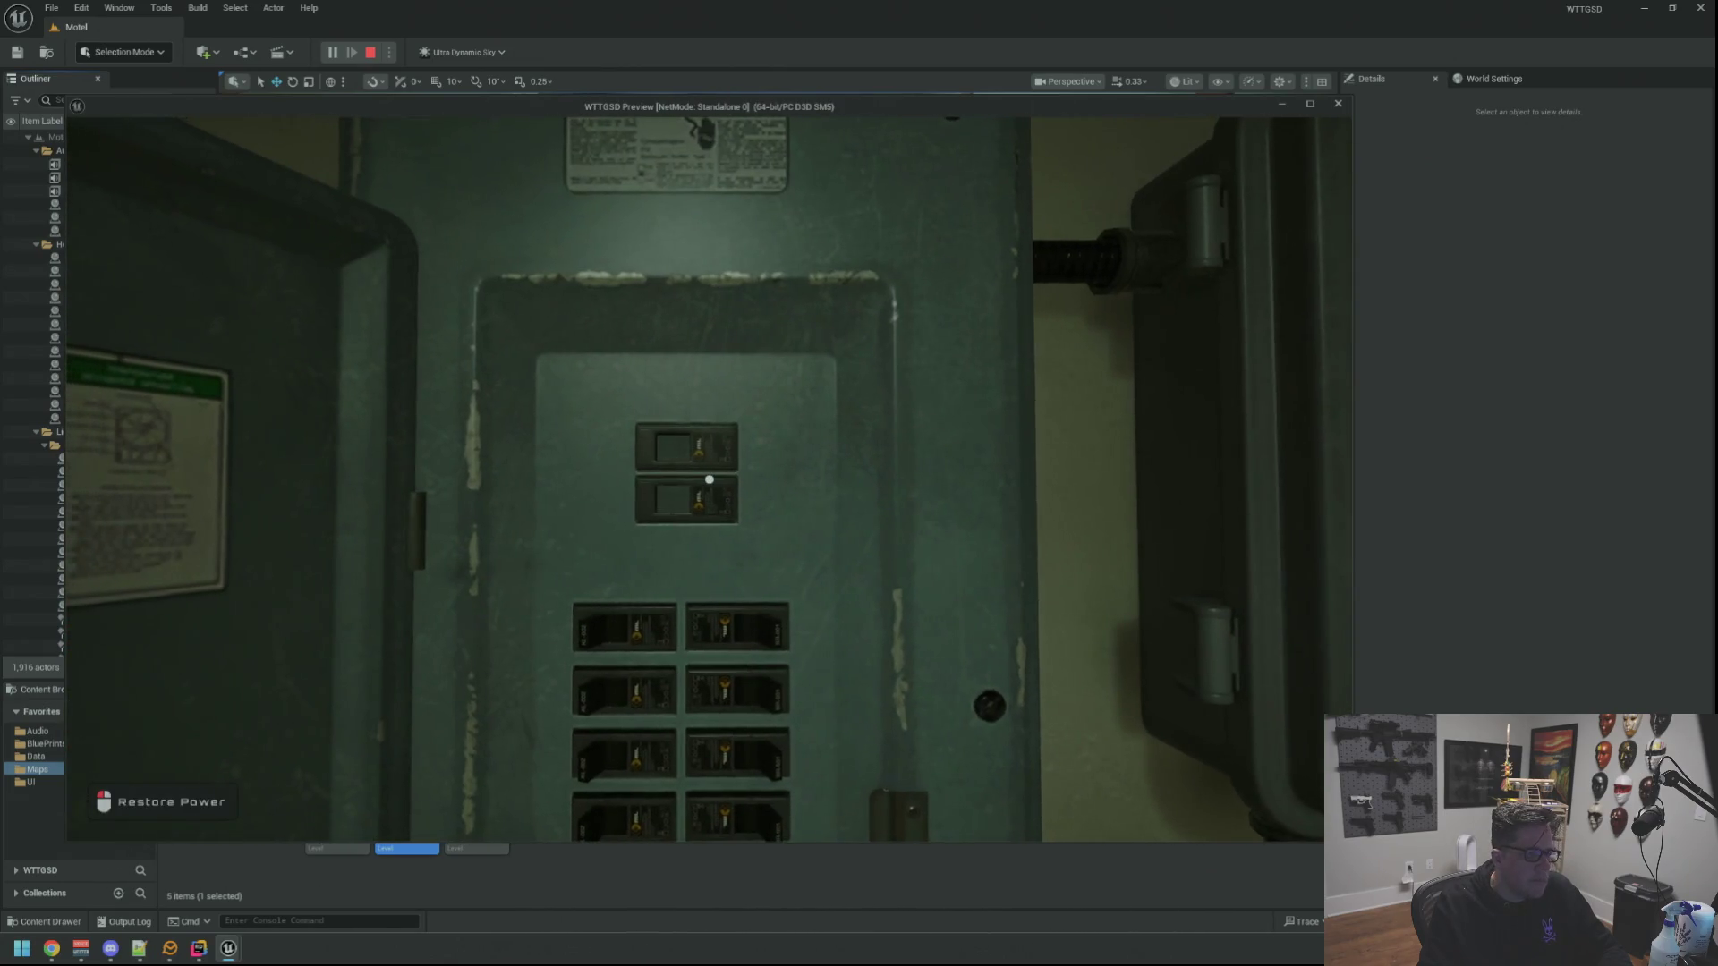
key(w)
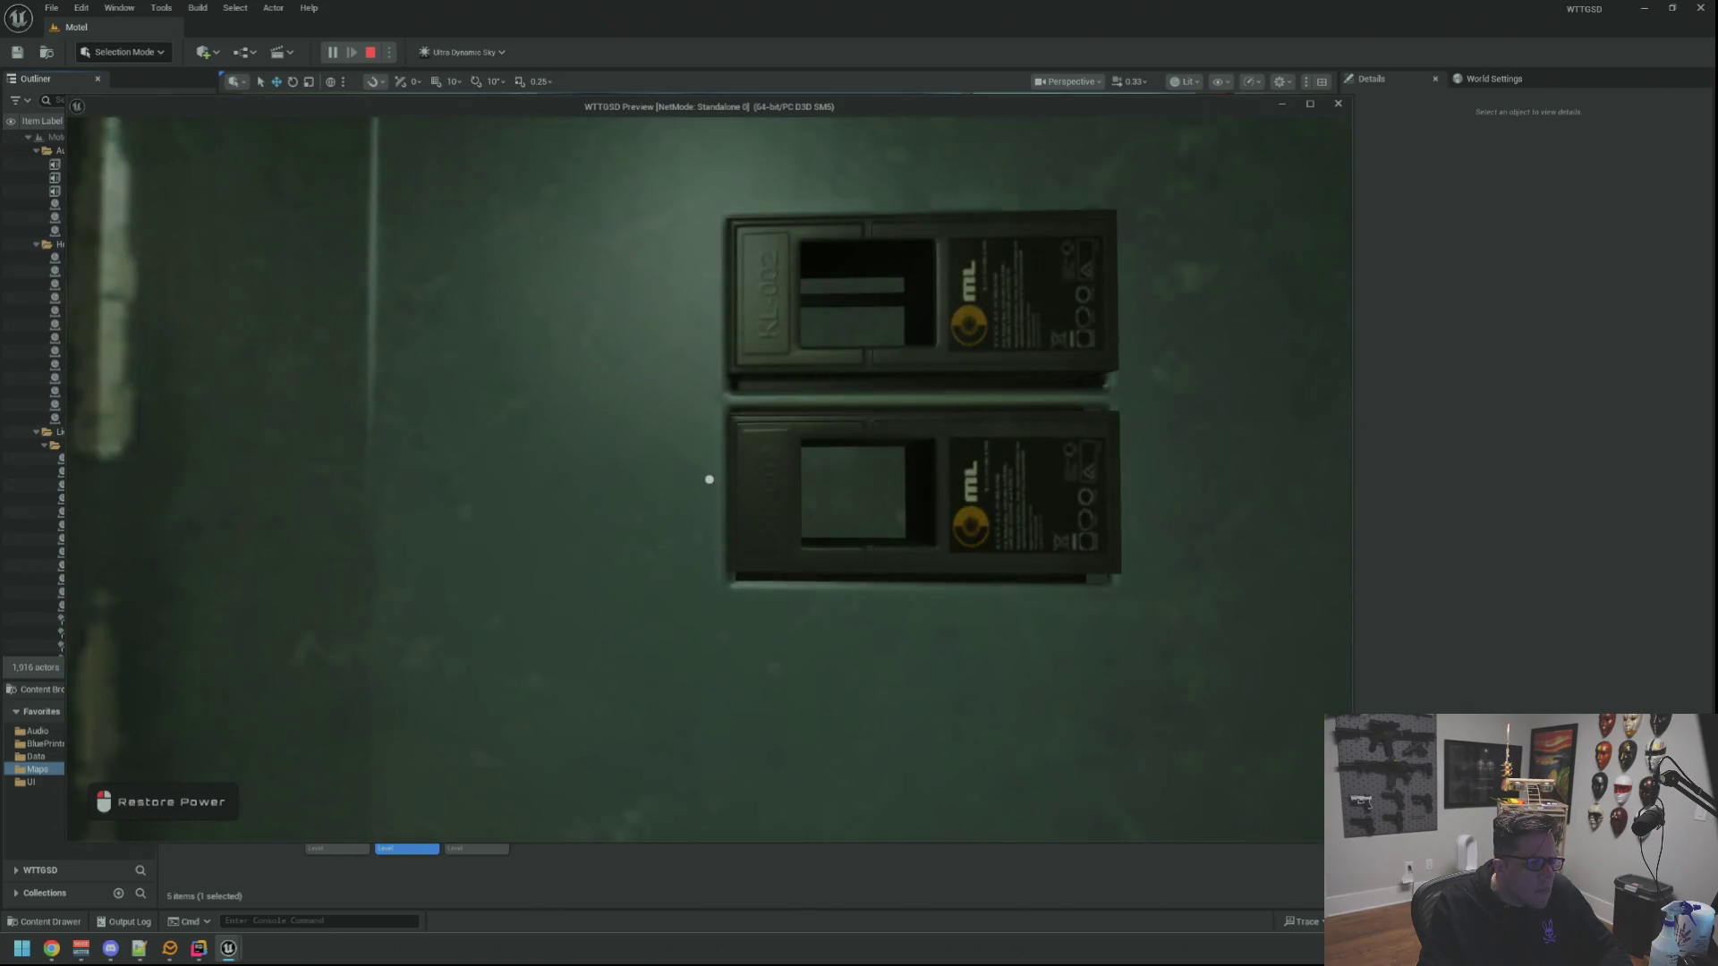
key(w)
key(s)
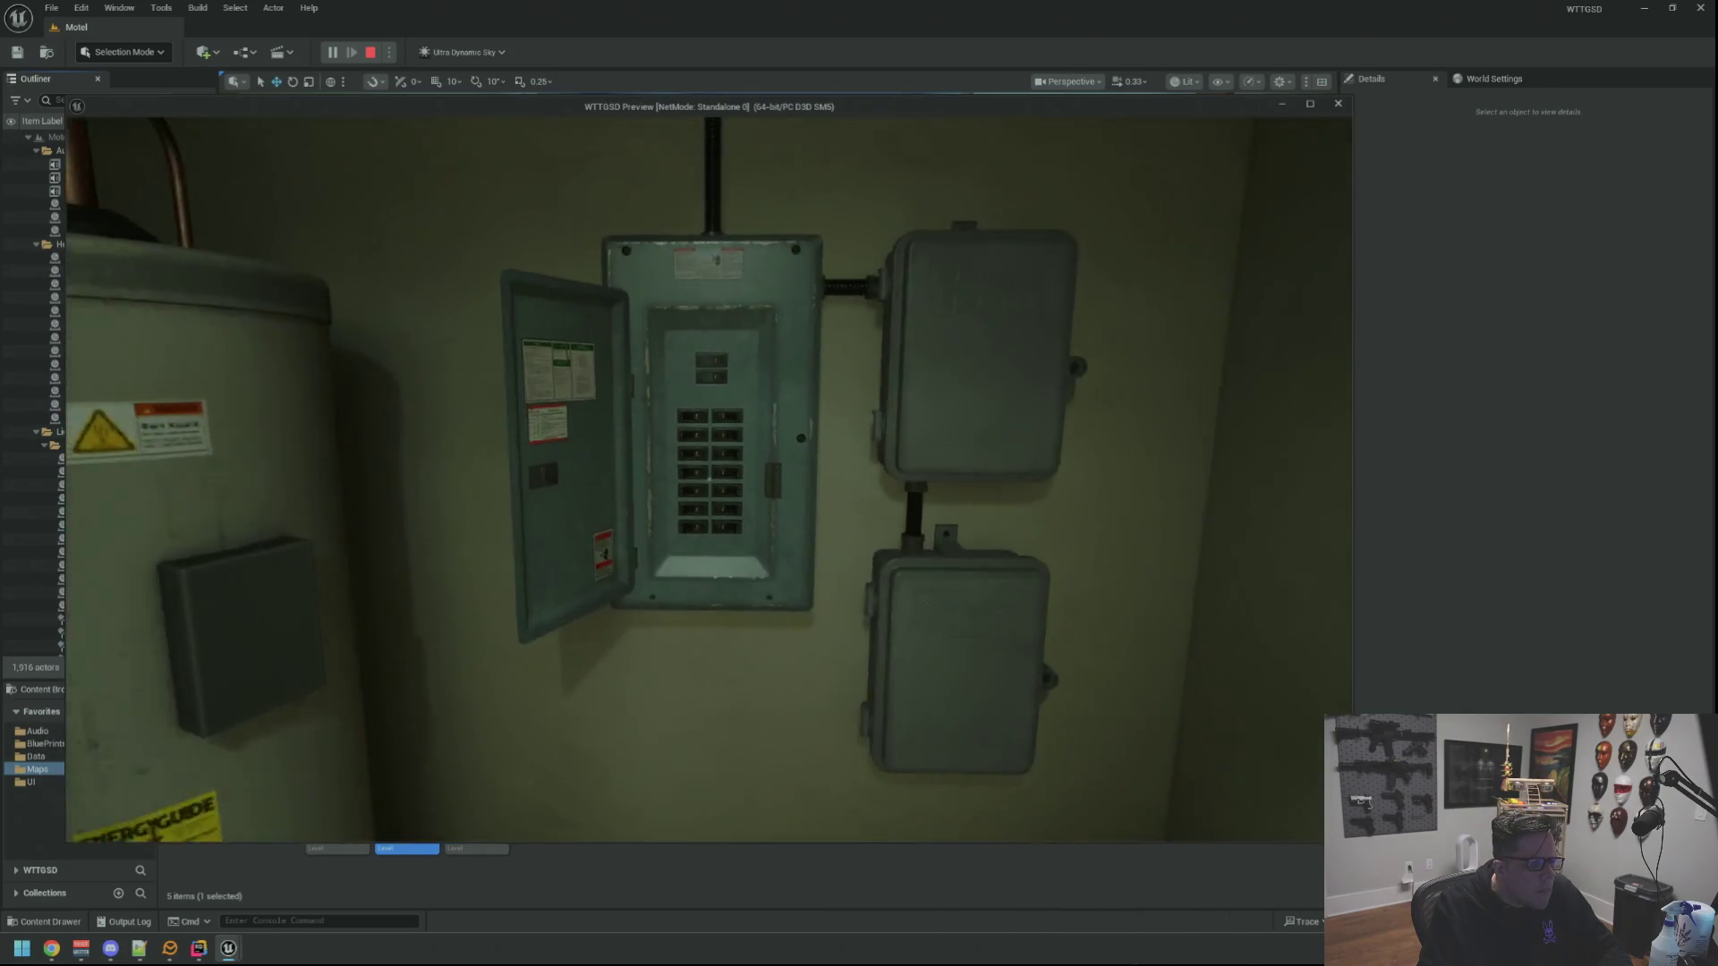
key(w)
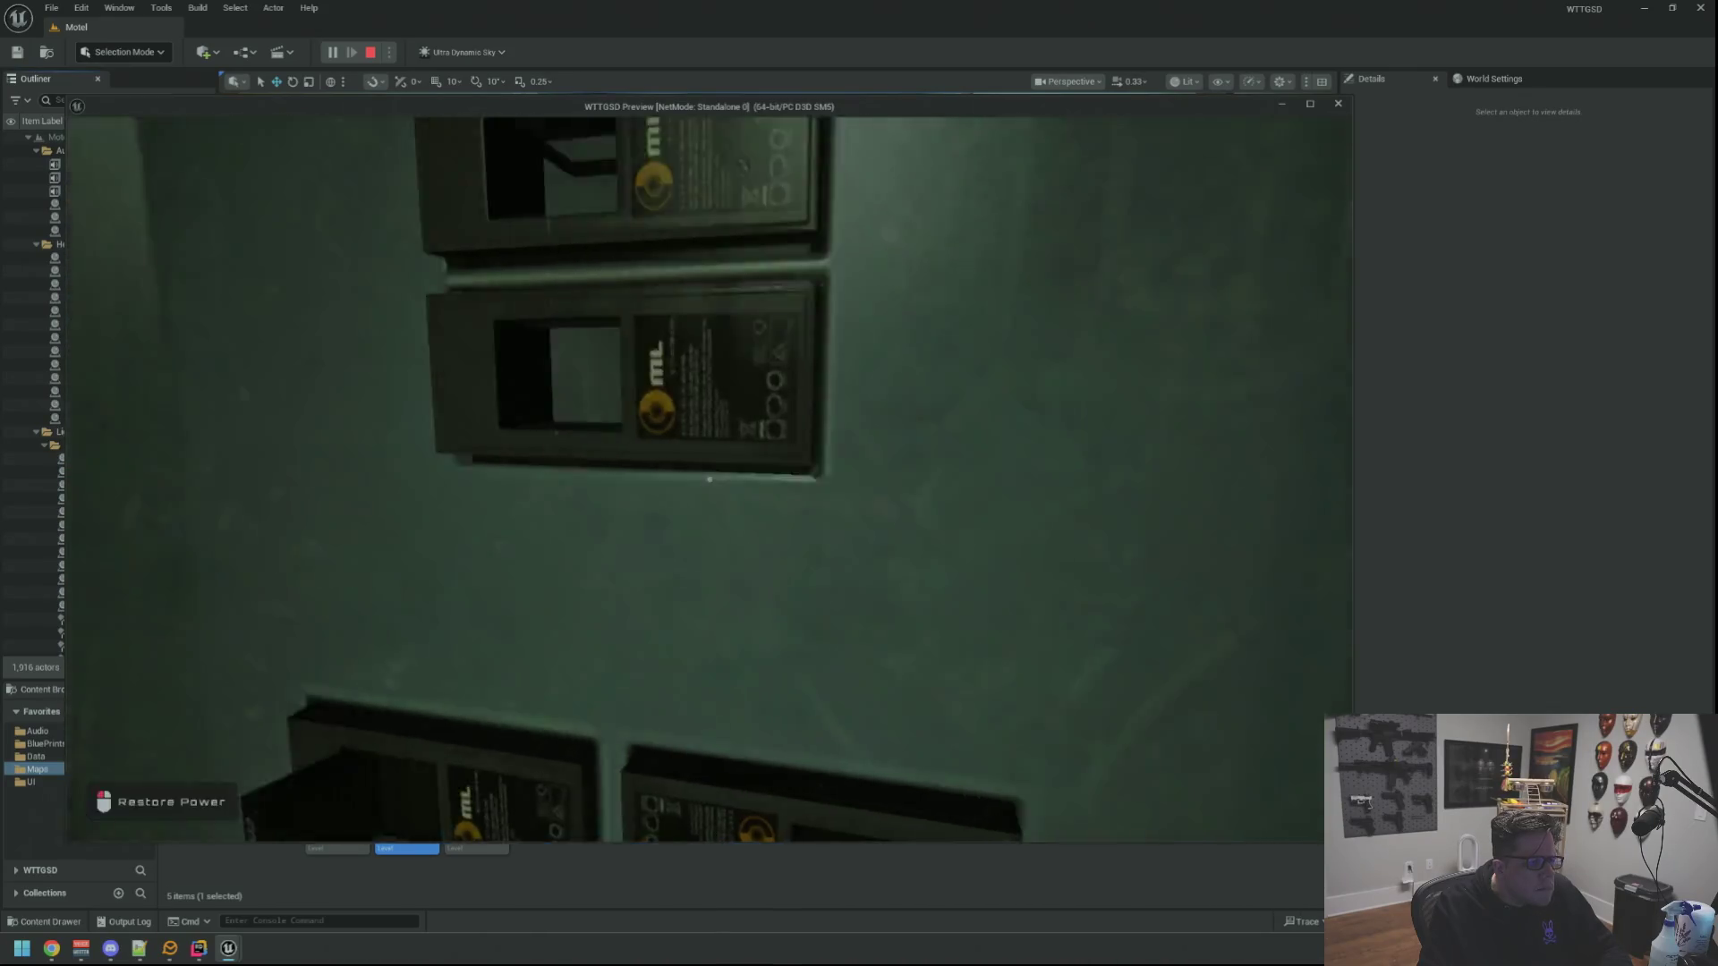
key(s)
key(w)
key(Escape)
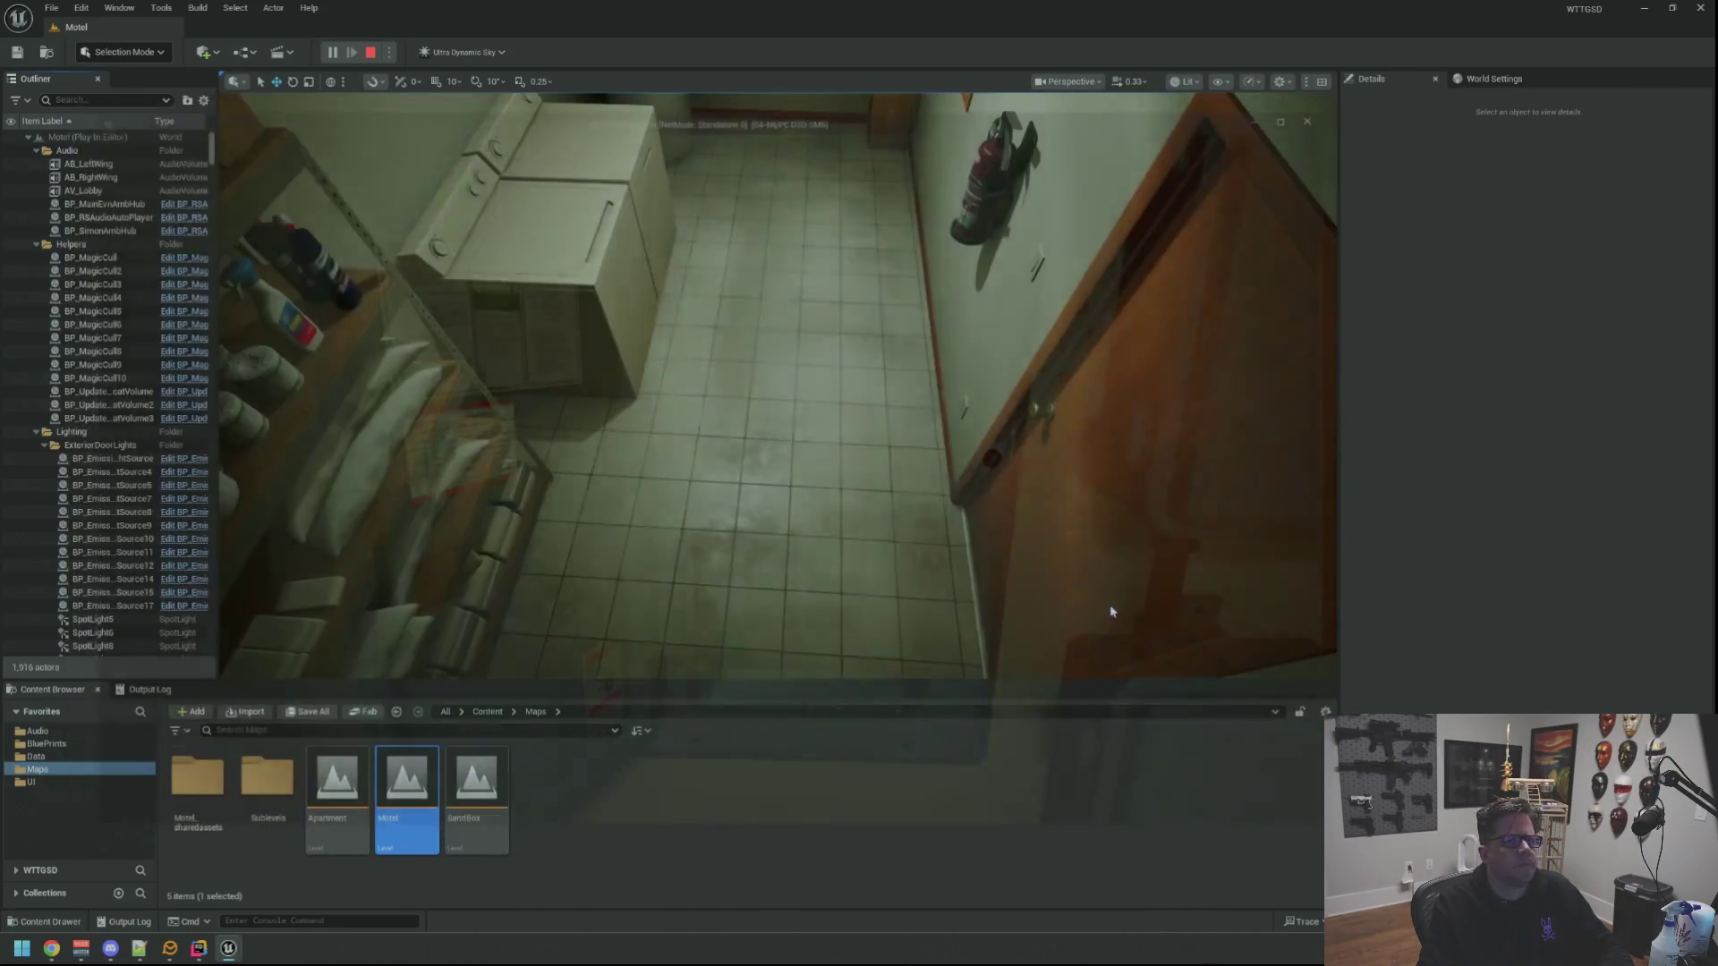
Select and frame the BP_BreakerBox actor on the electrical room wall, inspect it, and delete it
key(w)
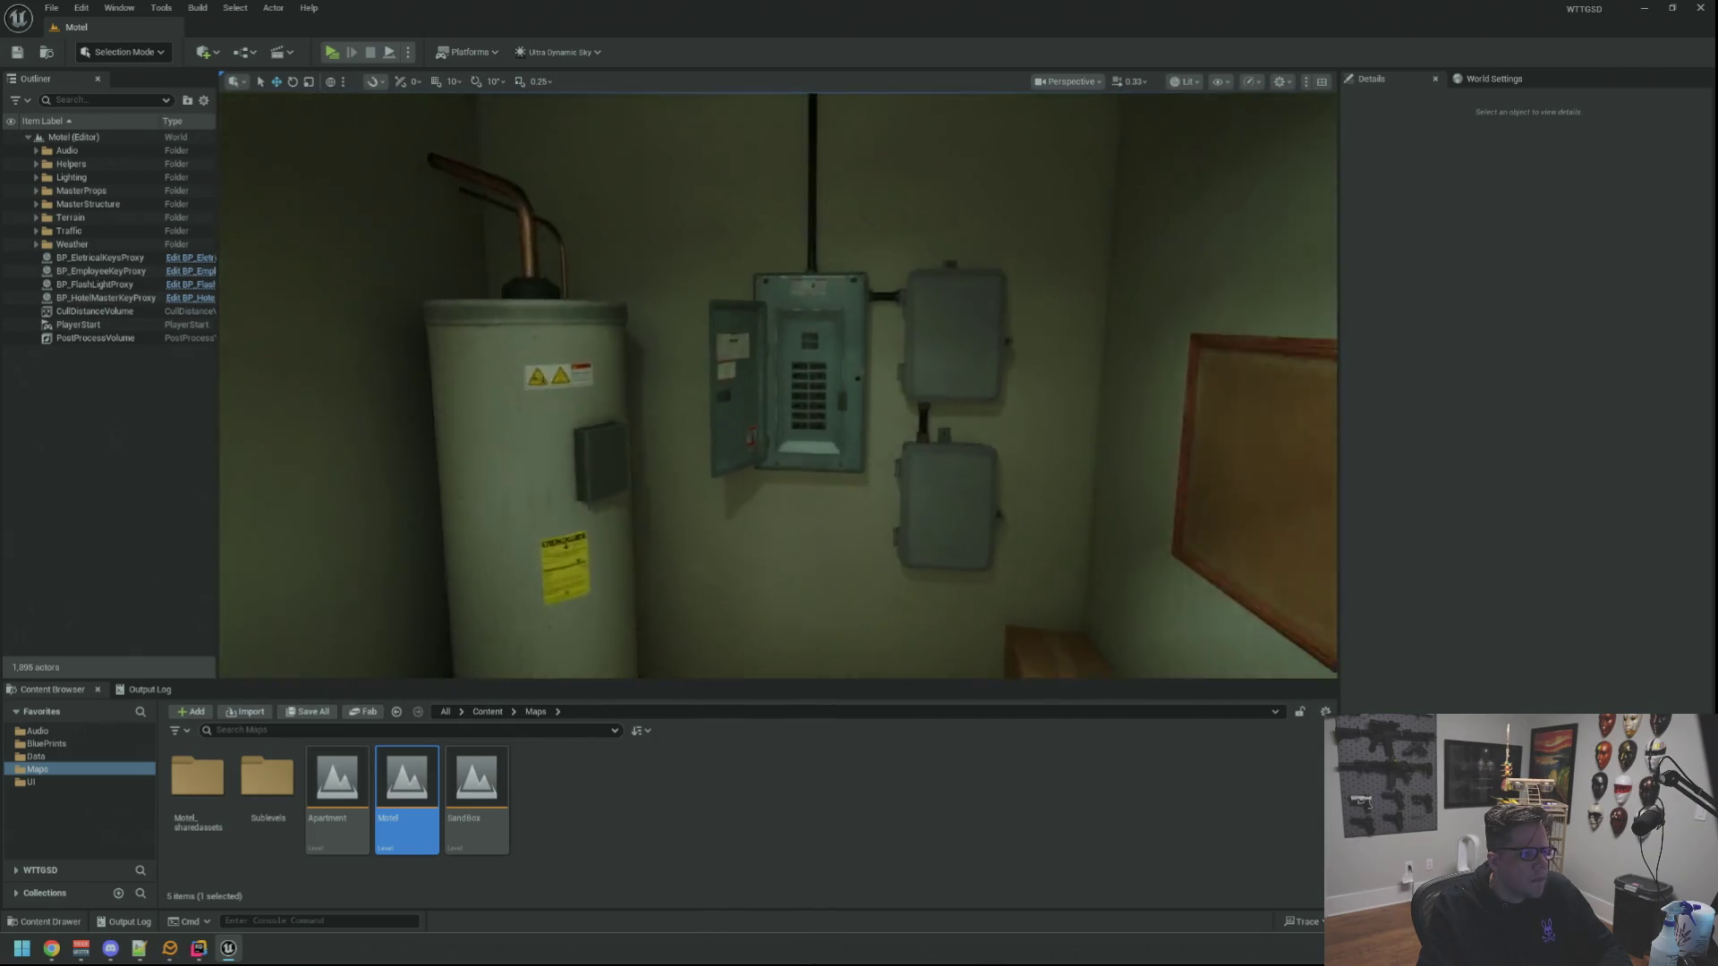
click(850, 400)
key(f)
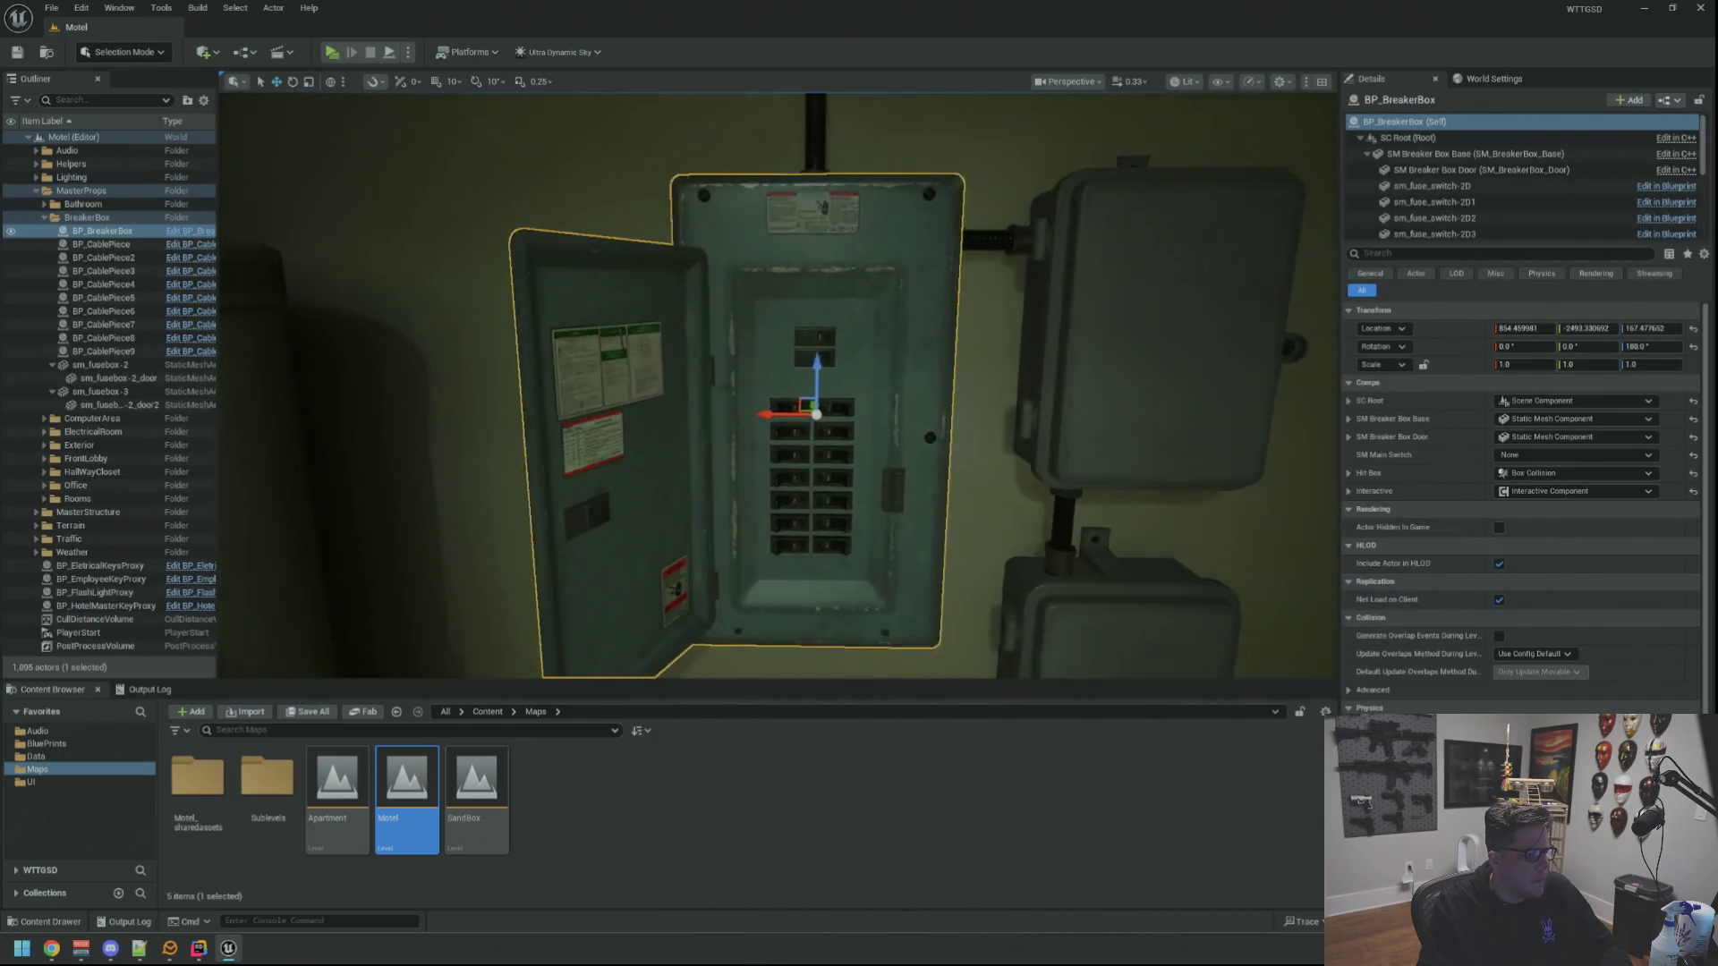
drag(927, 425, 1075, 403)
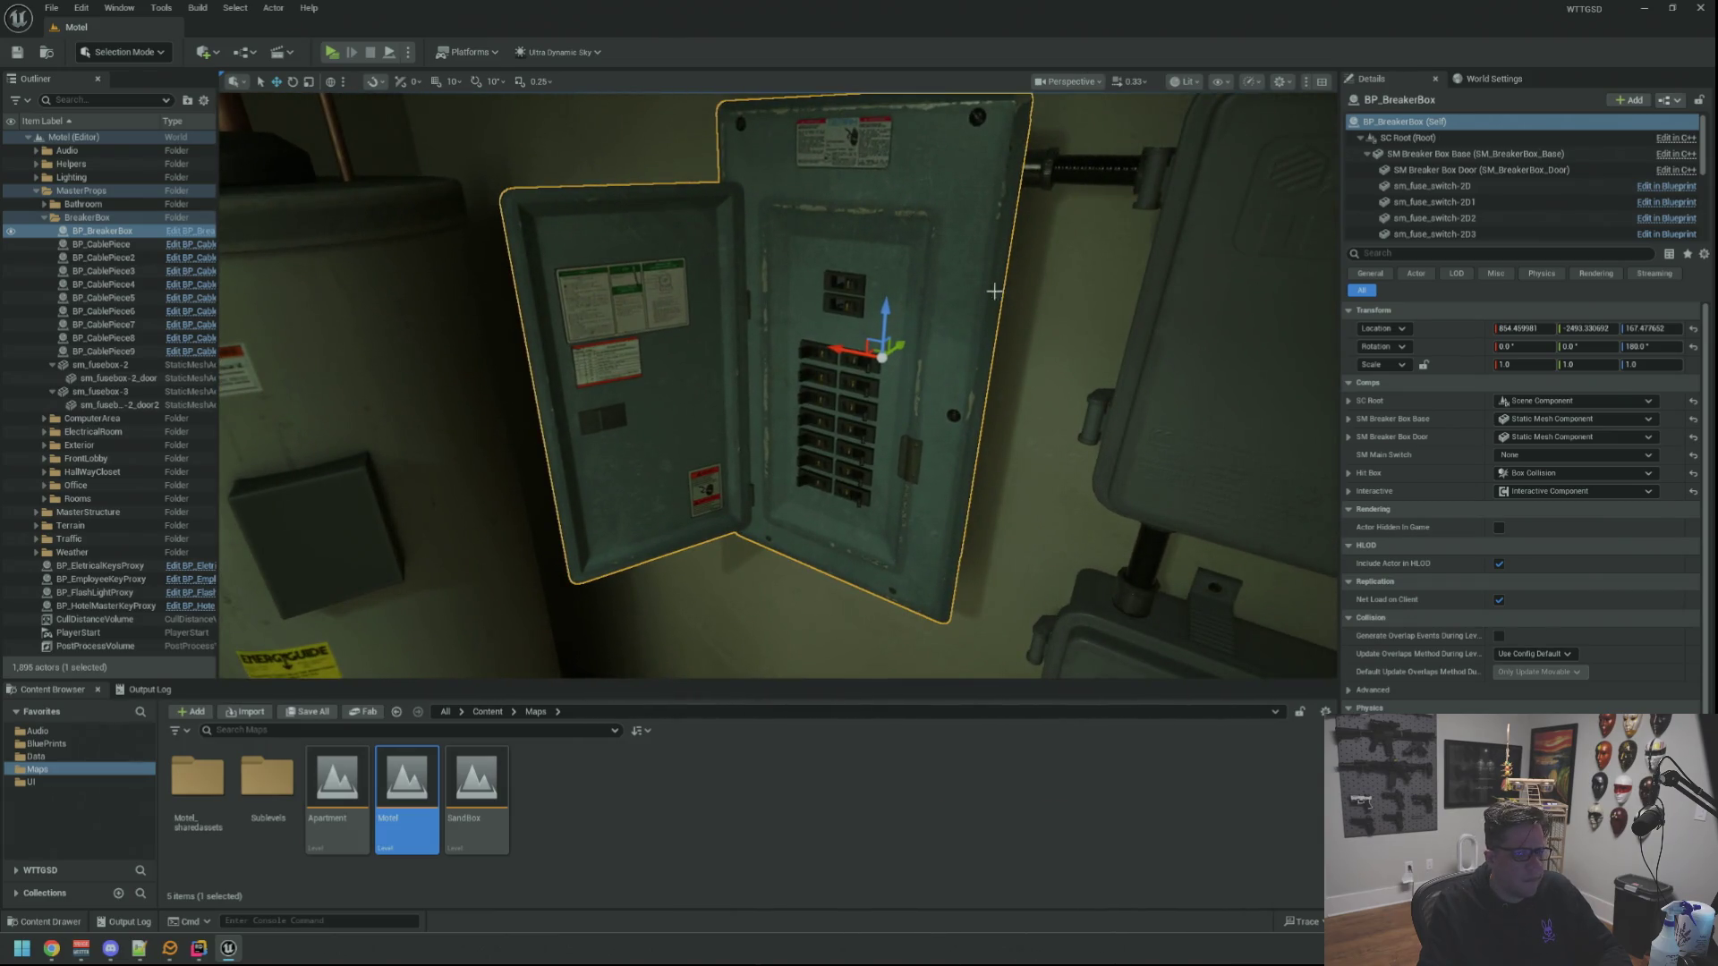
scroll(1526, 225, down, 1)
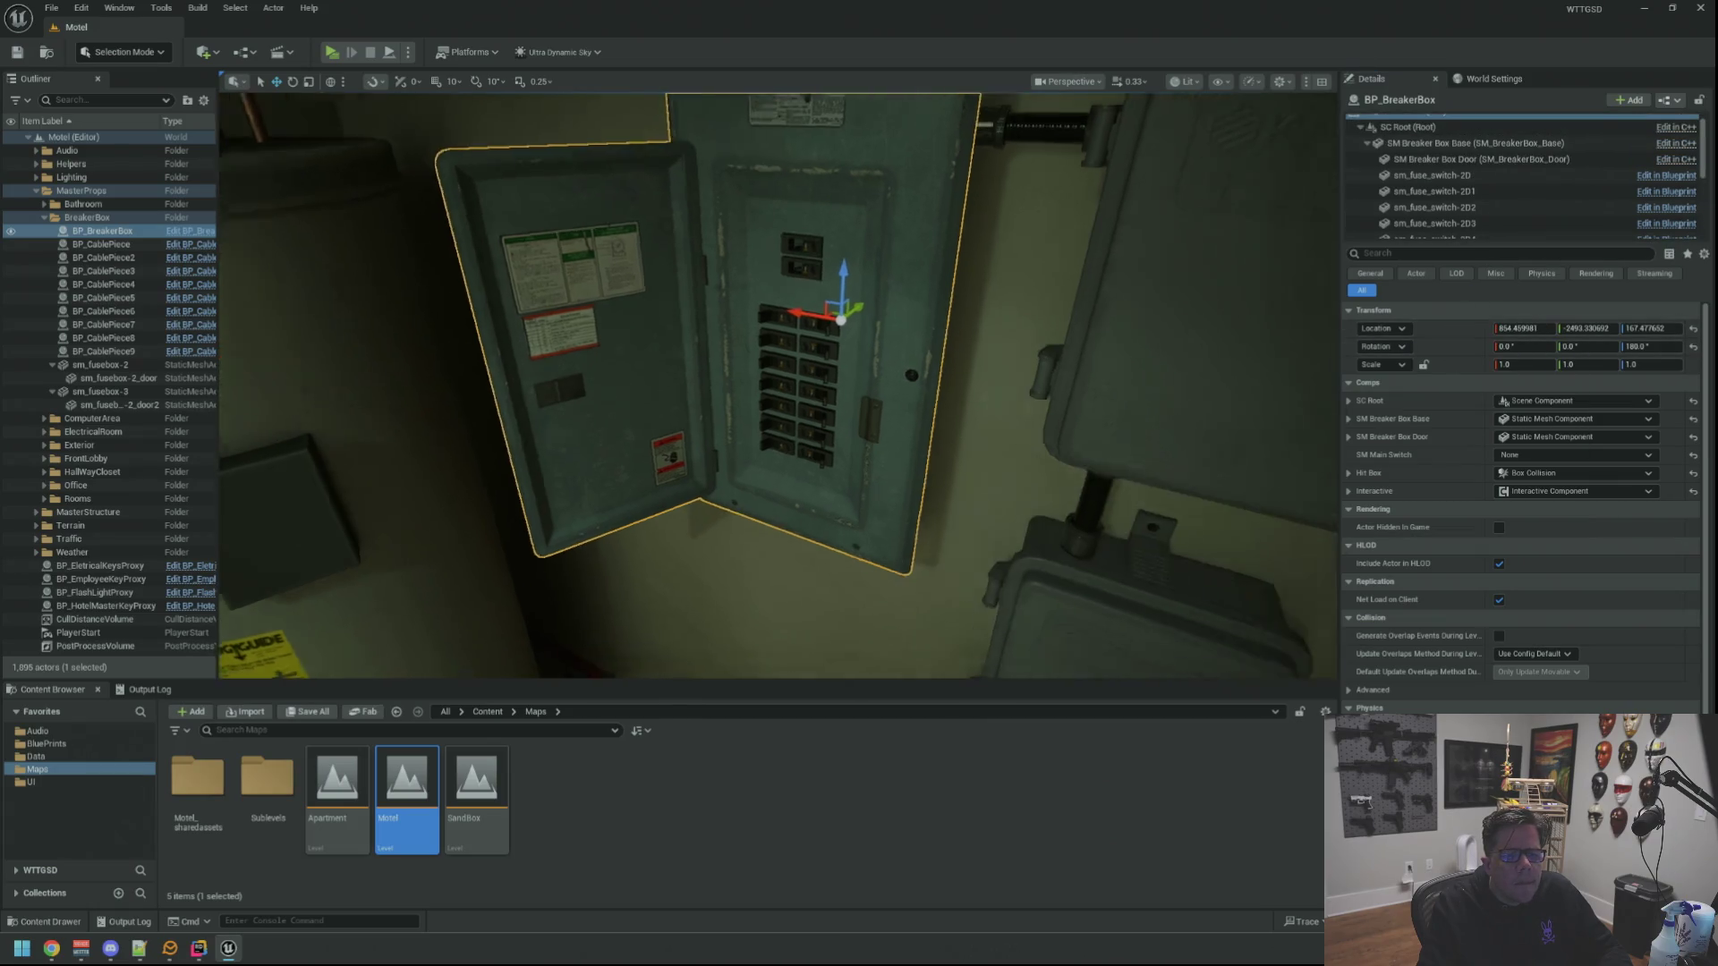
drag(1209, 336, 1233, 299)
key(Delete)
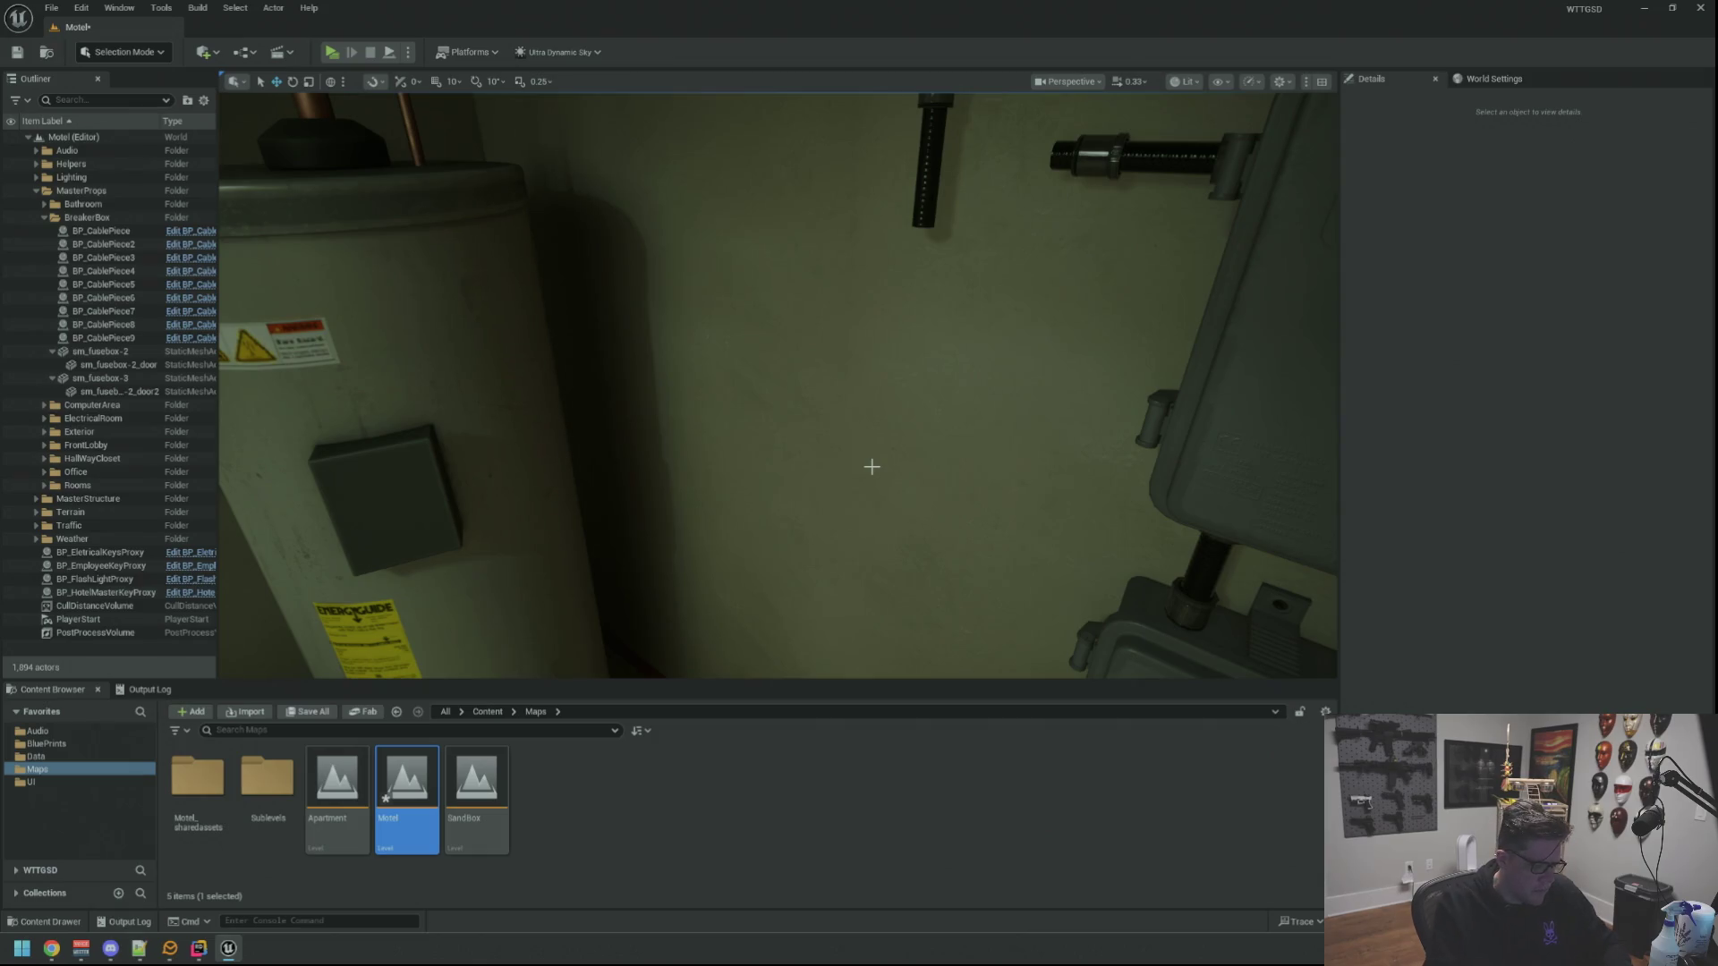
Find BP_BreakerBox via the Open Asset search (Ctrl+P) and drop a fresh one into the level
key(ctrl+p)
mouse_move(790, 278)
mouse_down()
mouse_move(696, 296)
mouse_move(542, 247)
mouse_up()
scroll(591, 402, down, 1)
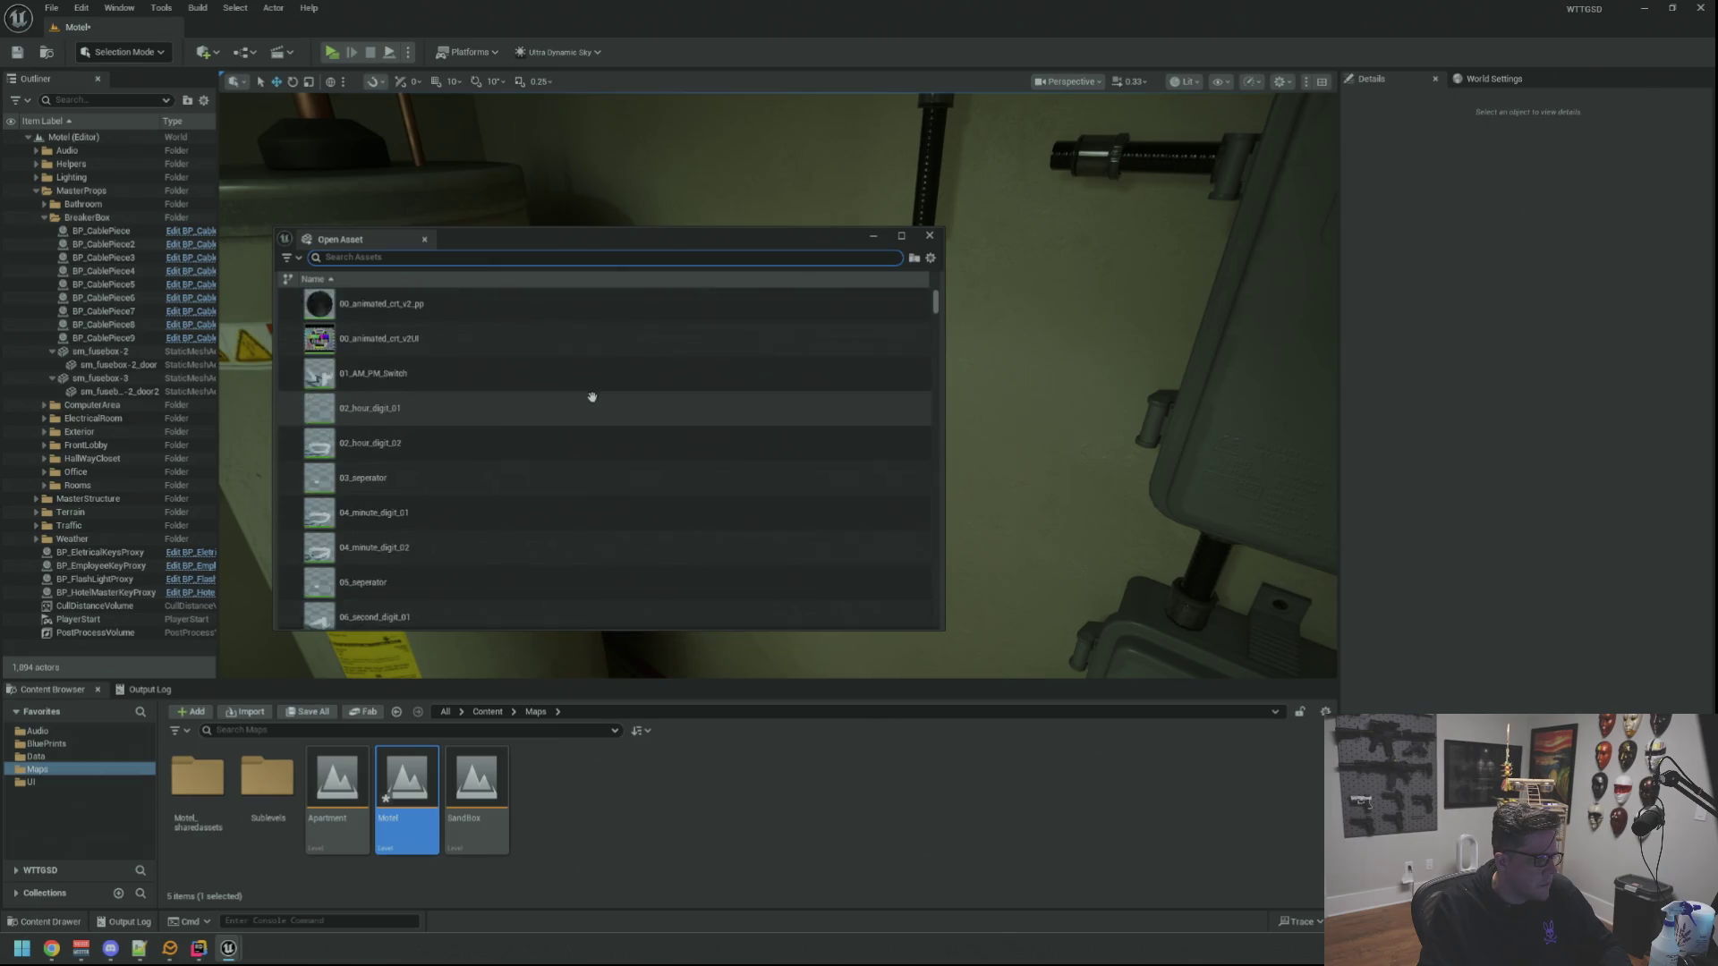
scroll(591, 397, down, 2)
text(BP_Break)
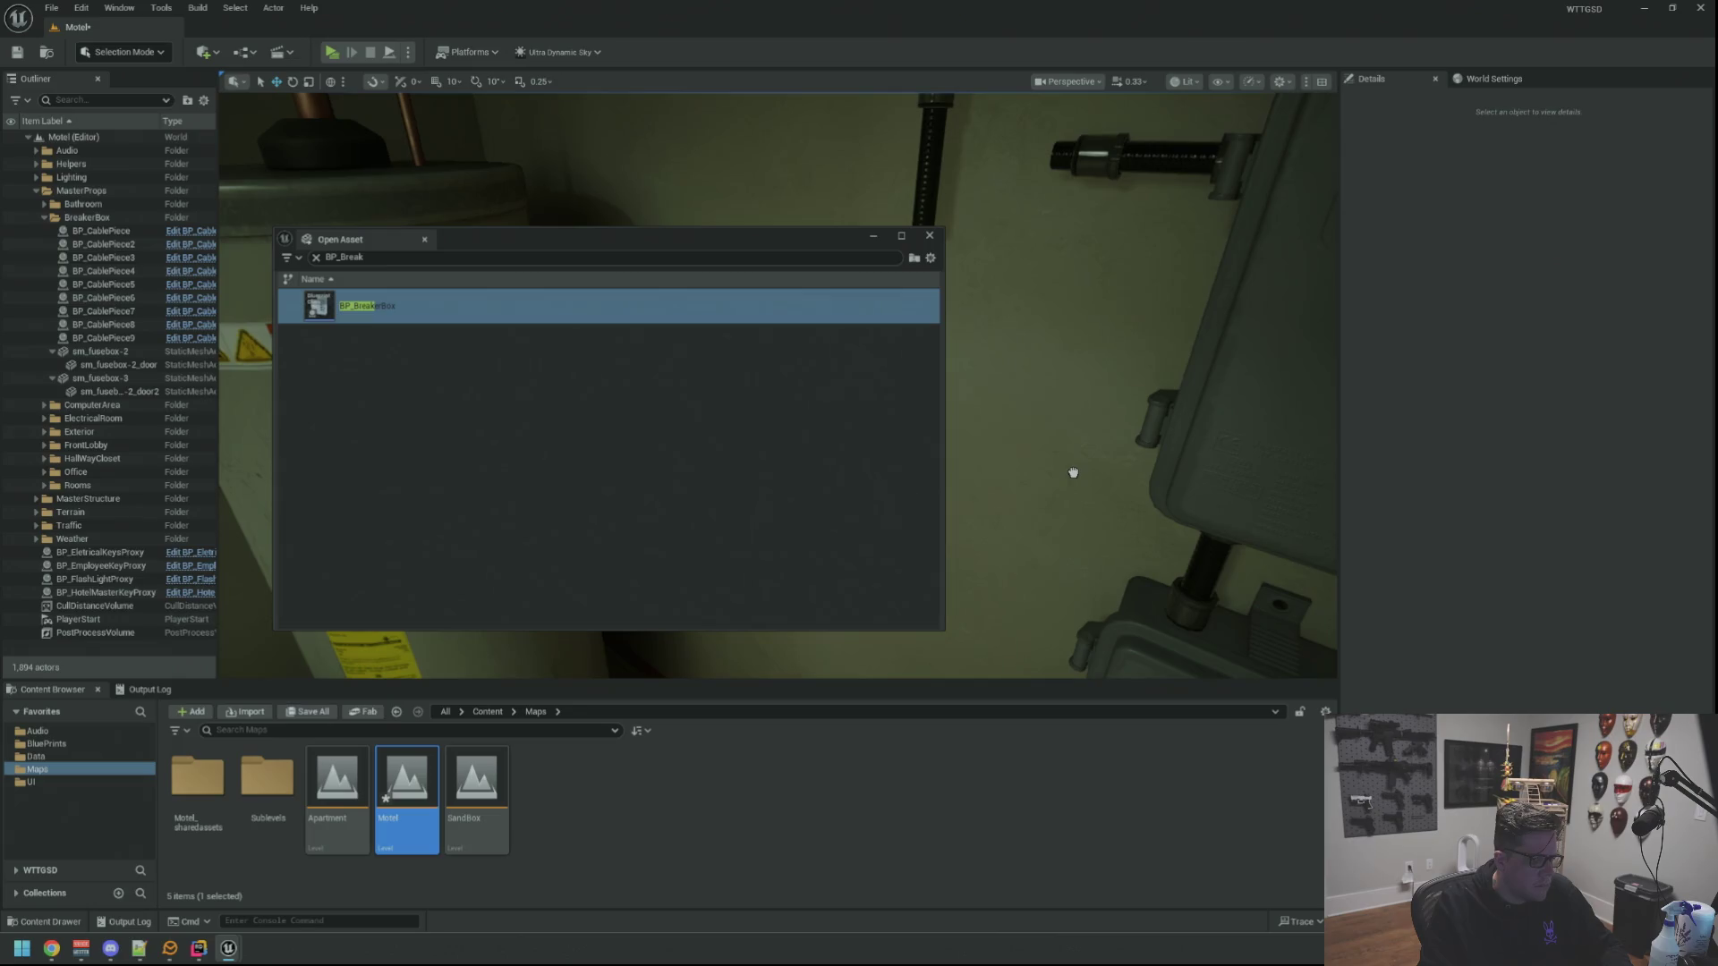
drag(1072, 473, 1073, 477)
click(928, 236)
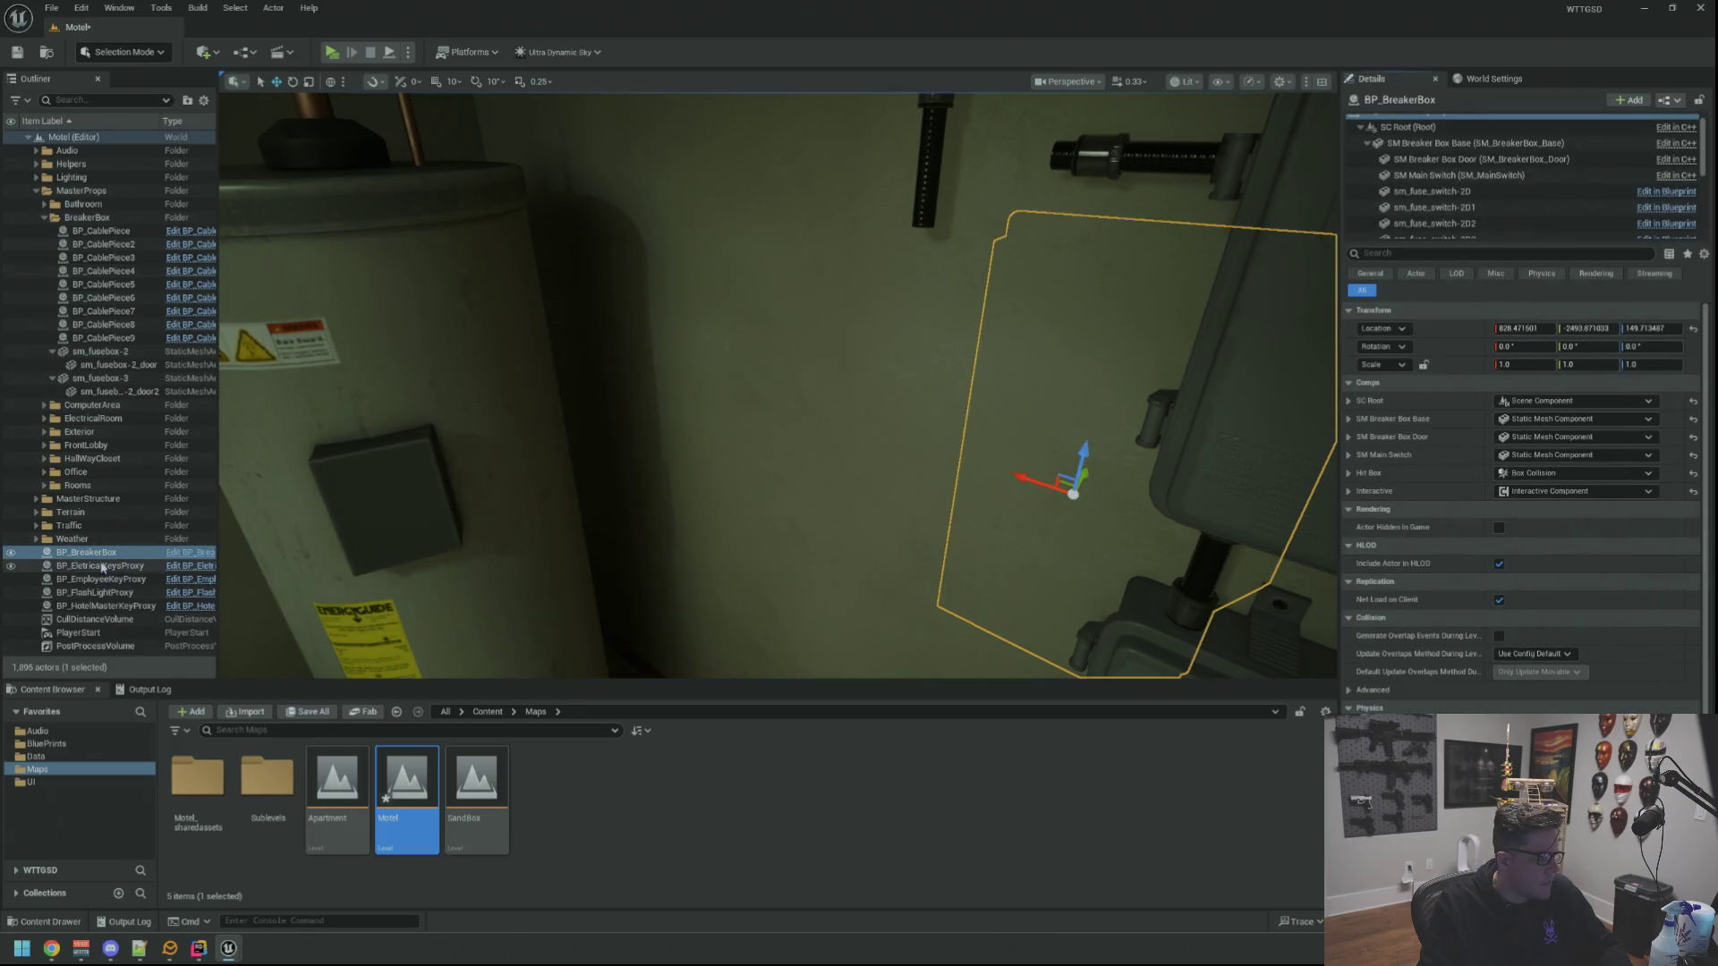
File the new box under the BreakerBox folder, paste the saved transform and set Yaw to 180
drag(75, 219, 75, 221)
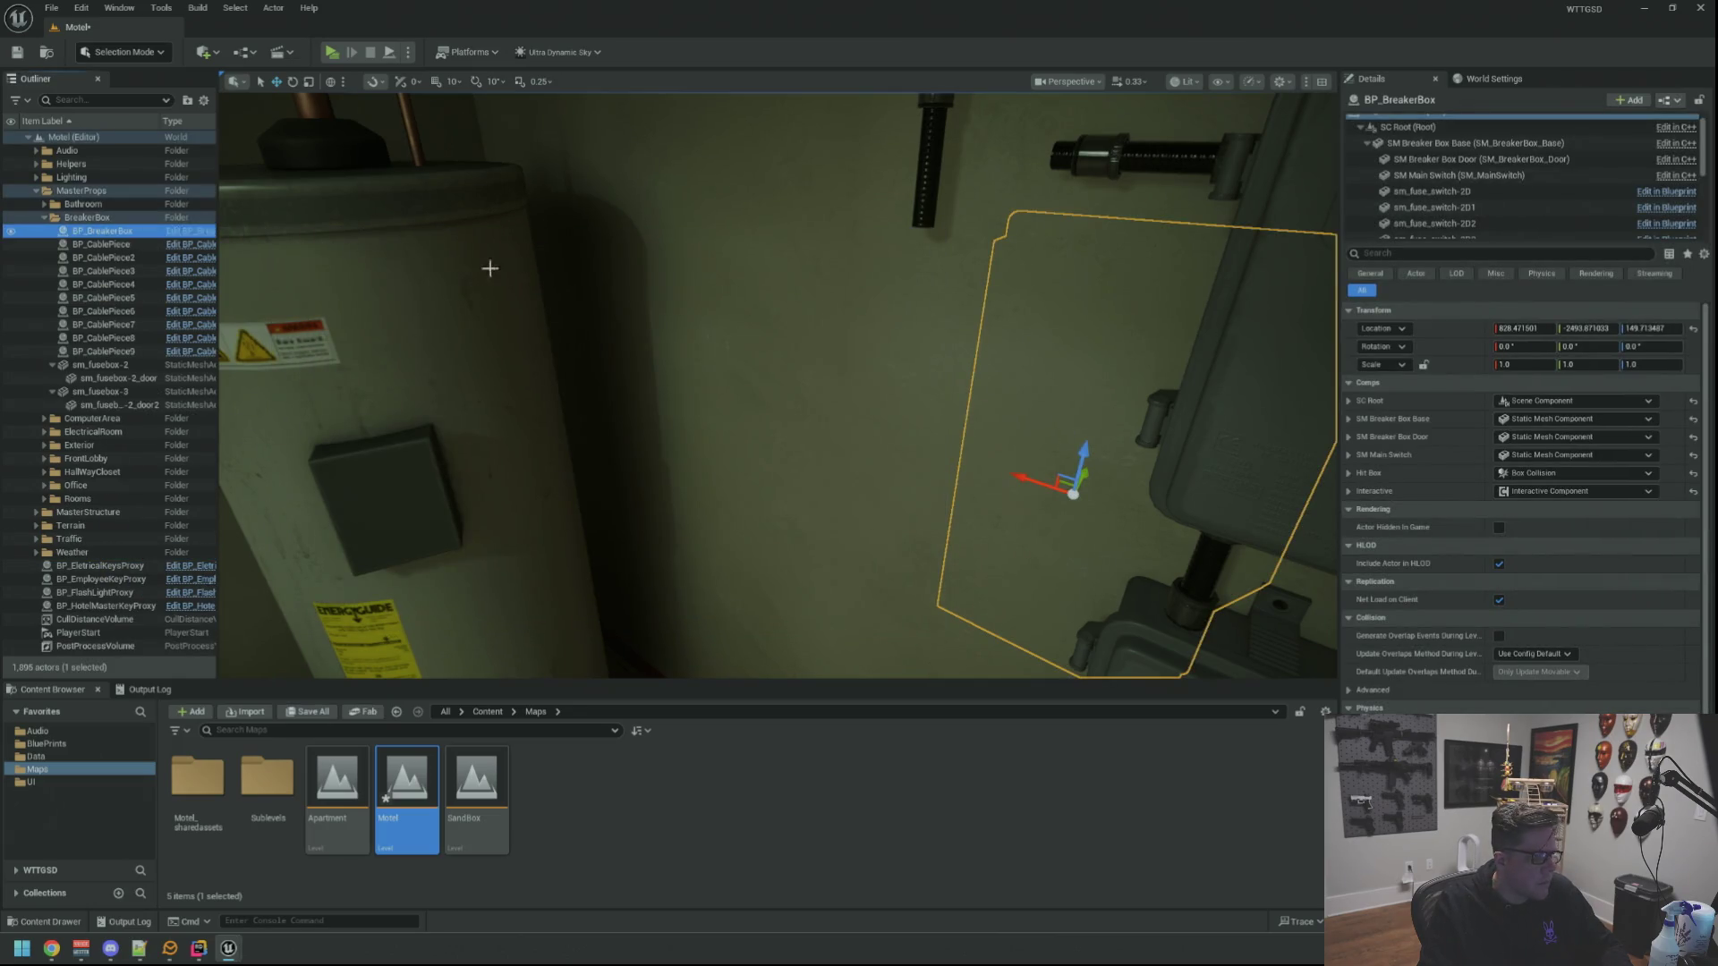
right_click(1437, 350)
right_click(1441, 349)
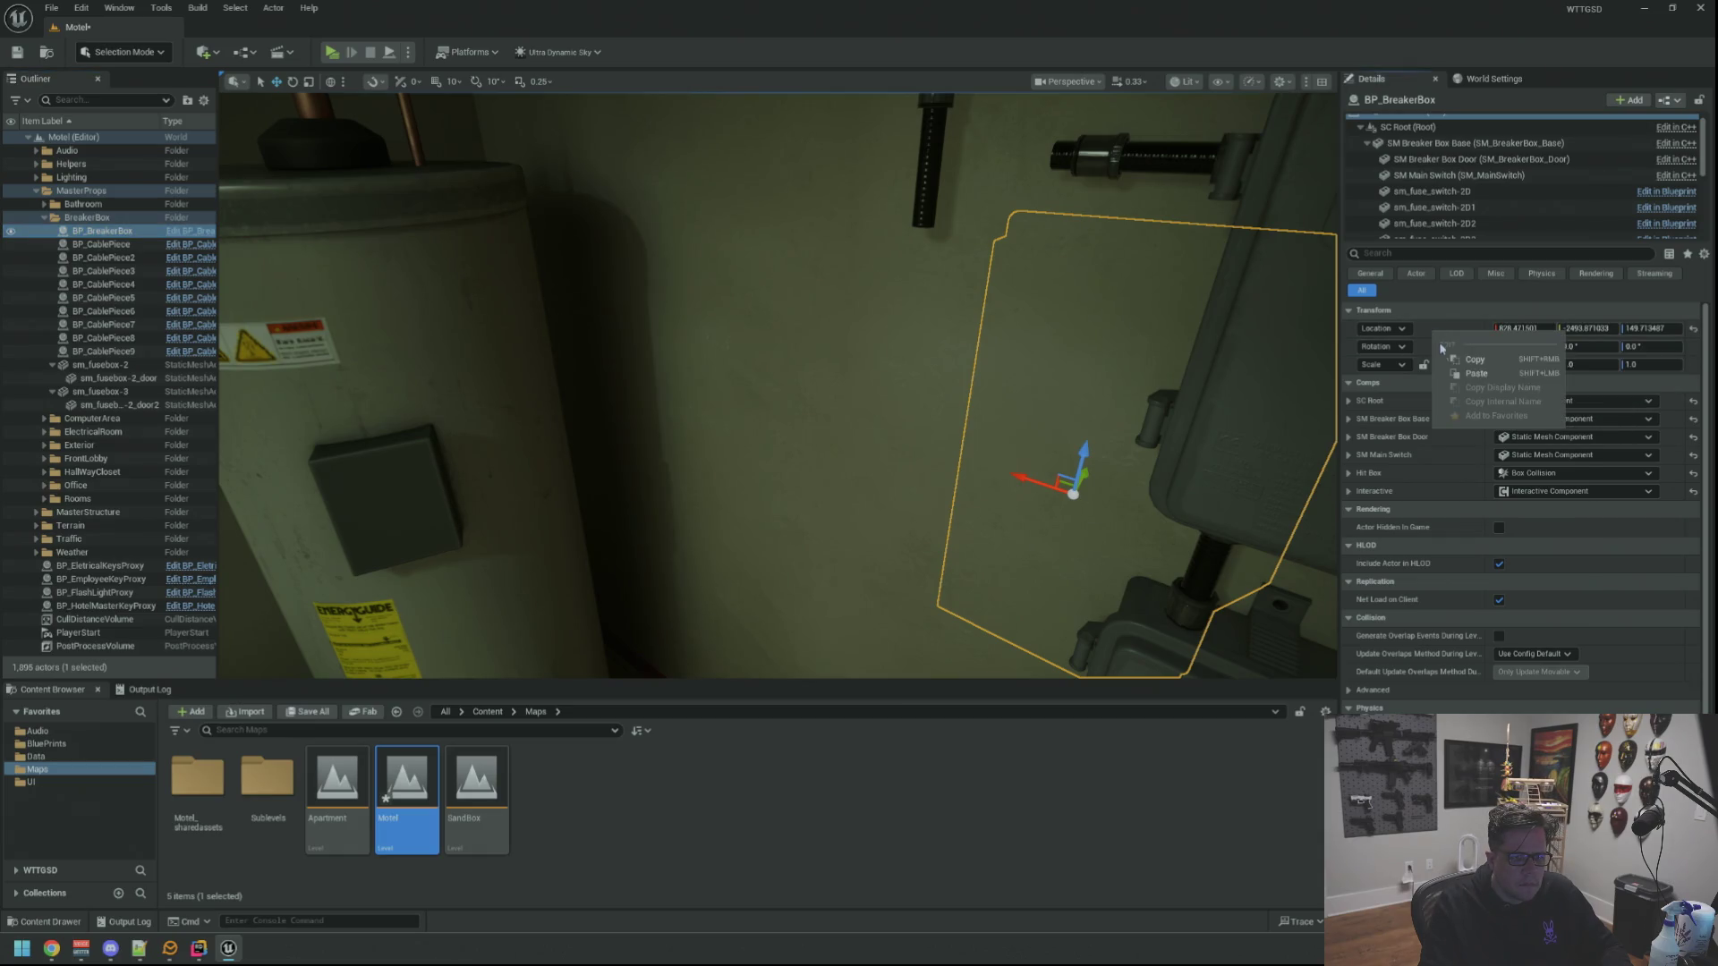
click(1472, 373)
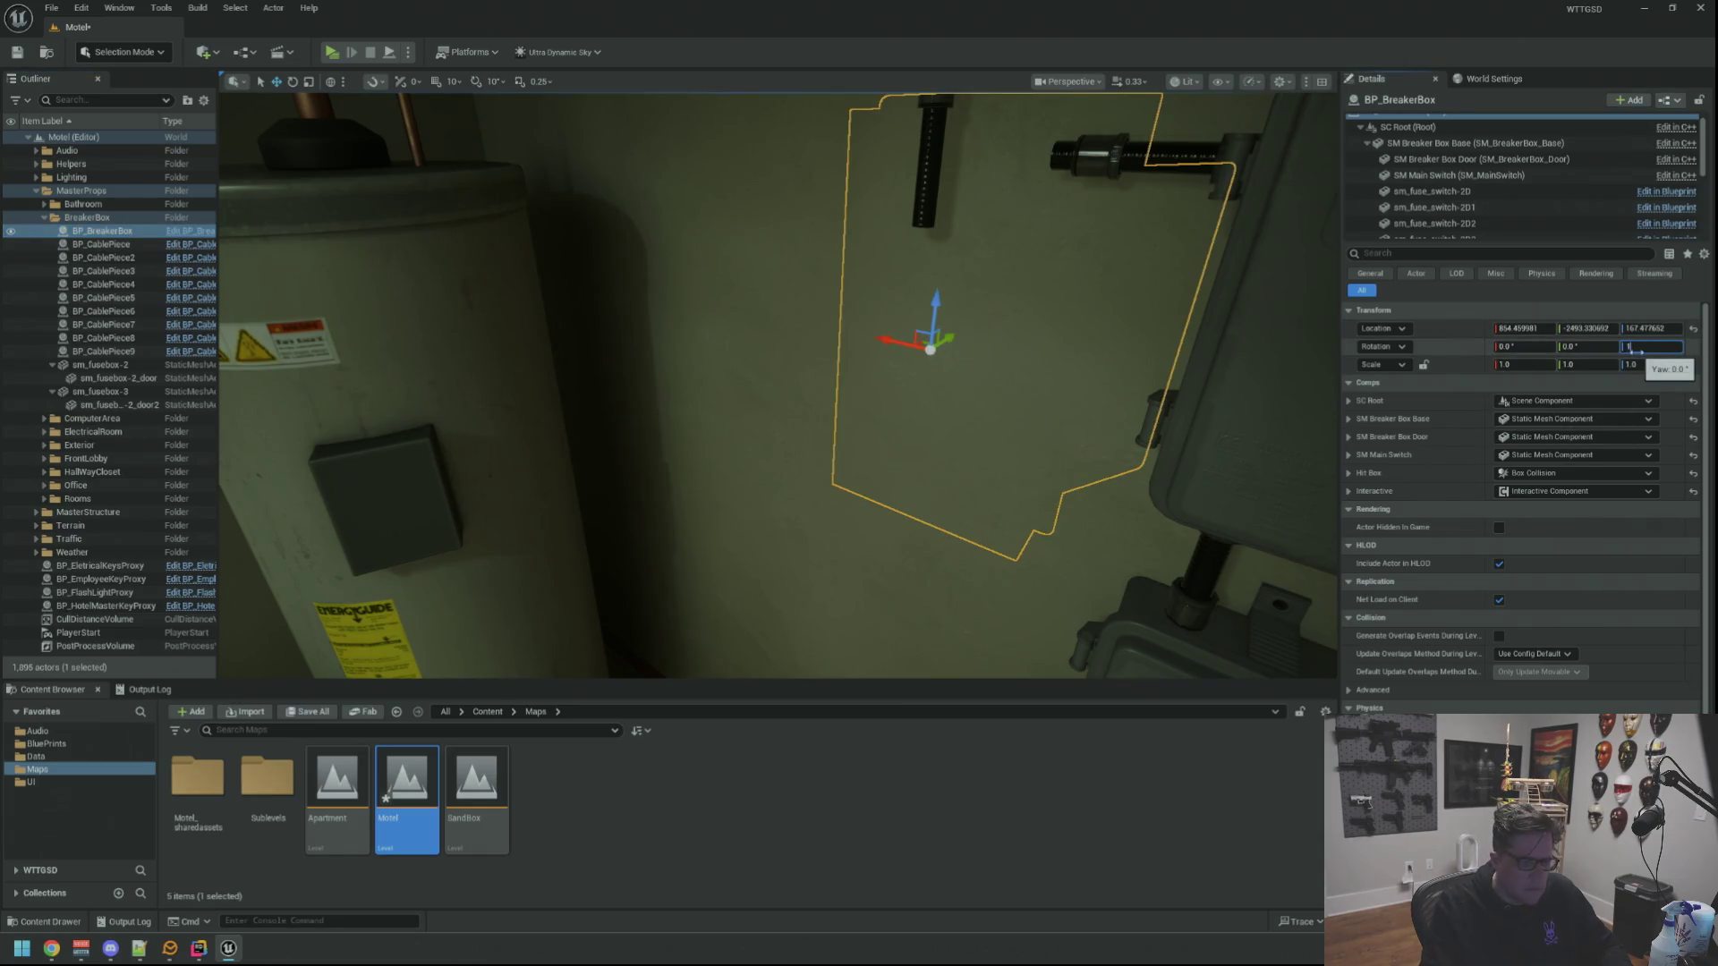
text(80)
key(Return)
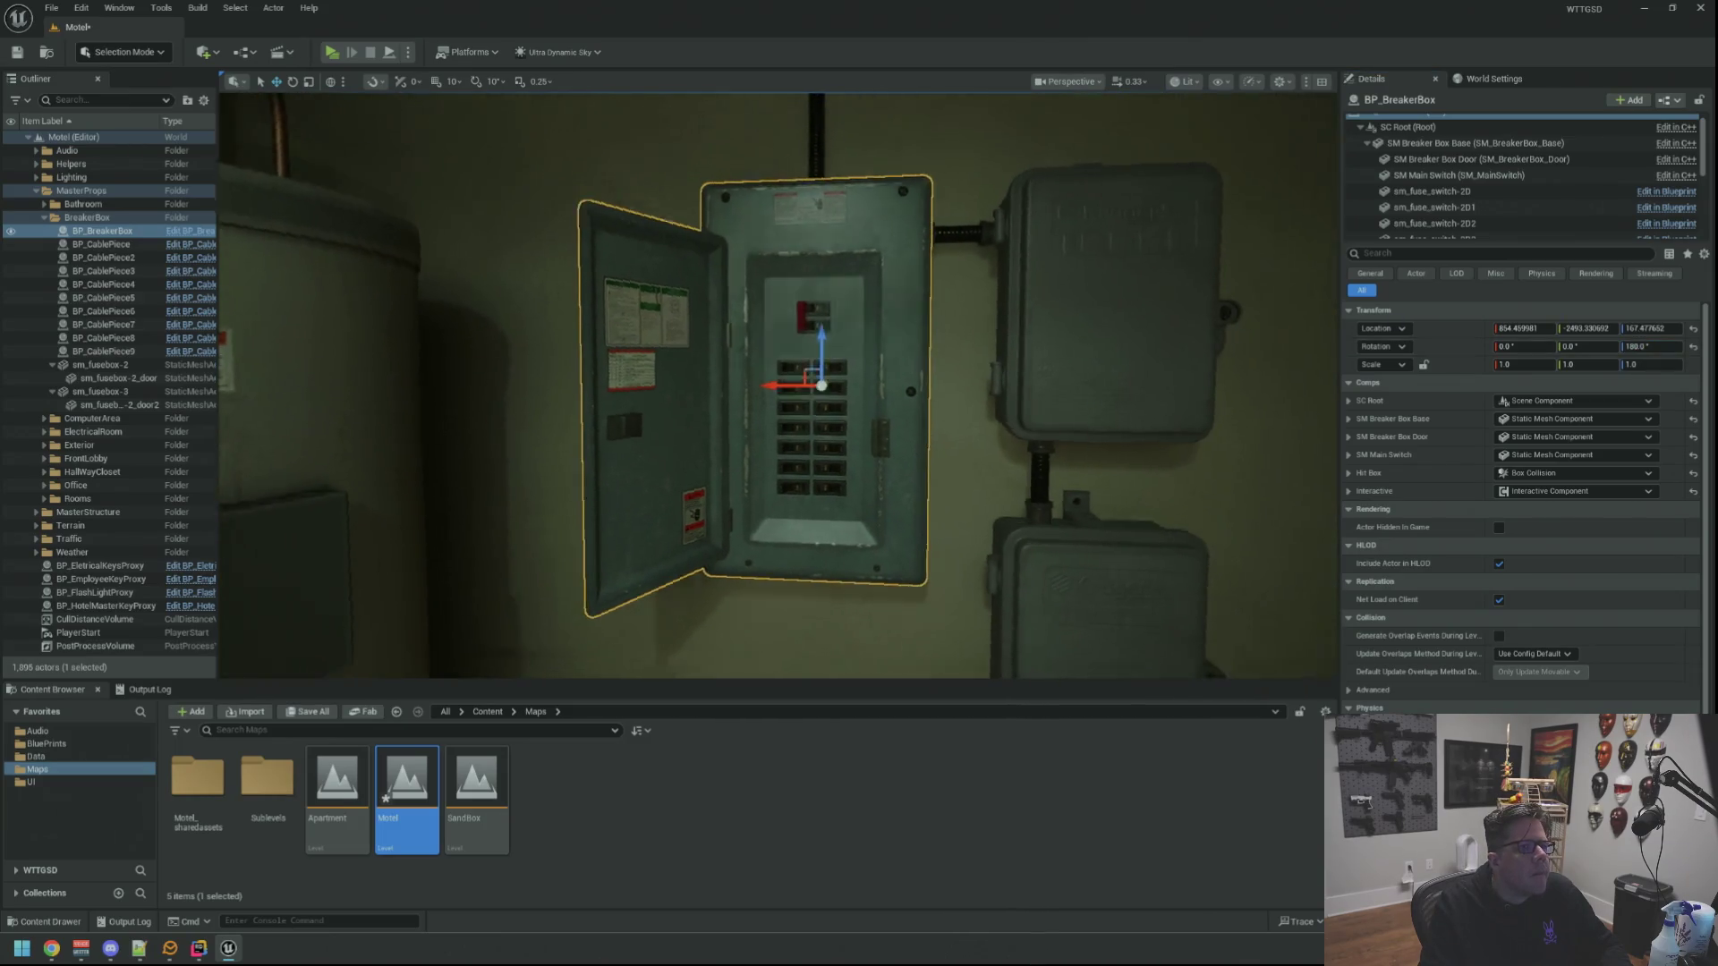
Deselect the breaker box and look it over from several angles in the utility room
click(940, 345)
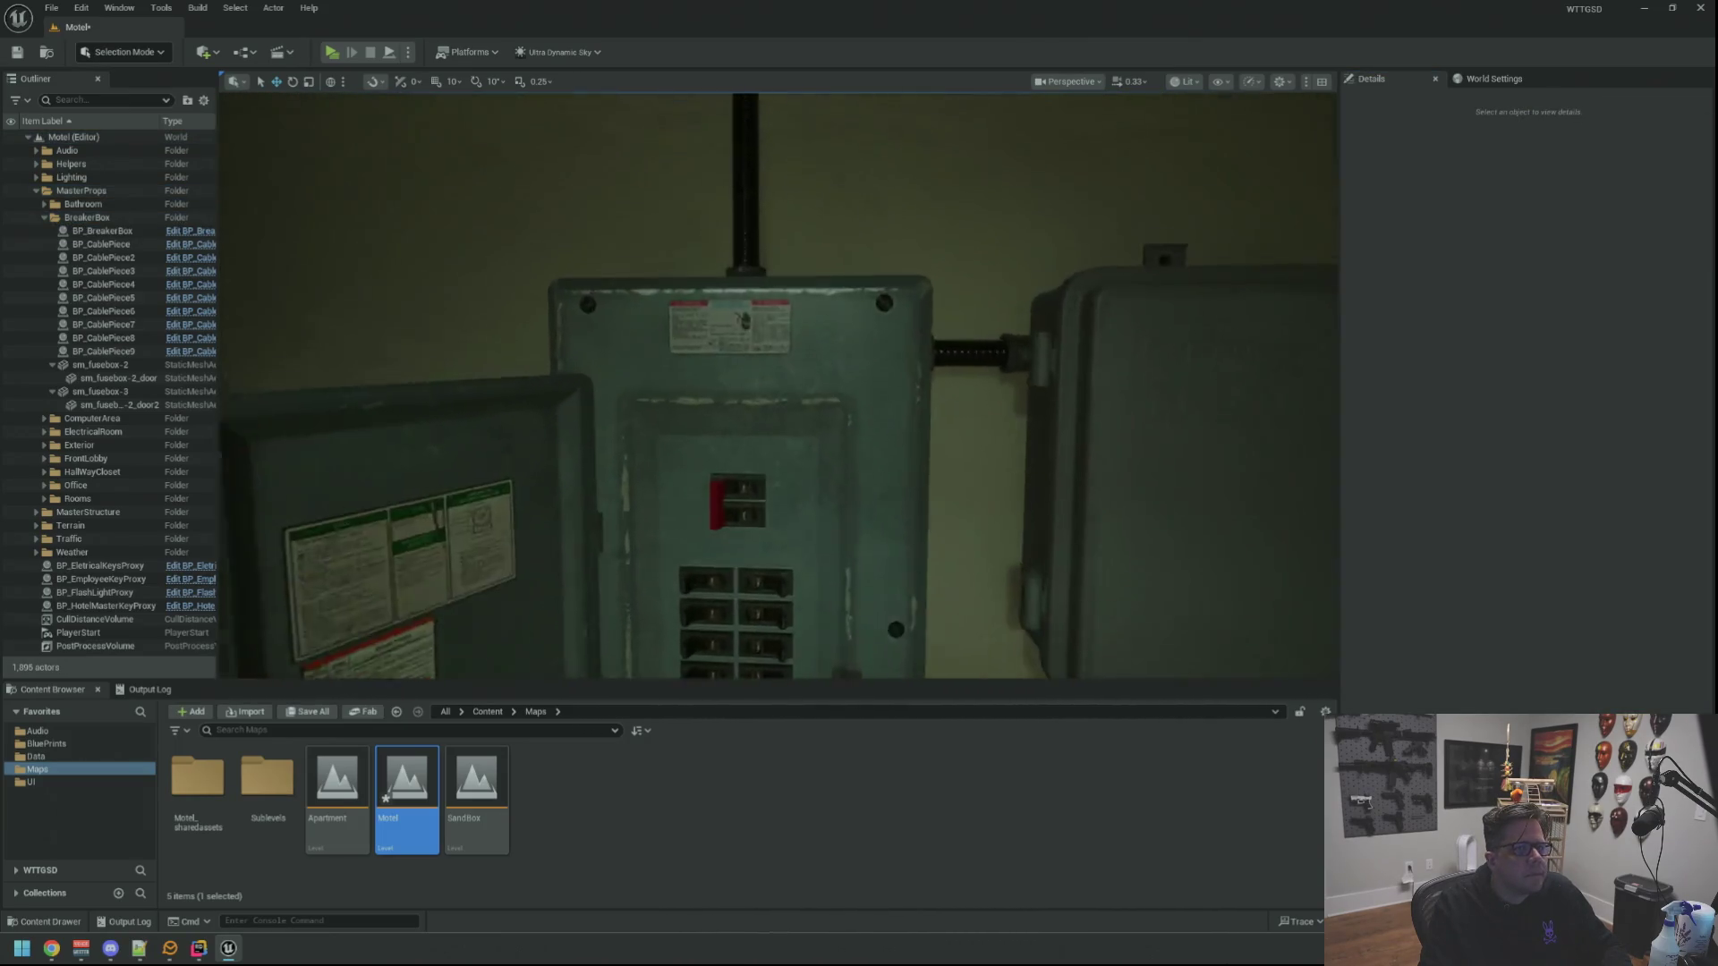
mouse_move(779, 390)
mouse_down()
mouse_move(805, 349)
mouse_move(841, 436)
mouse_up()
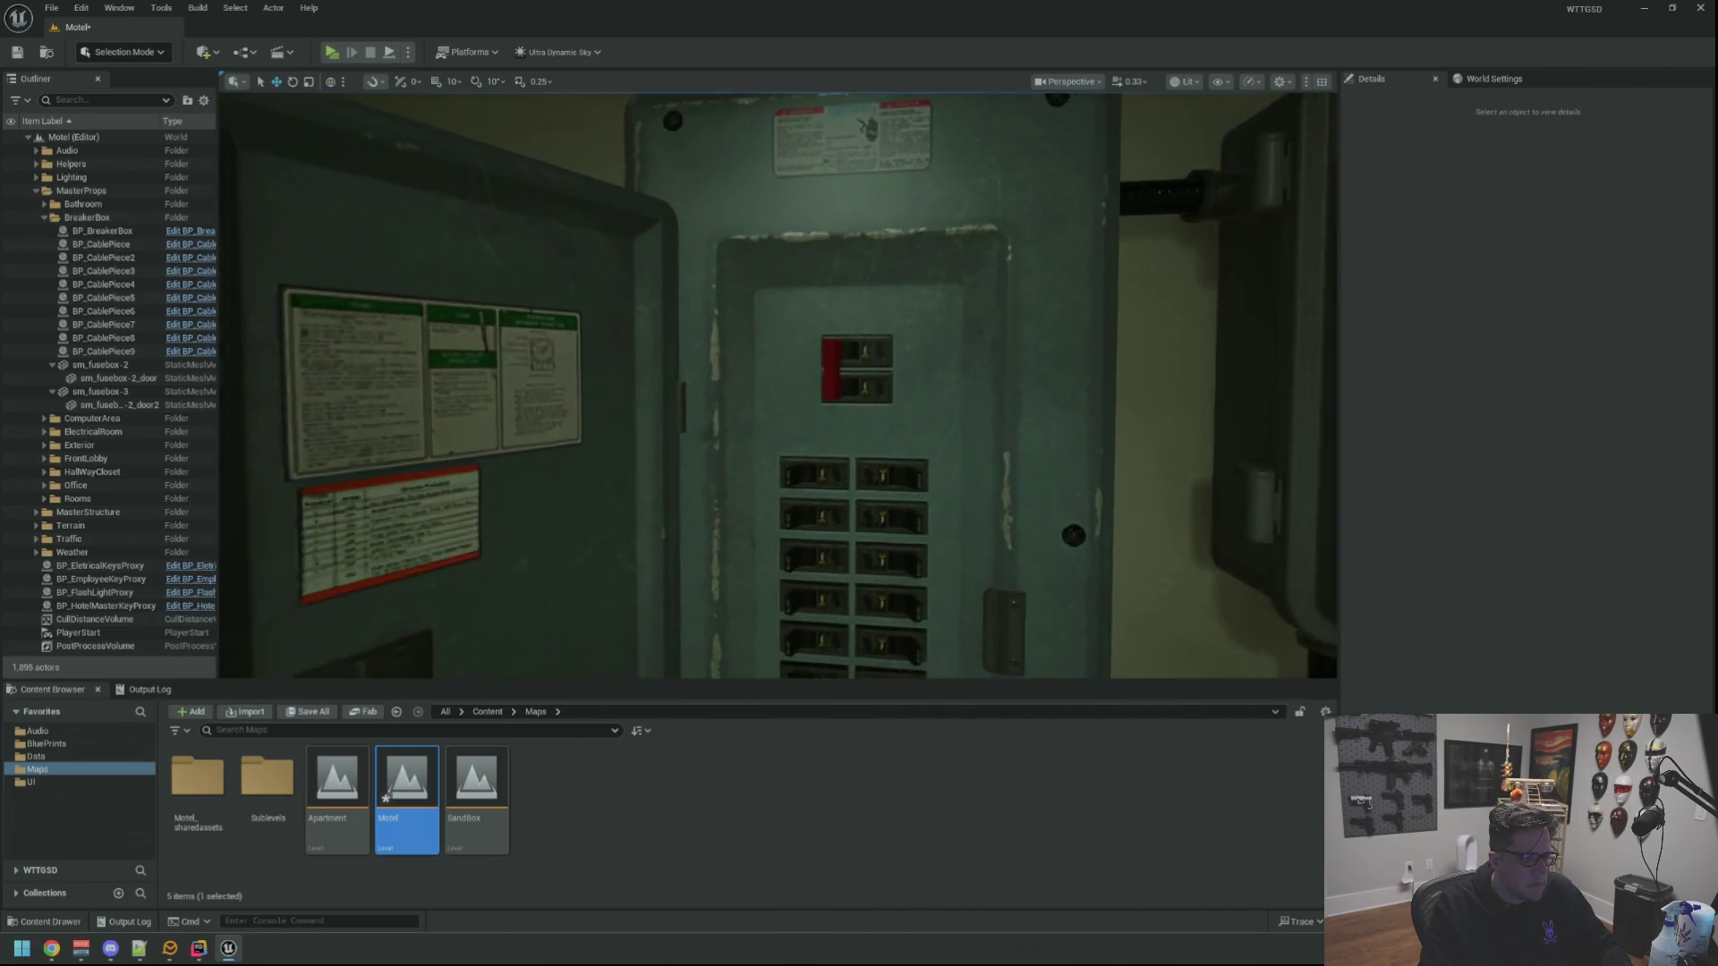
drag(842, 437, 860, 408)
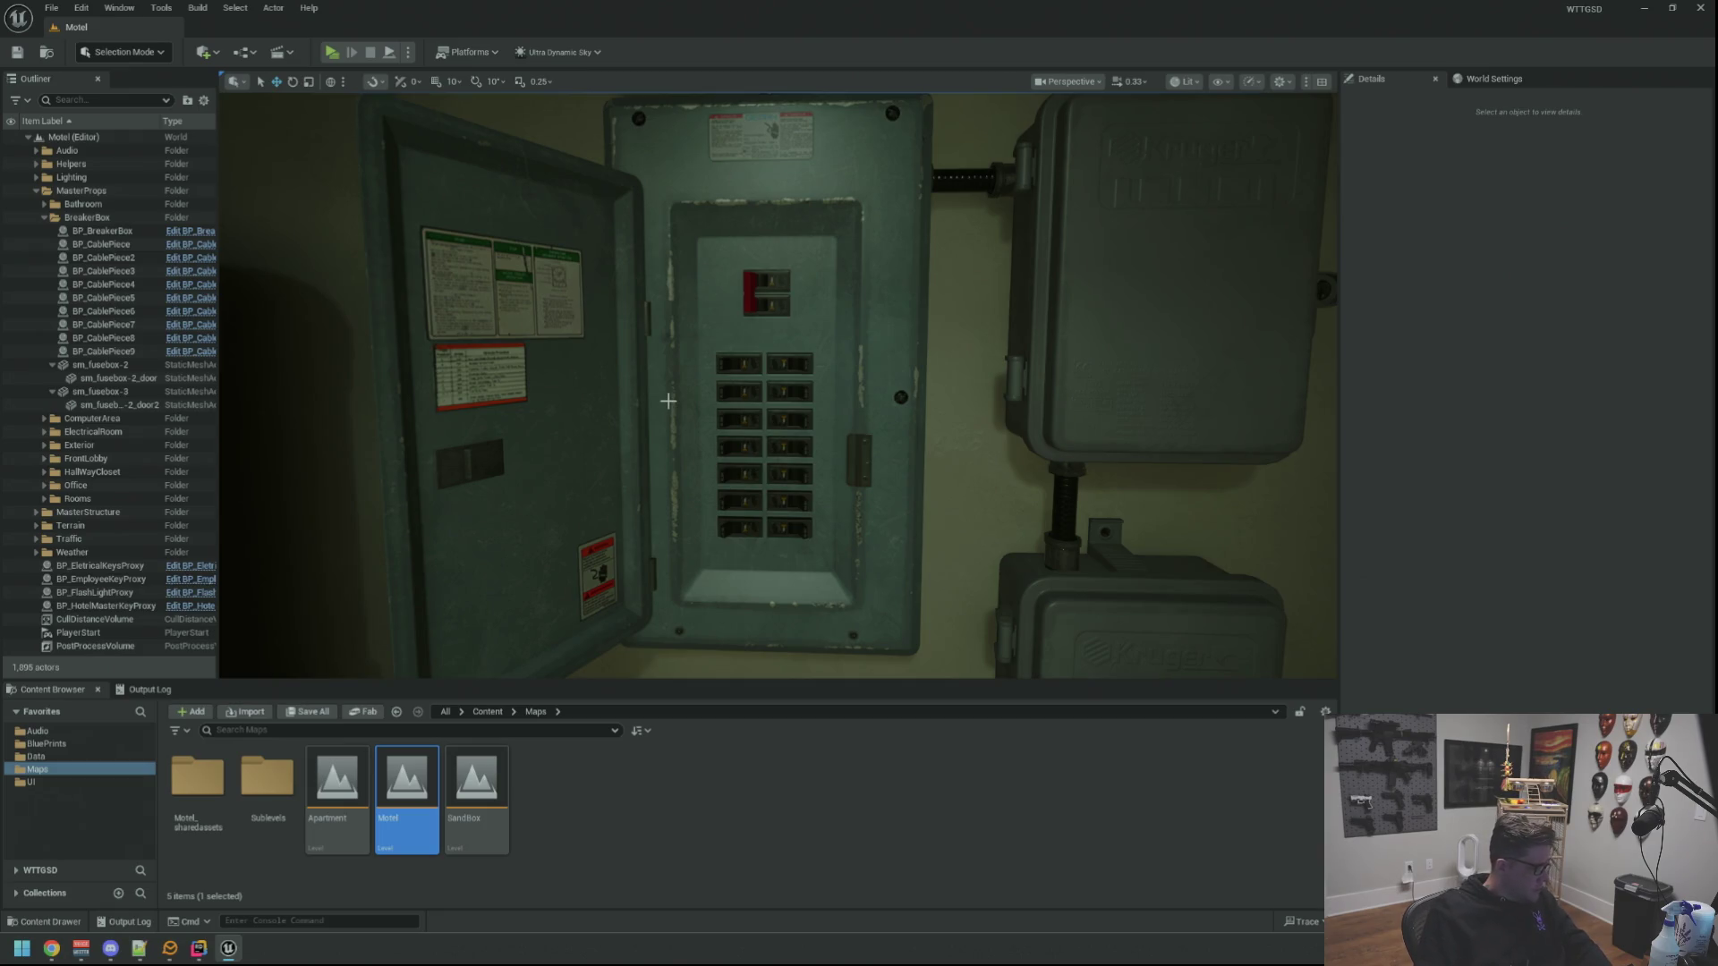
drag(689, 441, 689, 538)
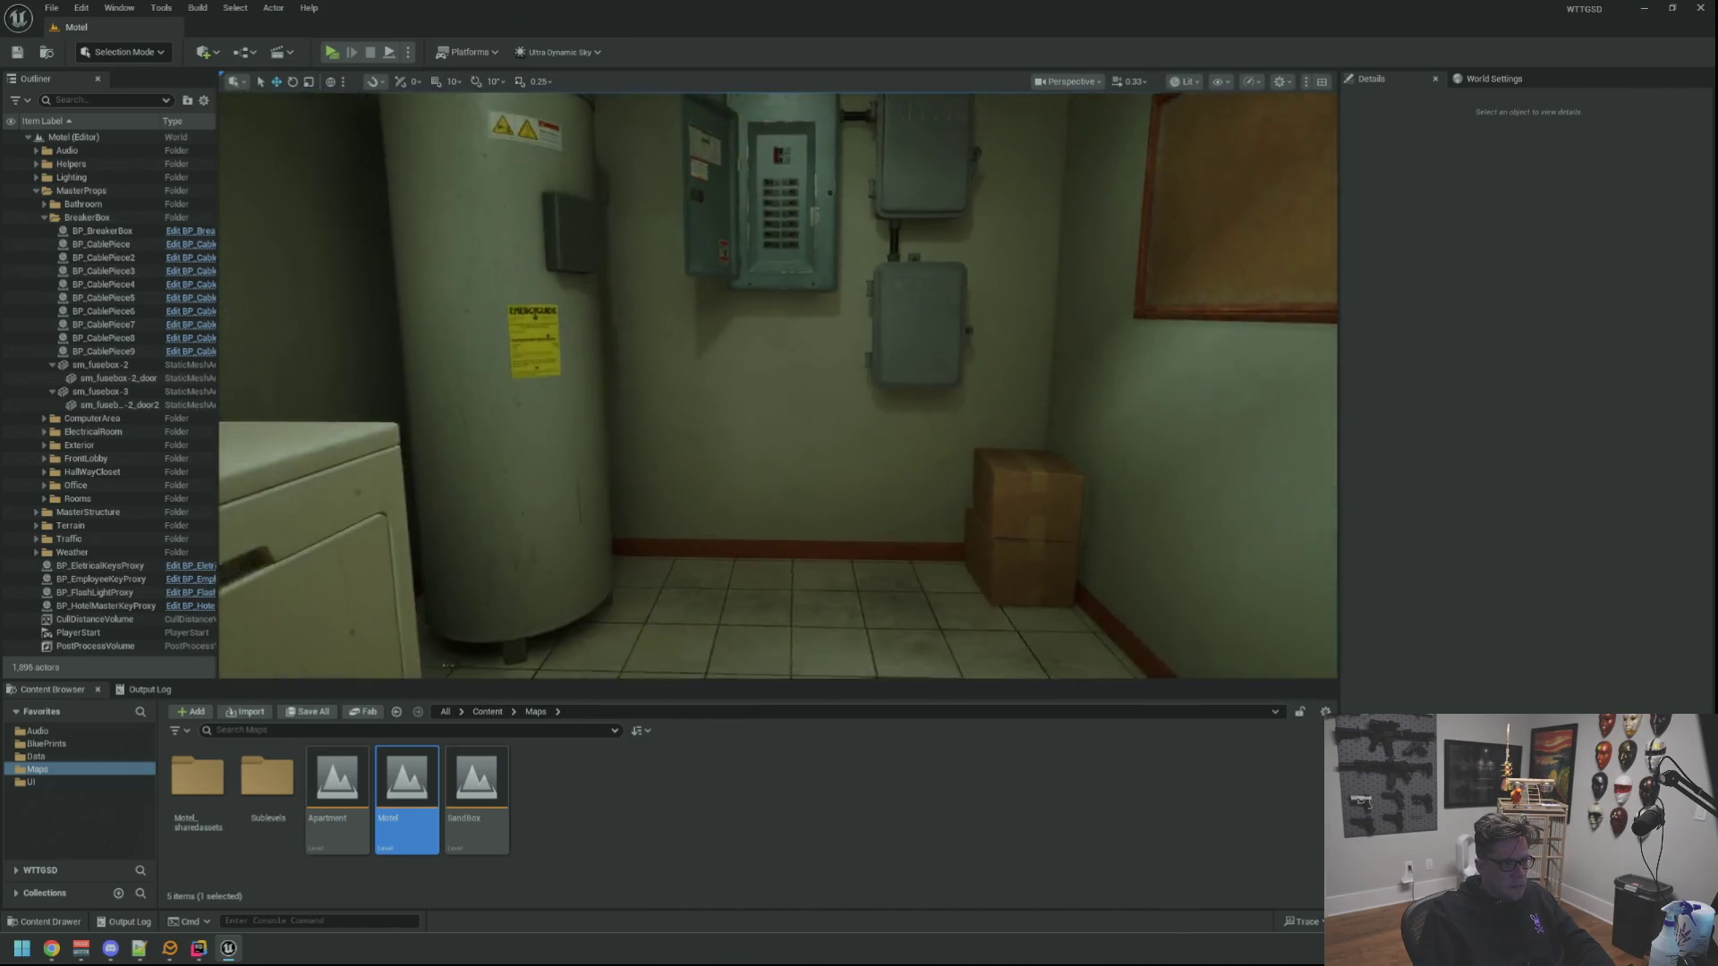
drag(688, 441, 473, 435)
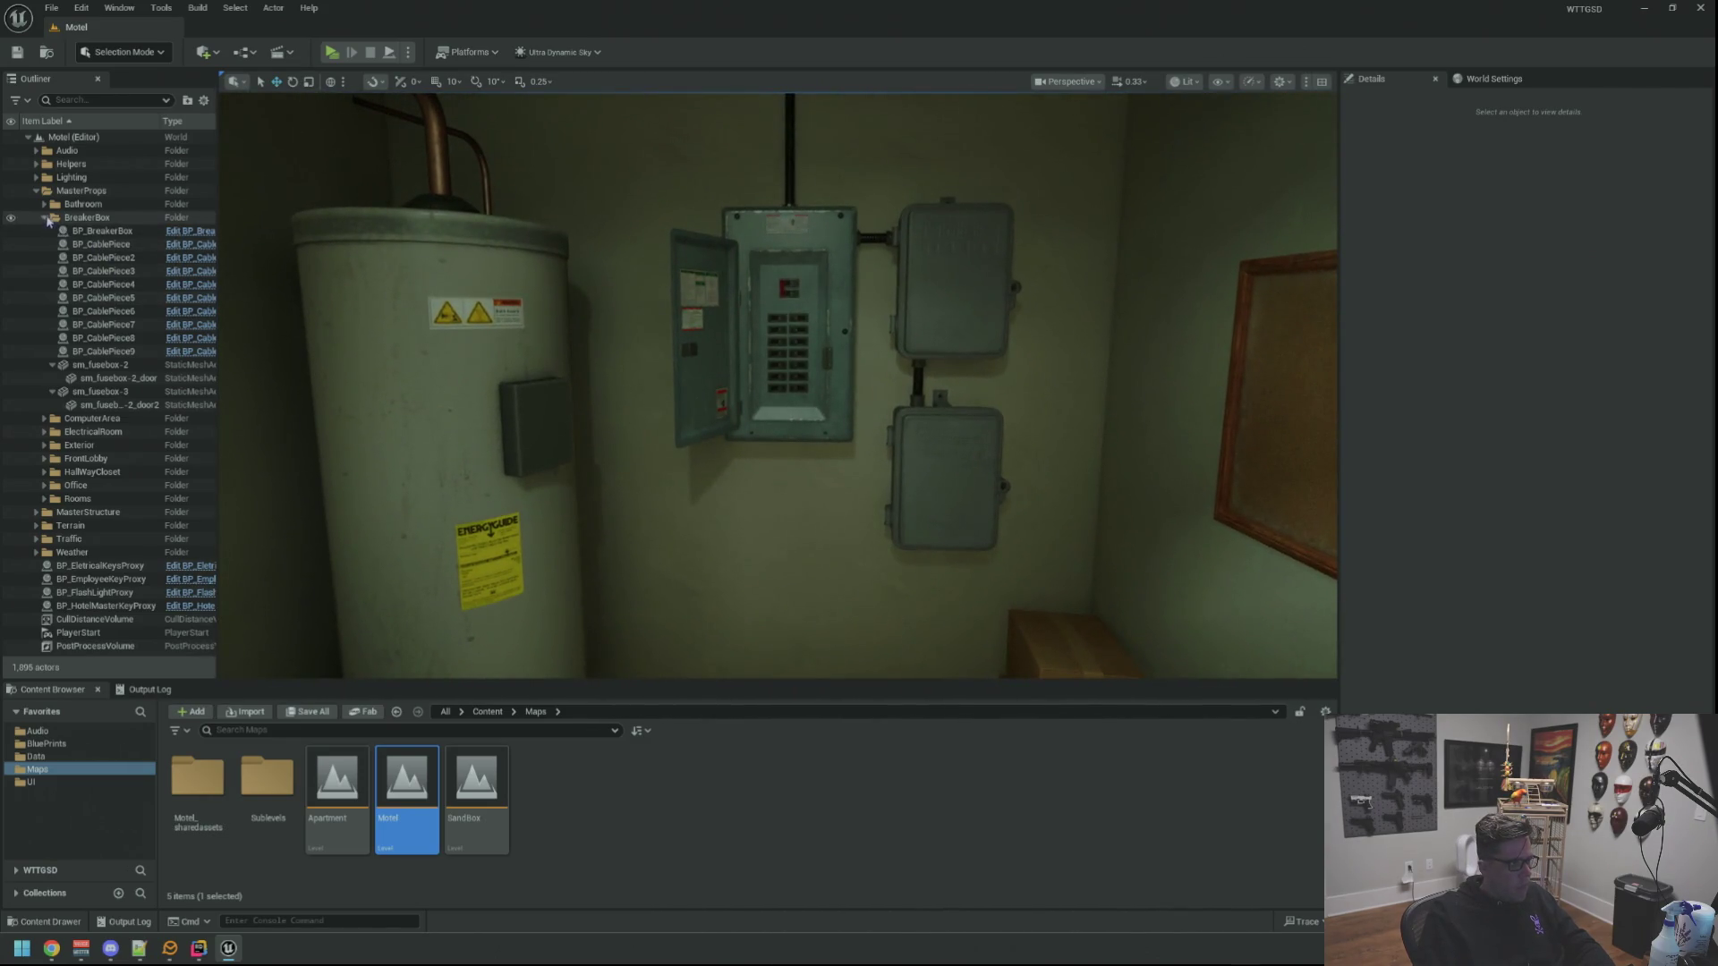
Collapse the MasterProps folder, fly to the front desk and start a Play-In-Editor session
click(37, 191)
drag(372, 453, 752, 456)
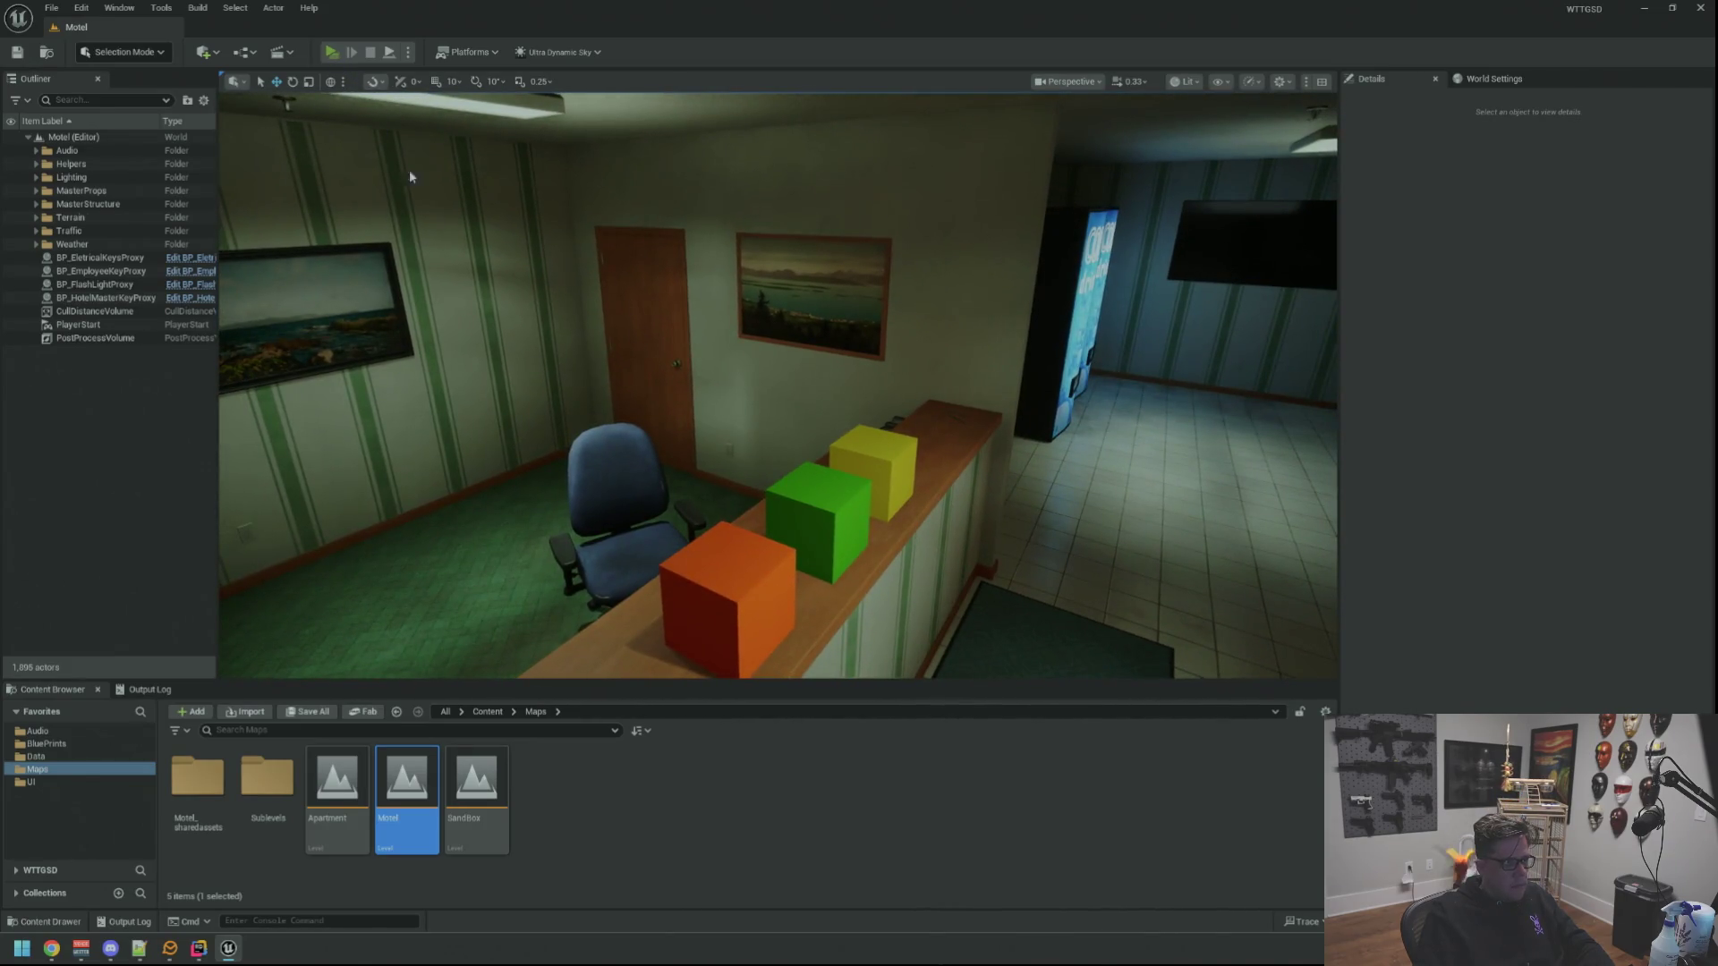
key(alt+p)
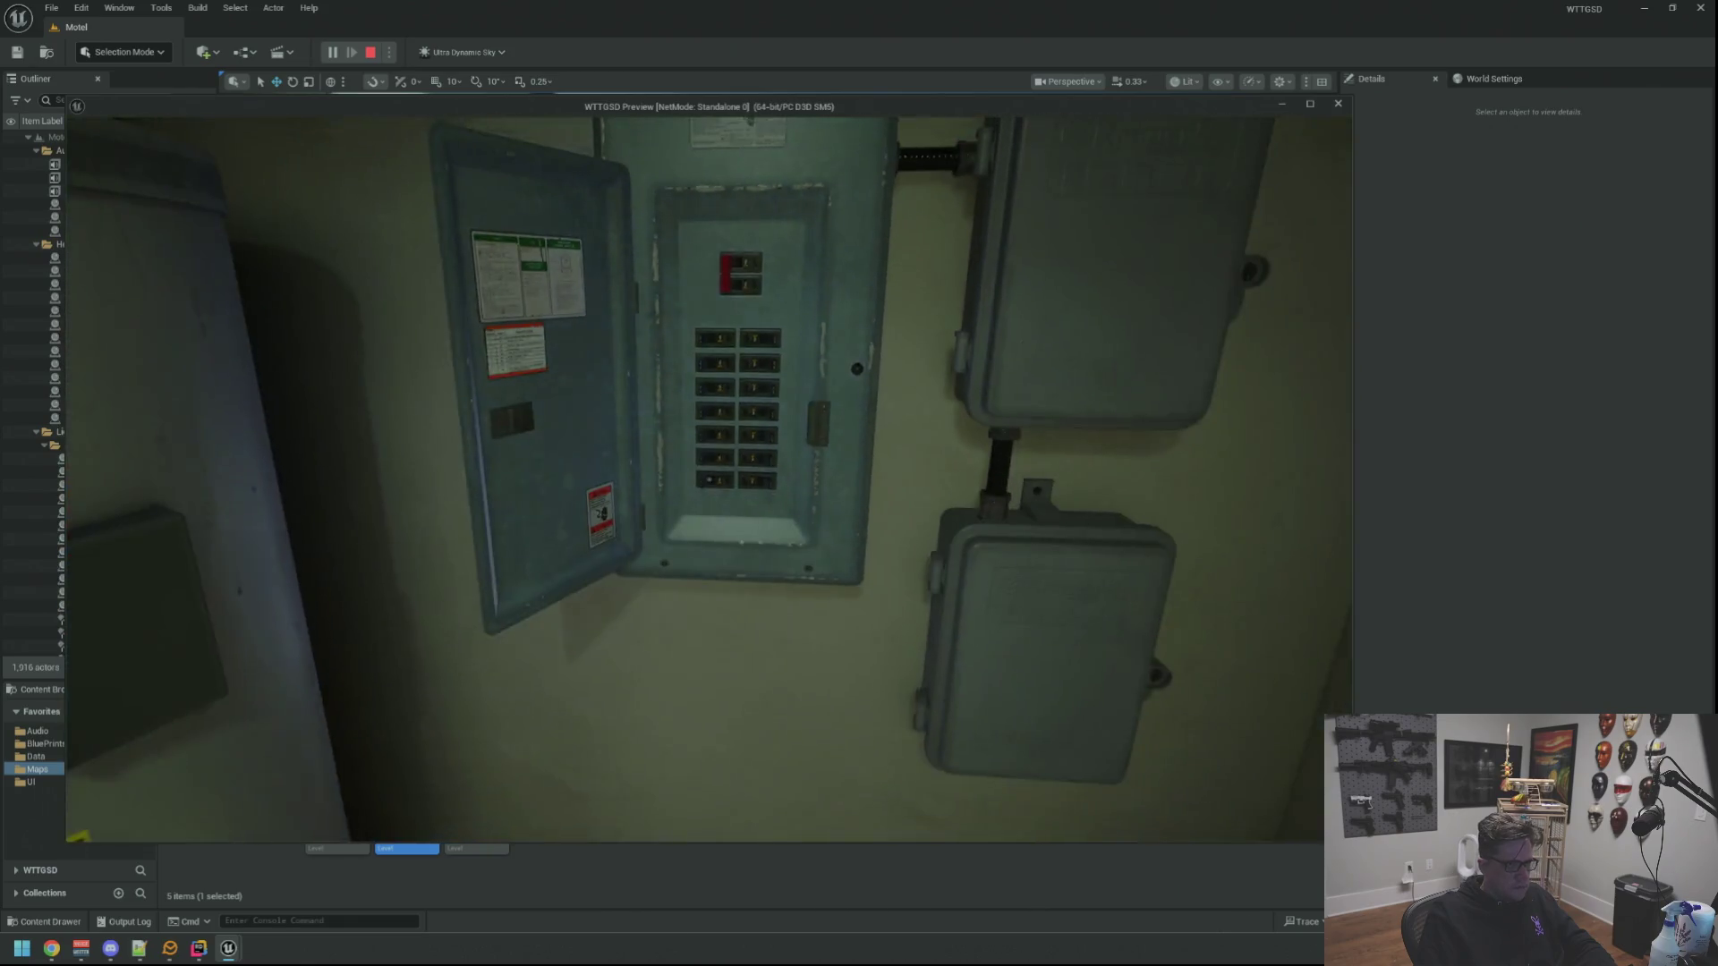
End the play session, select the breaker box actor in the utility room and switch to Rider
key(Escape)
drag(904, 409, 939, 335)
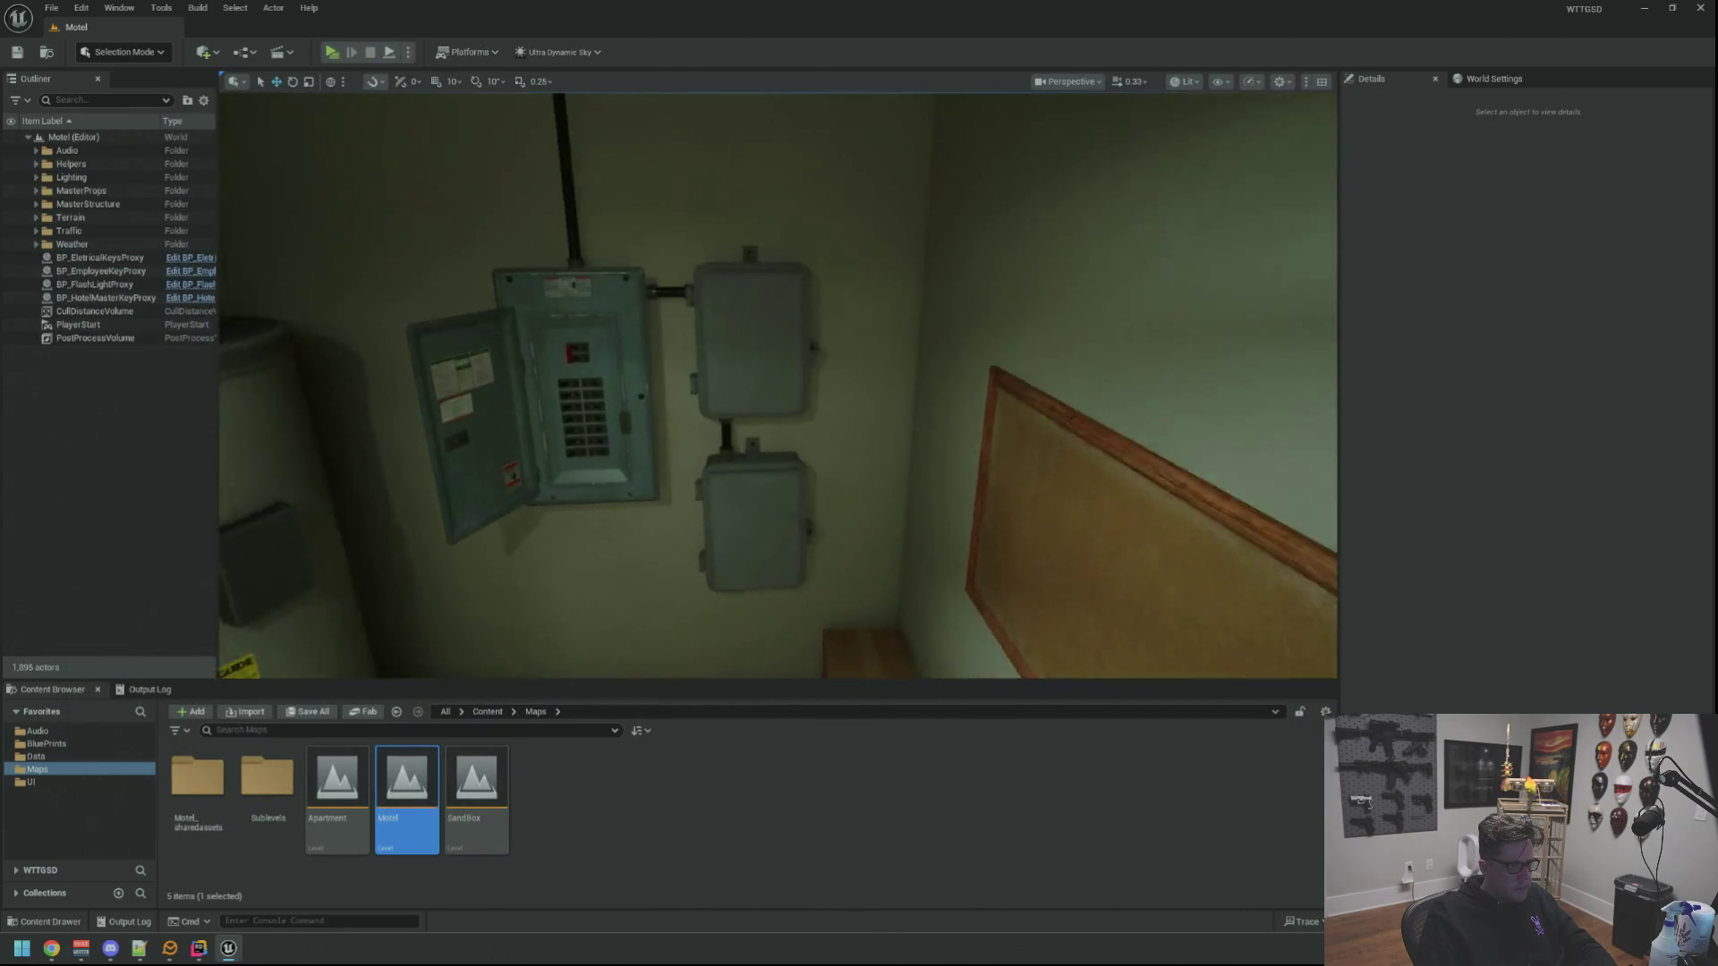
click(853, 389)
drag(852, 388, 312, 306)
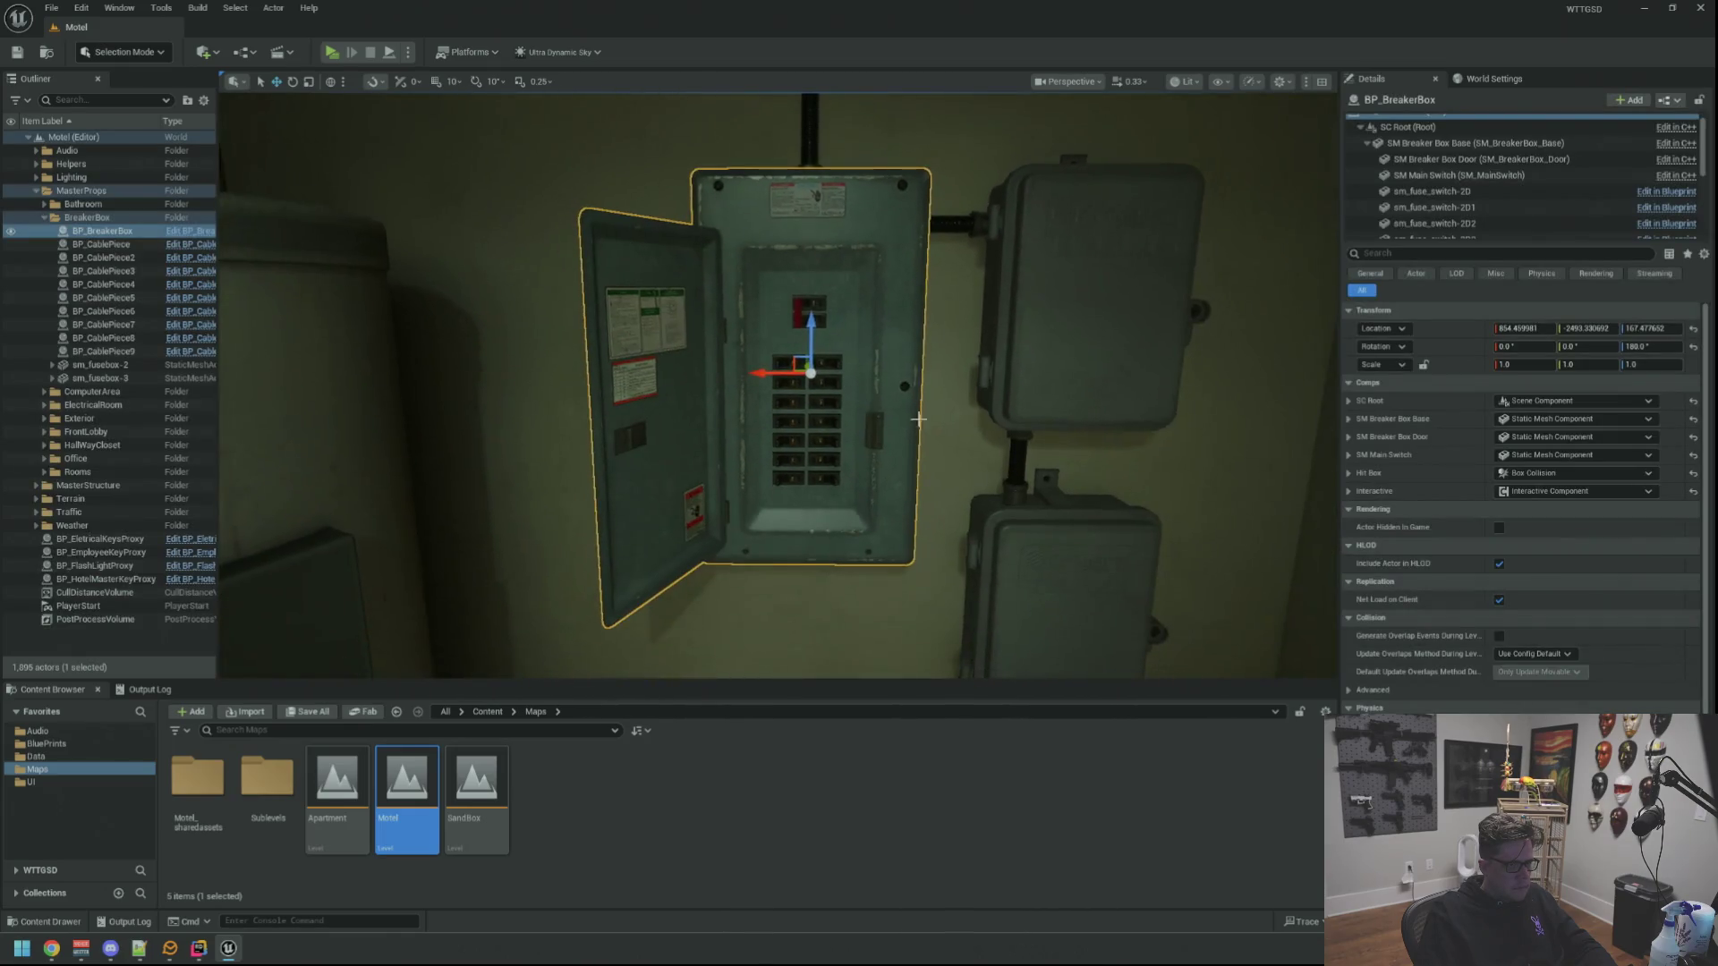
click(229, 949)
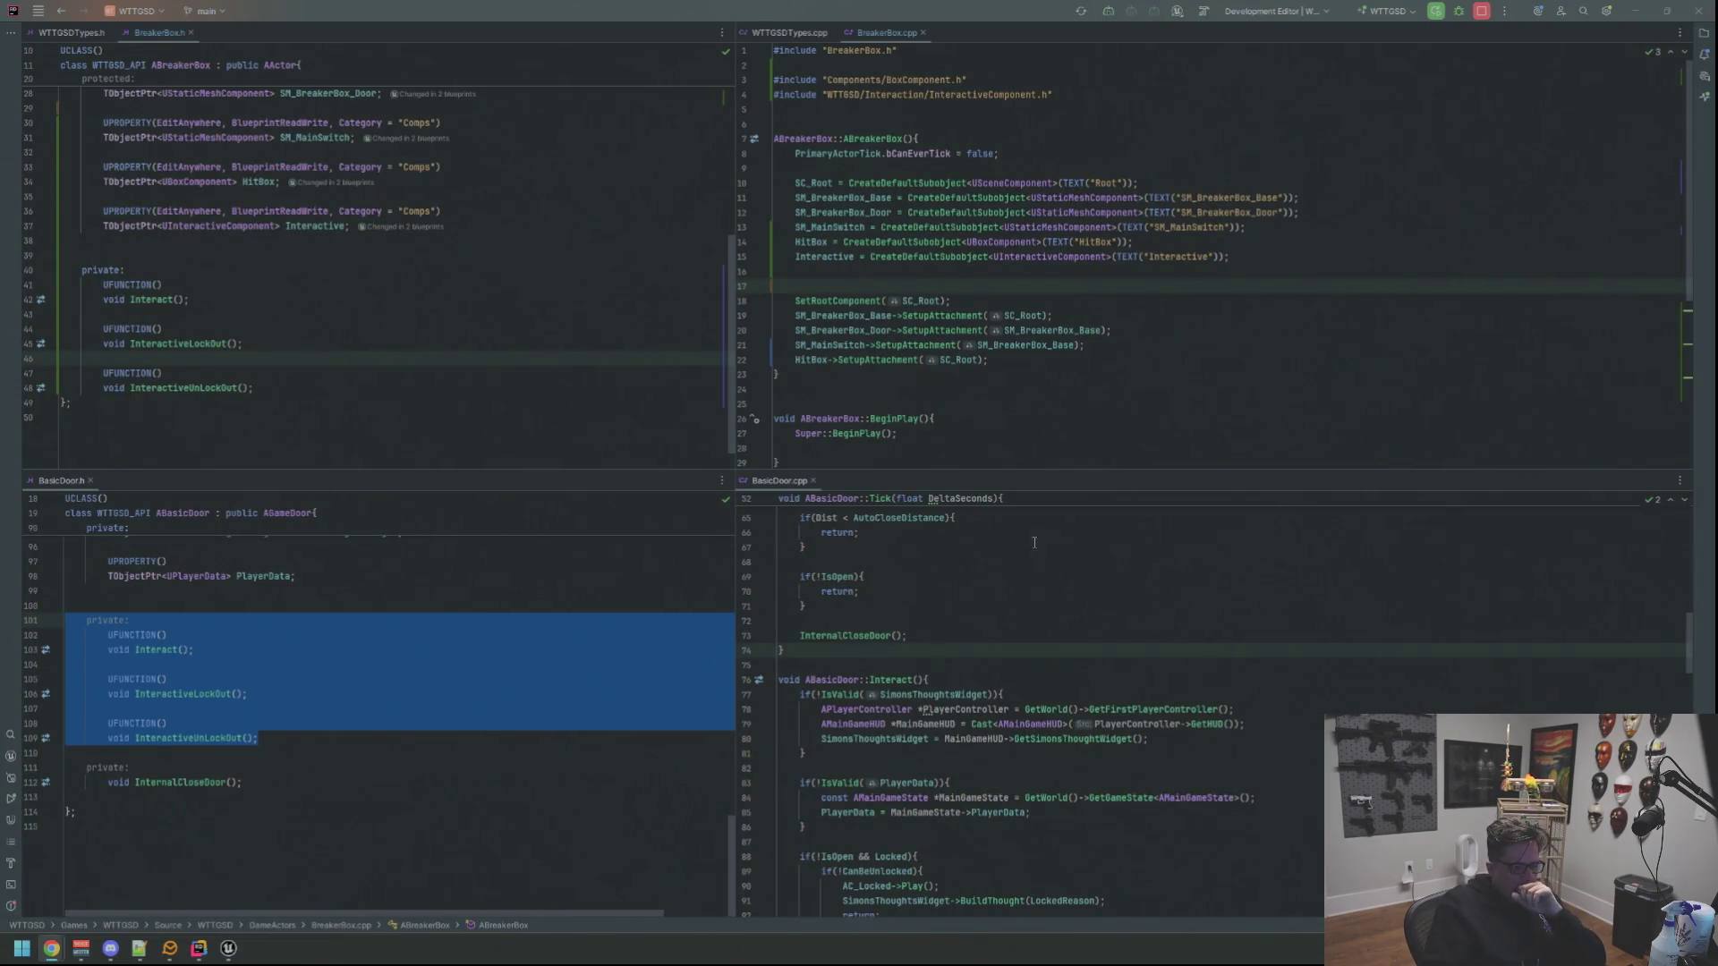
scroll(1026, 403, down, 4)
scroll(1035, 607, down, 5)
scroll(1033, 608, up, 3)
scroll(1032, 619, down, 3)
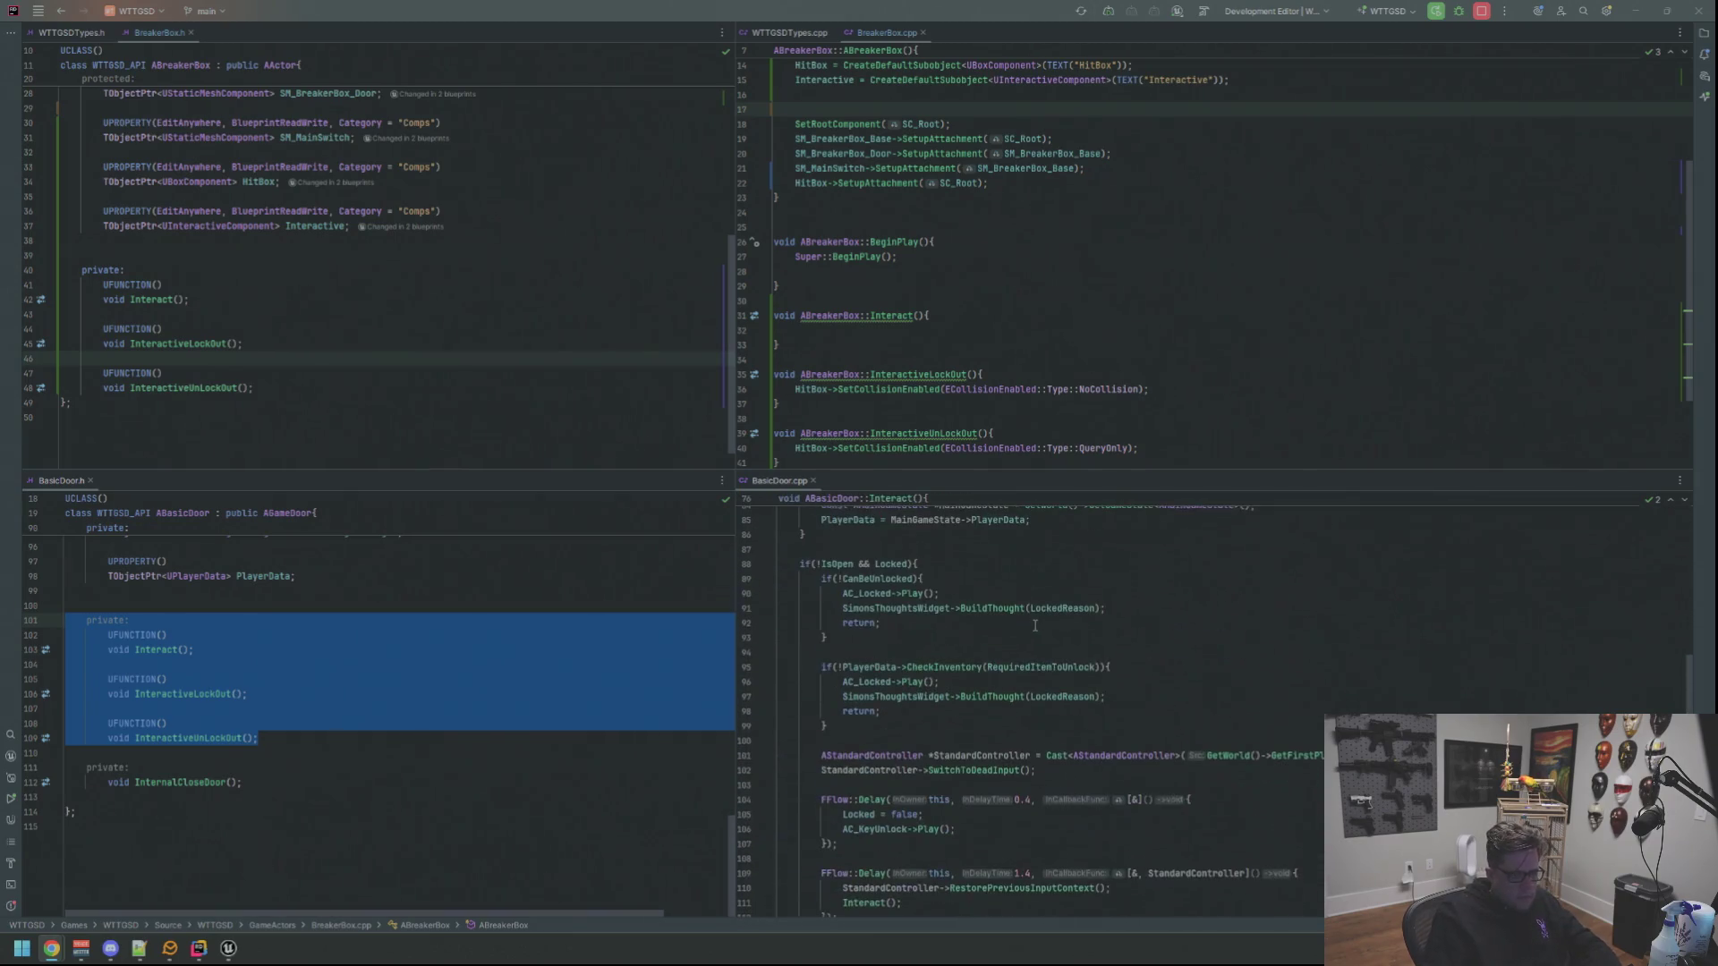
scroll(1026, 624, up, 5)
scroll(1026, 627, up, 5)
scroll(1025, 629, up, 5)
scroll(1023, 631, up, 5)
scroll(1025, 631, down, 2)
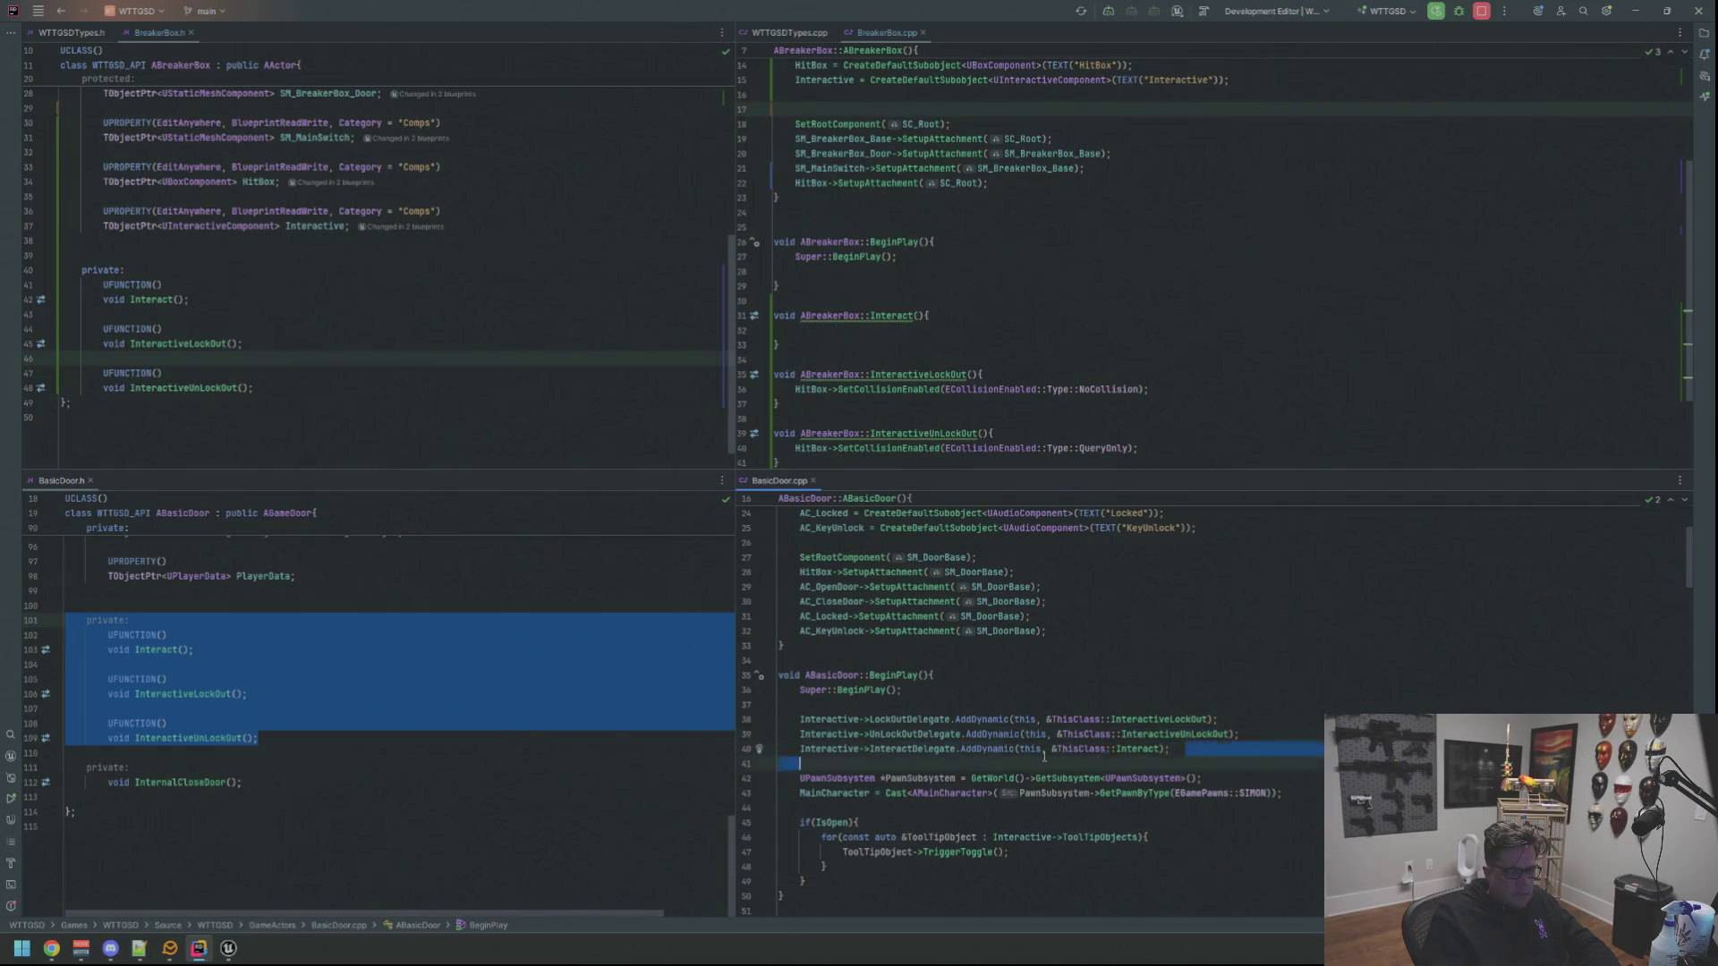
Copy BasicDoor's three AddDynamic delegate bindings into ABreakerBox::BeginPlay
drag(1170, 750, 779, 721)
key(ctrl+c)
click(946, 271)
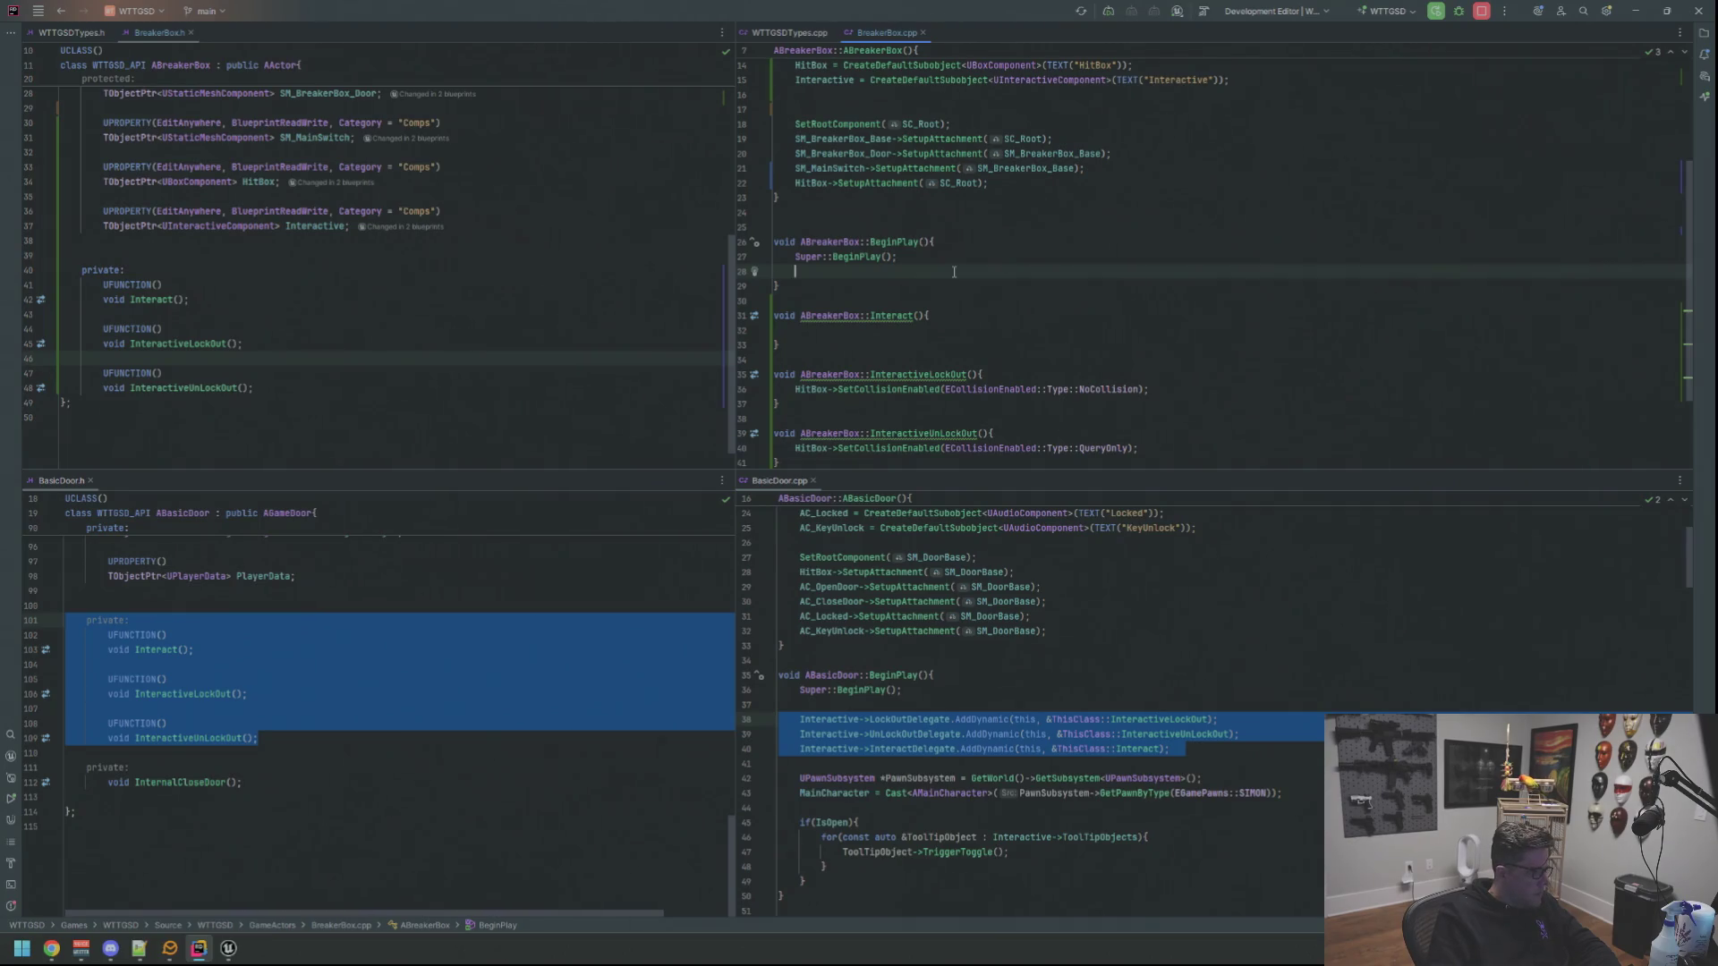
key(Return)
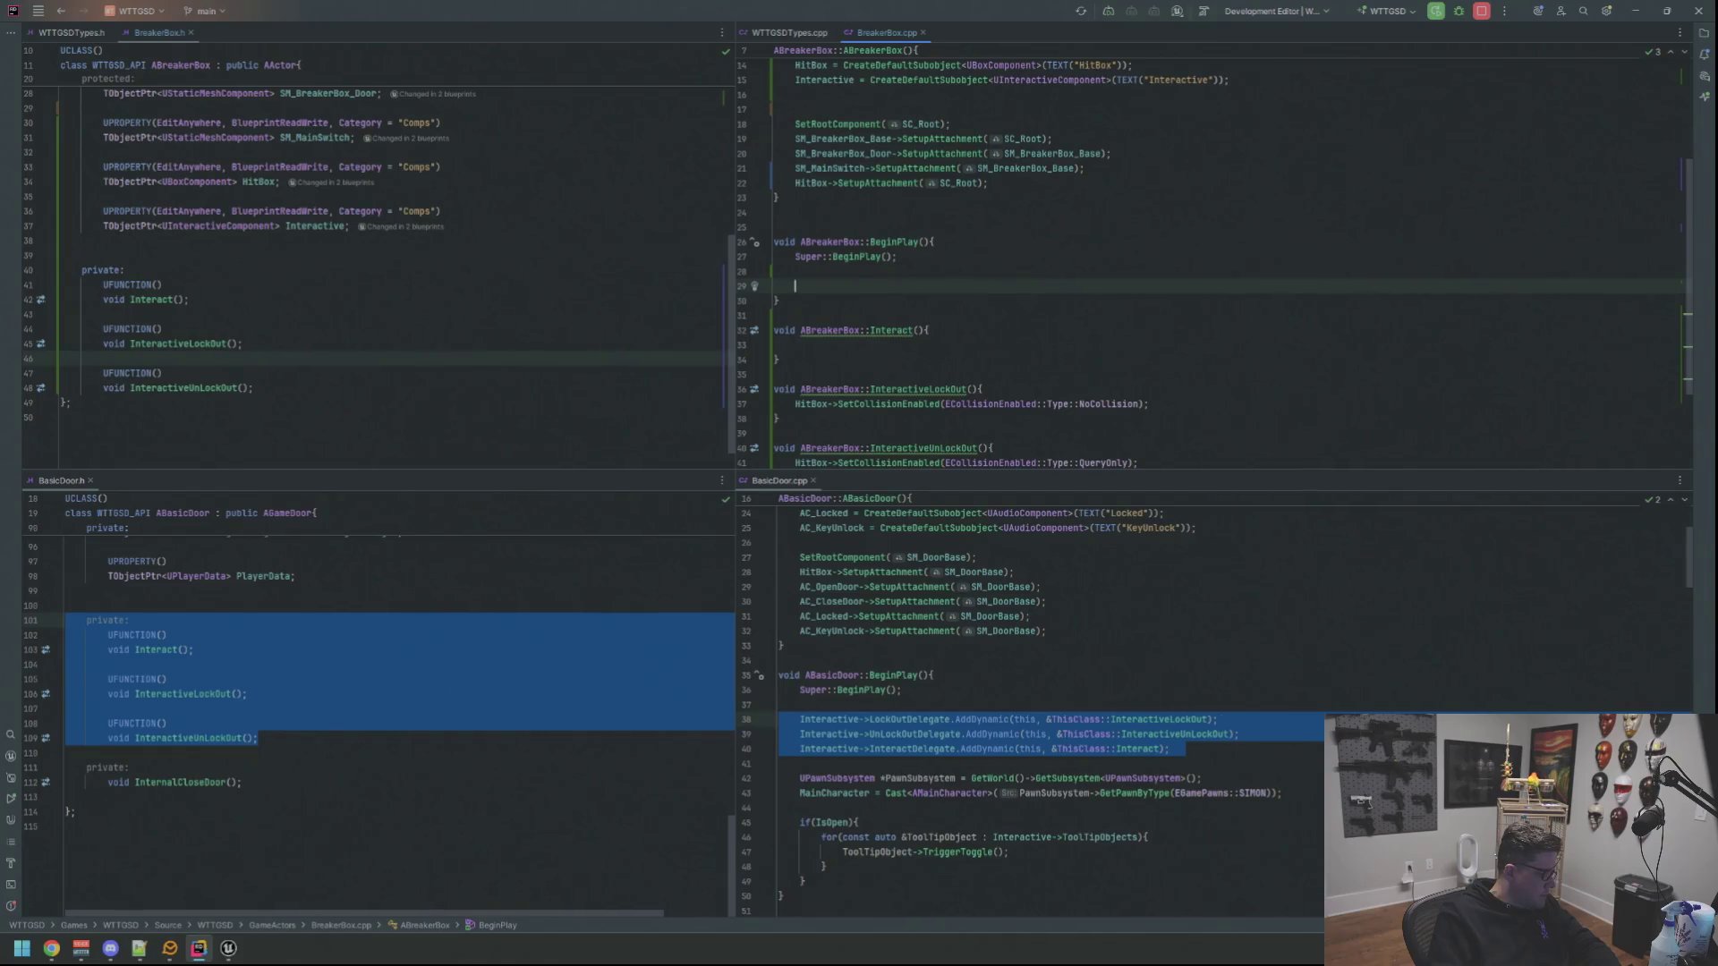
key(ctrl+v)
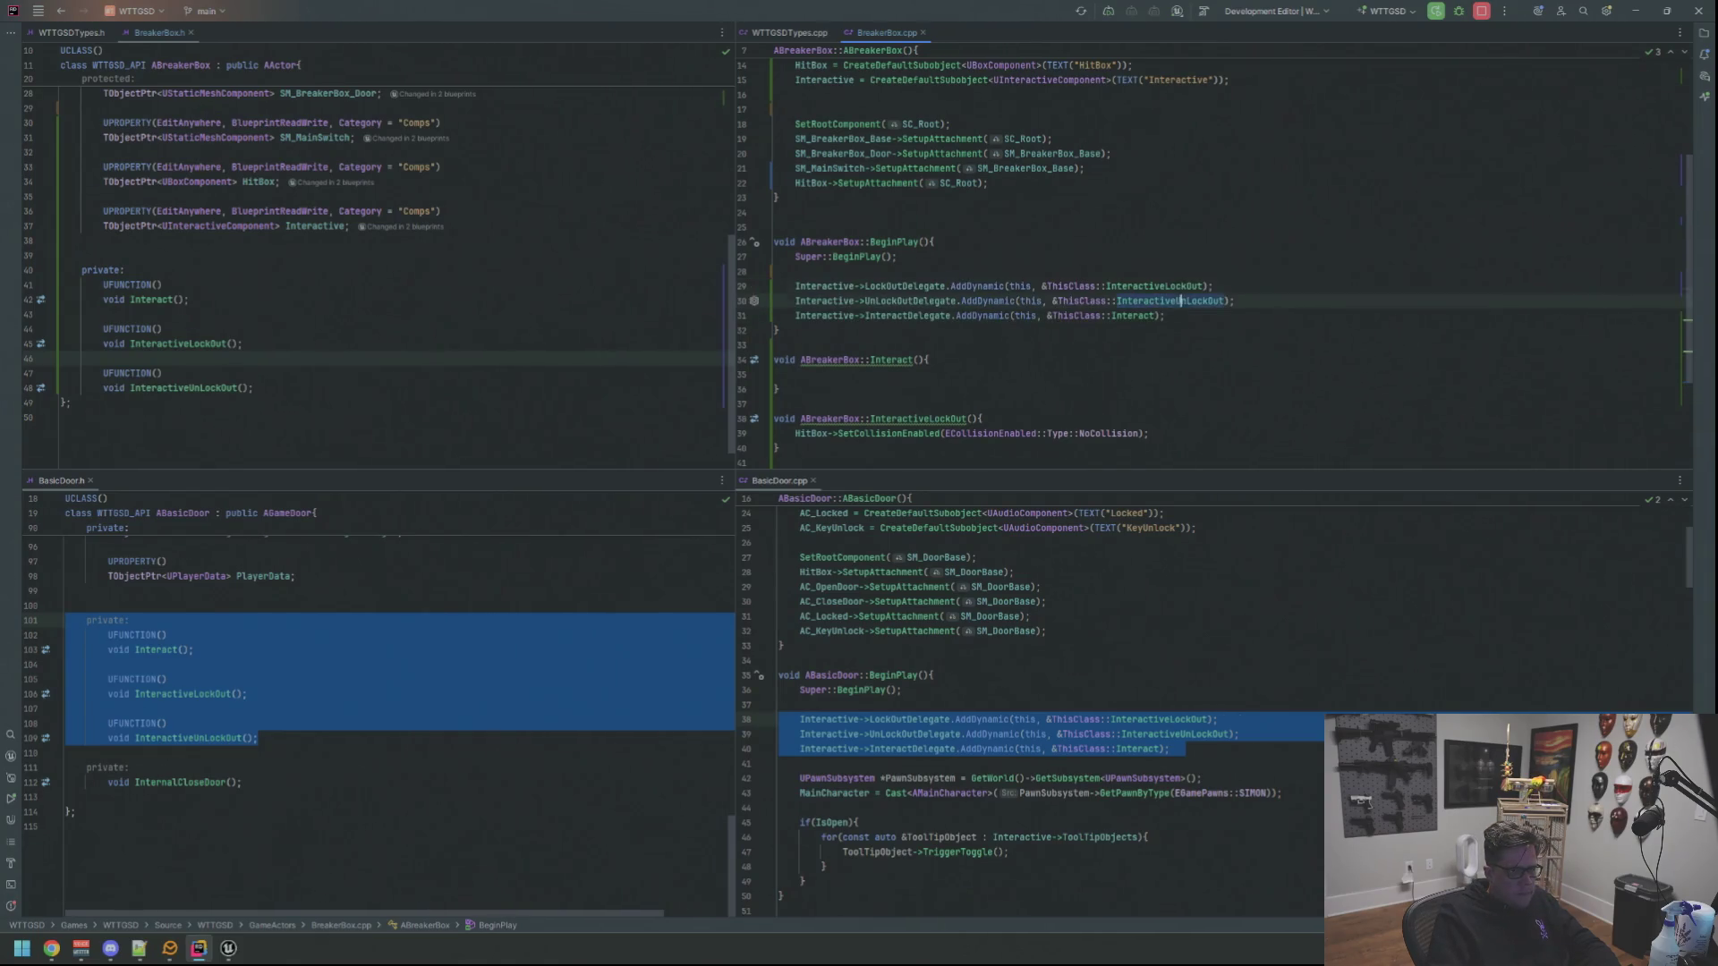
key(Down)
key(Down)
key(Down)
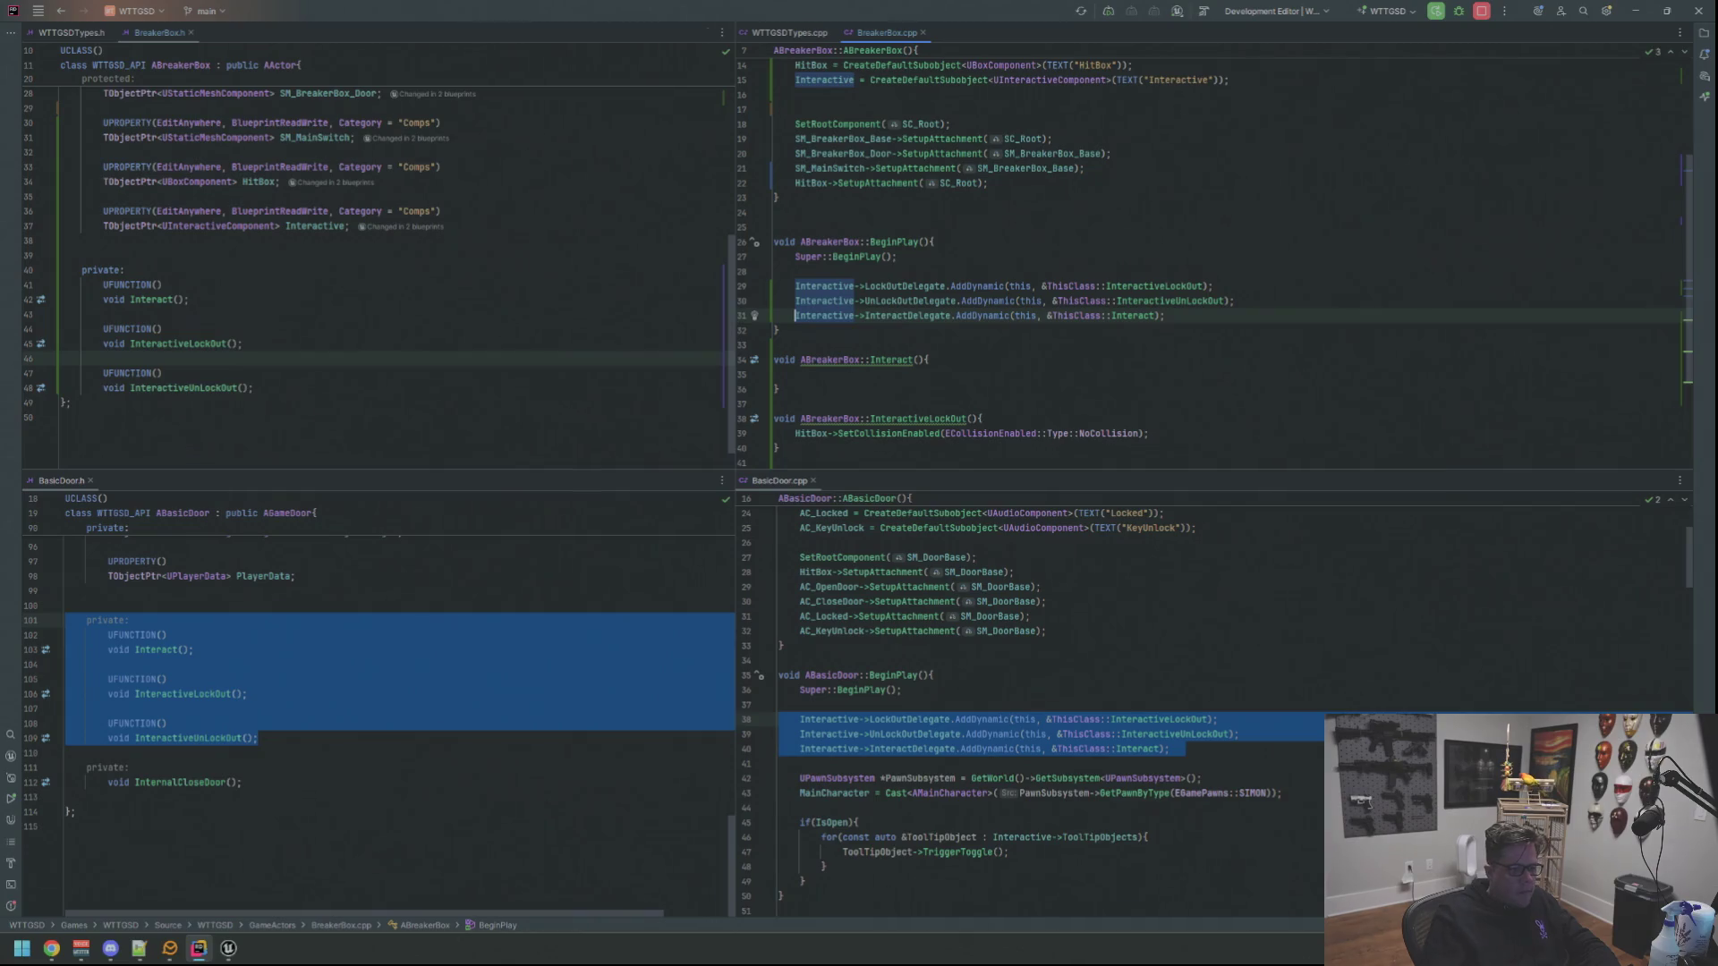
Close the BasicDoor source and header tabs, leaving BreakerBox.cpp focused at BeginPlay
click(1029, 642)
click(933, 378)
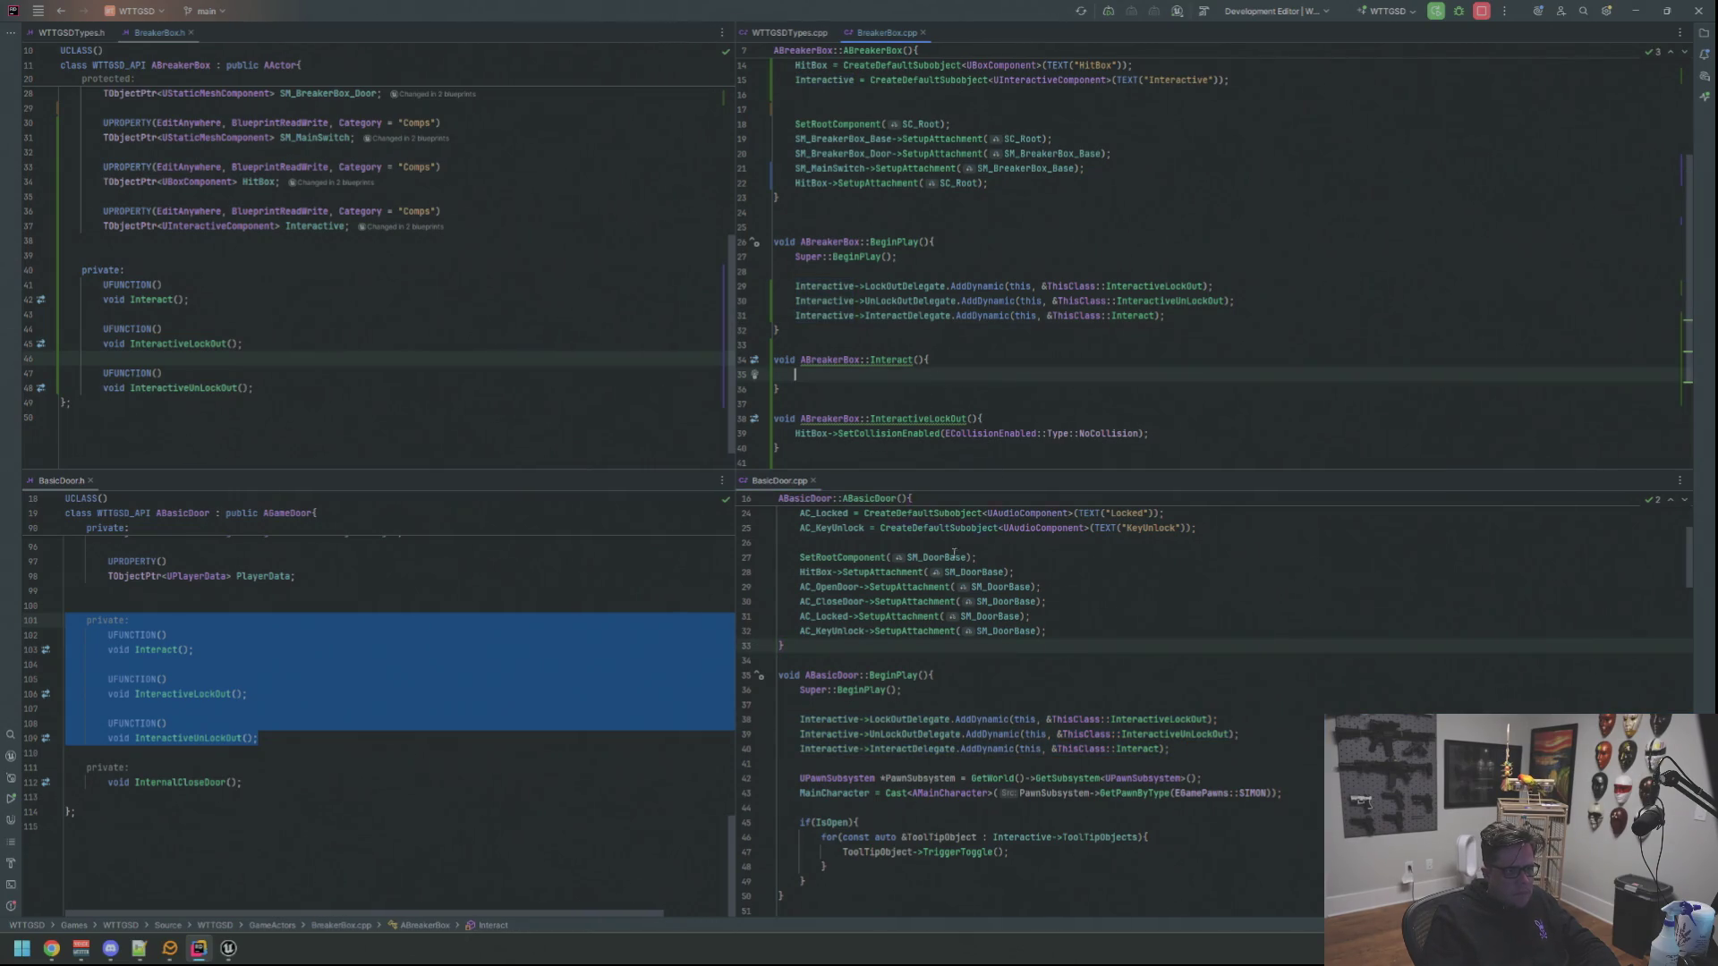
middle_click(783, 479)
middle_click(60, 479)
click(955, 393)
click(1070, 424)
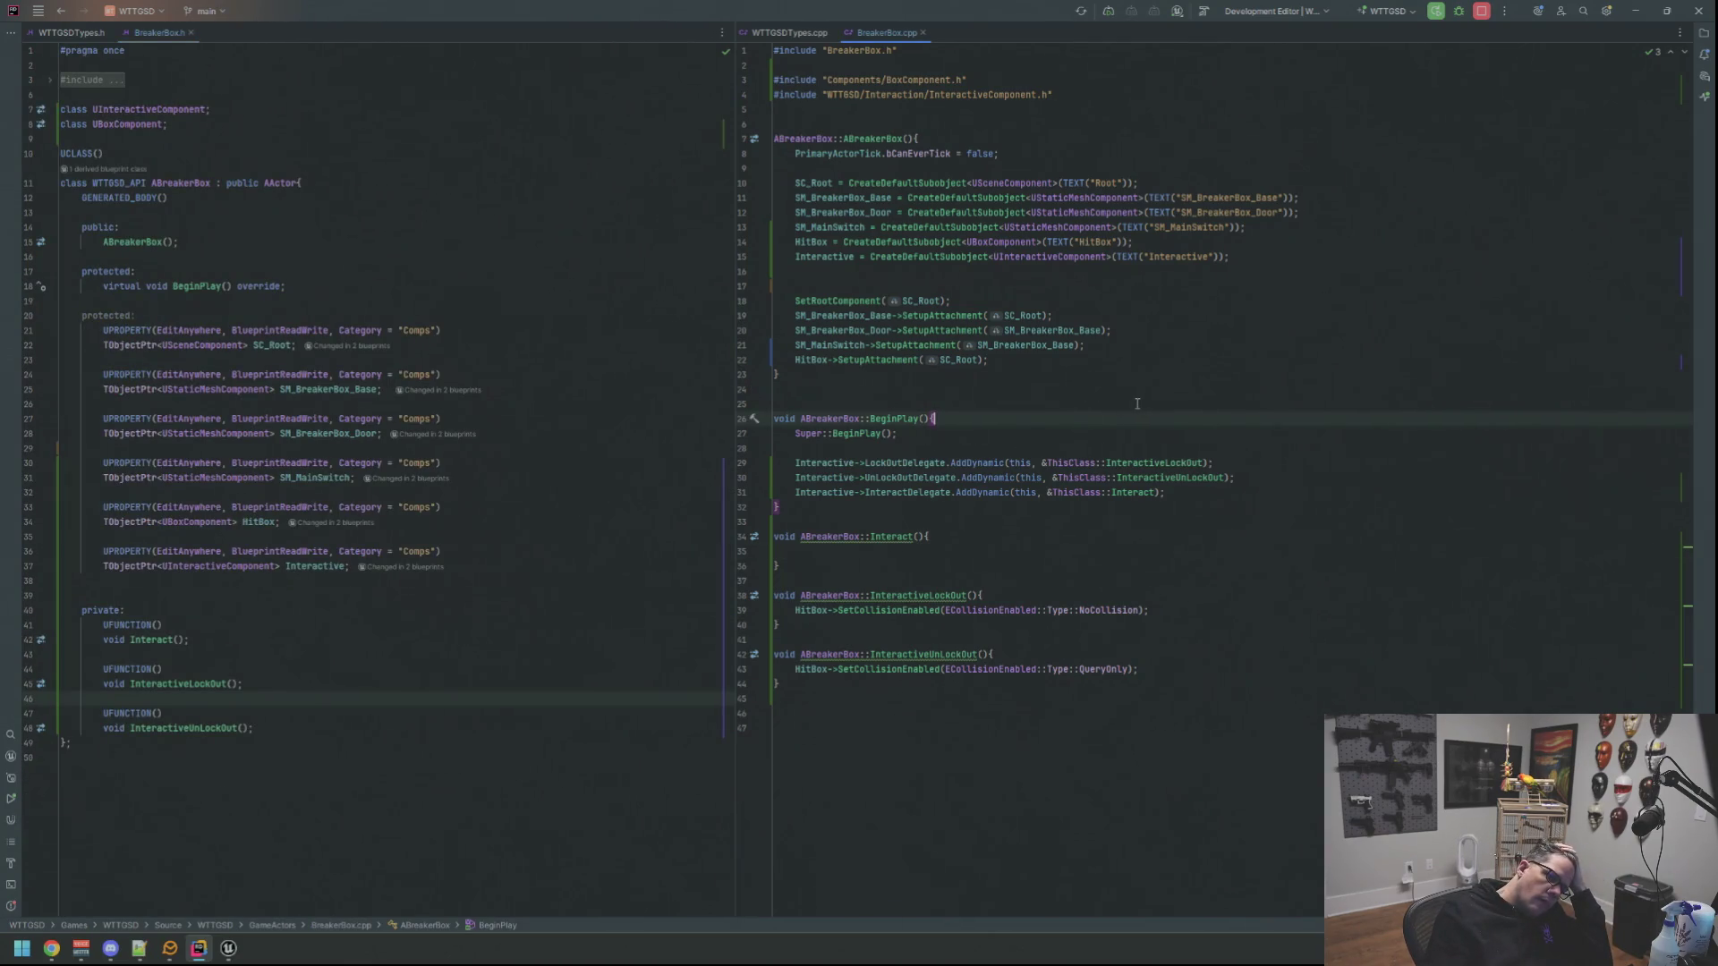
Declare an FRotator SwitchOnRotation under a new Vars UPROPERTY above private in BreakerBox.h
click(547, 610)
key(Up)
key(Return)
key(Return)
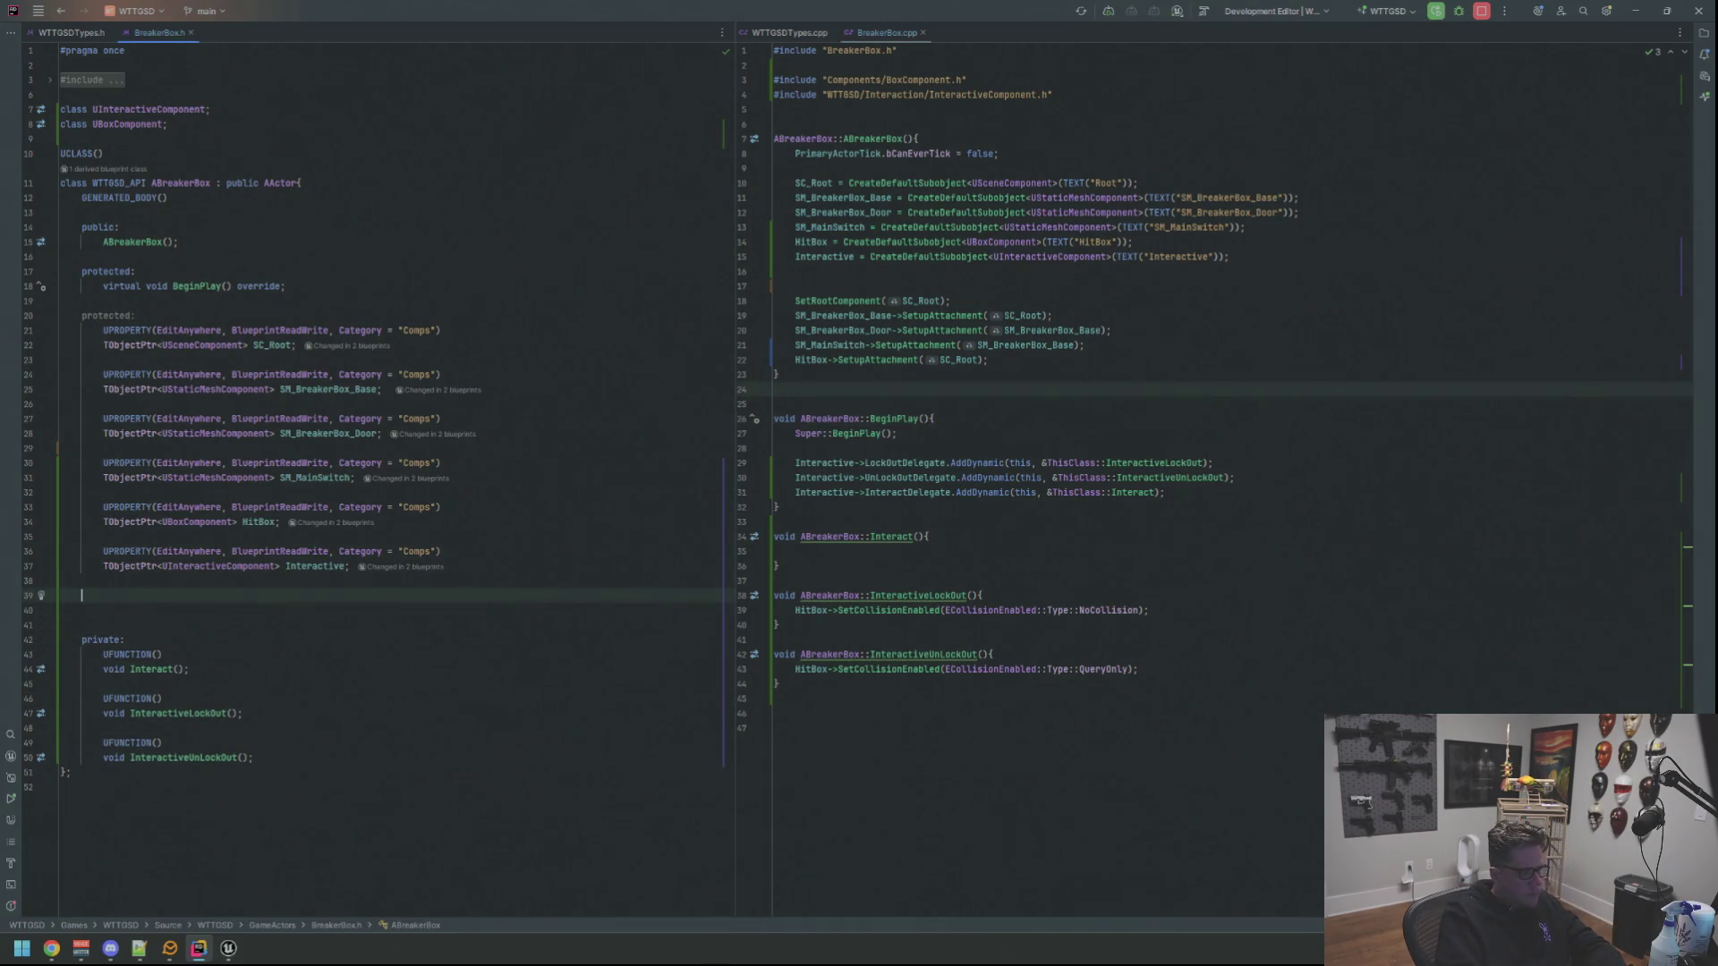
text(protected:)
key(Return)
text(UPROPERTY(Ed)
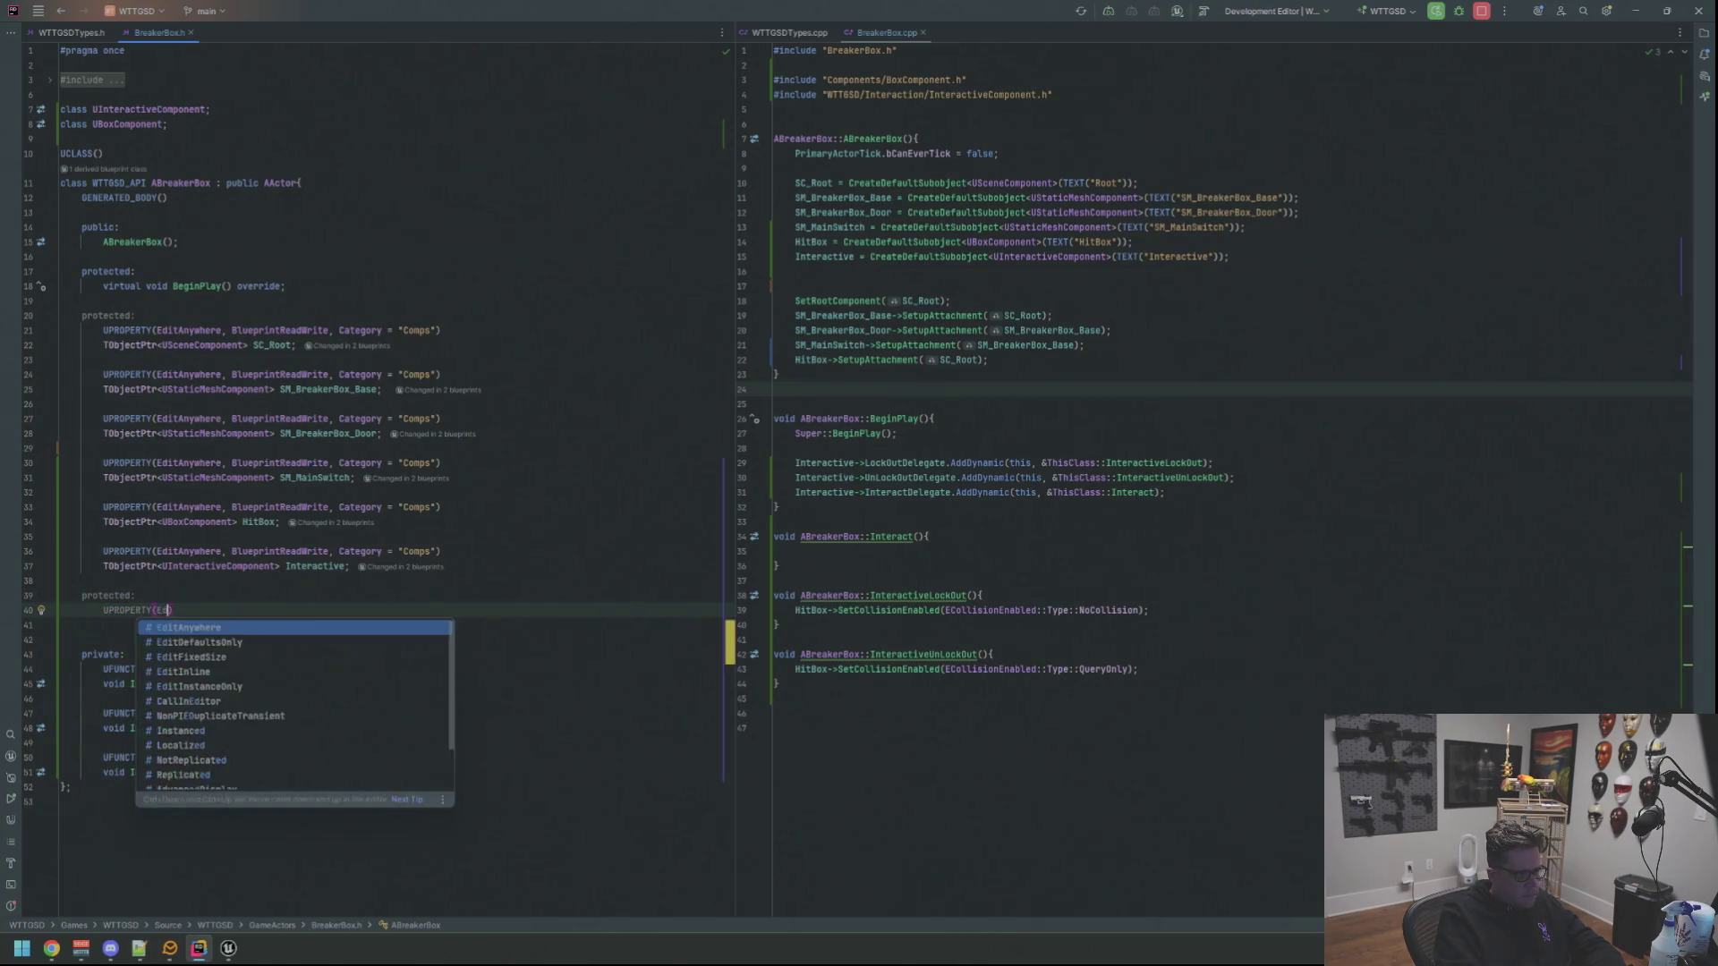
text(itAnywhere, BlueprintReadWrite, Category = "Vars)
key(End)
key(Return)
text(TObjectpt)
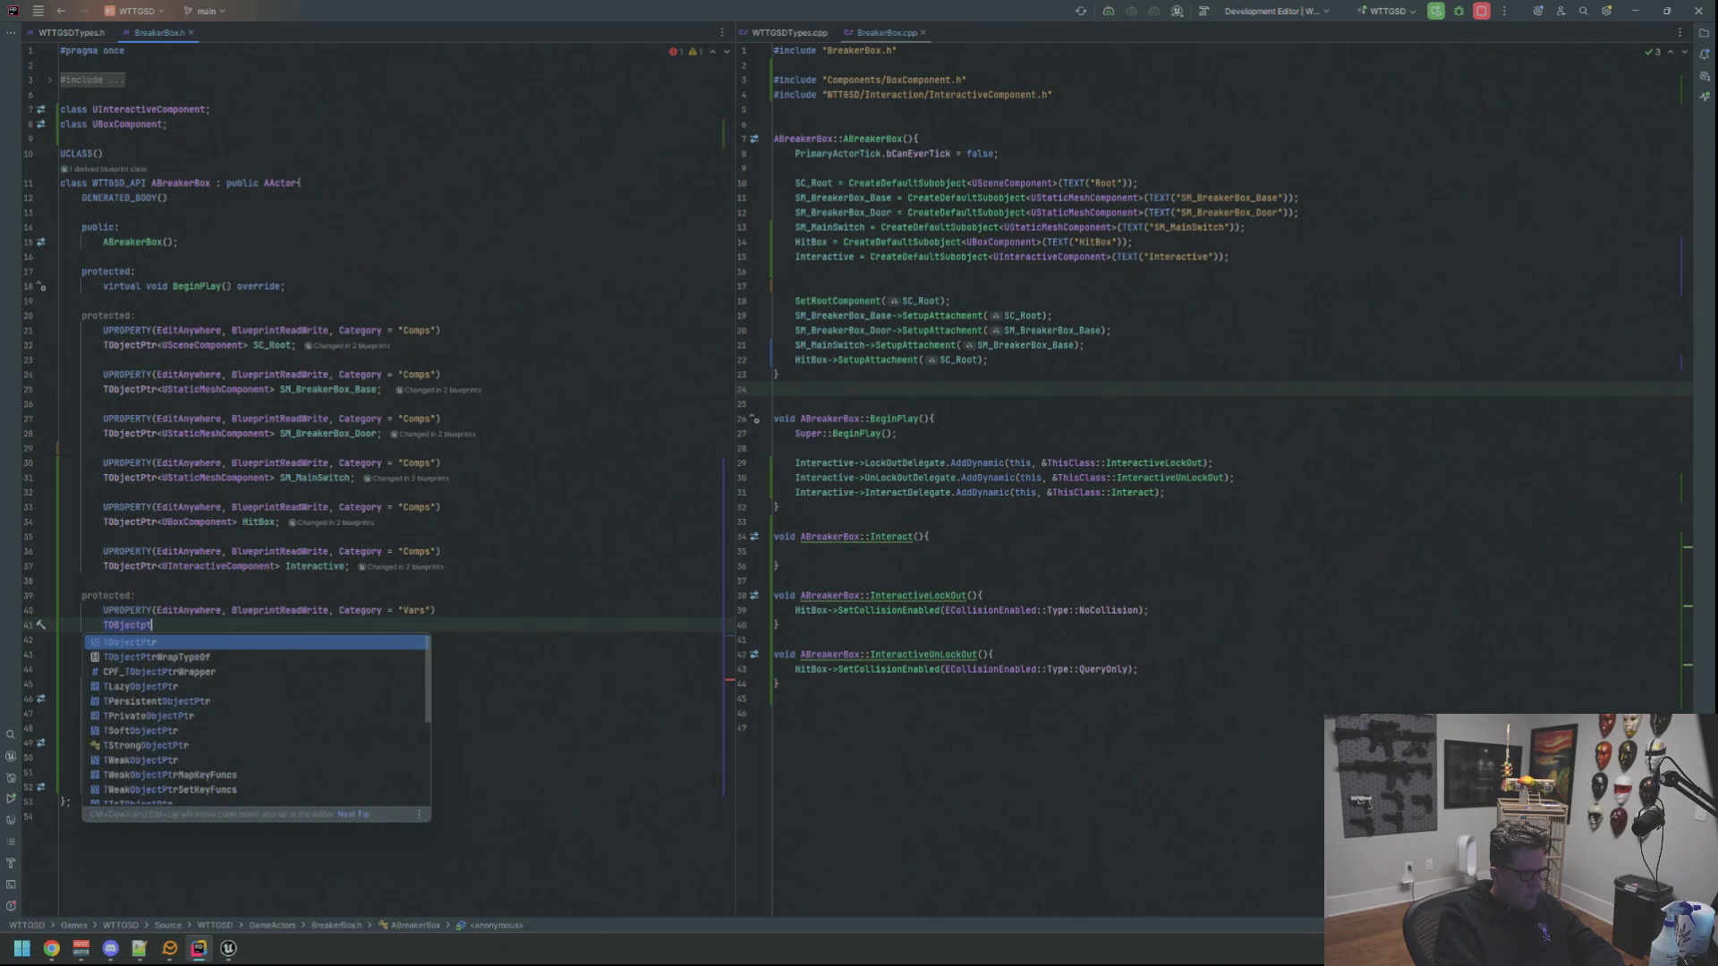
key(Return)
text(<)
key(shift+Home)
key(BackSpace)
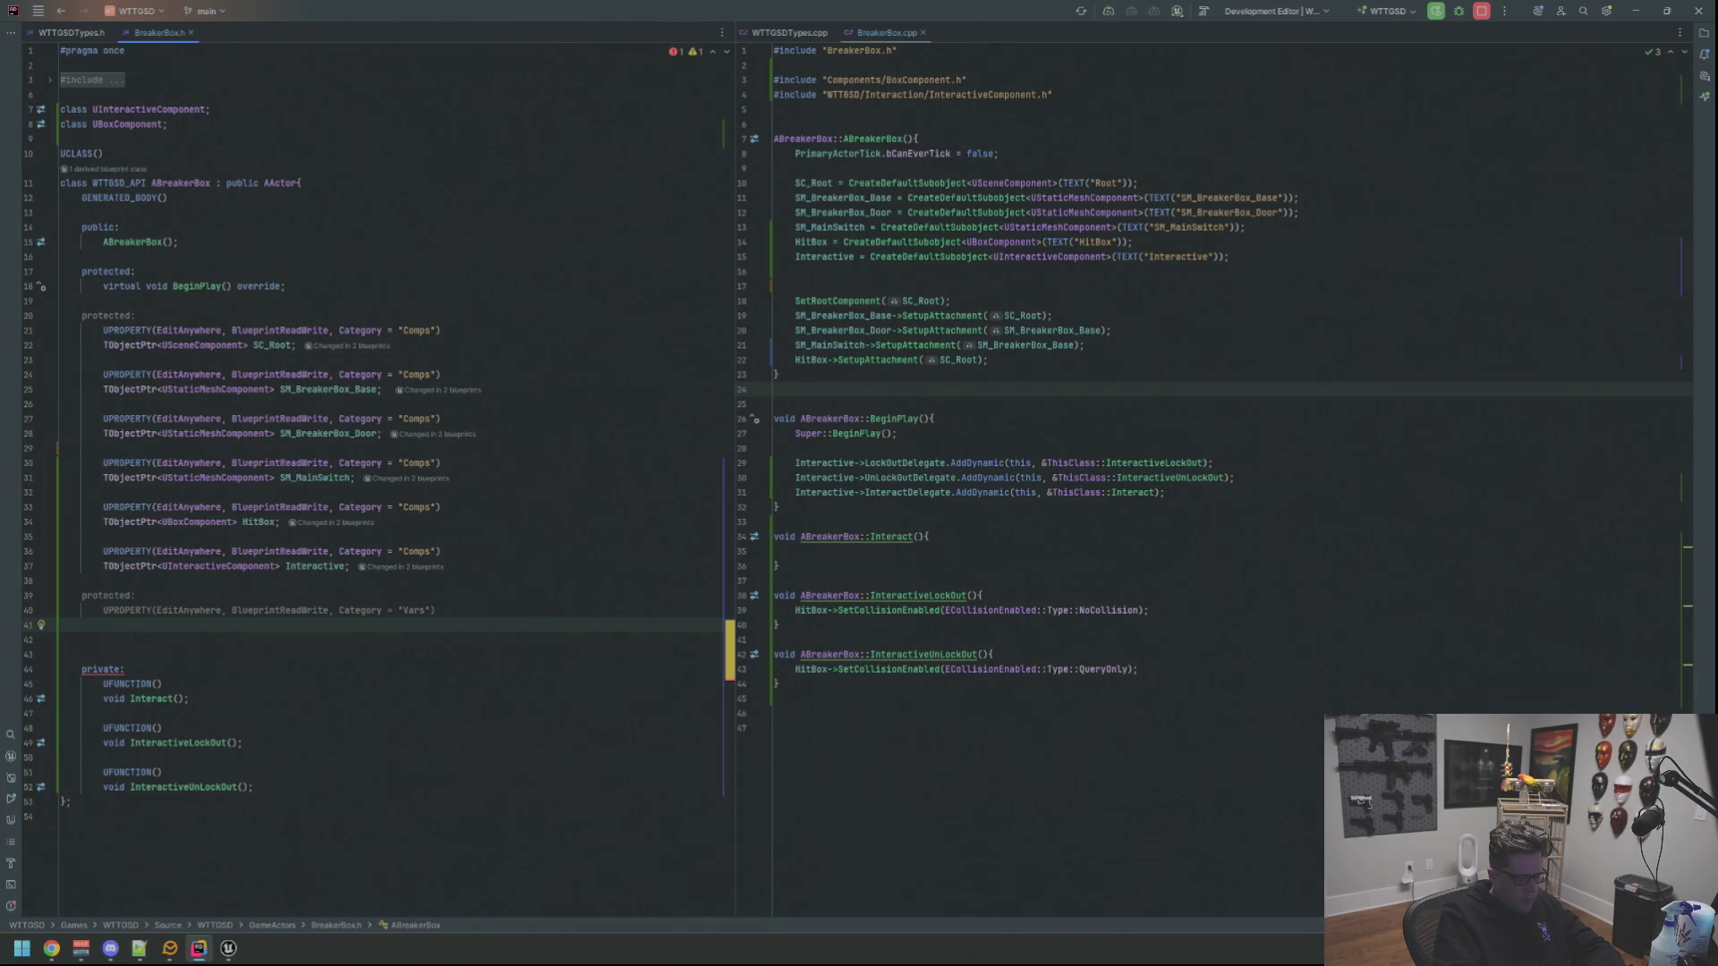
text(Frot)
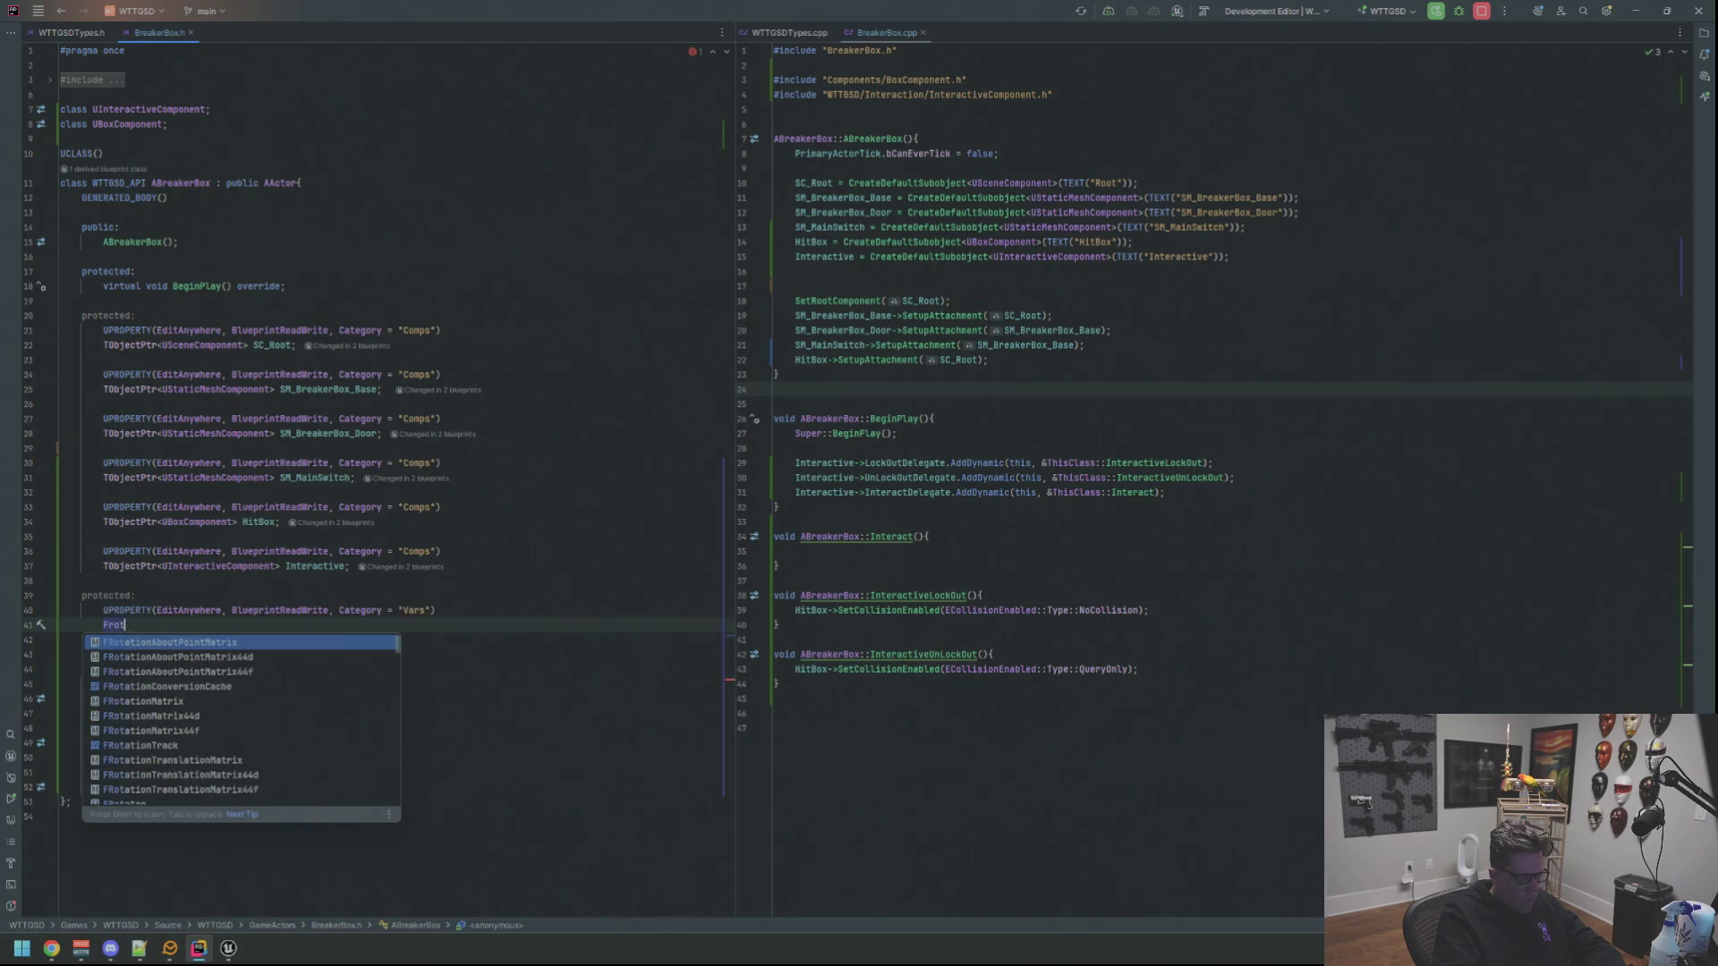
key(BackSpace)
key(BackSpace)
key(BackSpace)
text(Rota)
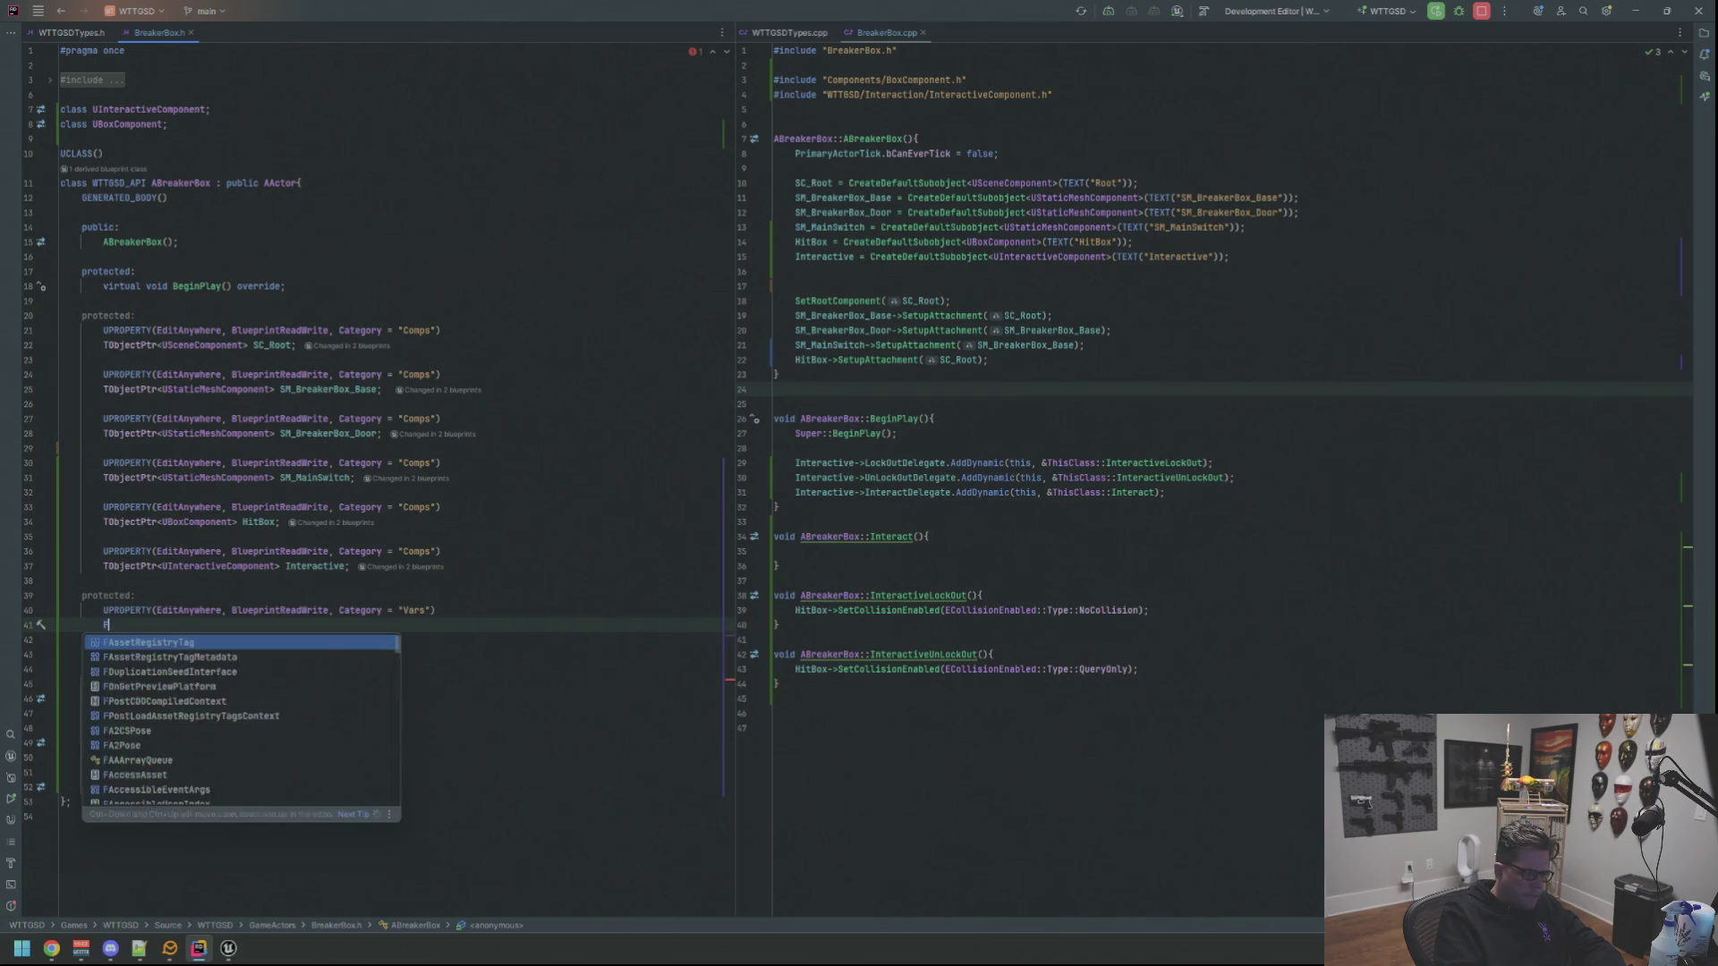
text(tor )
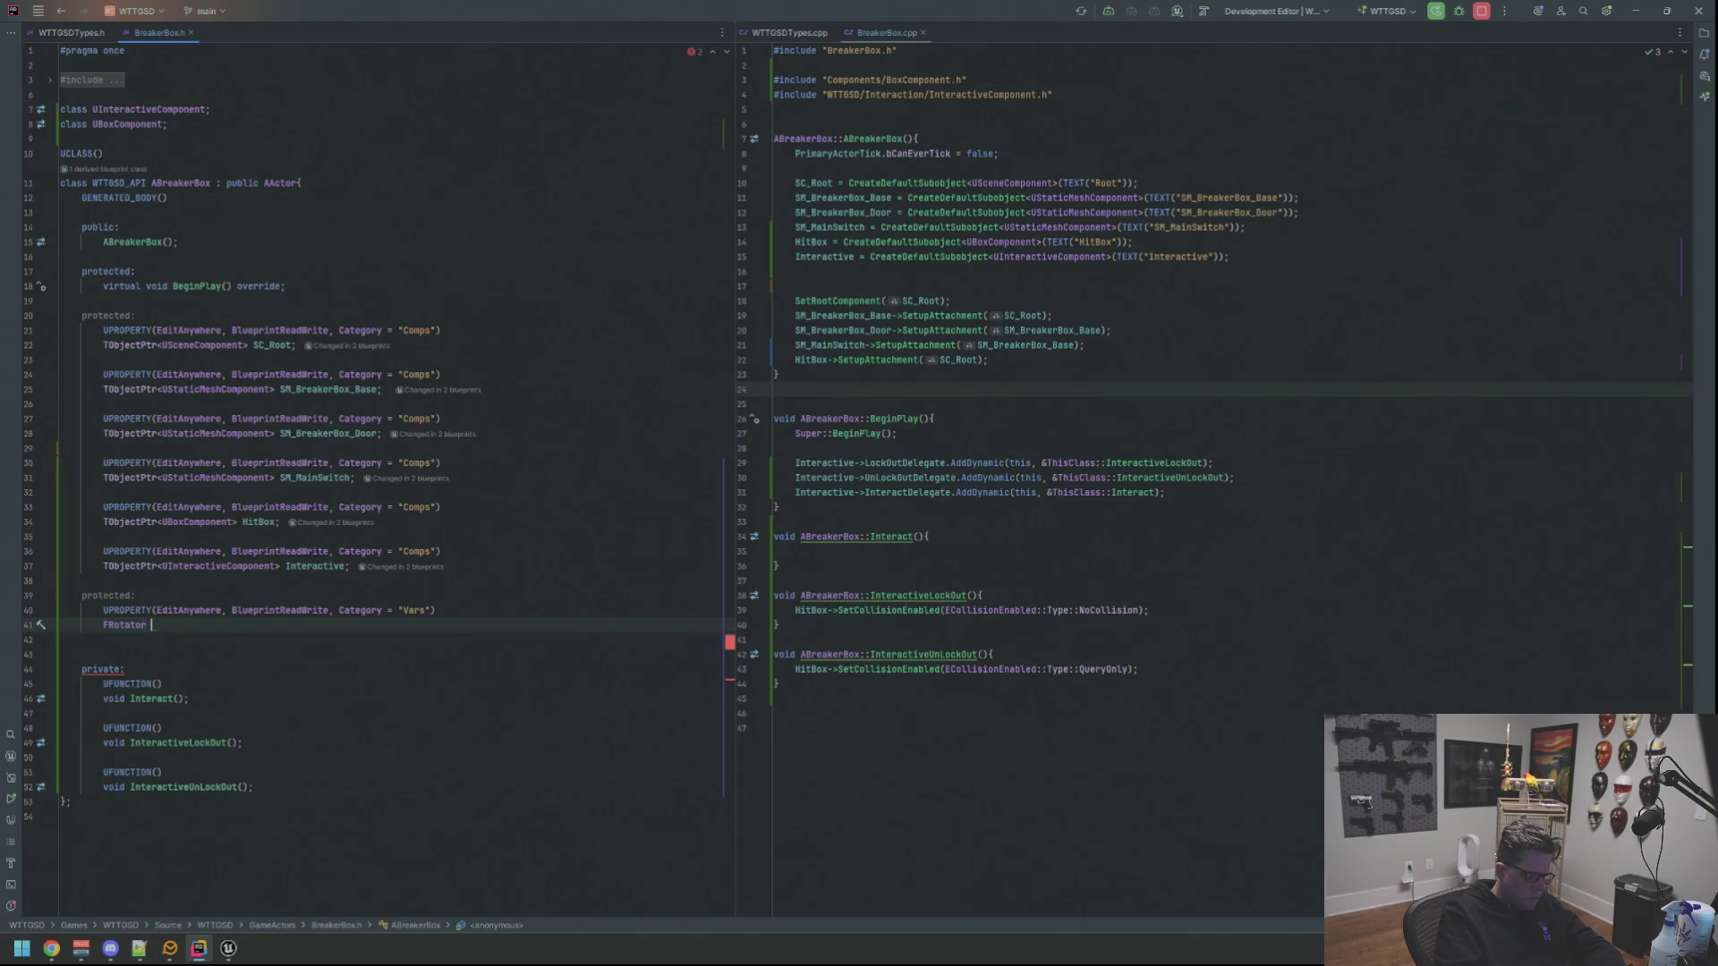
text(S)
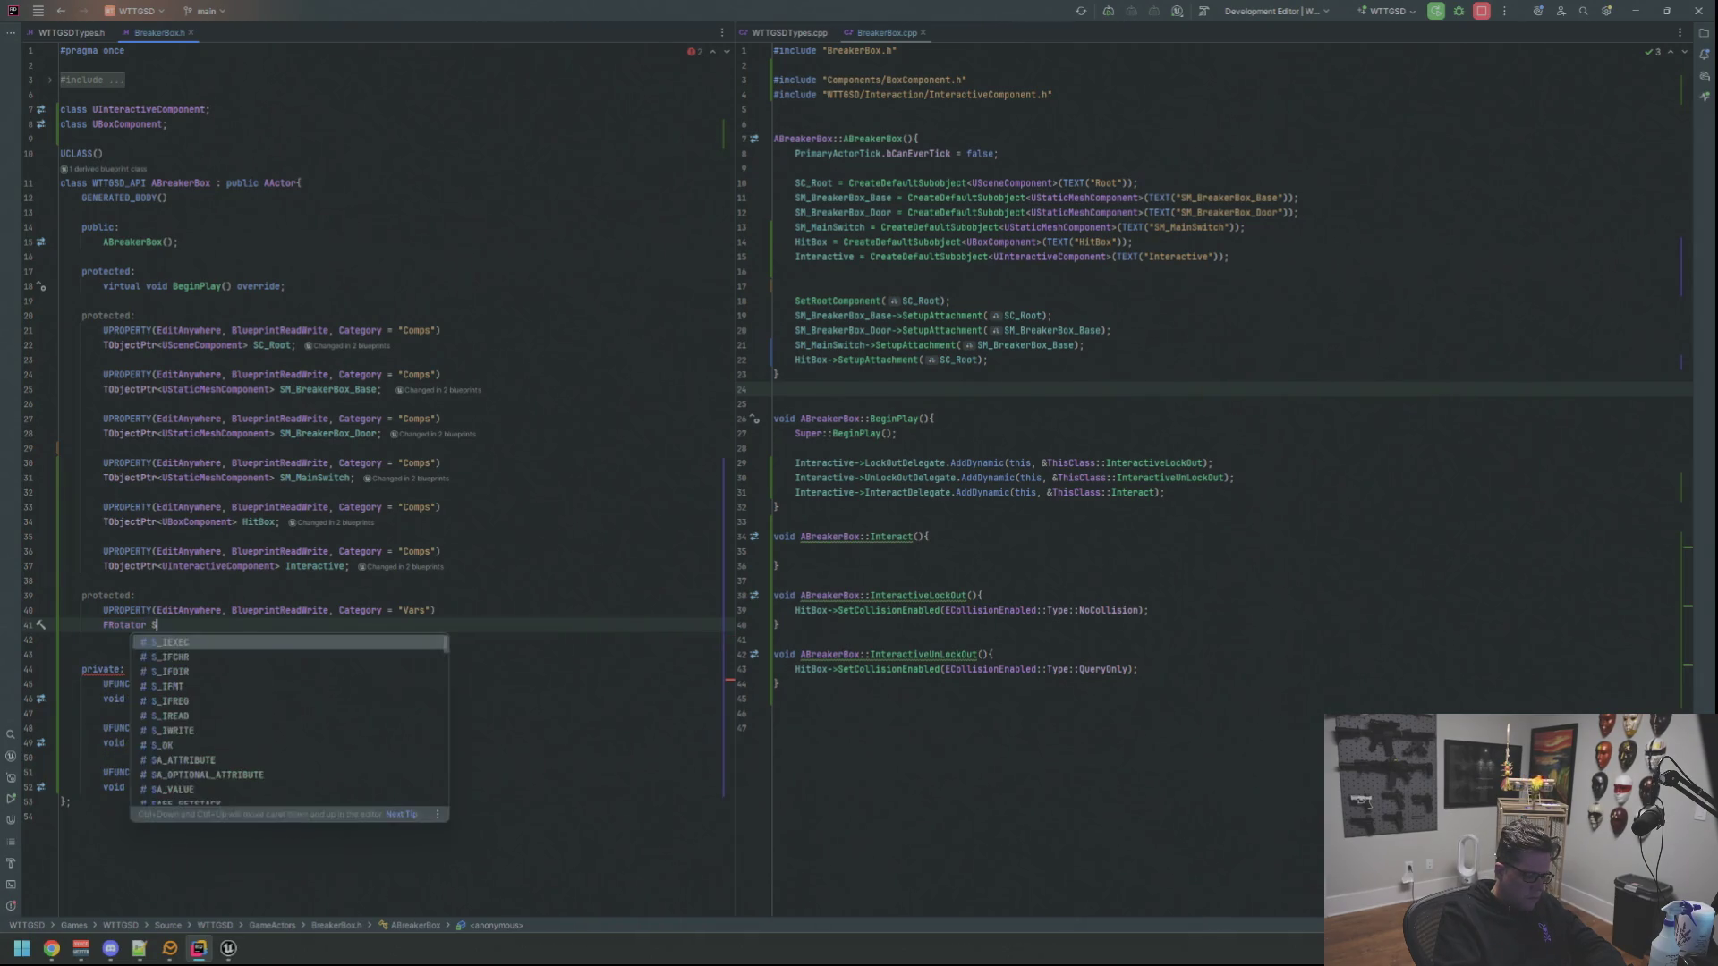
text(witchO)
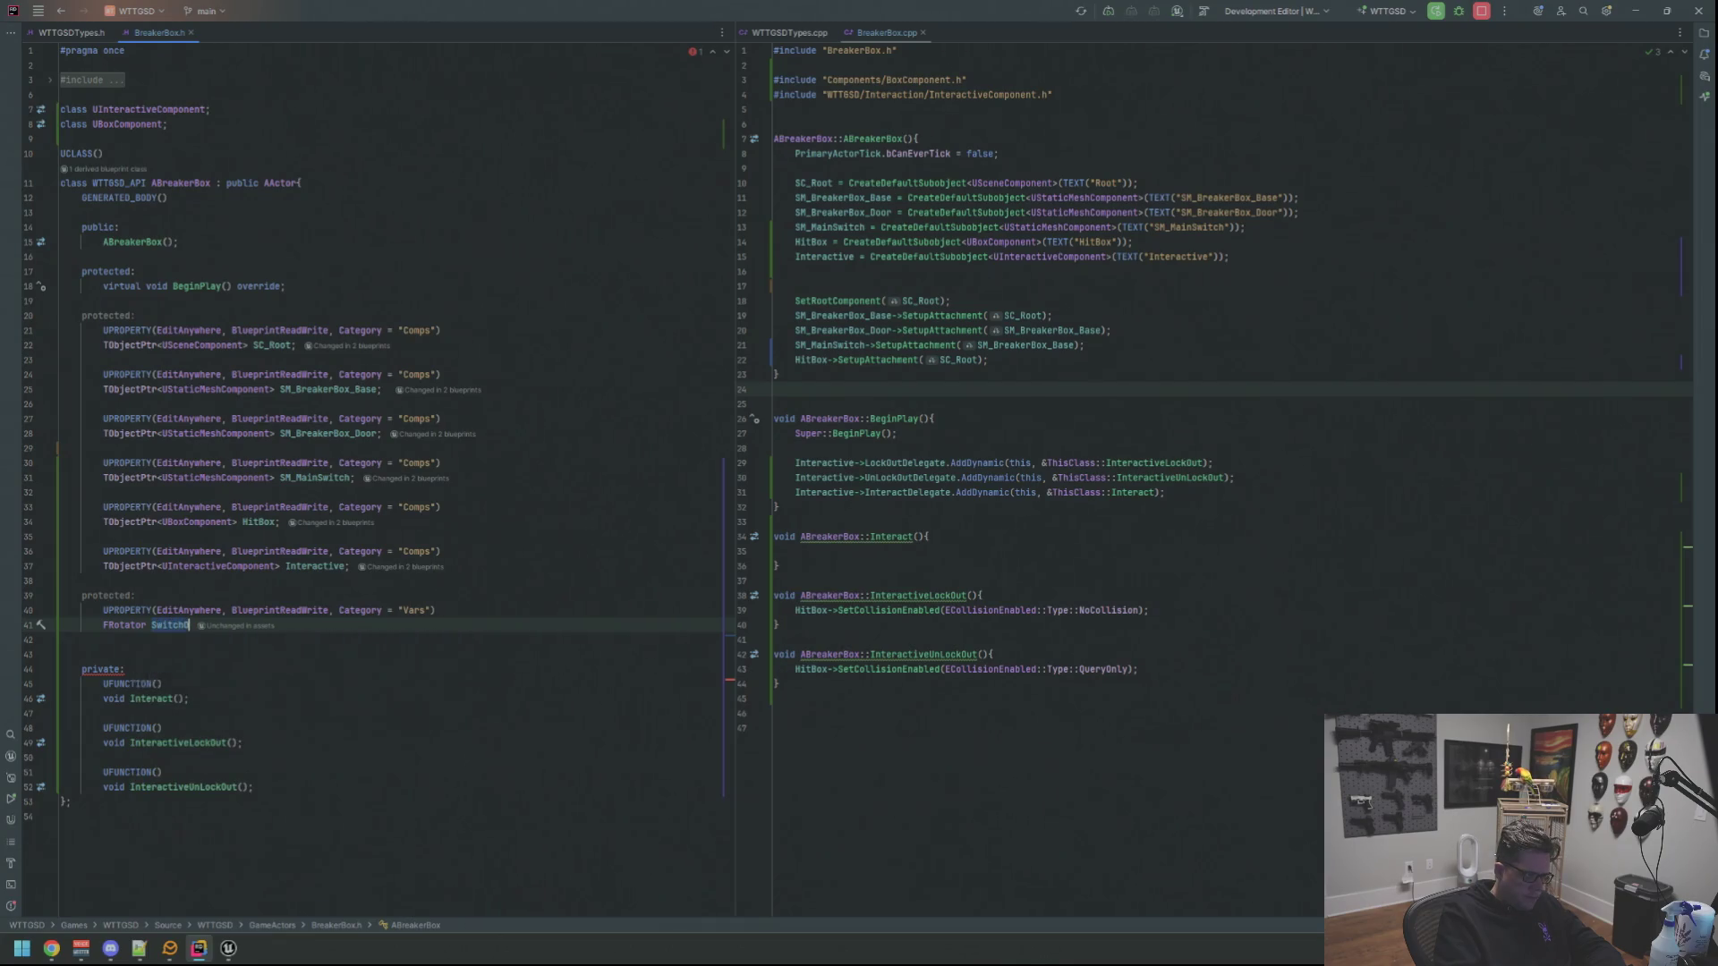
text(SwitchO)
text(on;)
key(Return)
key(Return)
text(UPR)
Add an EditAnywhere, BlueprintReadWrite UPROPERTY and FRotator SwitchOffRotation declaration below it
key(Return)
text(Edit)
key(Return)
text(, Blu)
key(Return)
text(, Cat)
key(Return)
text(= "Vars)
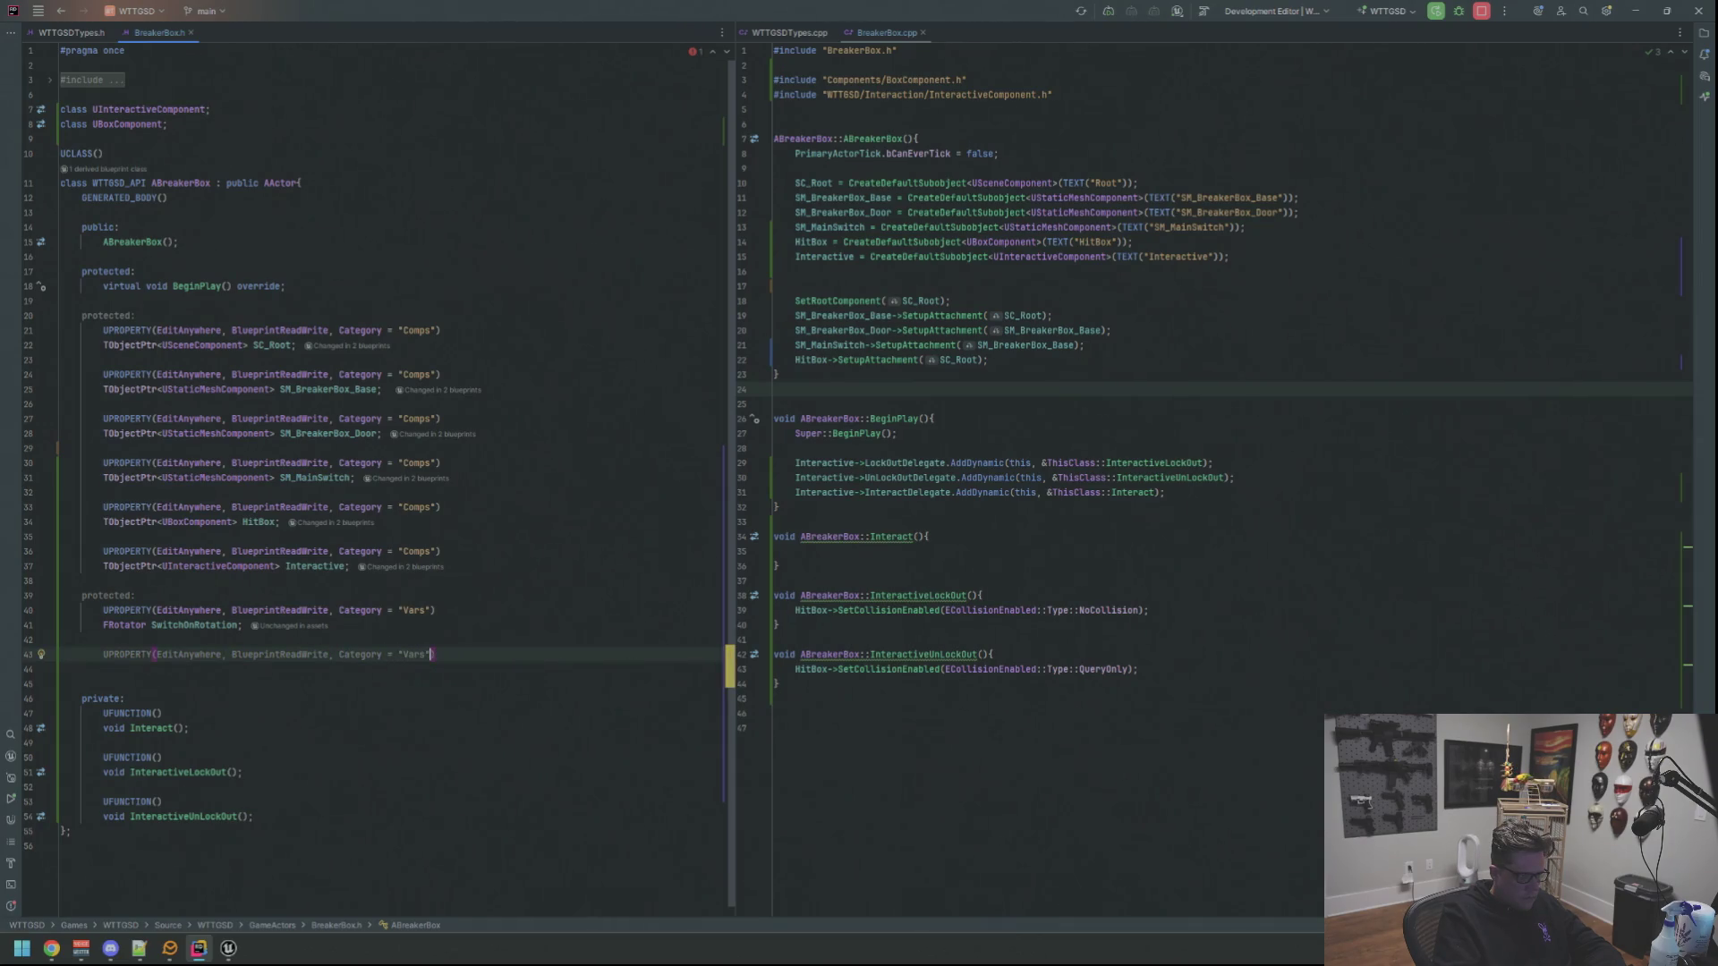
key(Return)
text(Frot)
key(Return)
text(Switc)
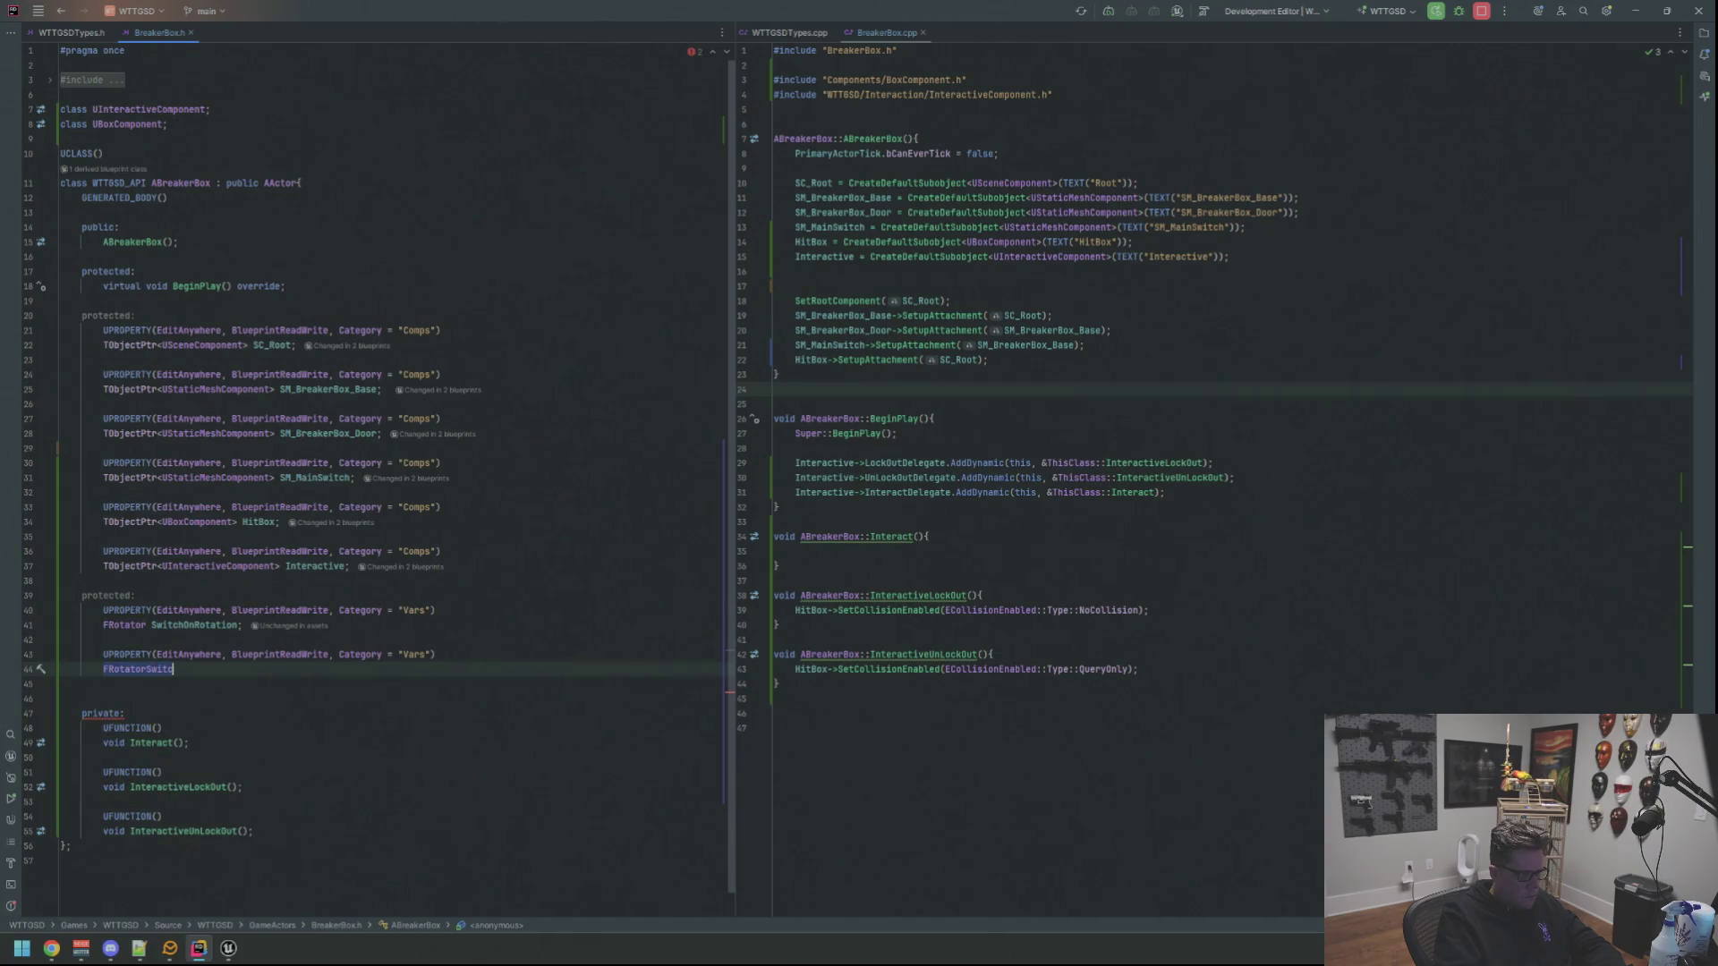
text(S)
key(BackSpace)
key(BackSpace)
key(BackSpace)
text(Switcho)
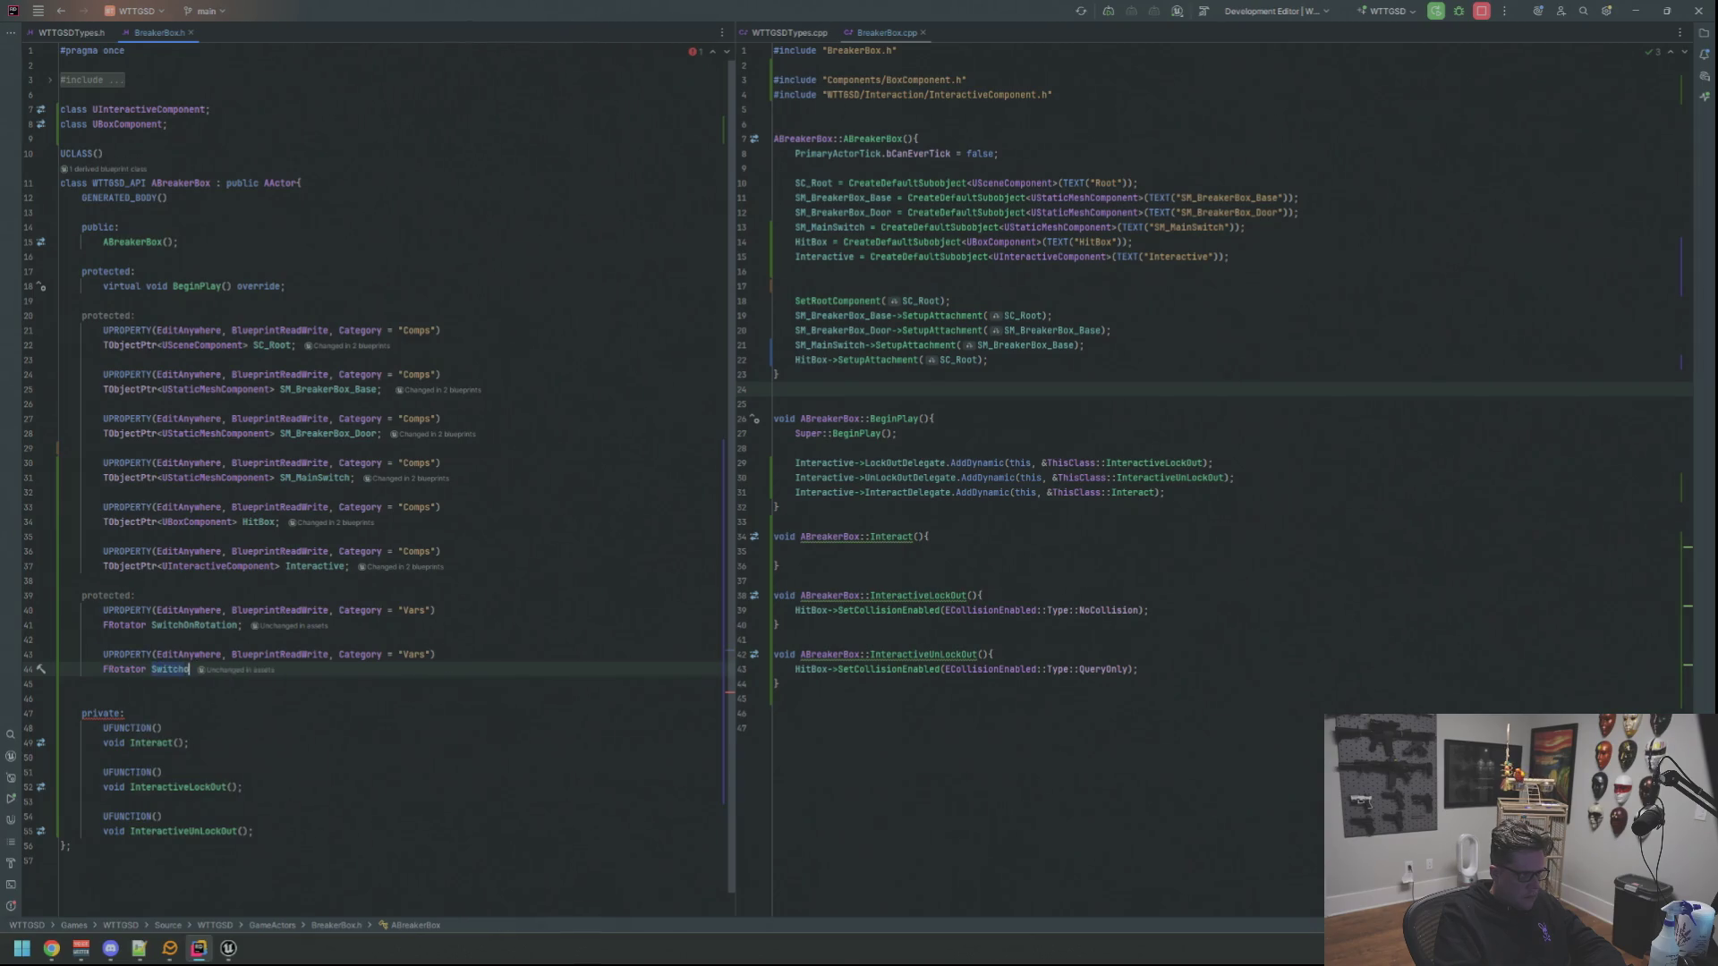
key(BackSpace)
key(BackSpace)
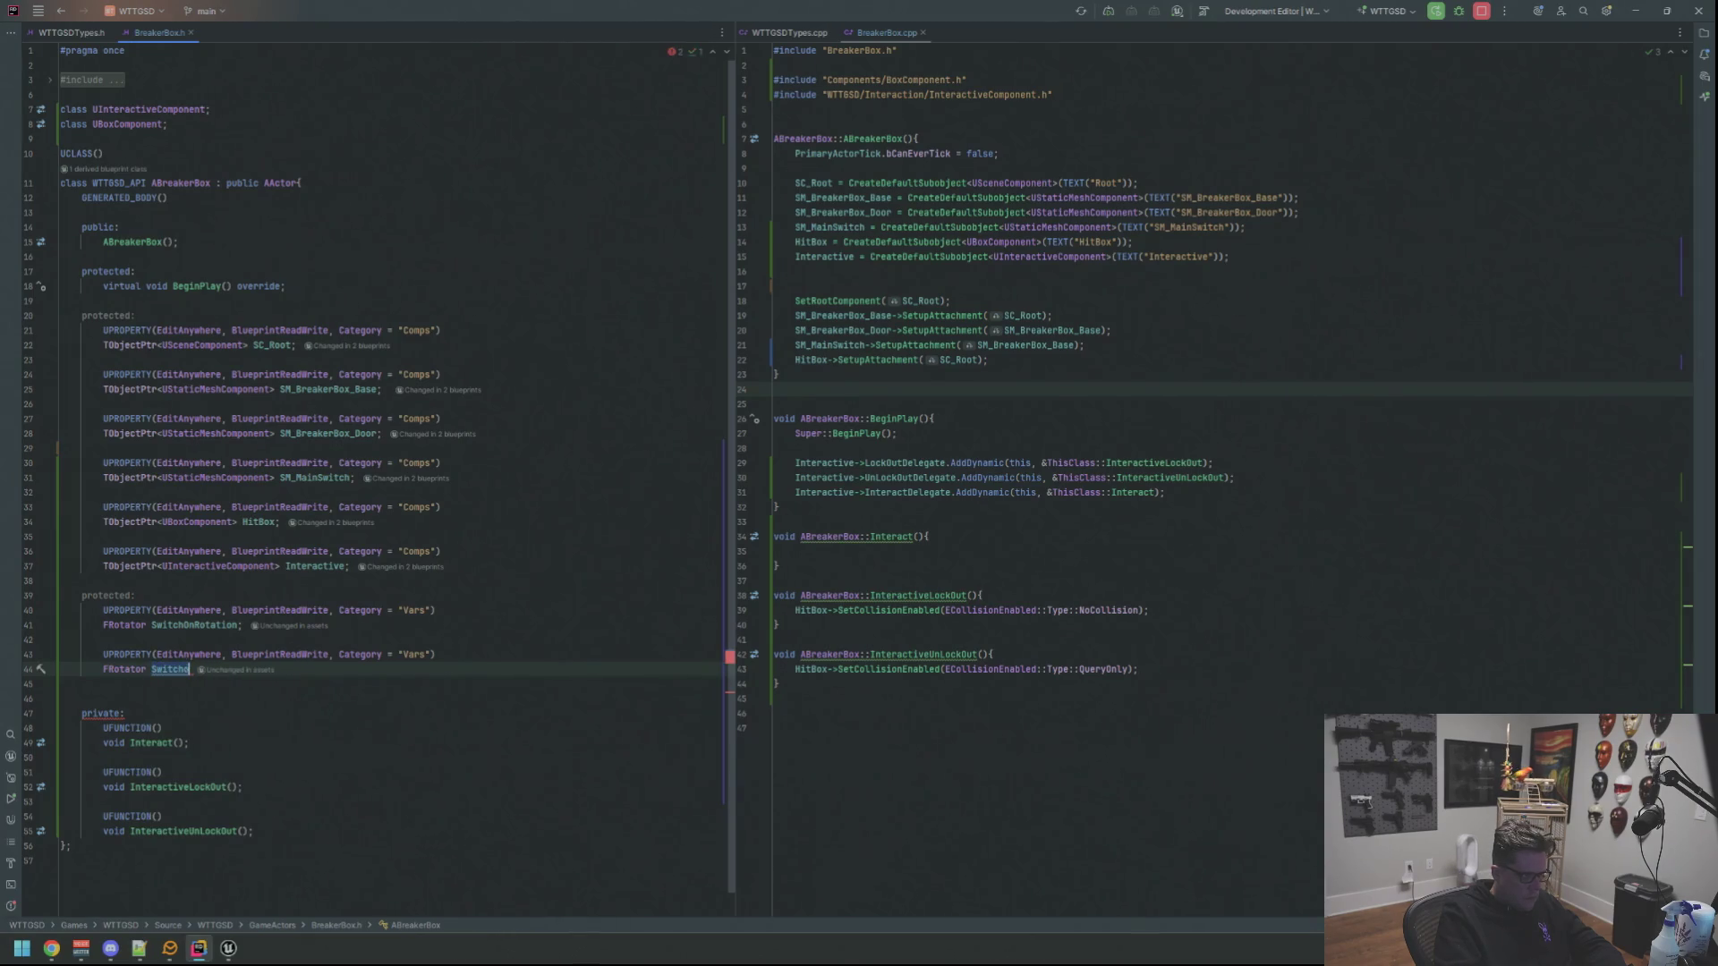
text(n;)
key(Down)
key(Delete)
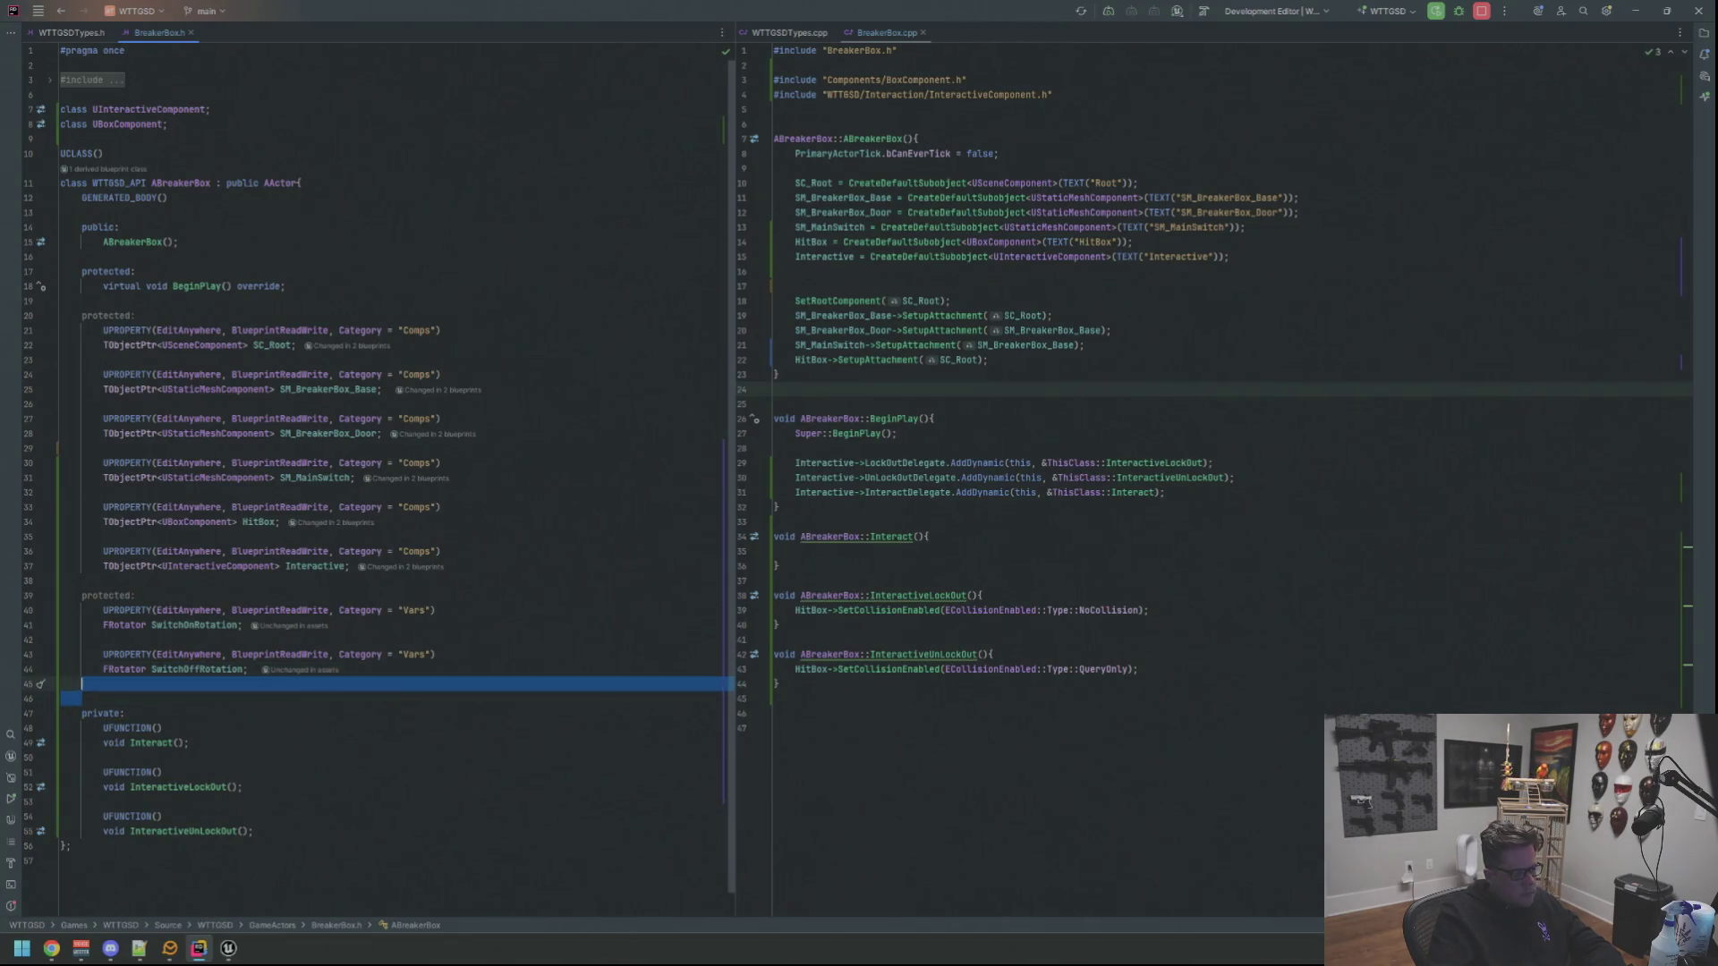
Call Interactive->LockOut() after the delegate bindings in BreakerBox.cpp BeginPlay, then return to Unreal
click(1011, 558)
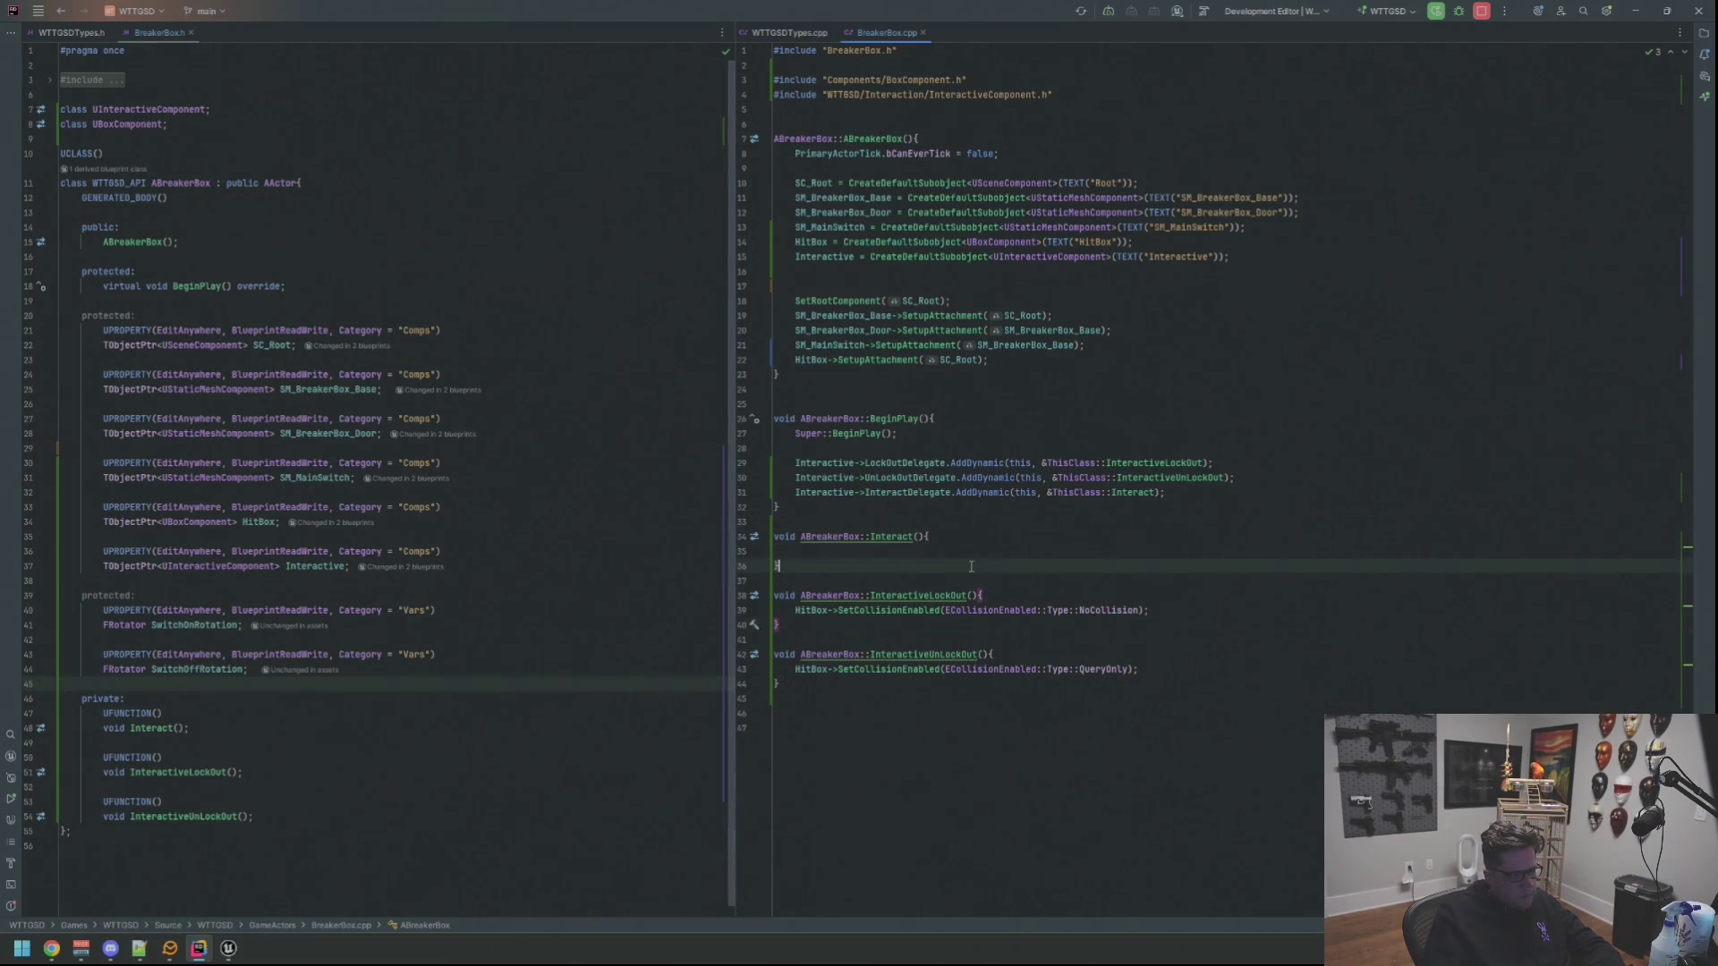
click(1215, 491)
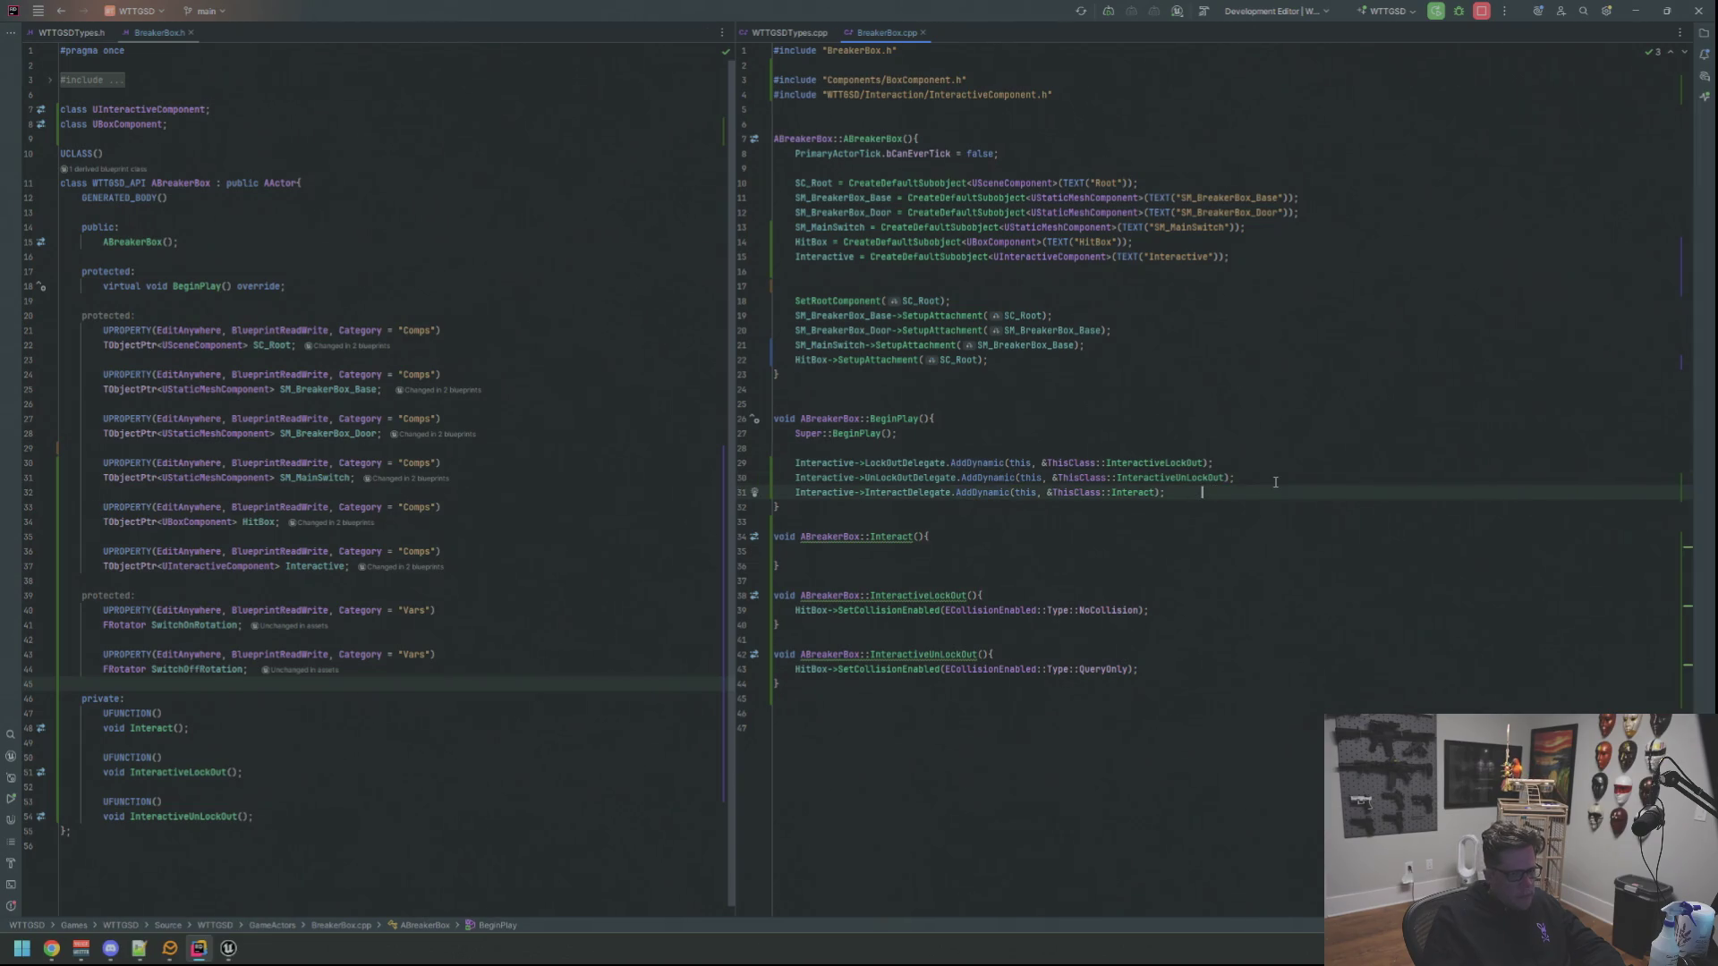
key(Return)
key(Return)
text(Inter)
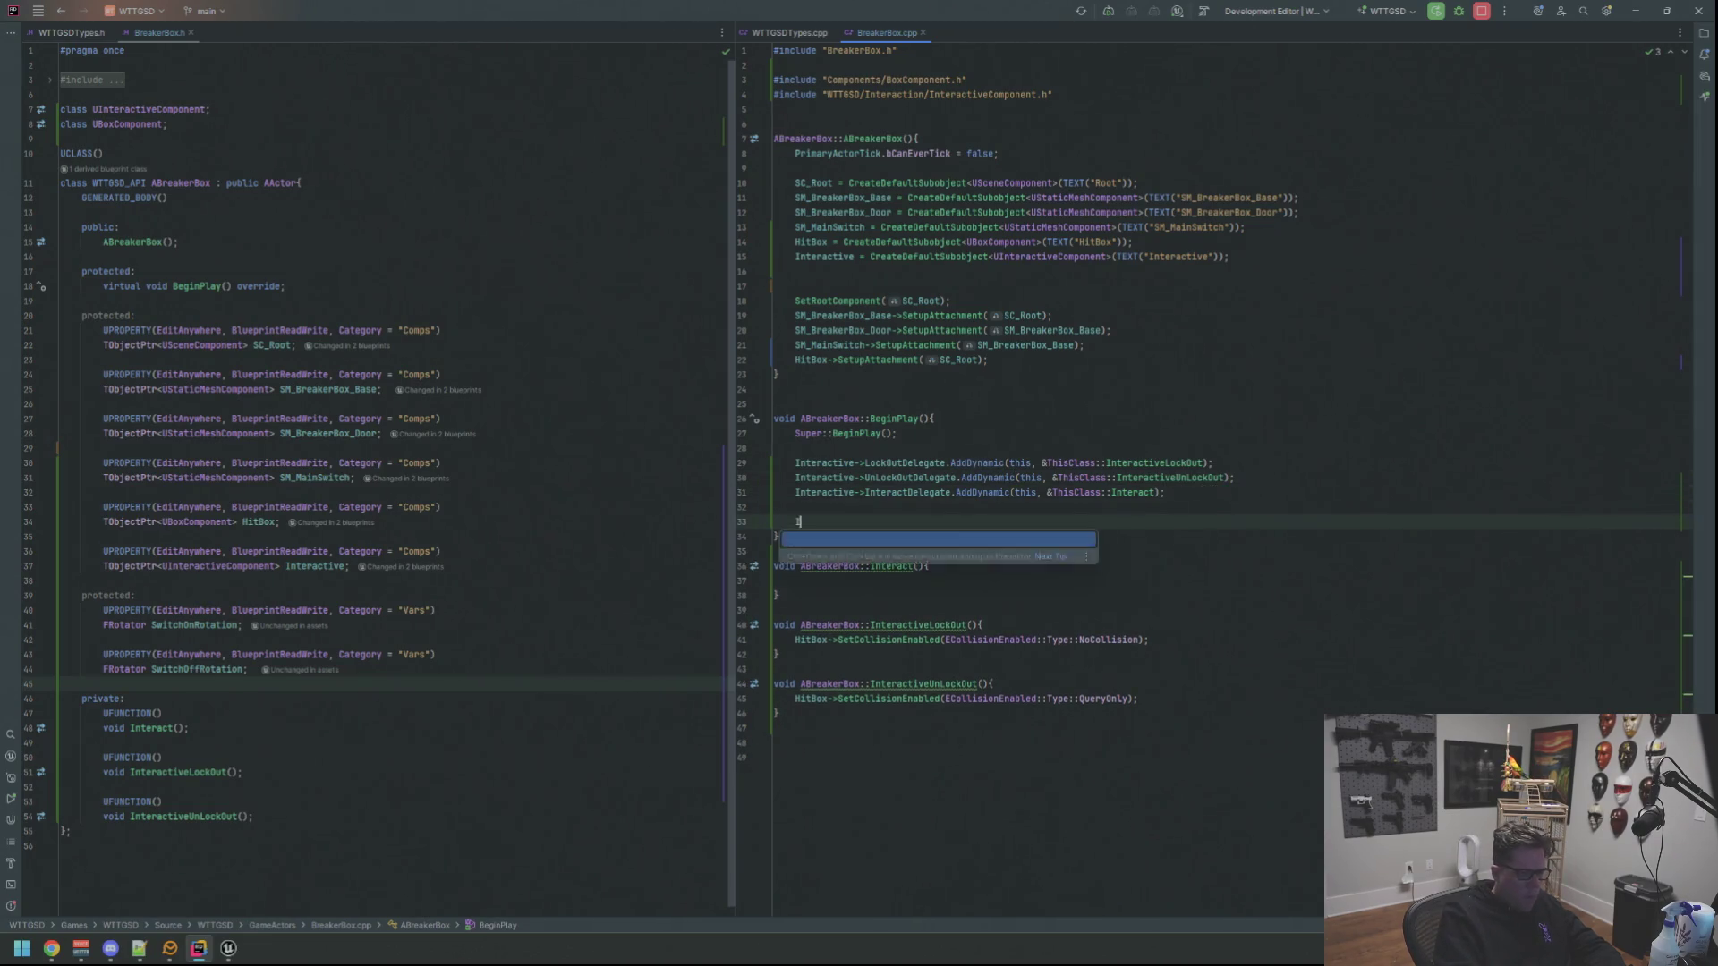
key(Return)
text(->Lock)
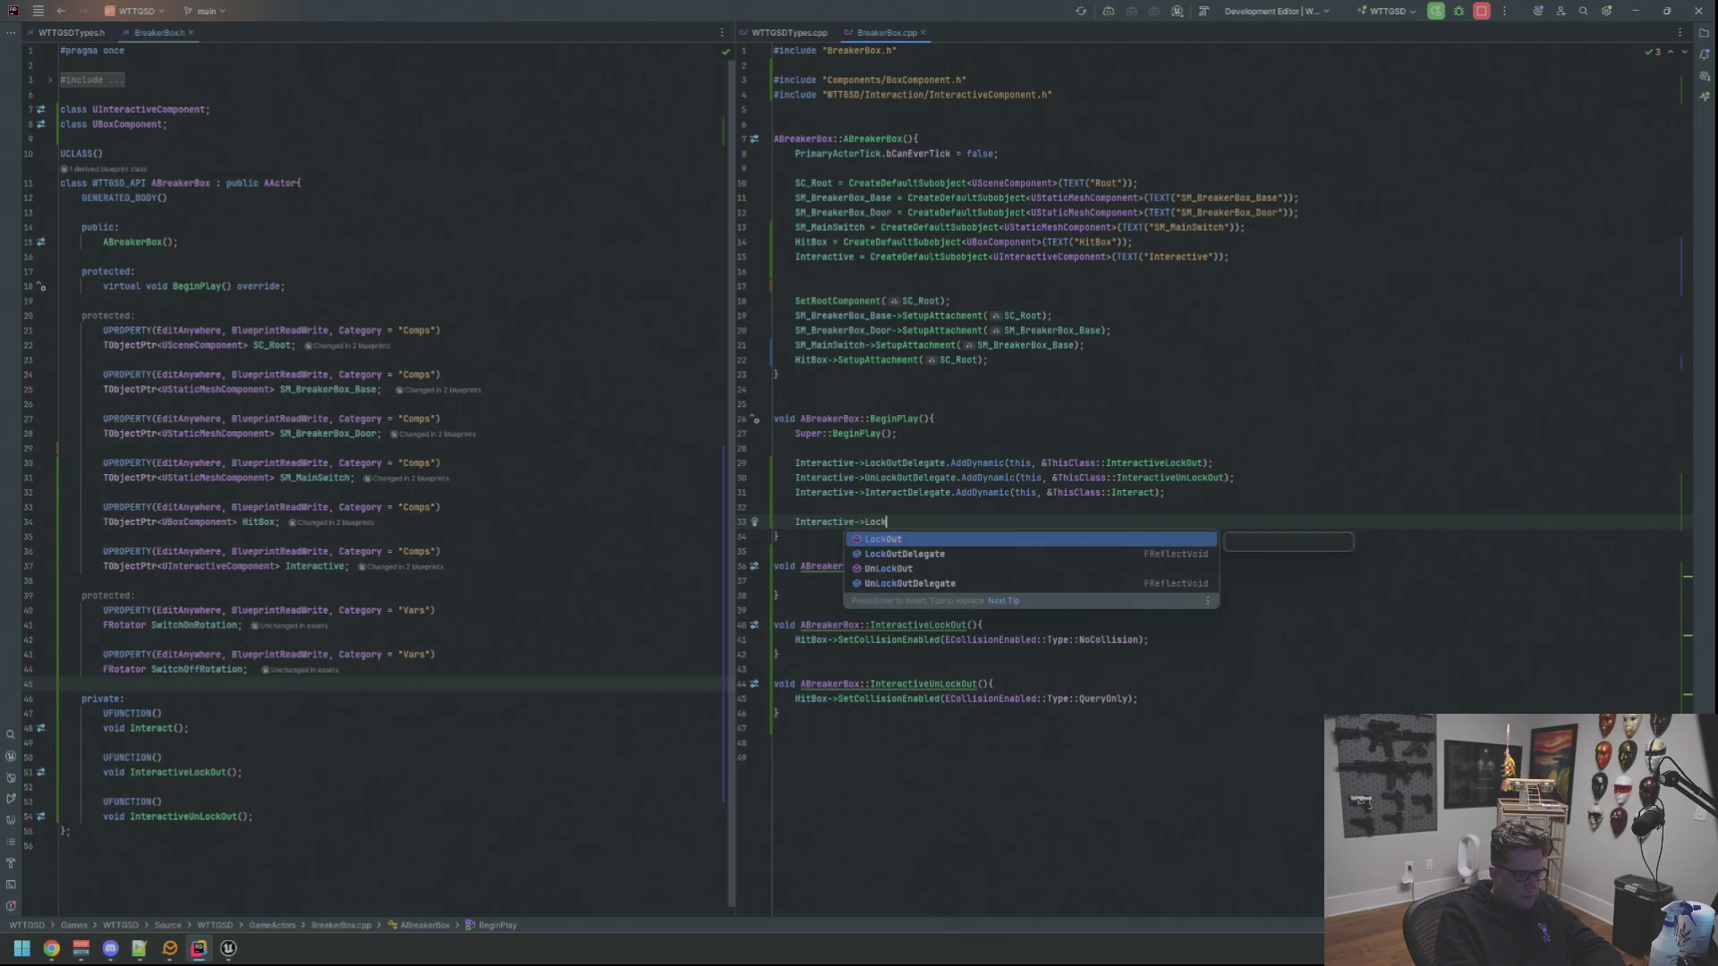
text(Out;())
key(Up)
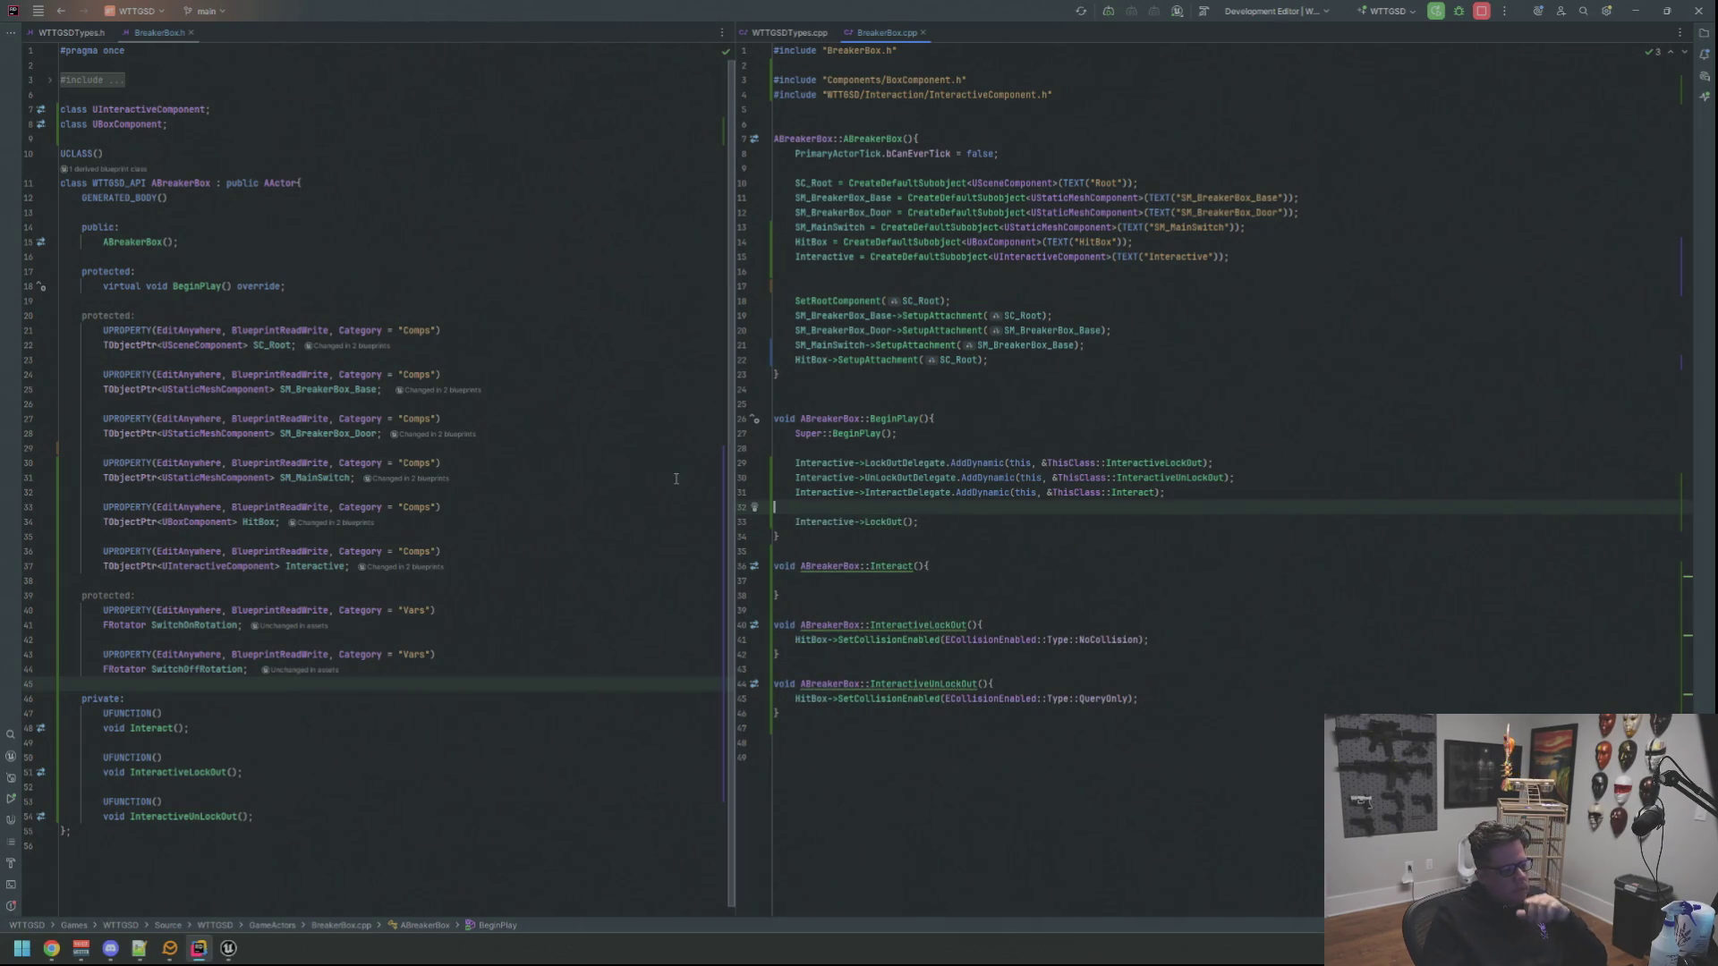
click(199, 948)
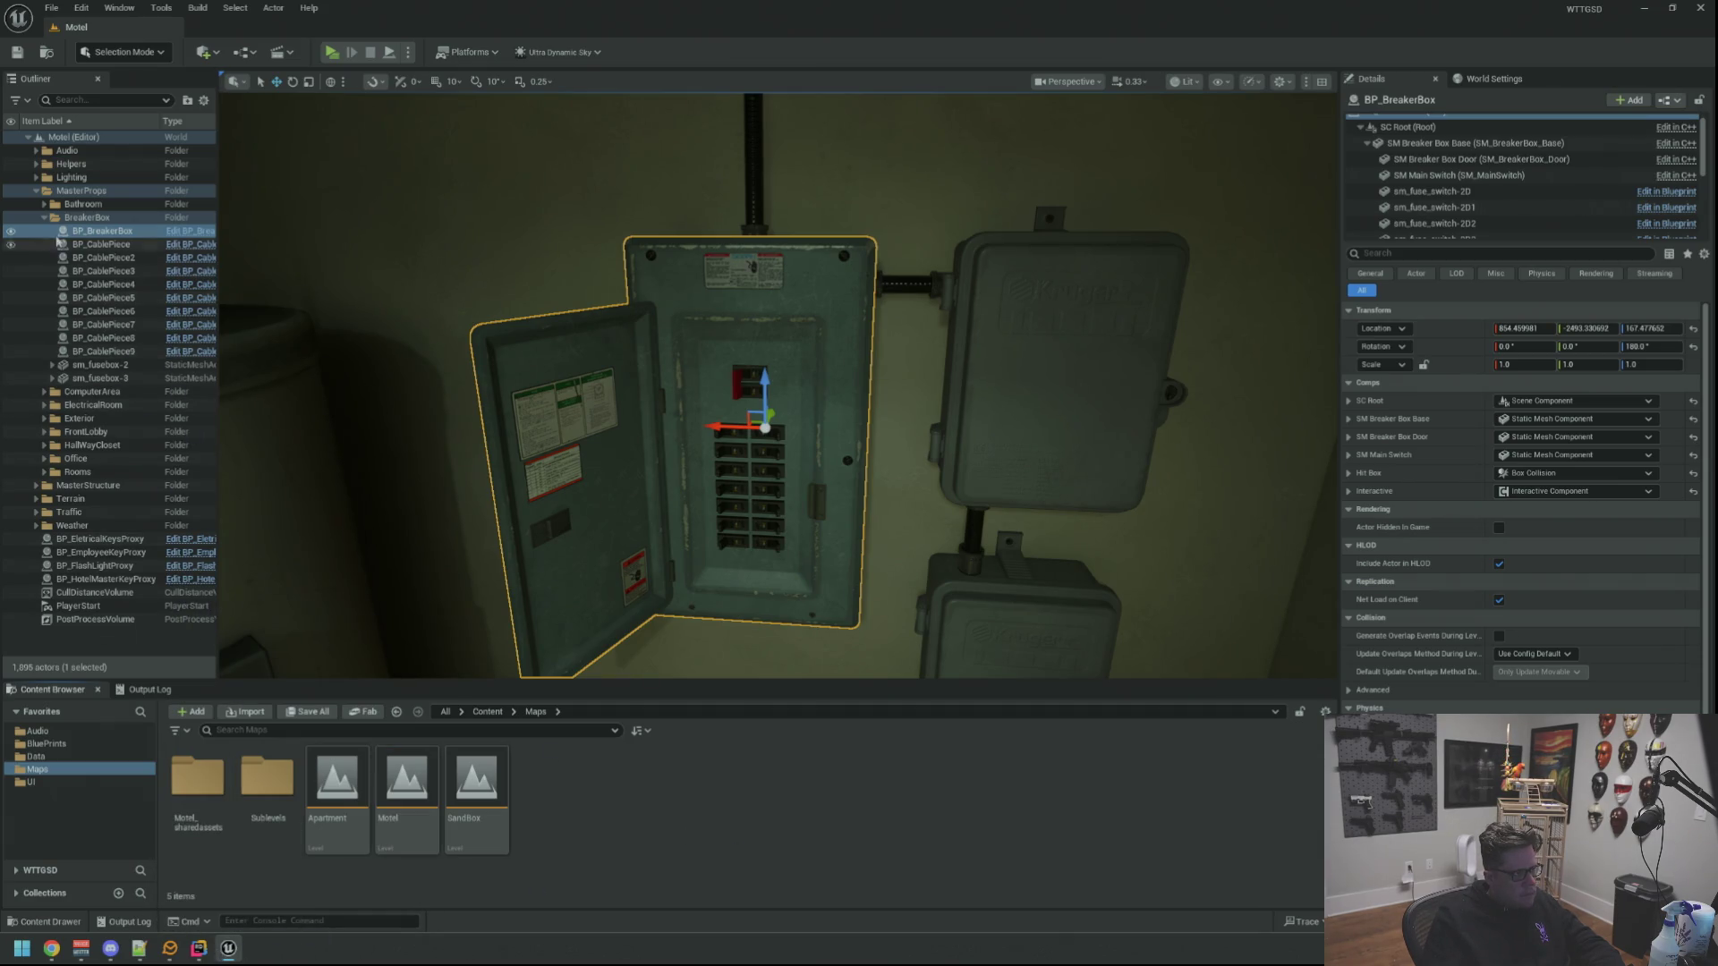
Clear the breaker box selection and Live Coding recompile the C++ changes with Ctrl+Alt+F11 successfully
click(45, 218)
click(648, 451)
drag(649, 453, 649, 453)
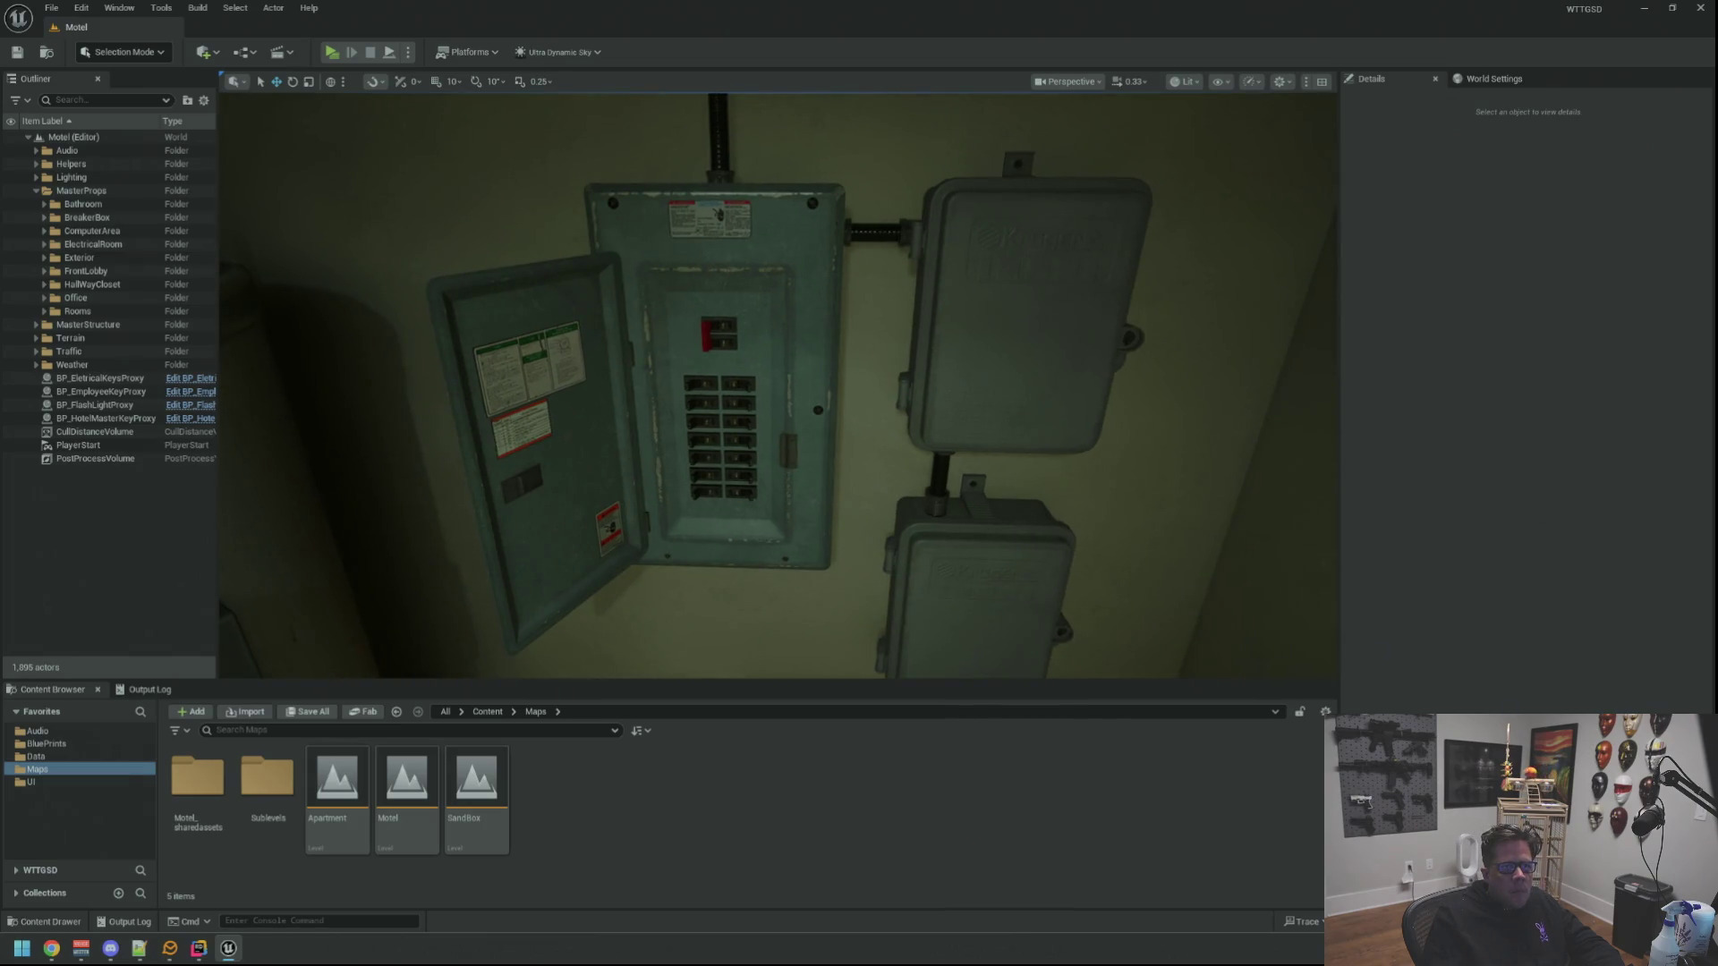
key(ctrl+alt+F11)
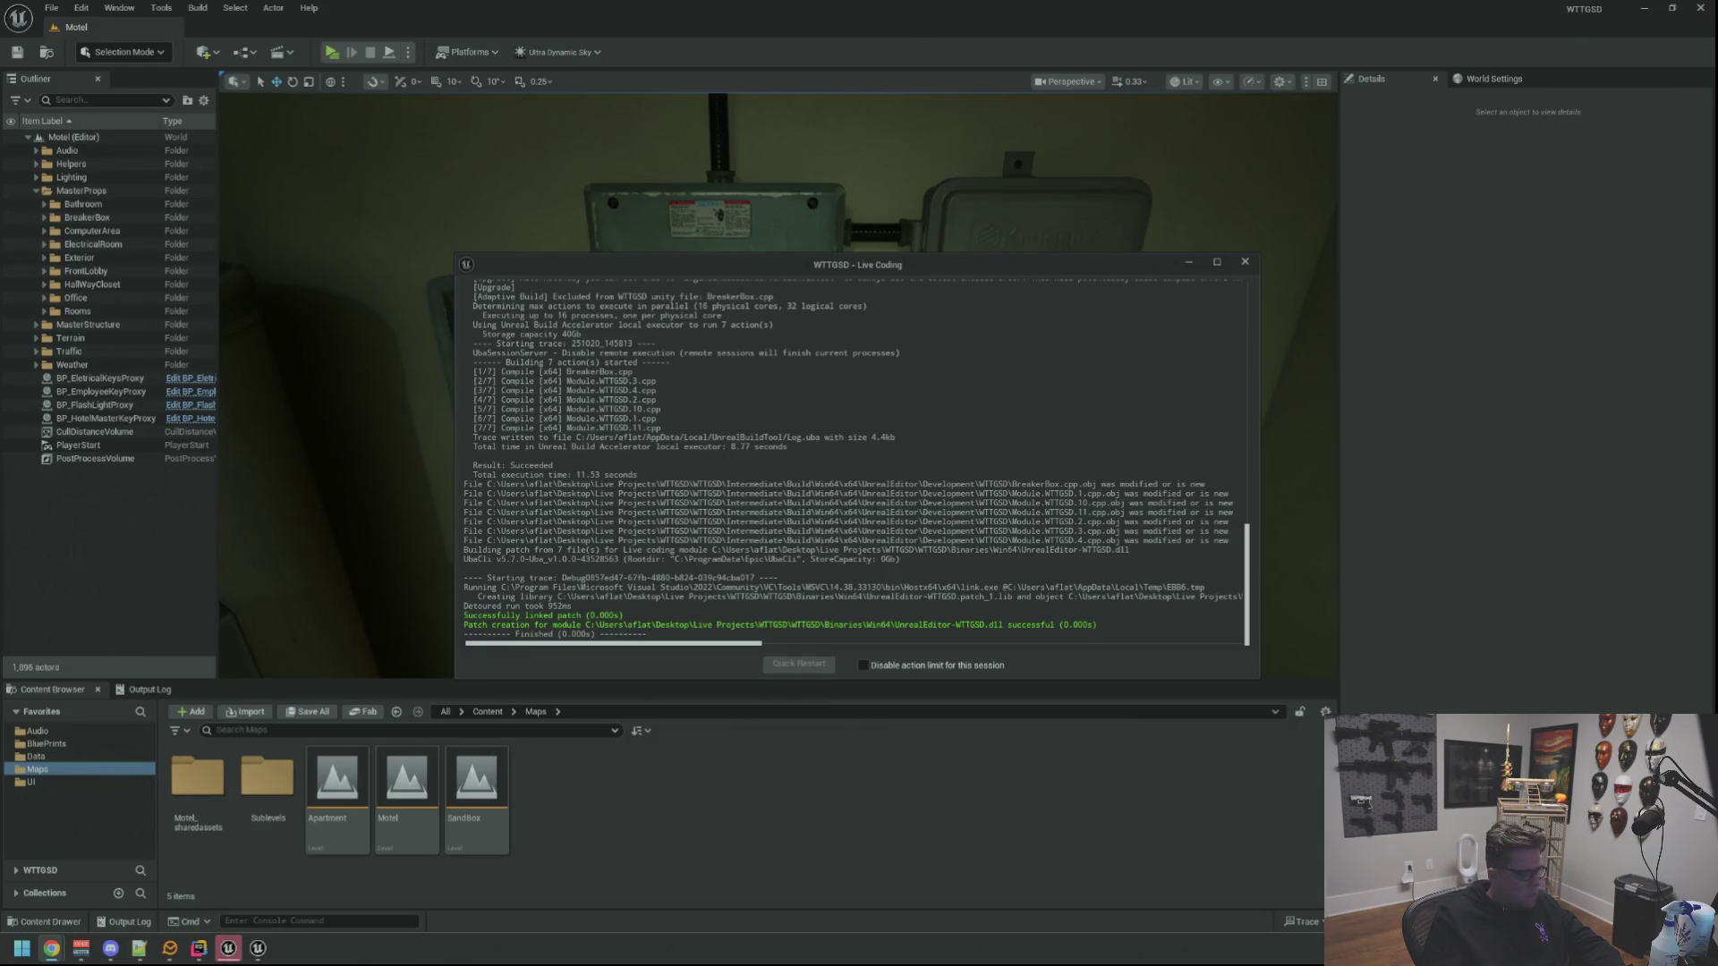
click(1246, 263)
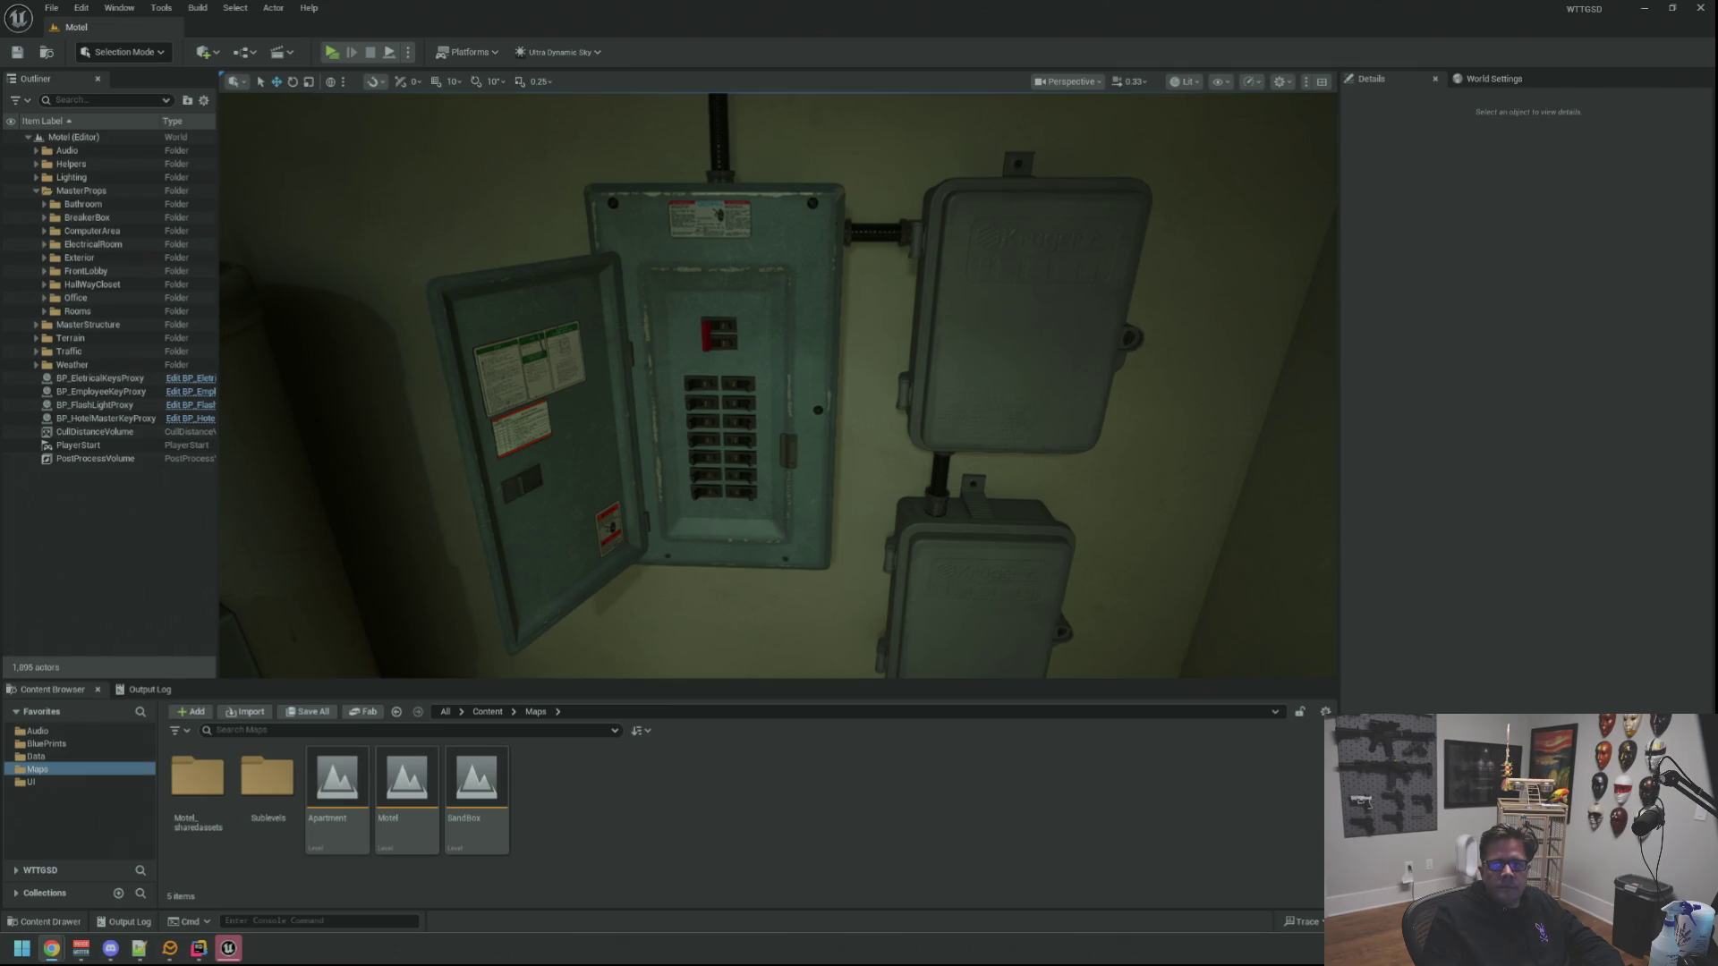
Pull the view back toward the water heater and panel and check the output log
drag(778, 403, 243, 957)
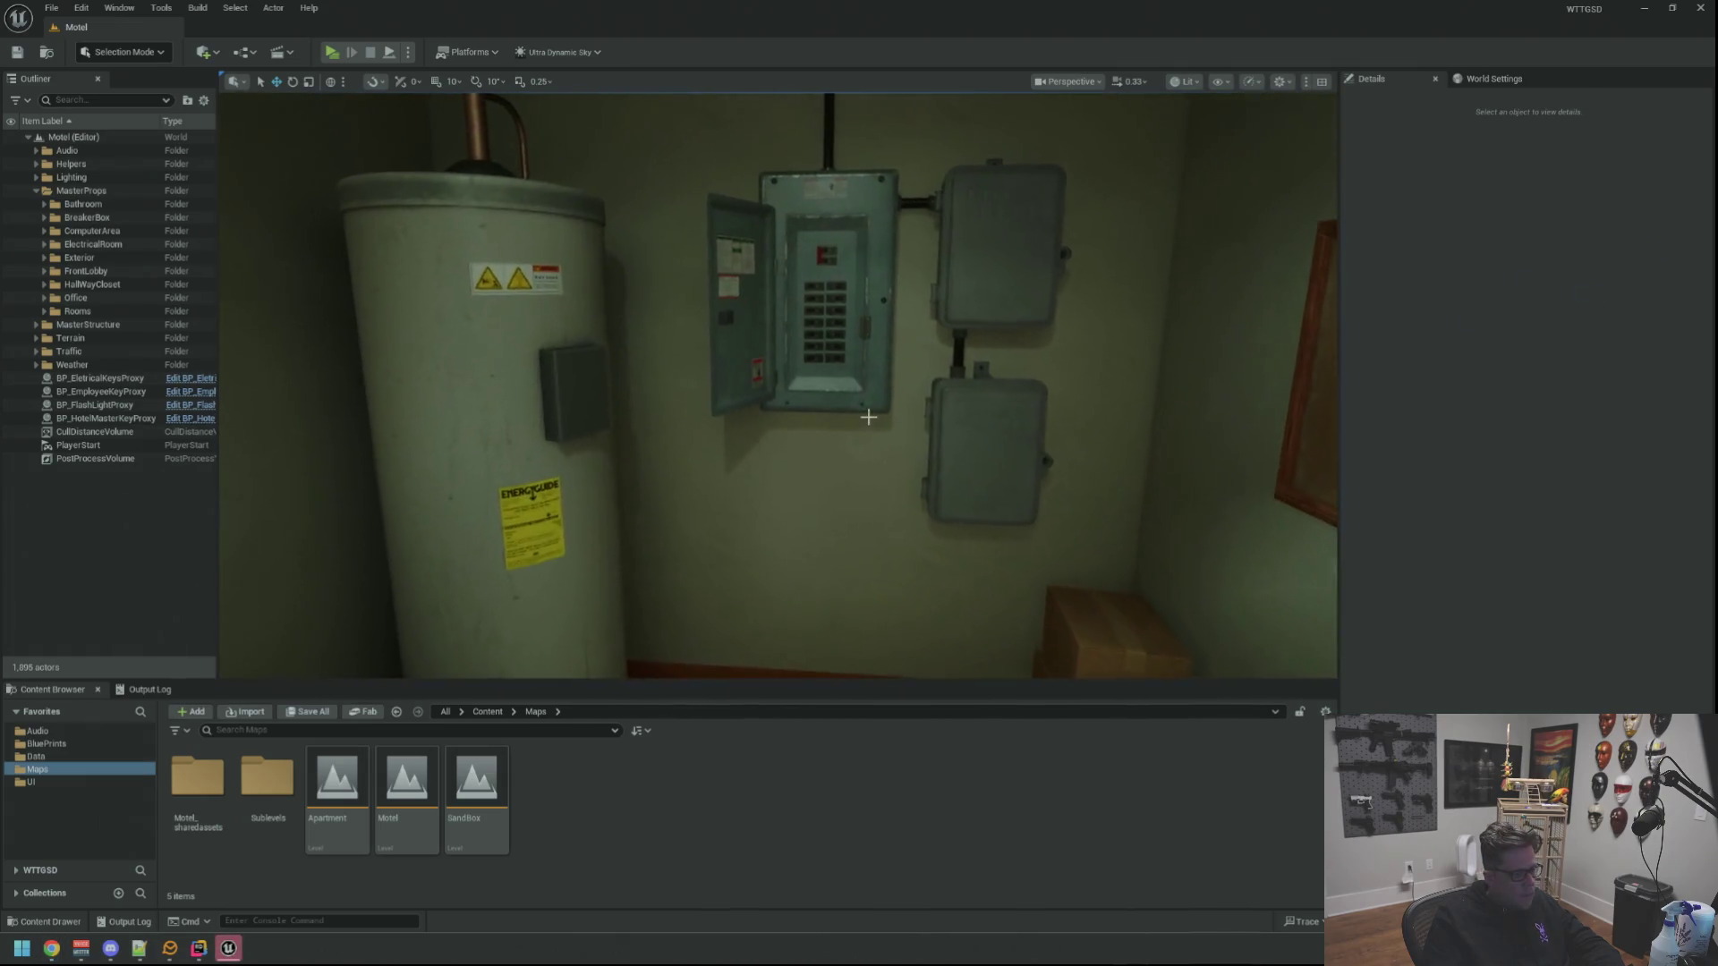
click(238, 950)
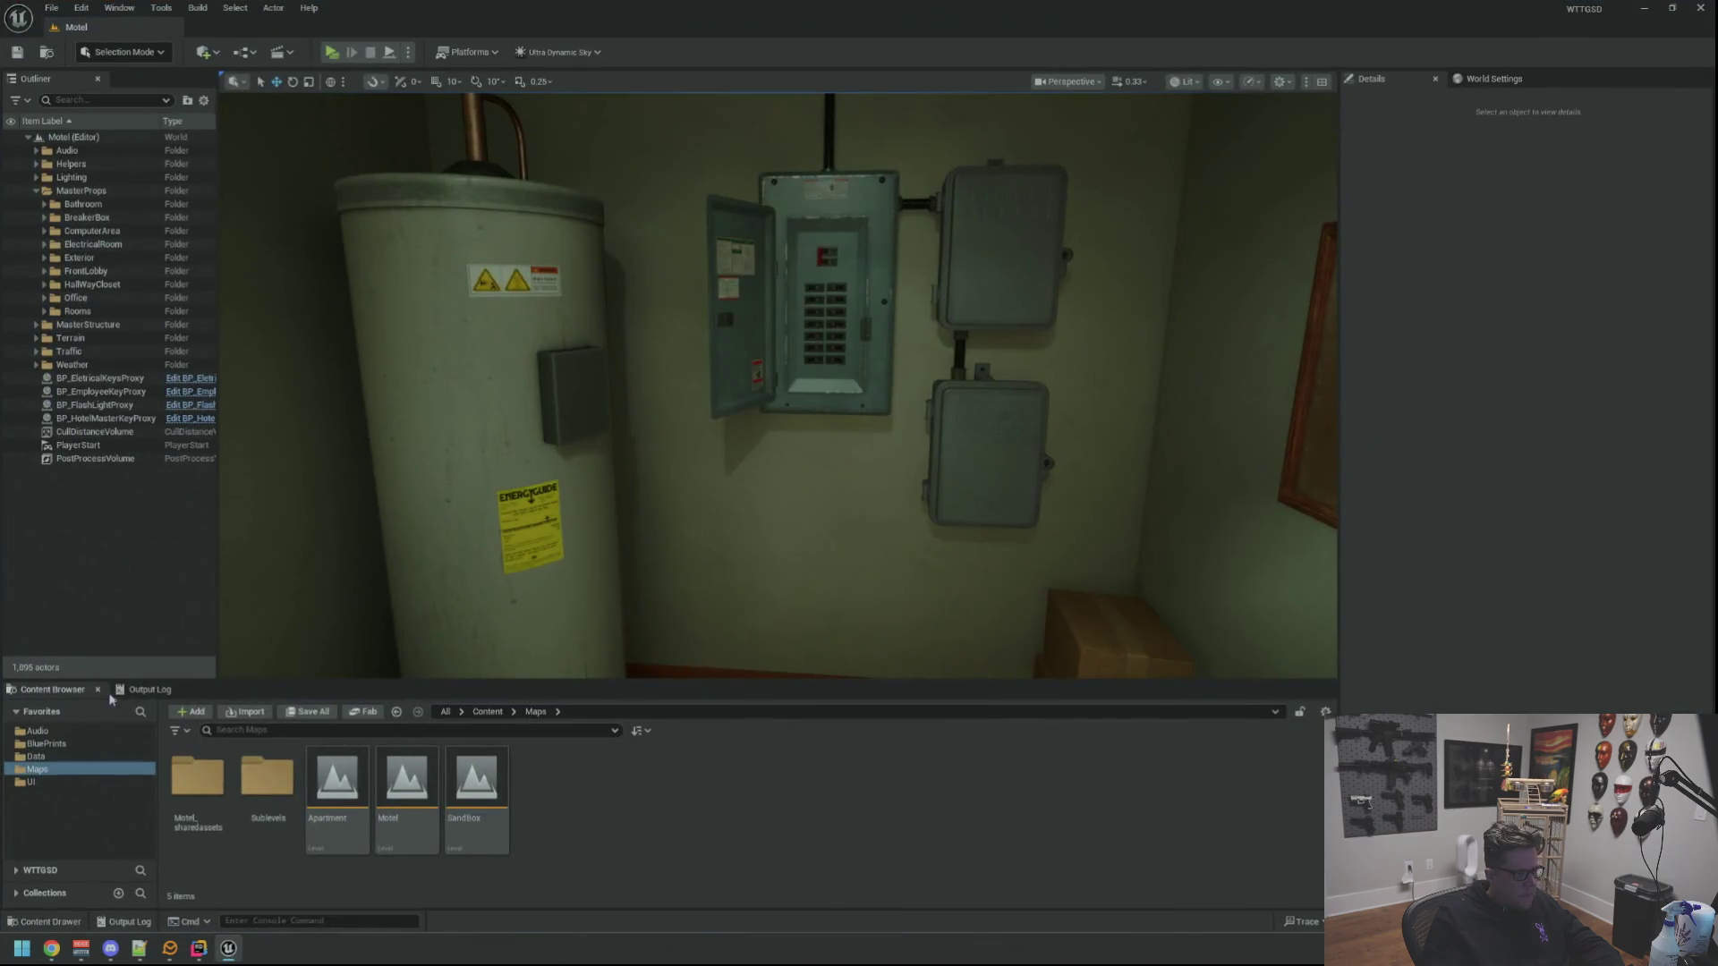
click(150, 689)
drag(626, 484, 388, 141)
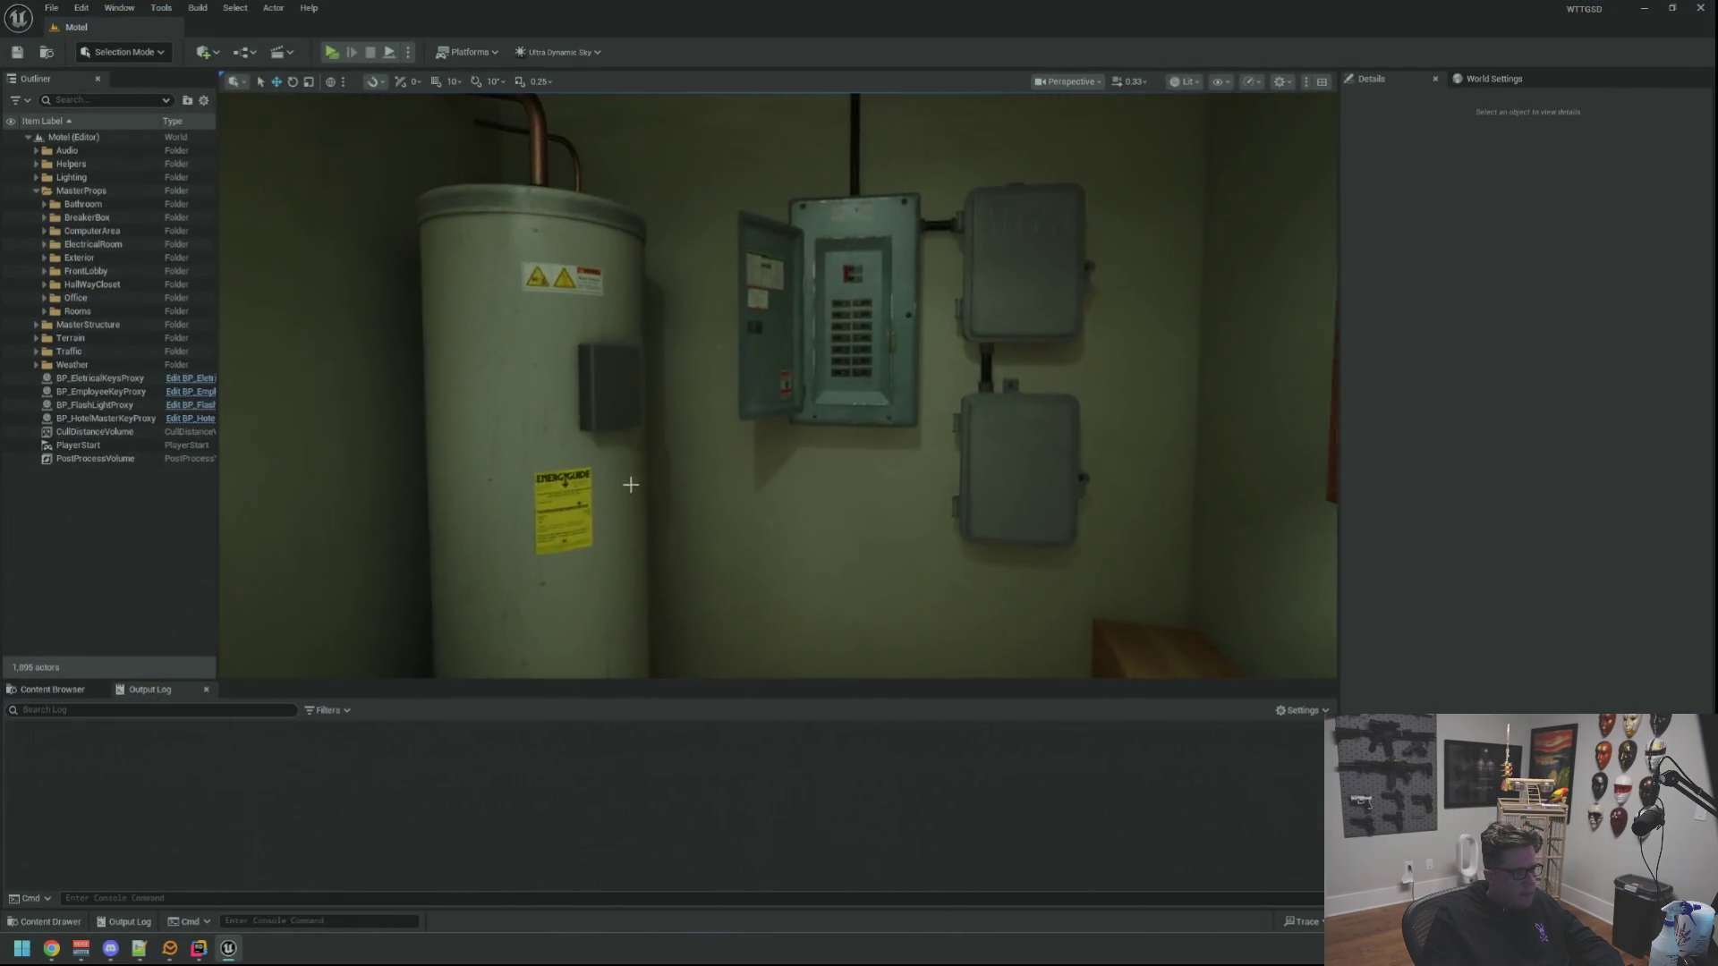
click(341, 54)
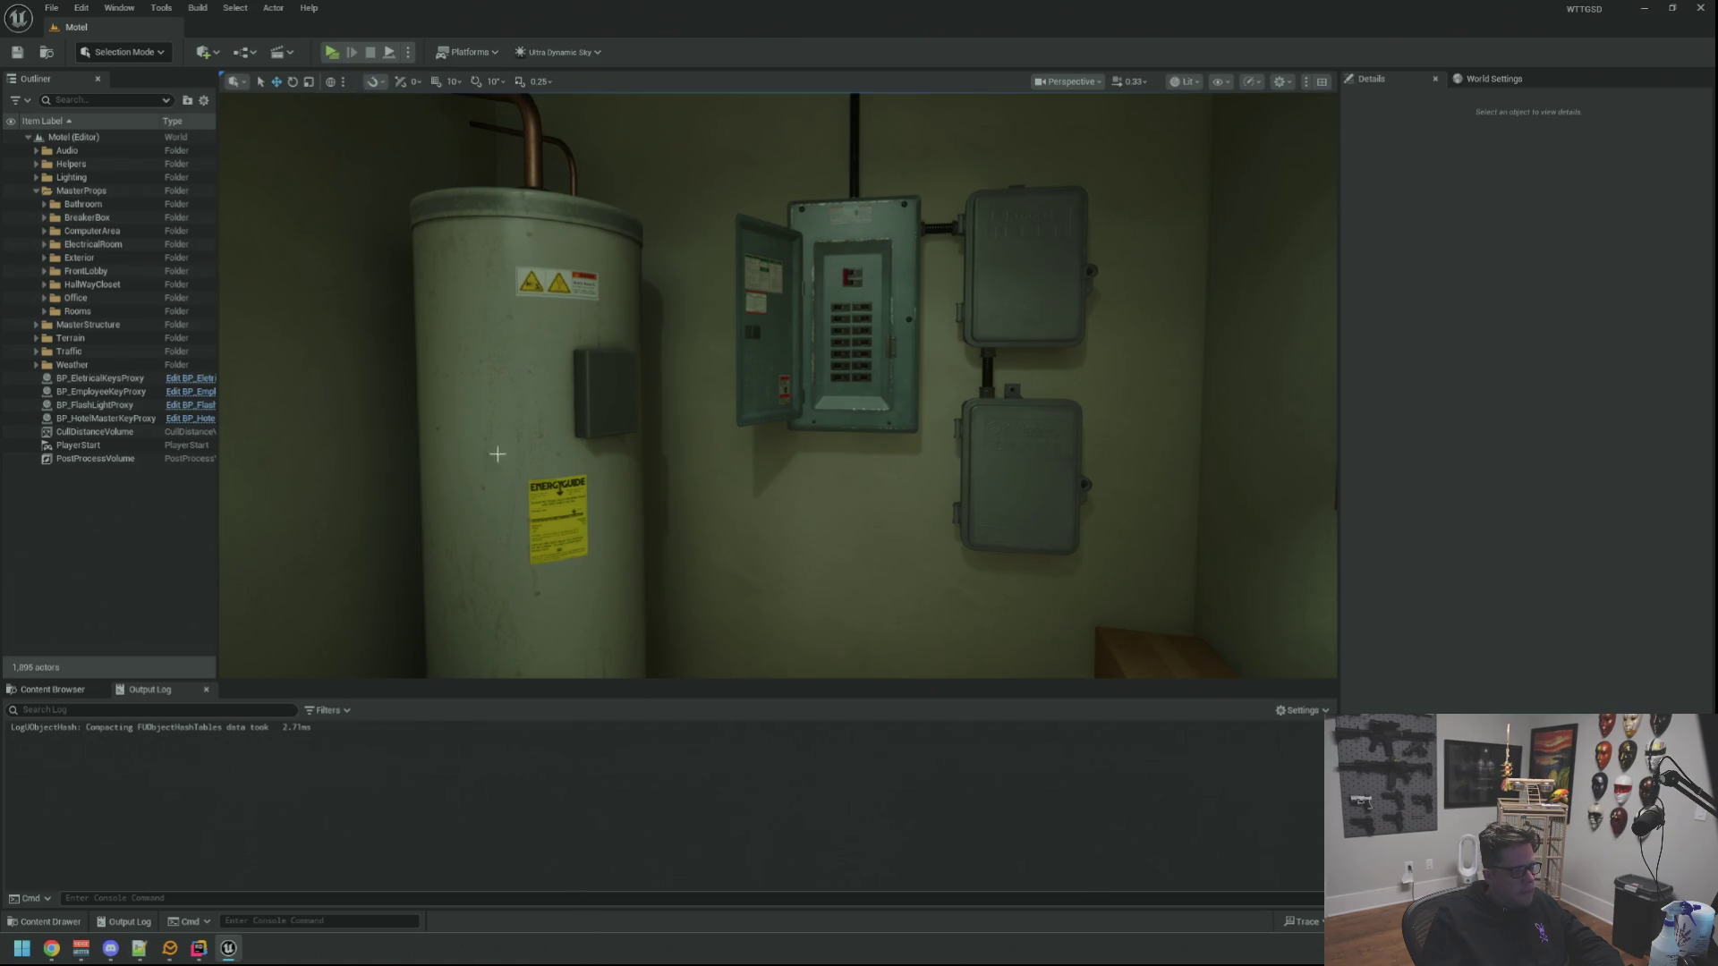
Find BP_BreakerBox through the Ctrl+P asset search and open its Blueprint editor
key(ctrl+p)
text(BP_Breaker)
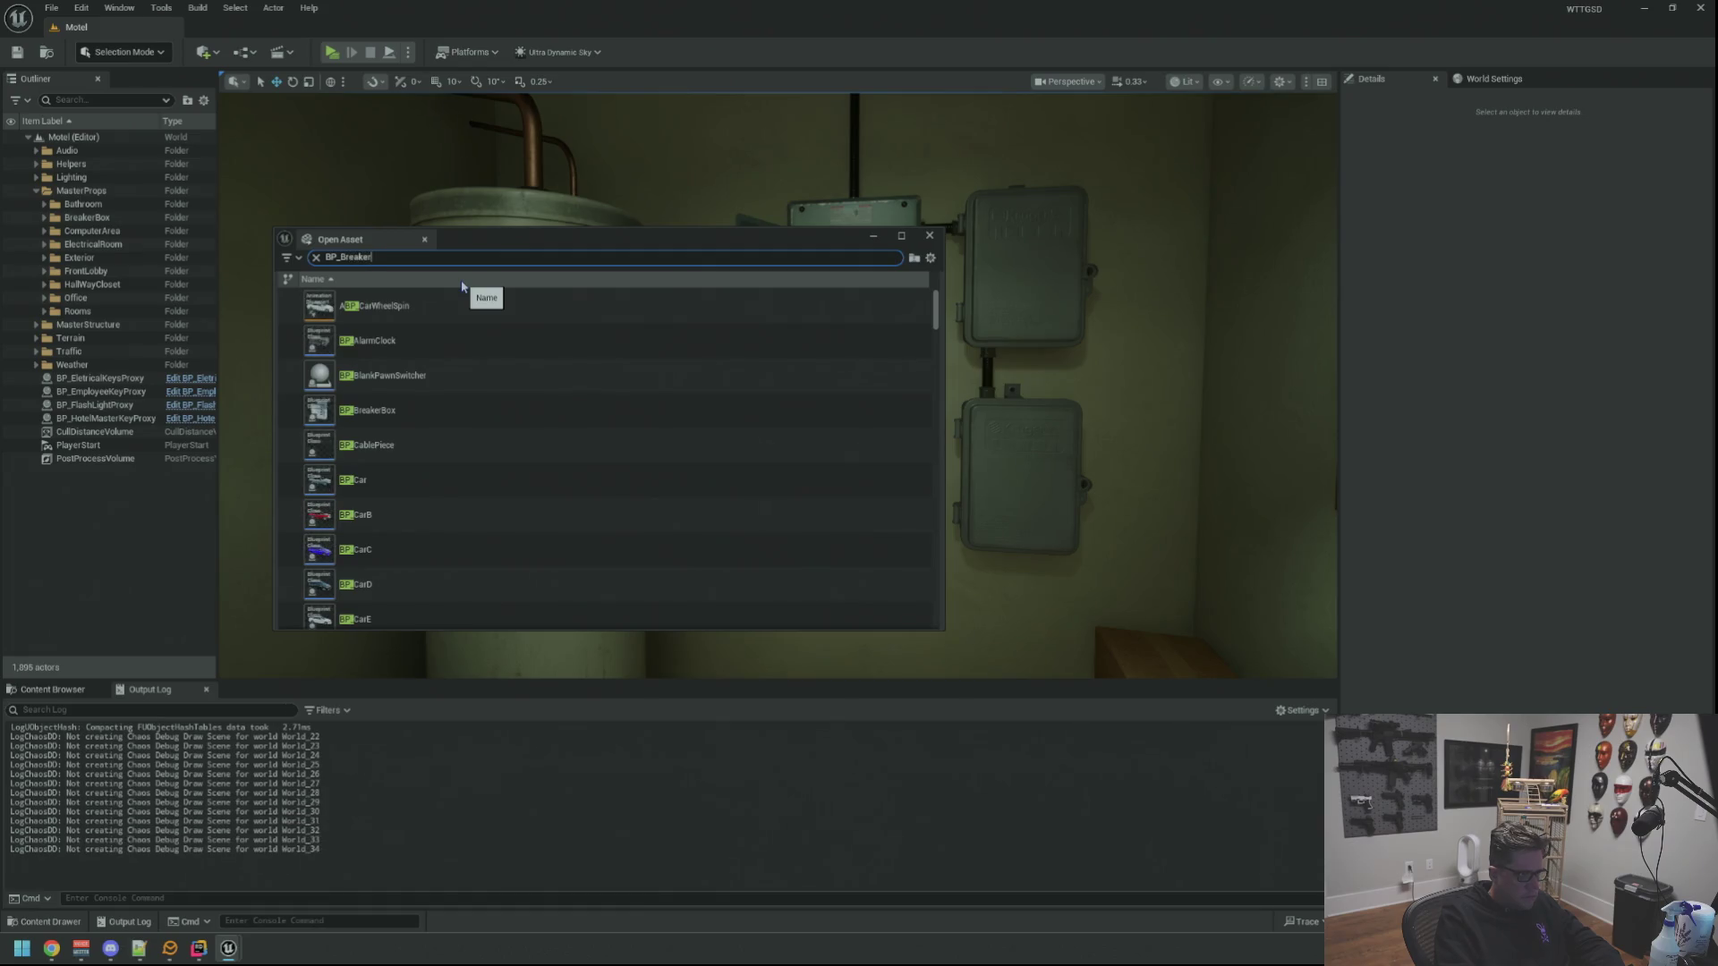
double_click(745, 305)
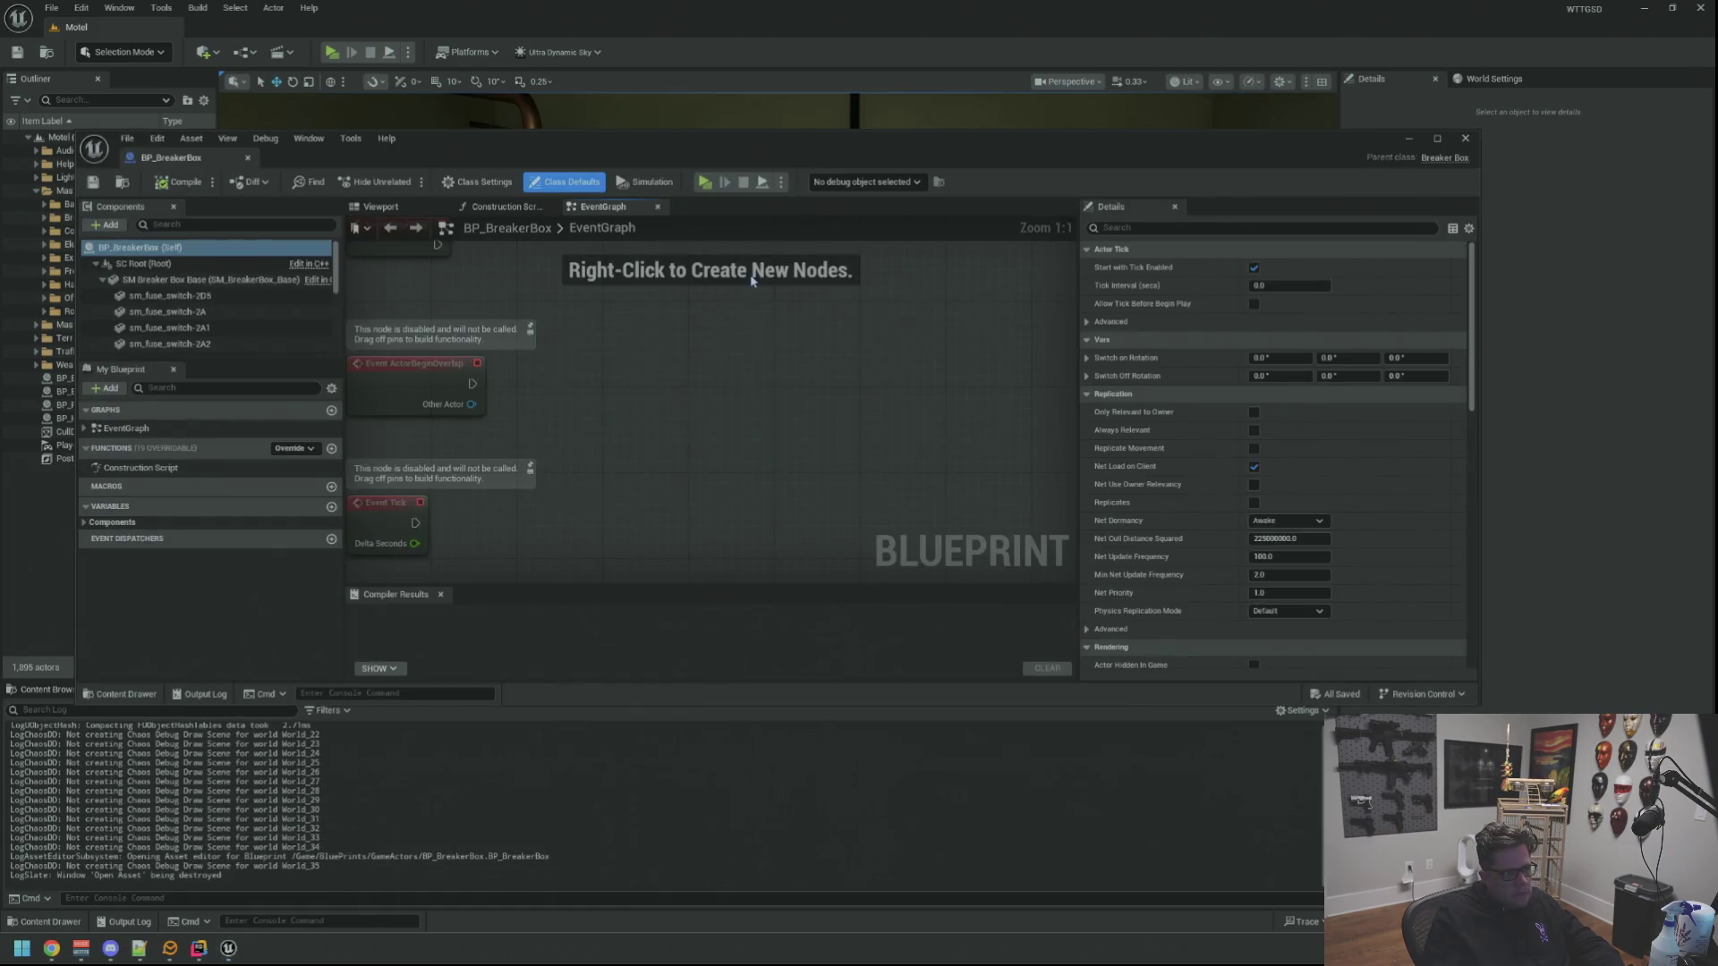
Show the Blueprint's component preview, frame a fuse switch and view the class defaults
click(377, 206)
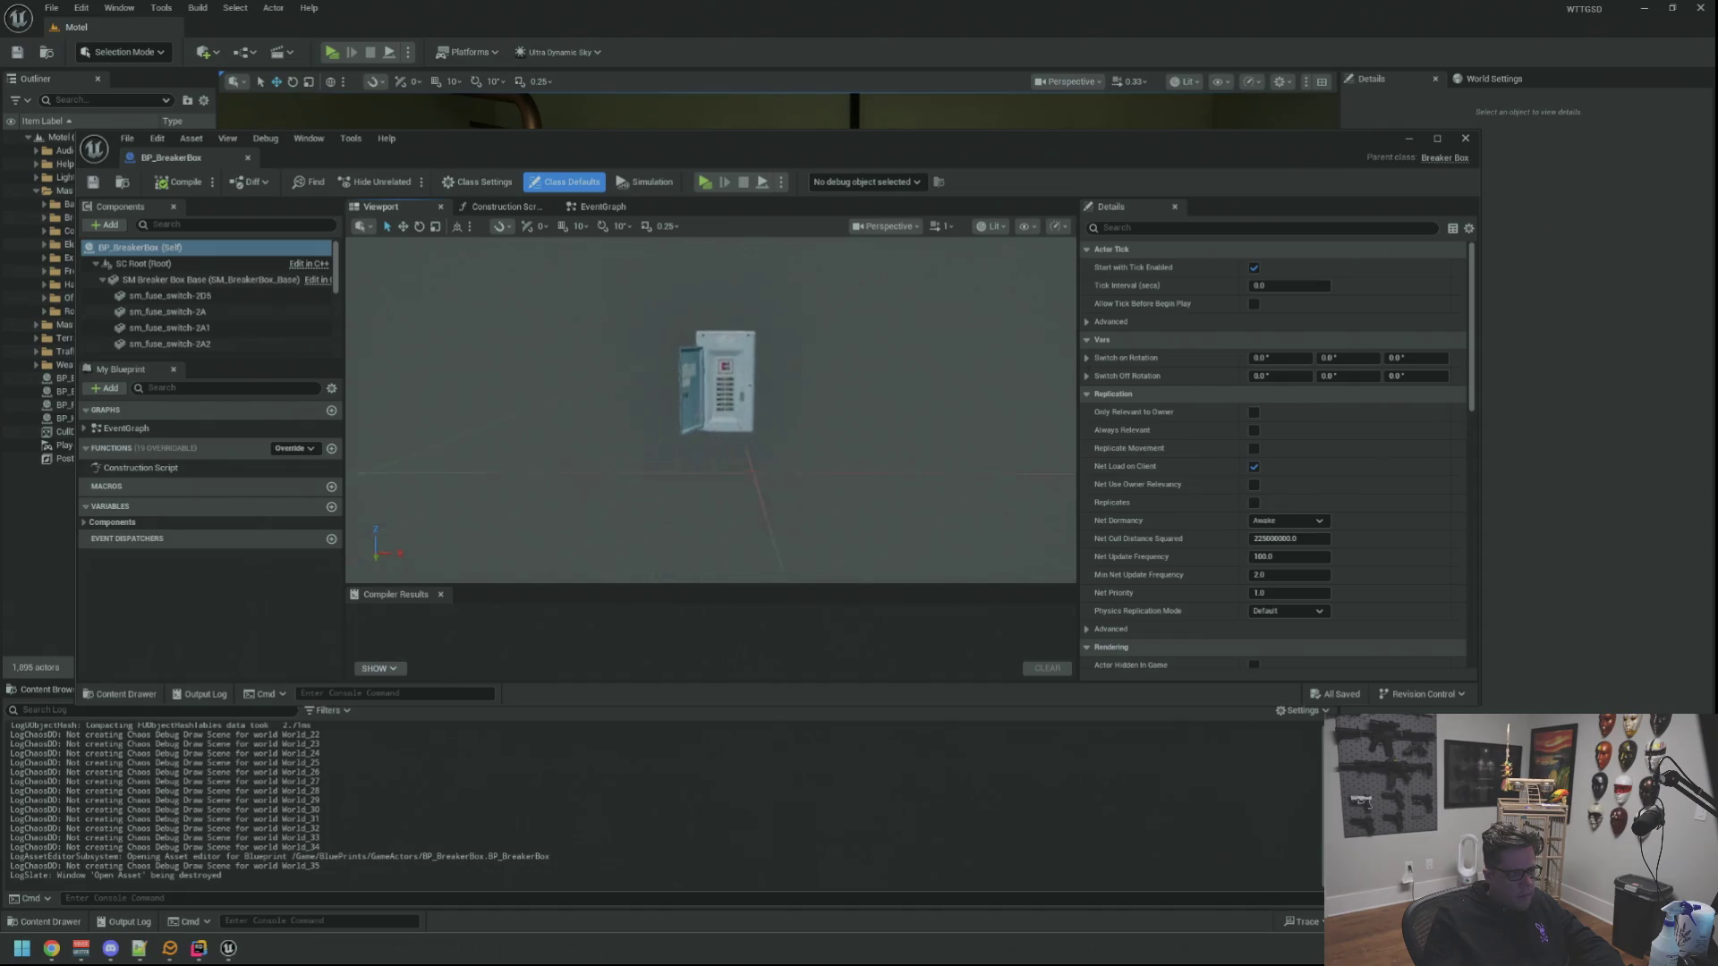
scroll(731, 342, up, 5)
scroll(727, 314, up, 2)
scroll(727, 314, up, 2)
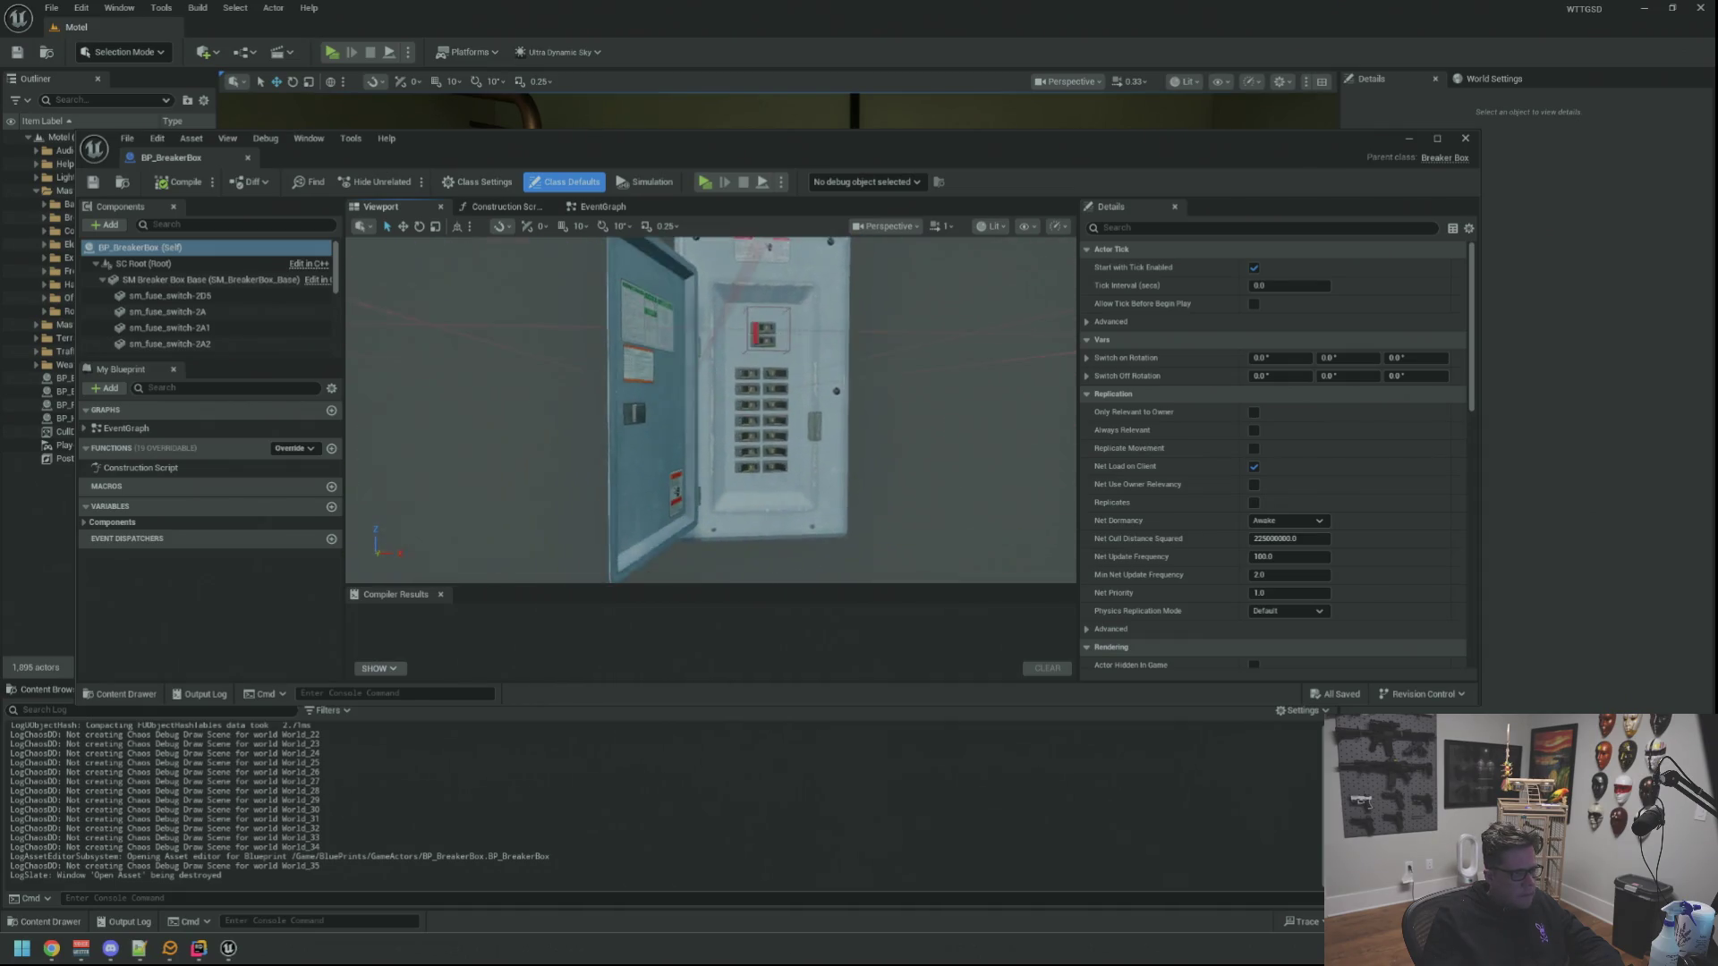
scroll(728, 314, up, 1)
scroll(732, 317, up, 2)
scroll(748, 324, up, 1)
click(751, 324)
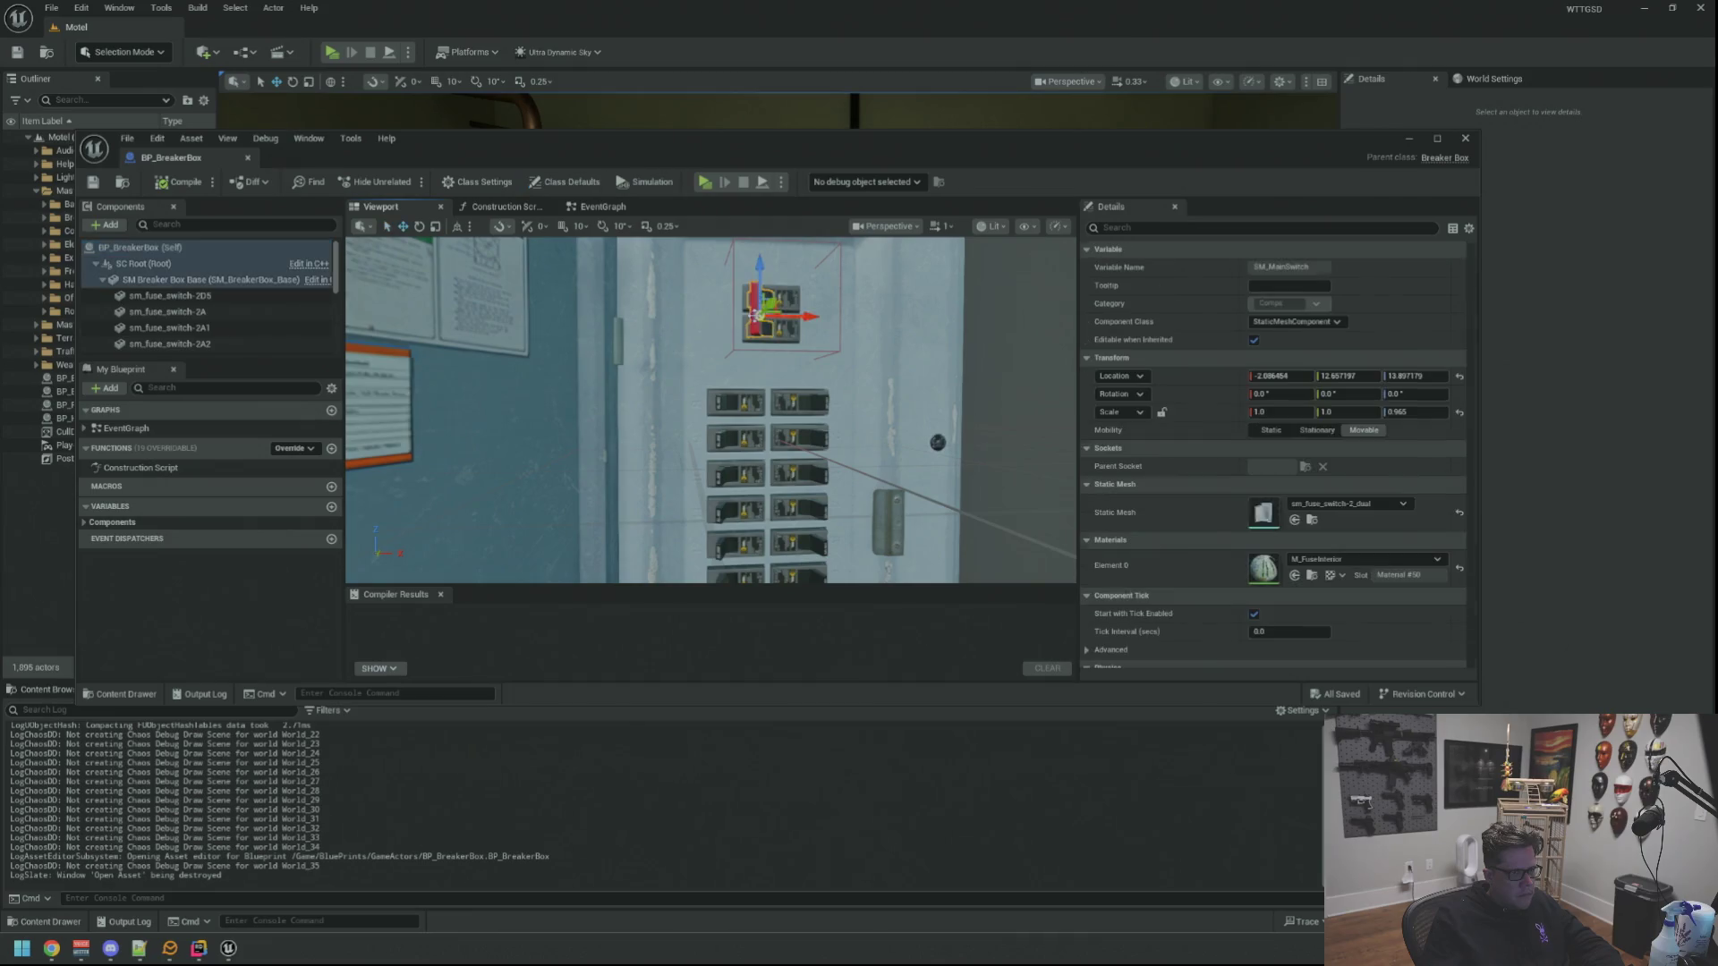
key(f)
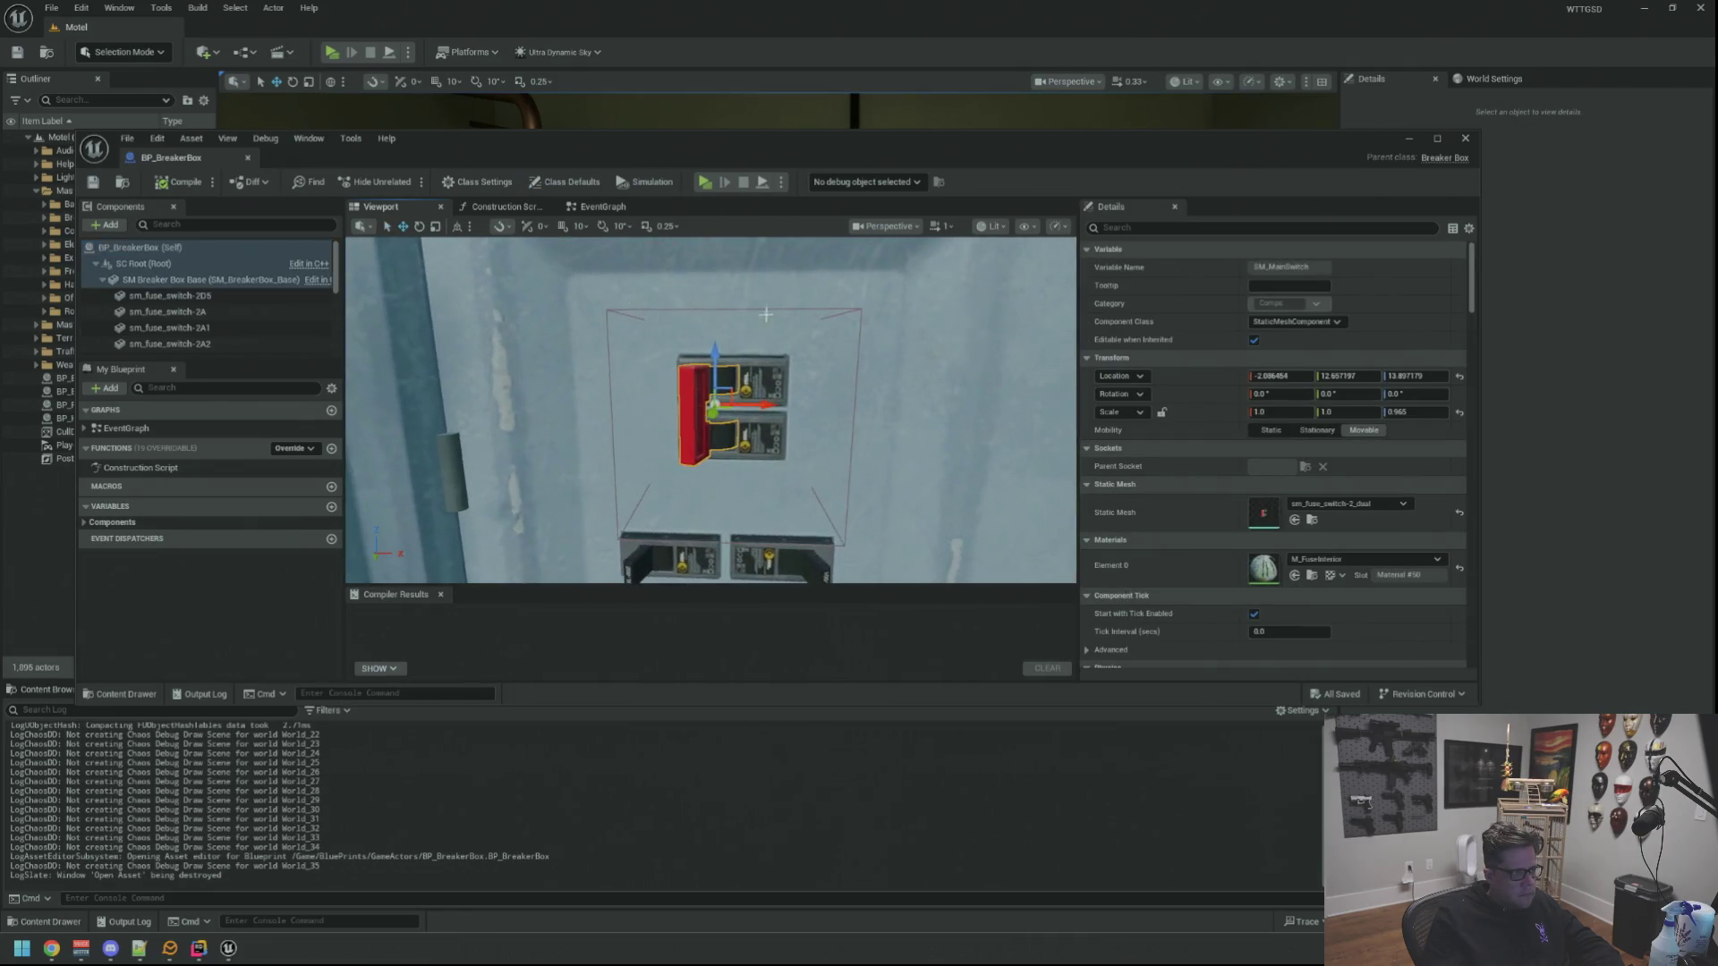
click(264, 249)
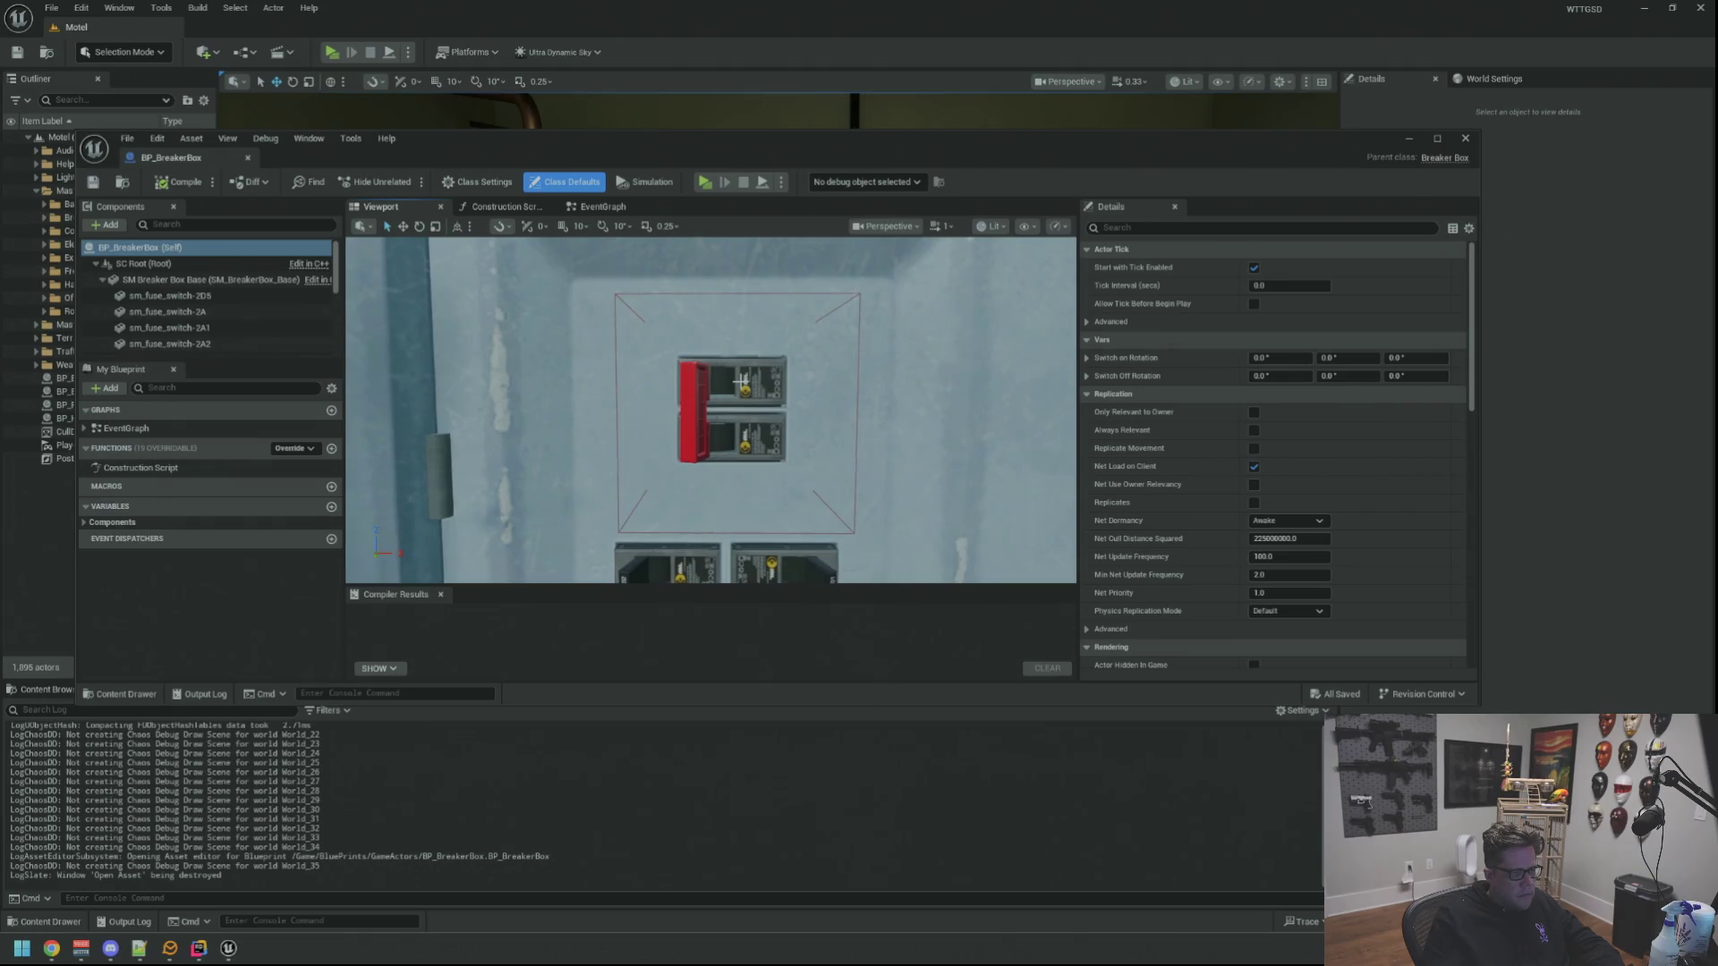
Select and frame the red SM_MainSwitch, orbit close and switch to the rotate gizmo
click(695, 418)
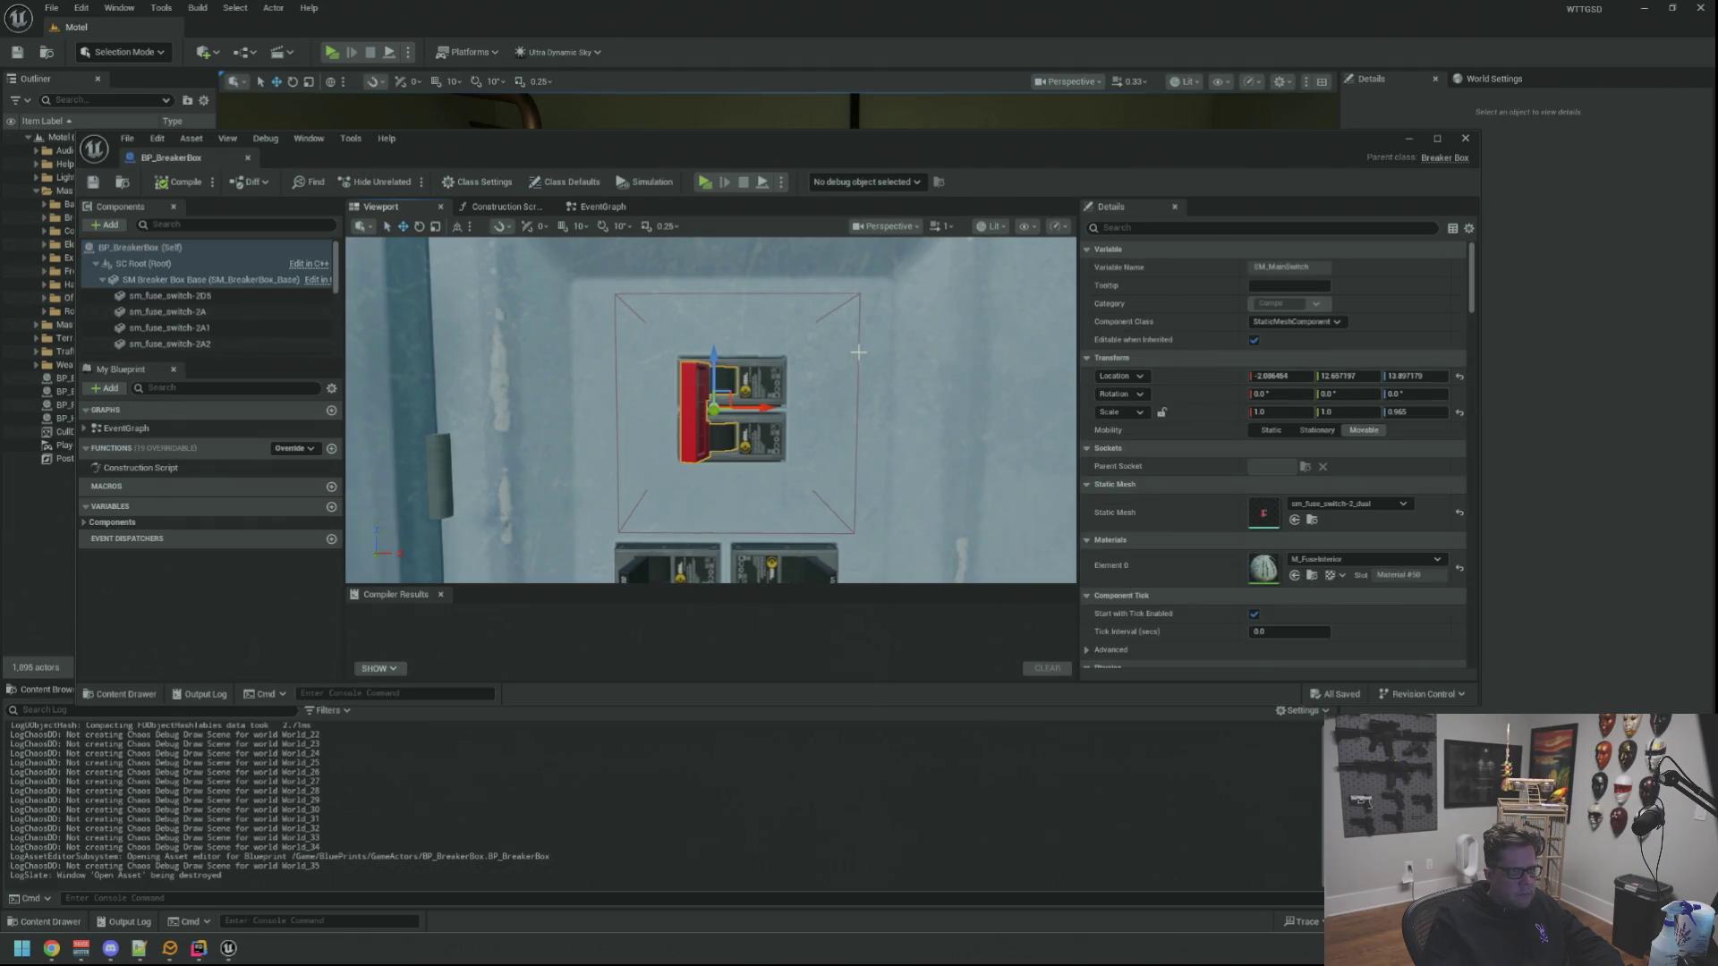
alt+drag(858, 351, 842, 369)
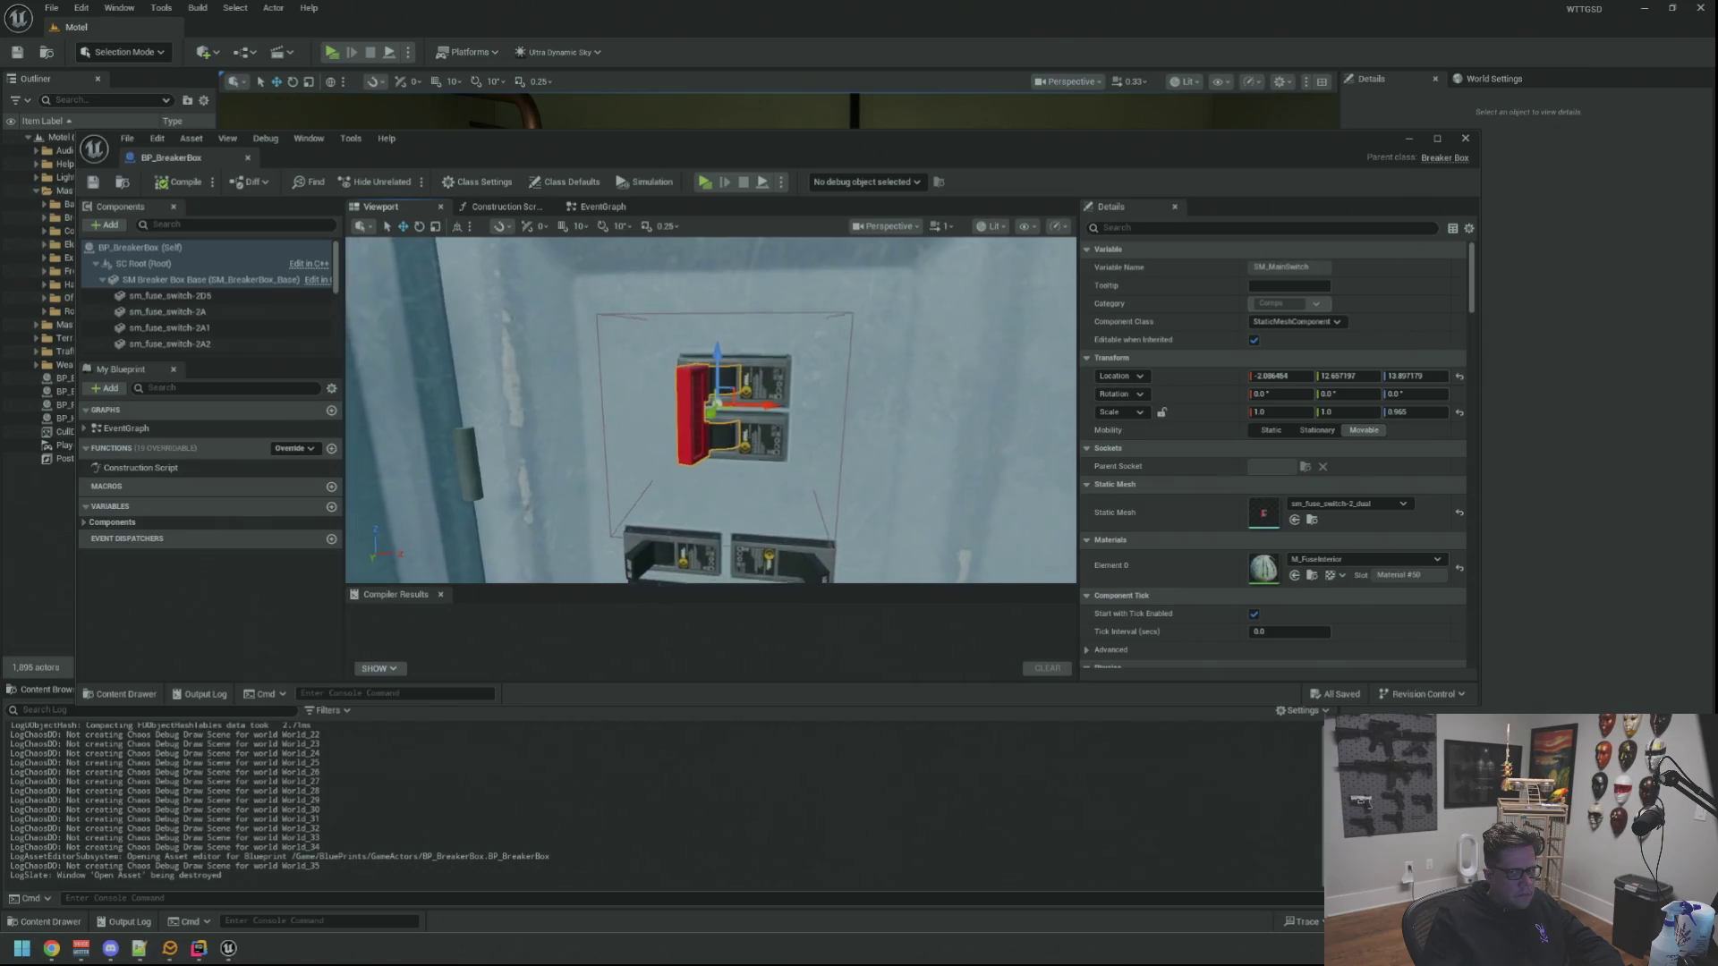
key(f)
scroll(838, 368, down, 3)
scroll(837, 368, up, 2)
alt+drag(861, 371, 862, 371)
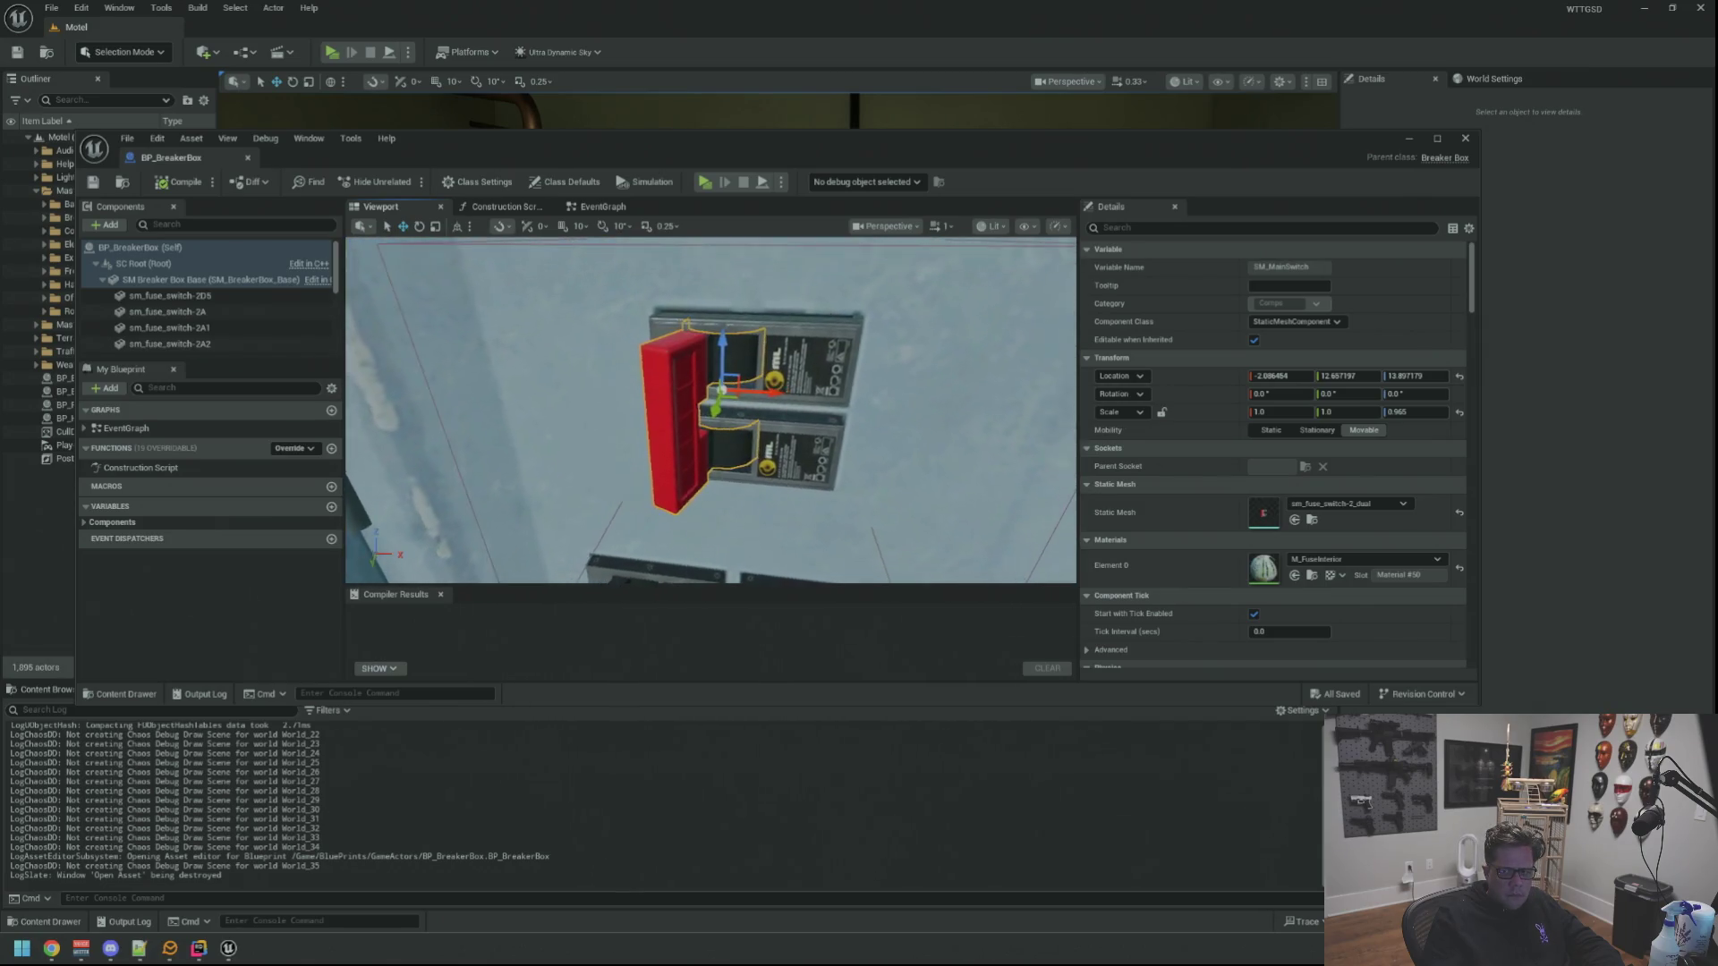
scroll(862, 371, up, 3)
scroll(862, 371, down, 3)
alt+drag(753, 390, 753, 404)
key(e)
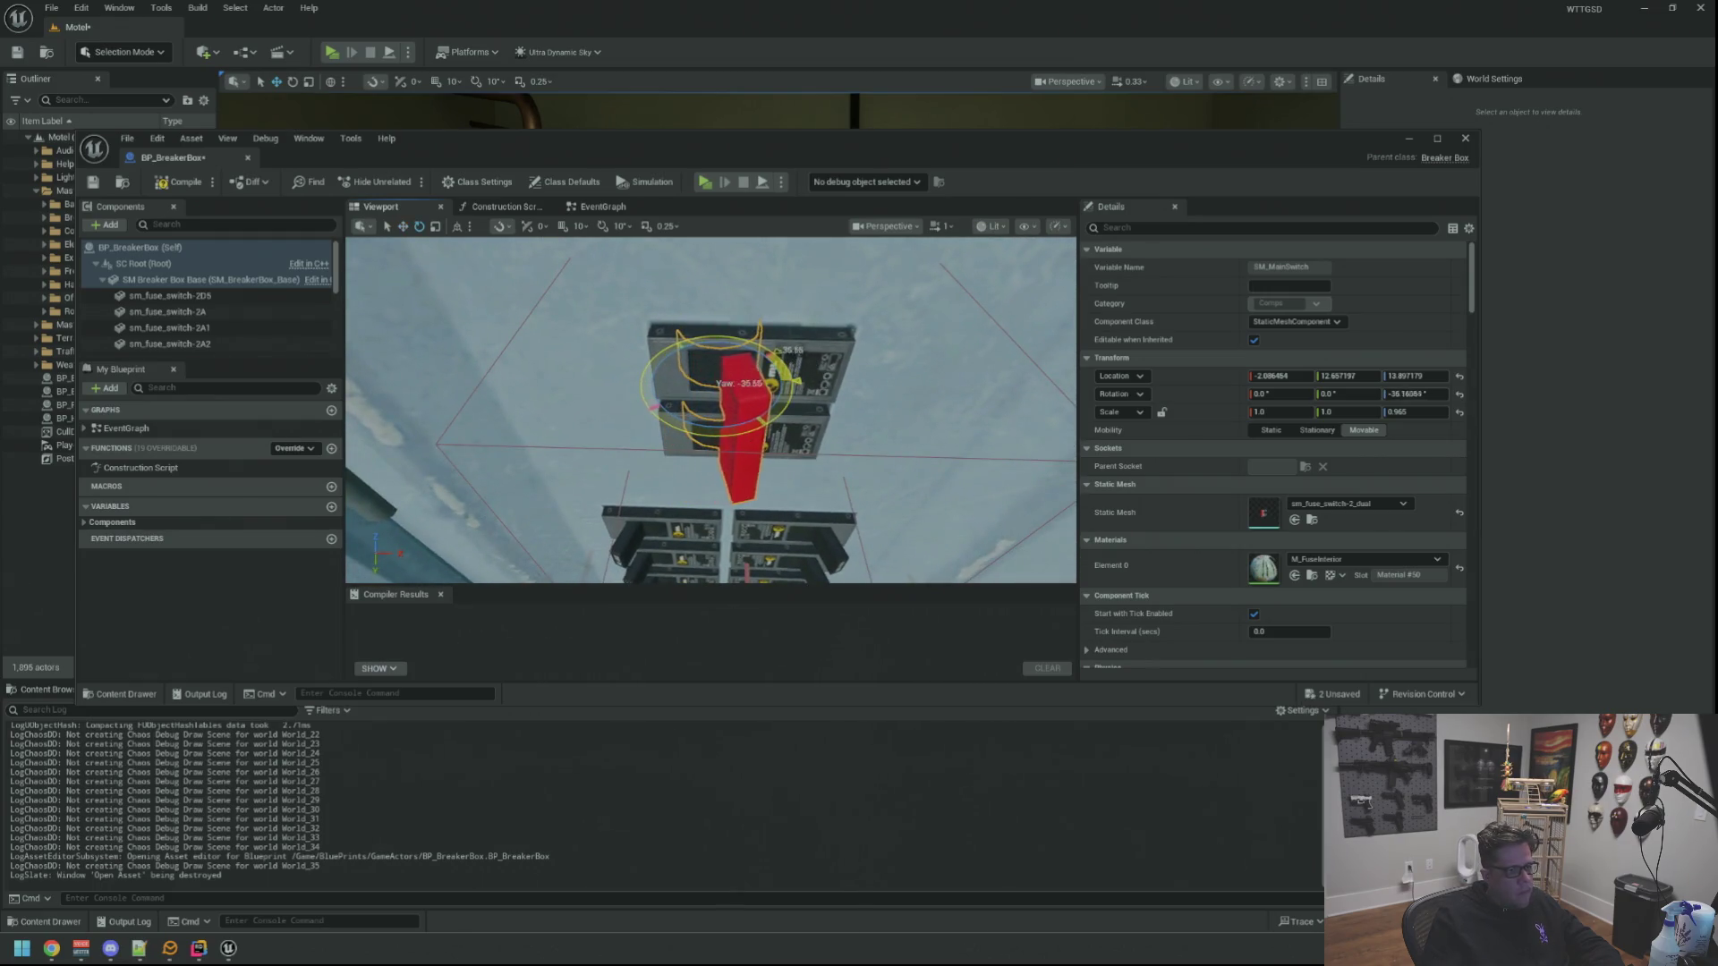
Rotate SM_MainSwitch to its off pose and round its yaw to -43 degrees
alt+drag(753, 403, 805, 402)
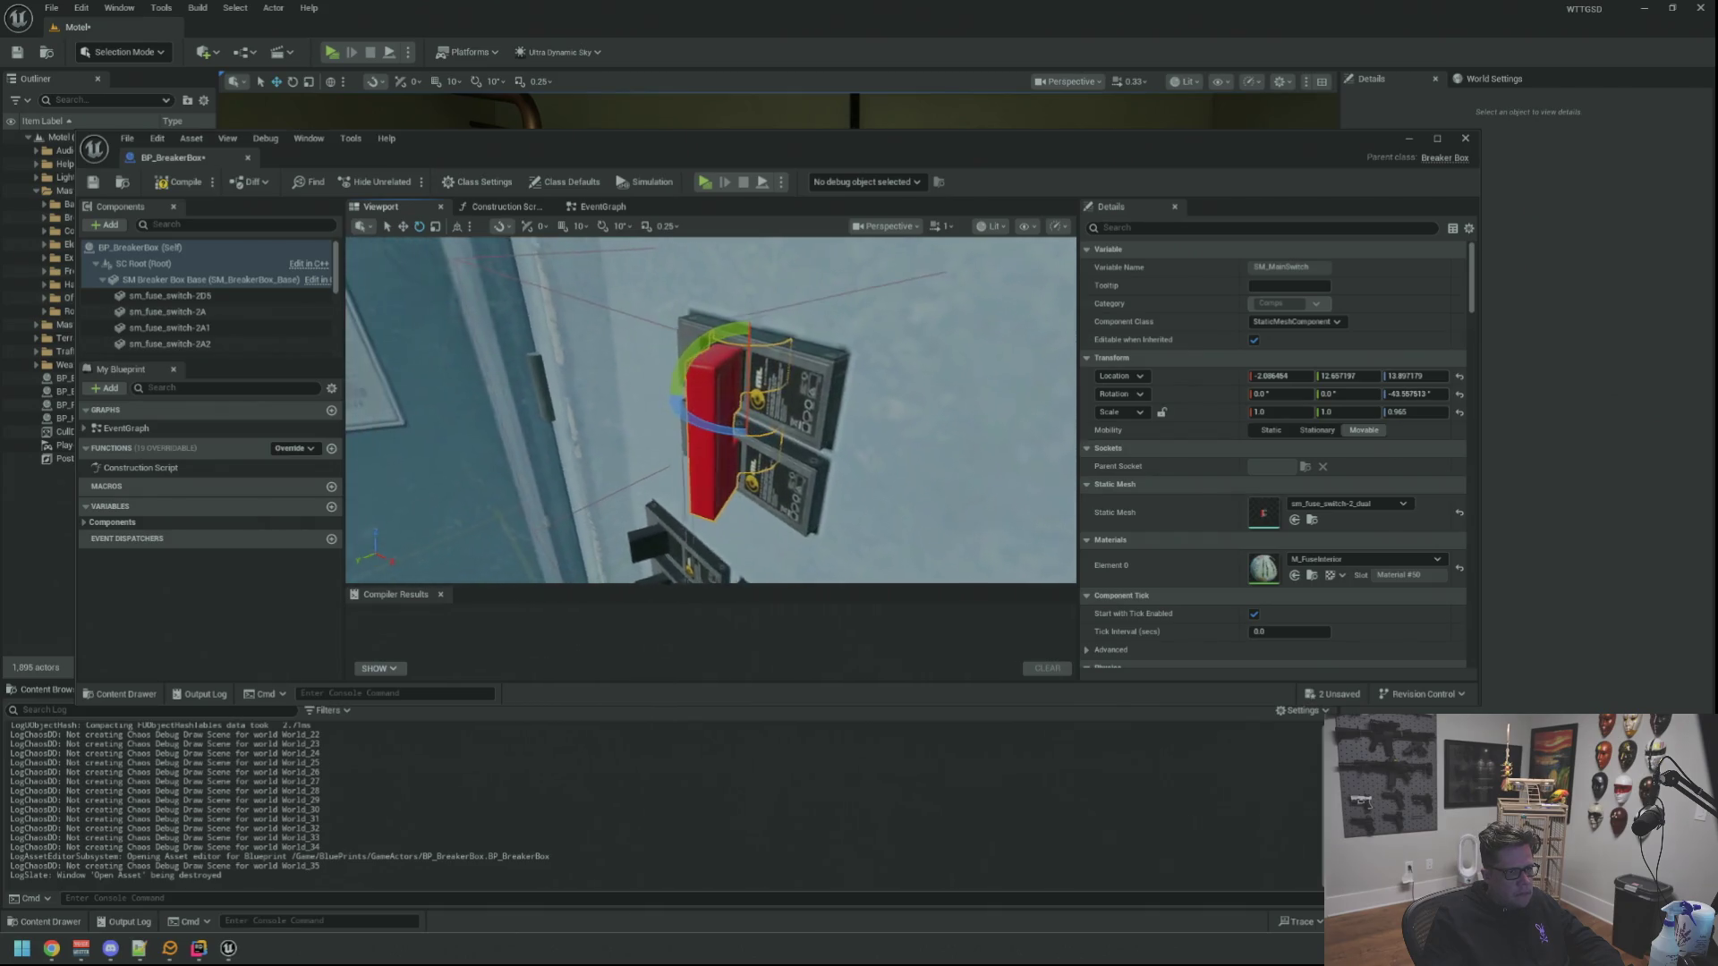
scroll(710, 410, up, 5)
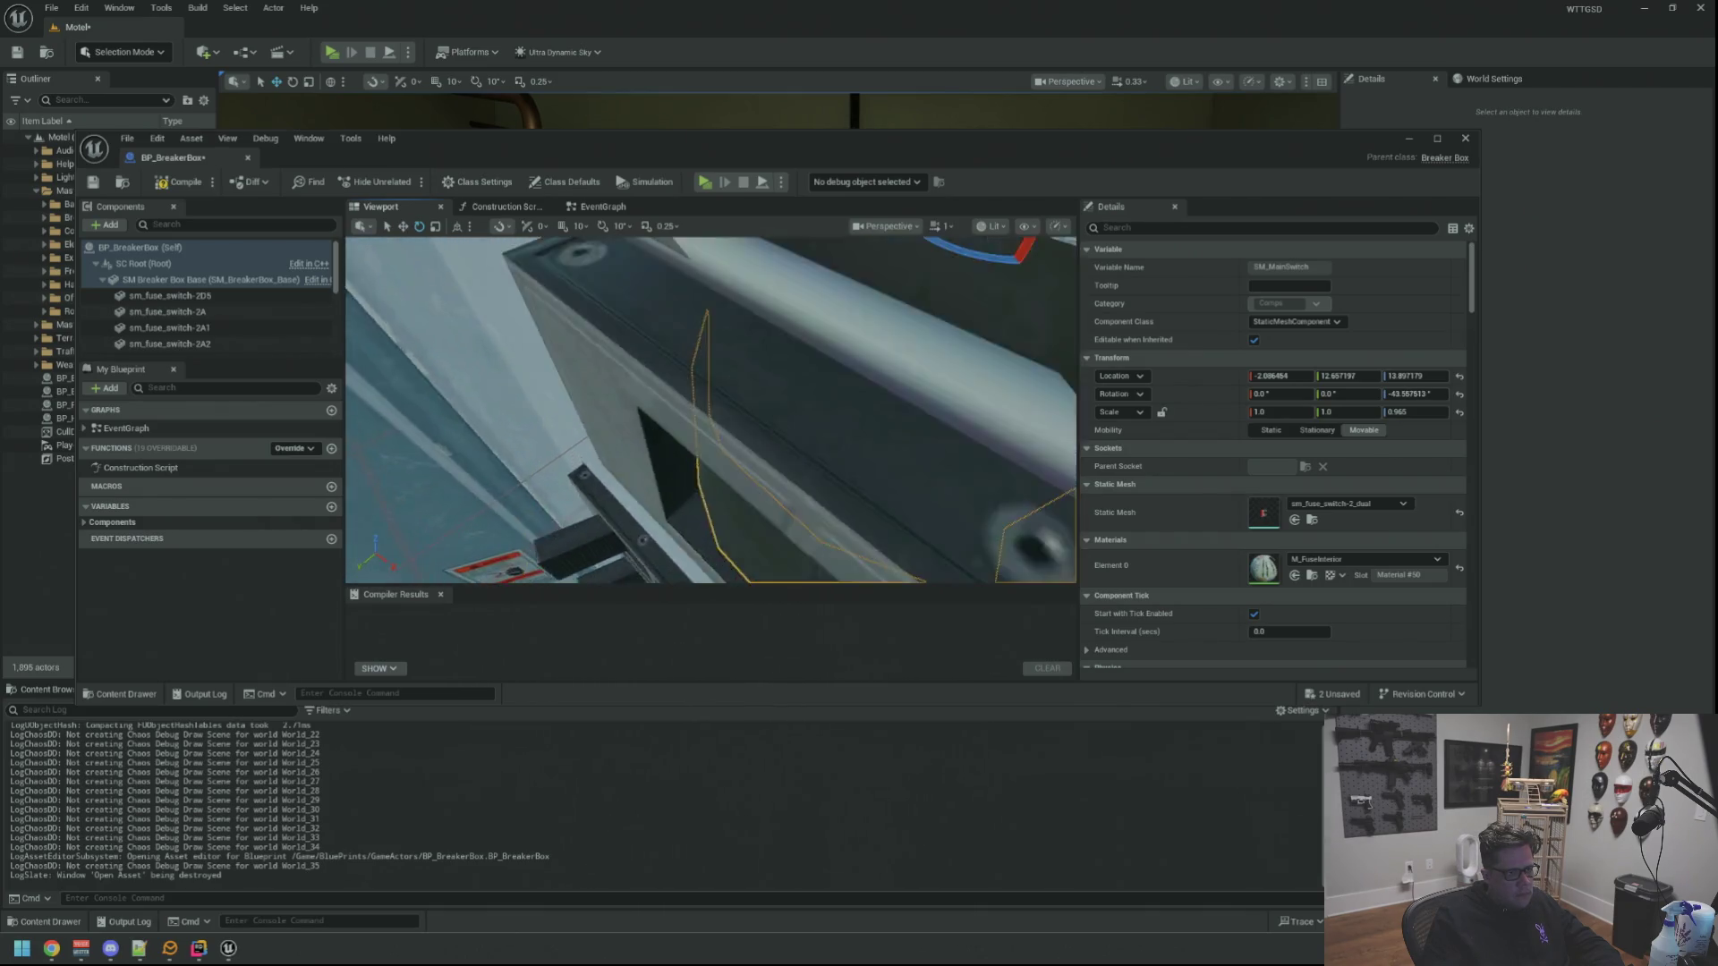
click(1409, 394)
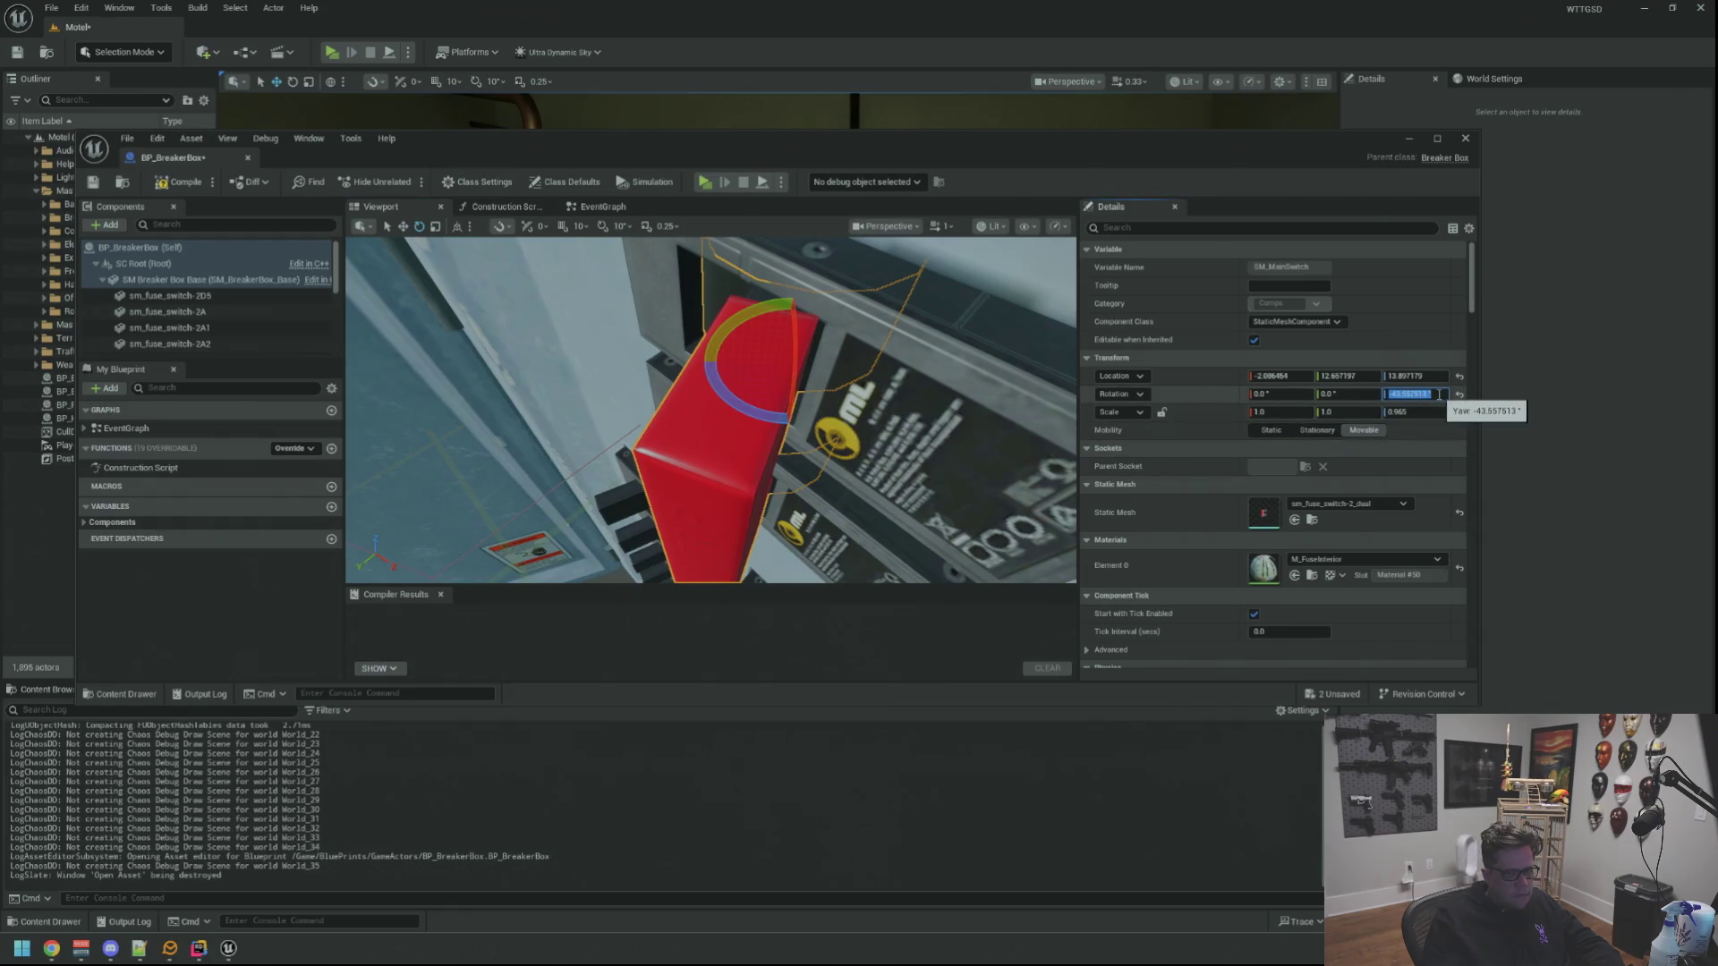
text(-45)
text(-43)
key(Return)
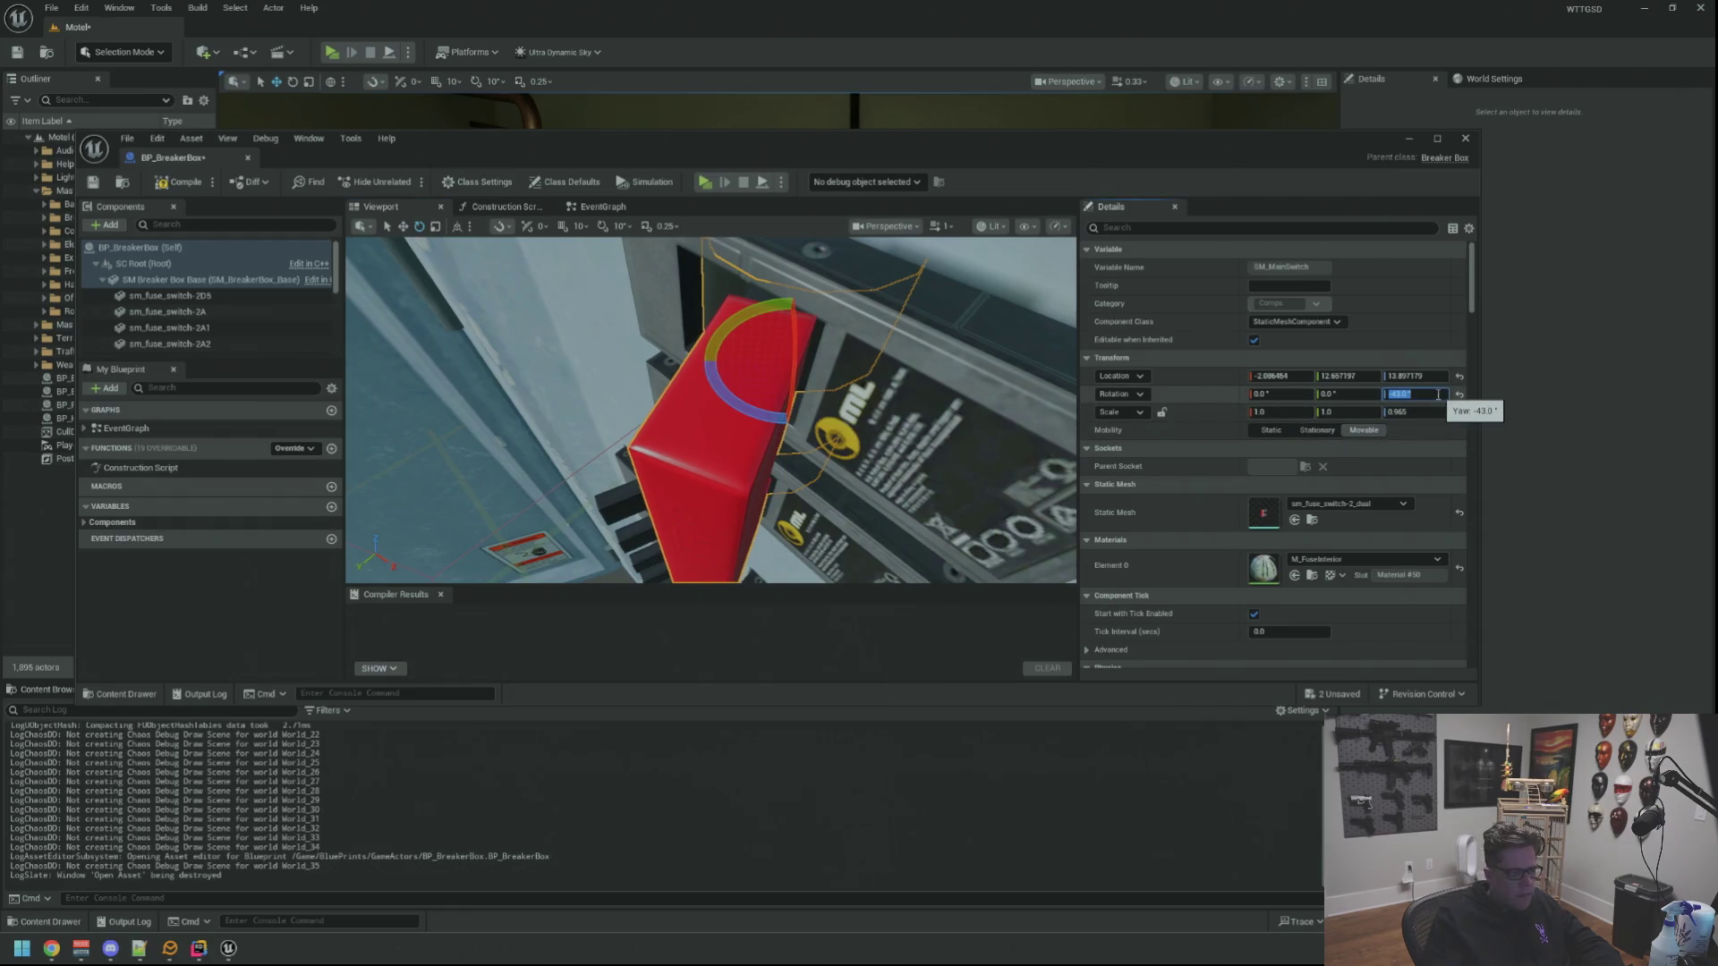
key(f)
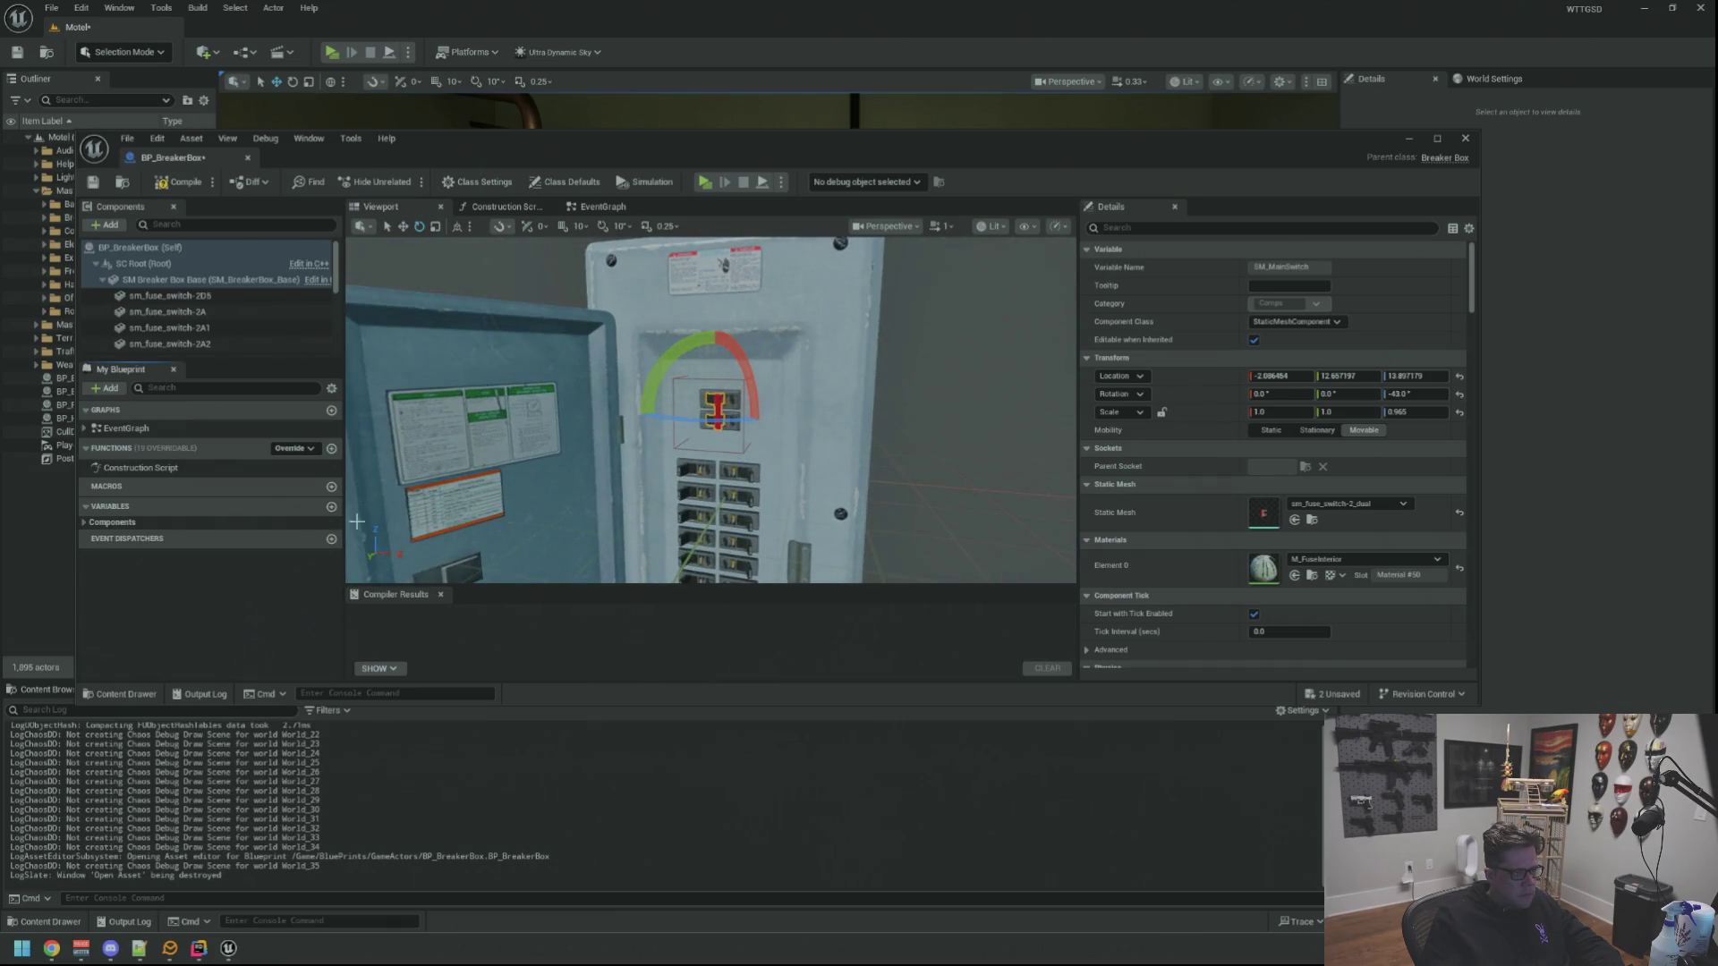
Glance at the sm_fuse_switch-2A2 component, then reselect the main switch and reconfirm its yaw
click(170, 344)
key(f)
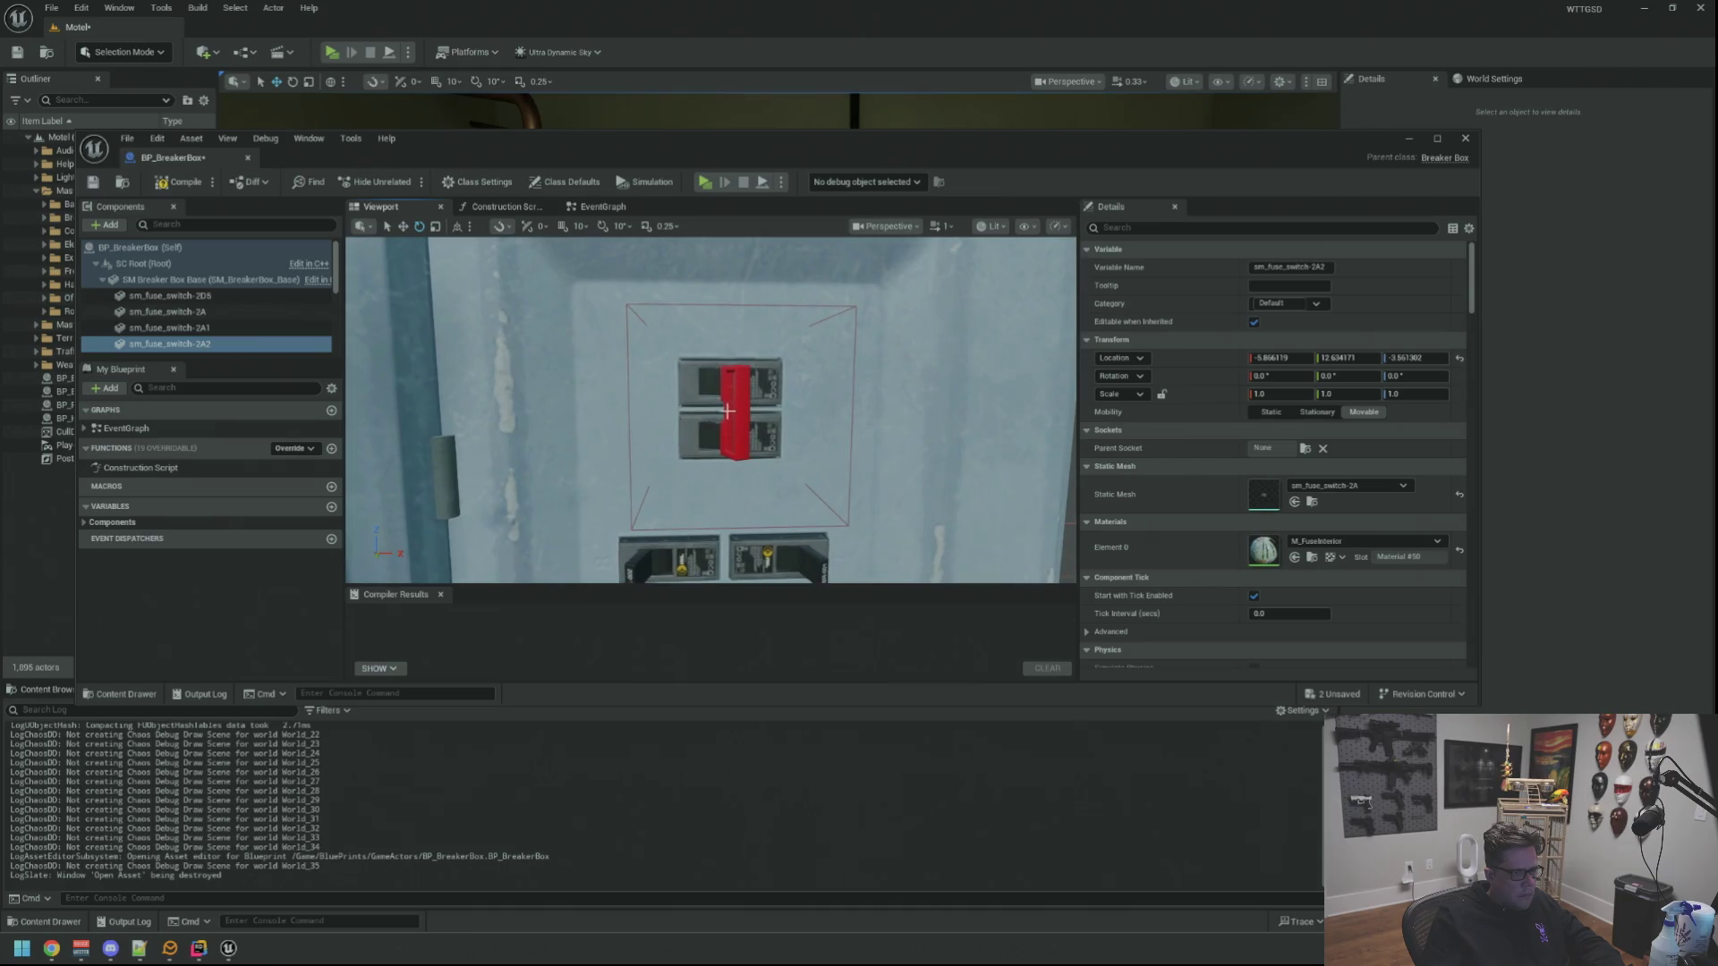
click(727, 411)
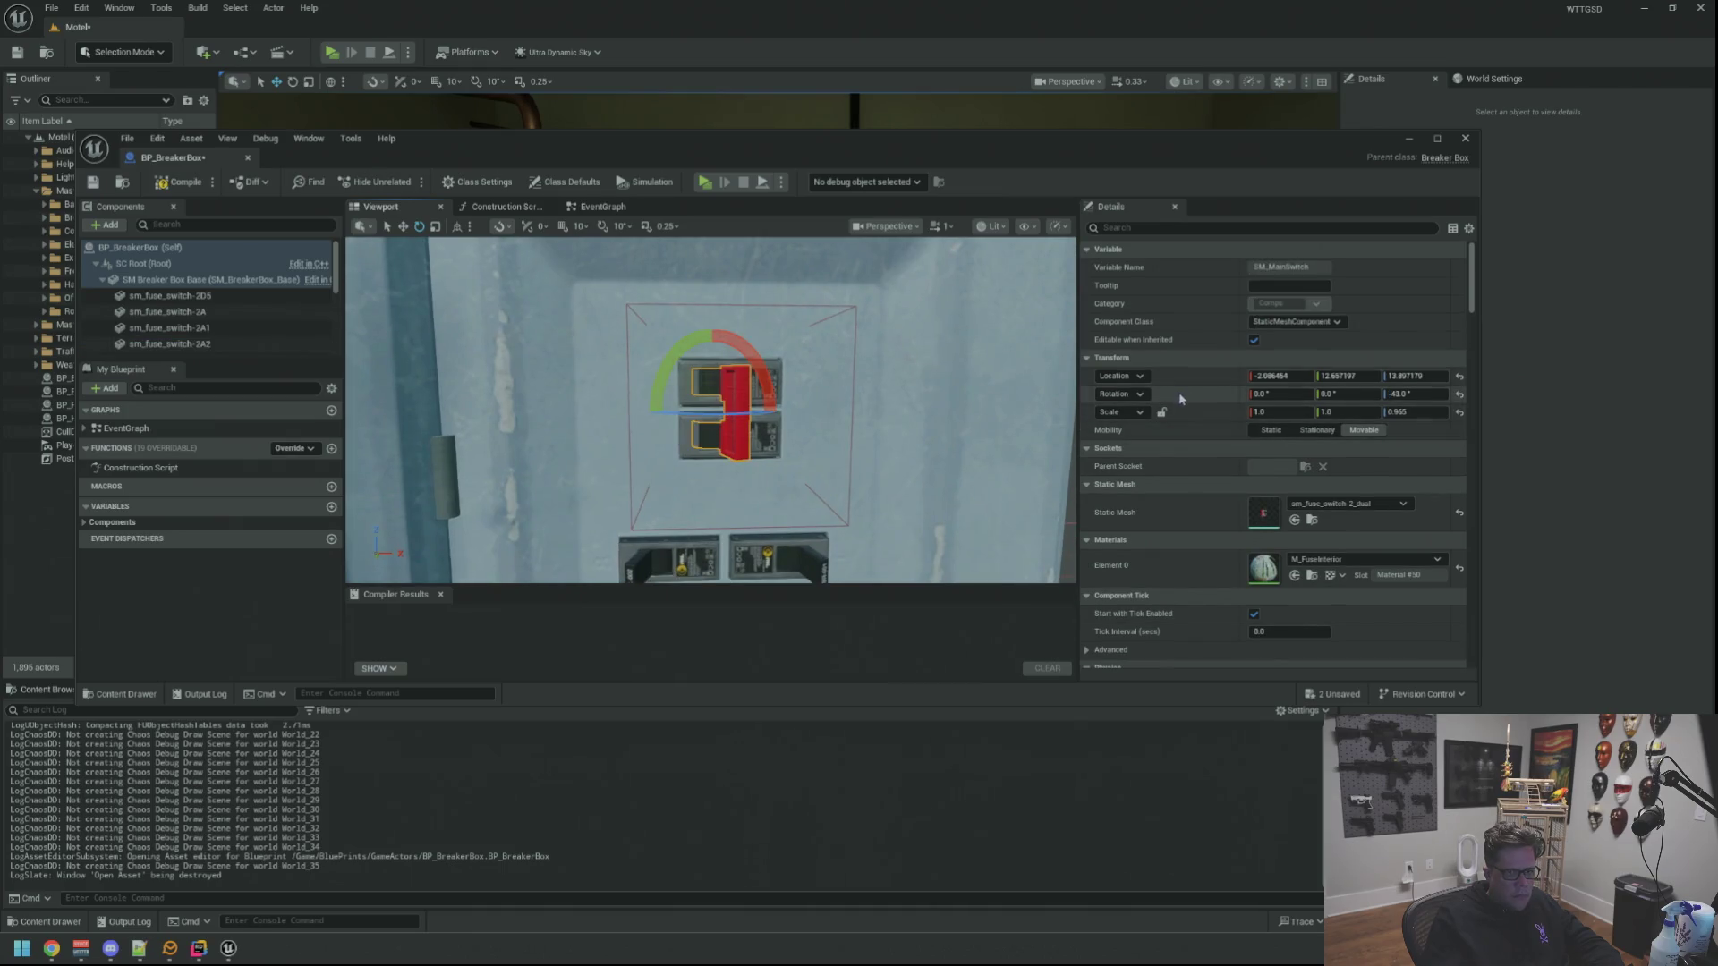
drag(832, 404, 760, 374)
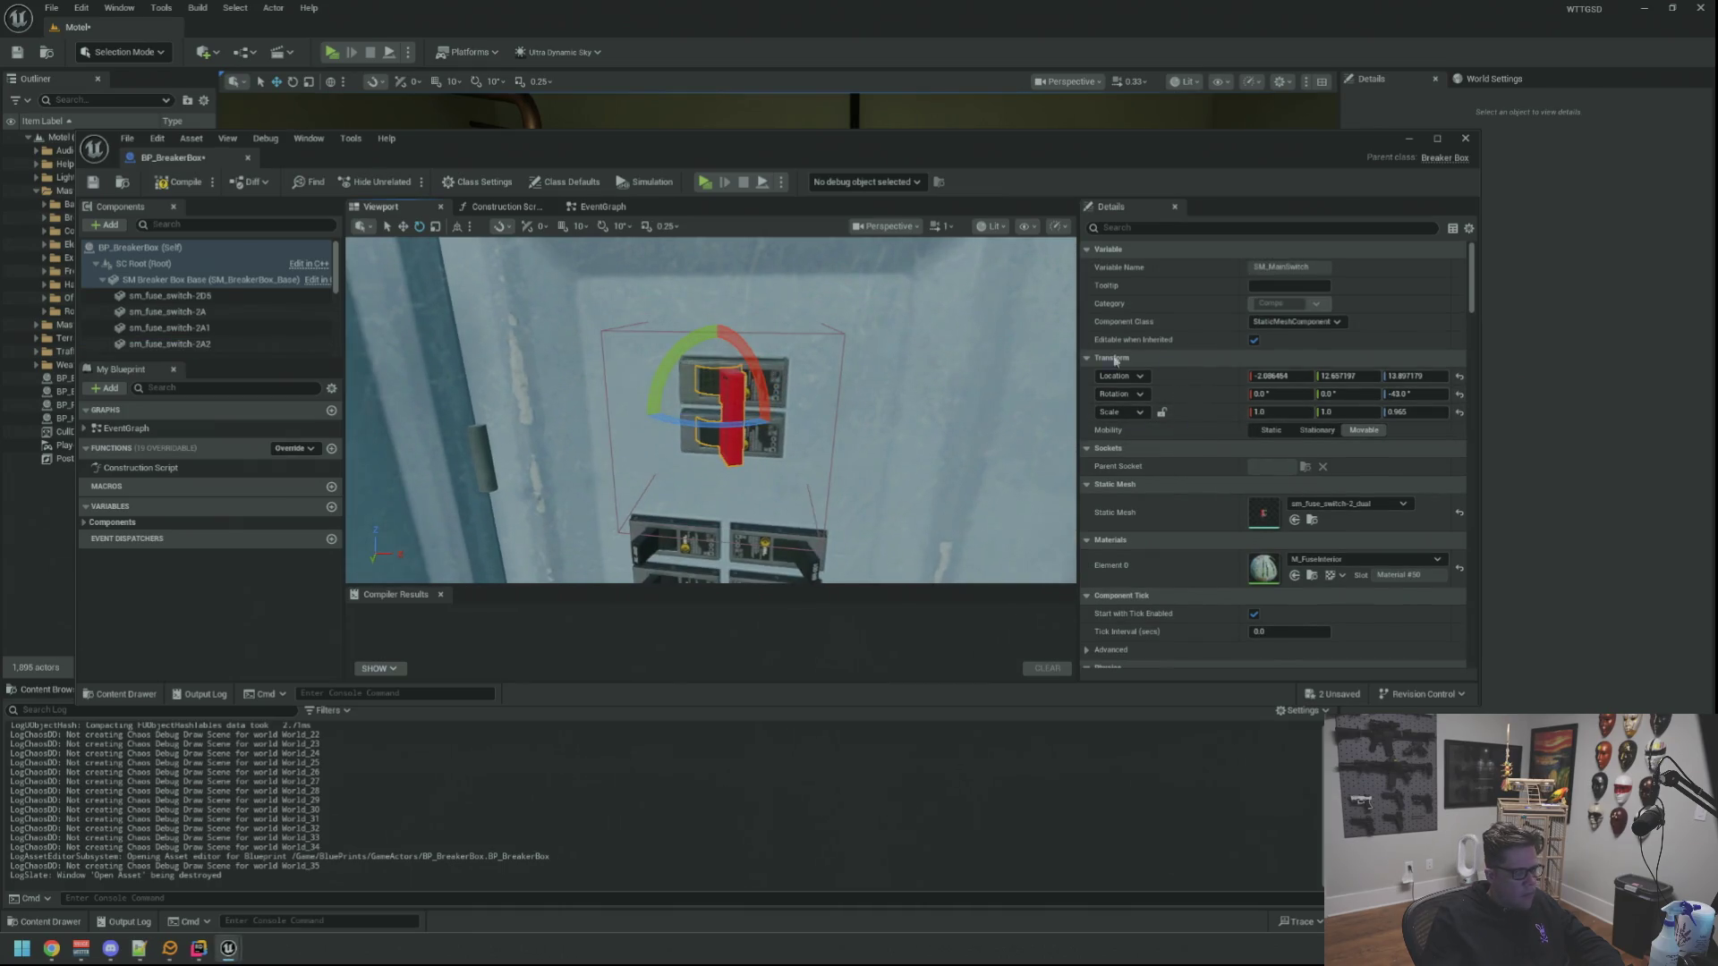
click(1410, 394)
text(-90)
key(Return)
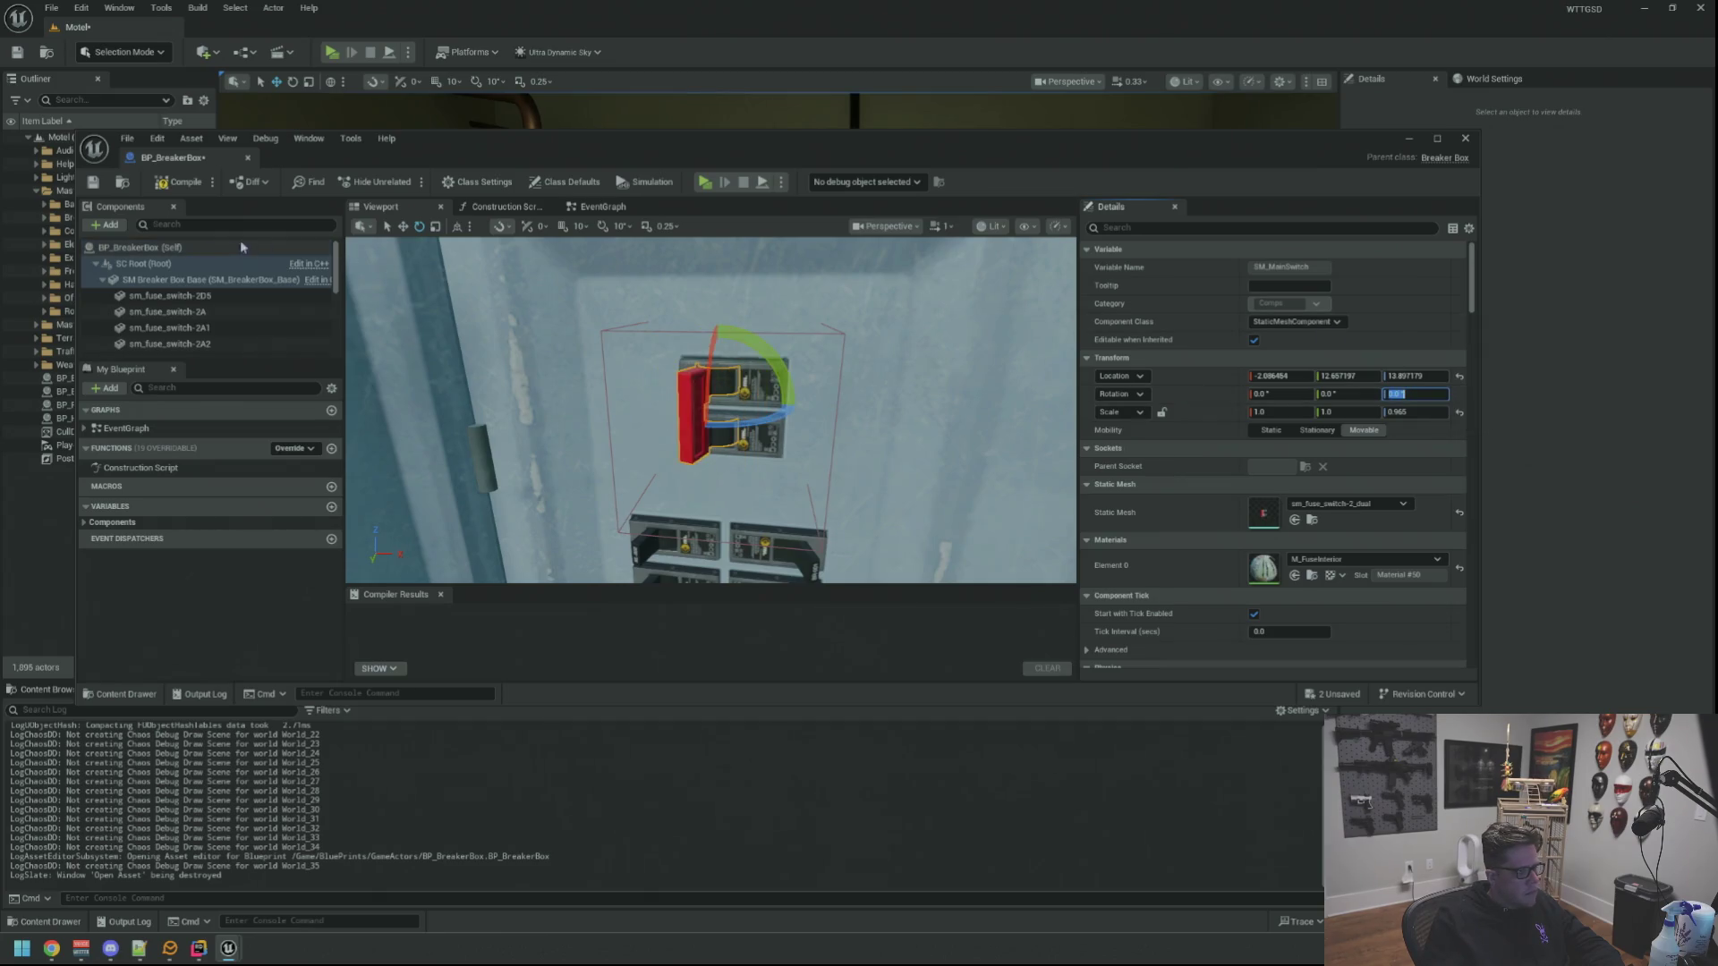
Show BP_BreakerBox's class defaults and bring up the context menu on Switch Off Rotation
click(241, 248)
scroll(1252, 405, down, 3)
right_click(1188, 386)
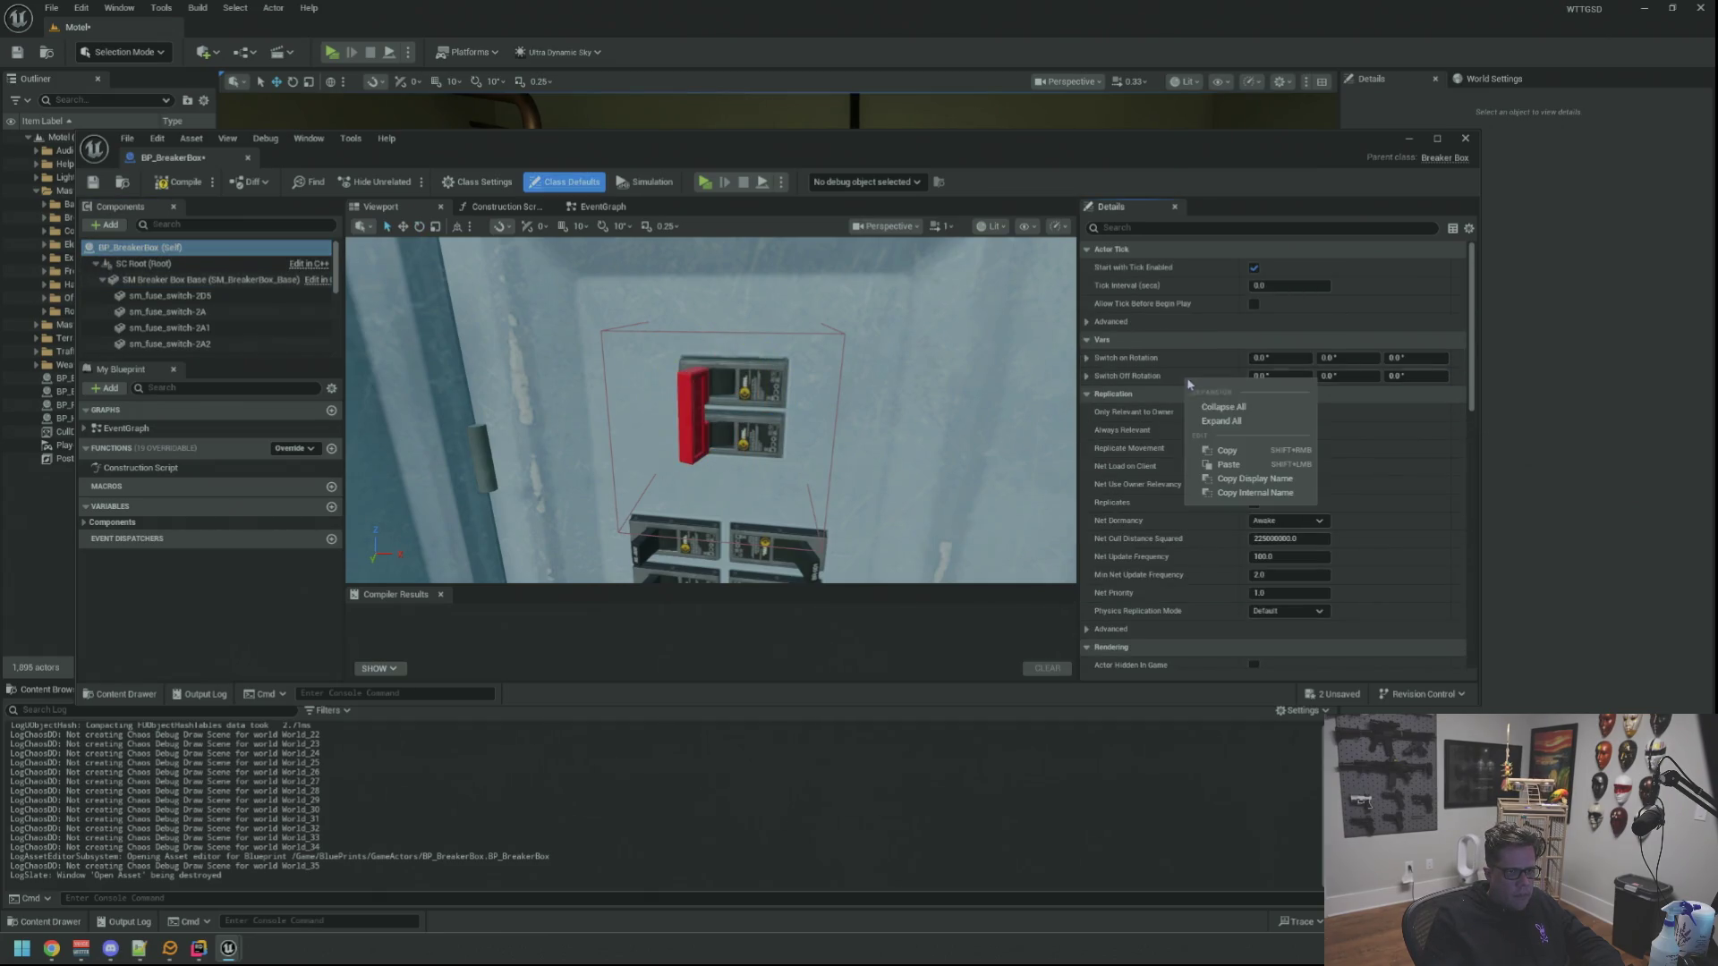
Paste the -43 yaw pose into Switch Off Rotation, compile and save BP_BreakerBox, and close its editor
click(1229, 463)
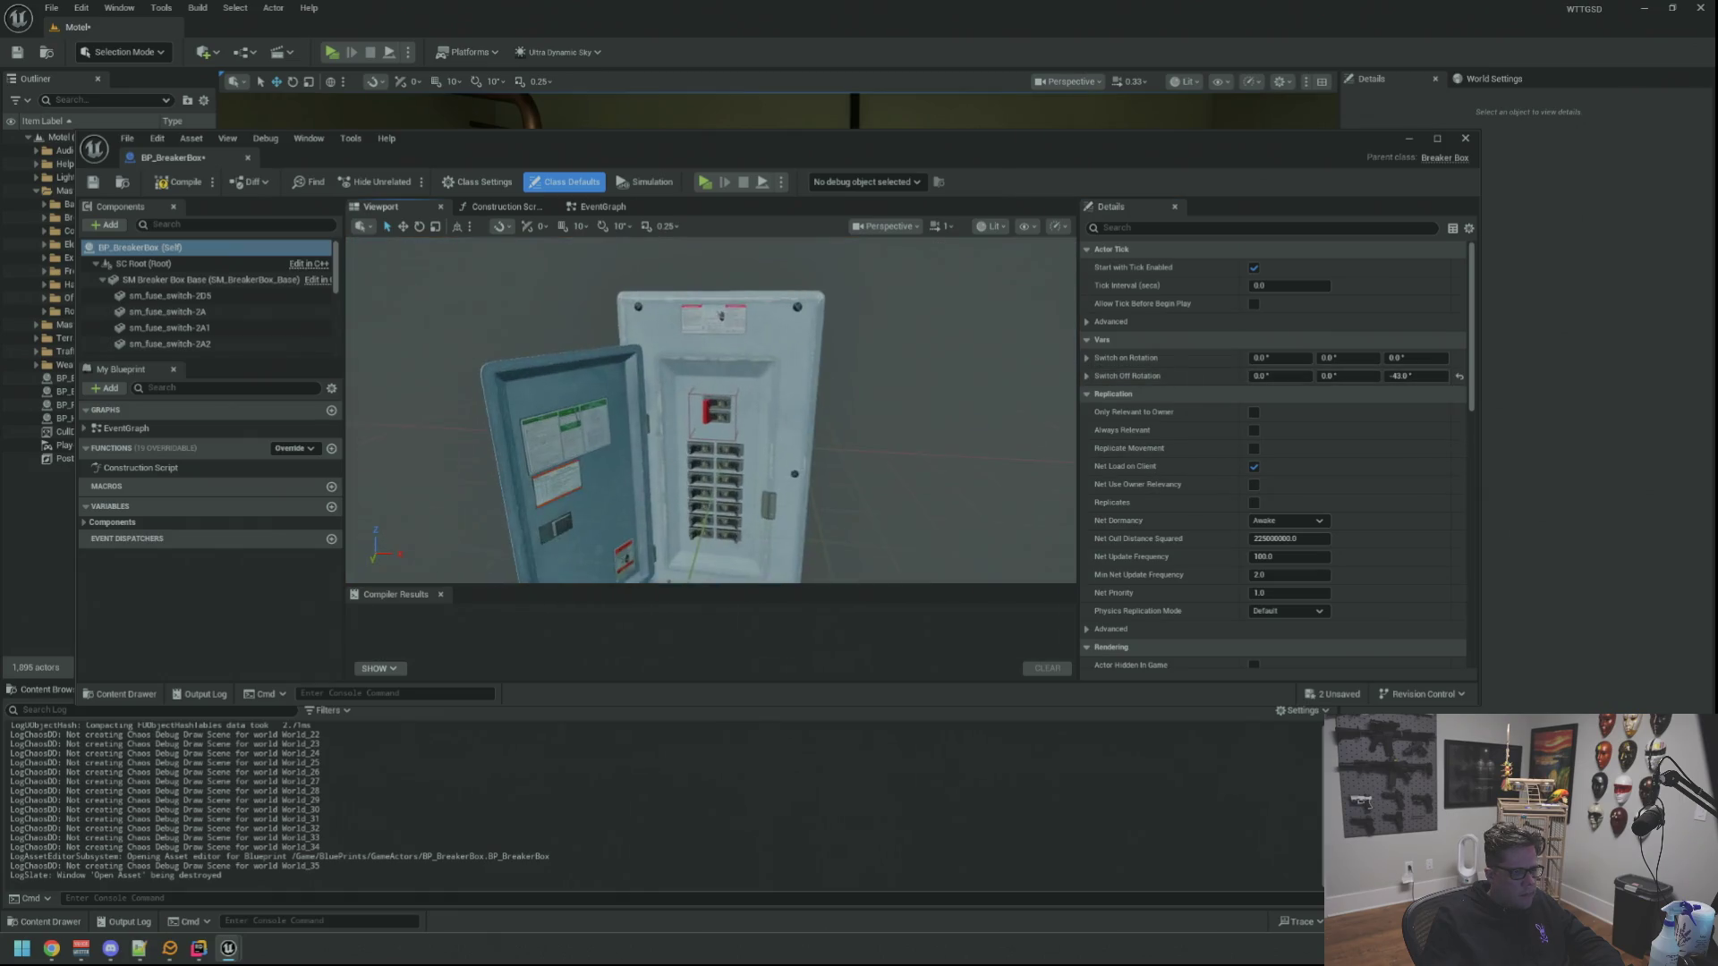
scroll(711, 411, up, 5)
drag(880, 392, 893, 392)
click(178, 181)
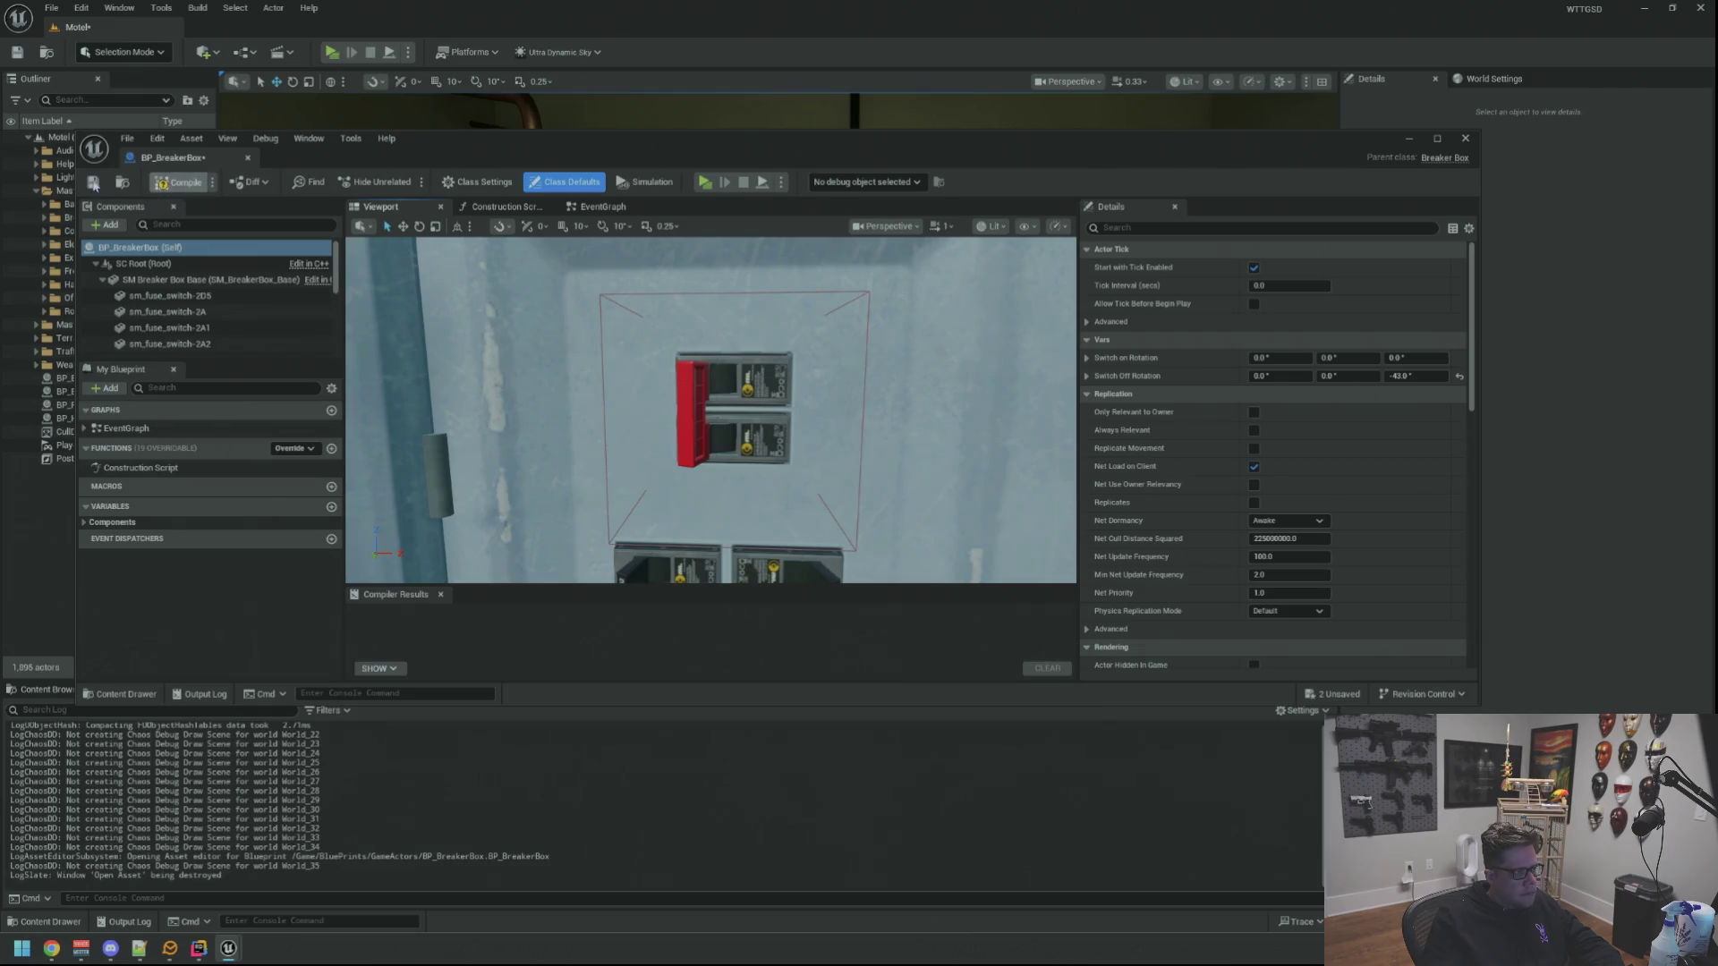
click(247, 158)
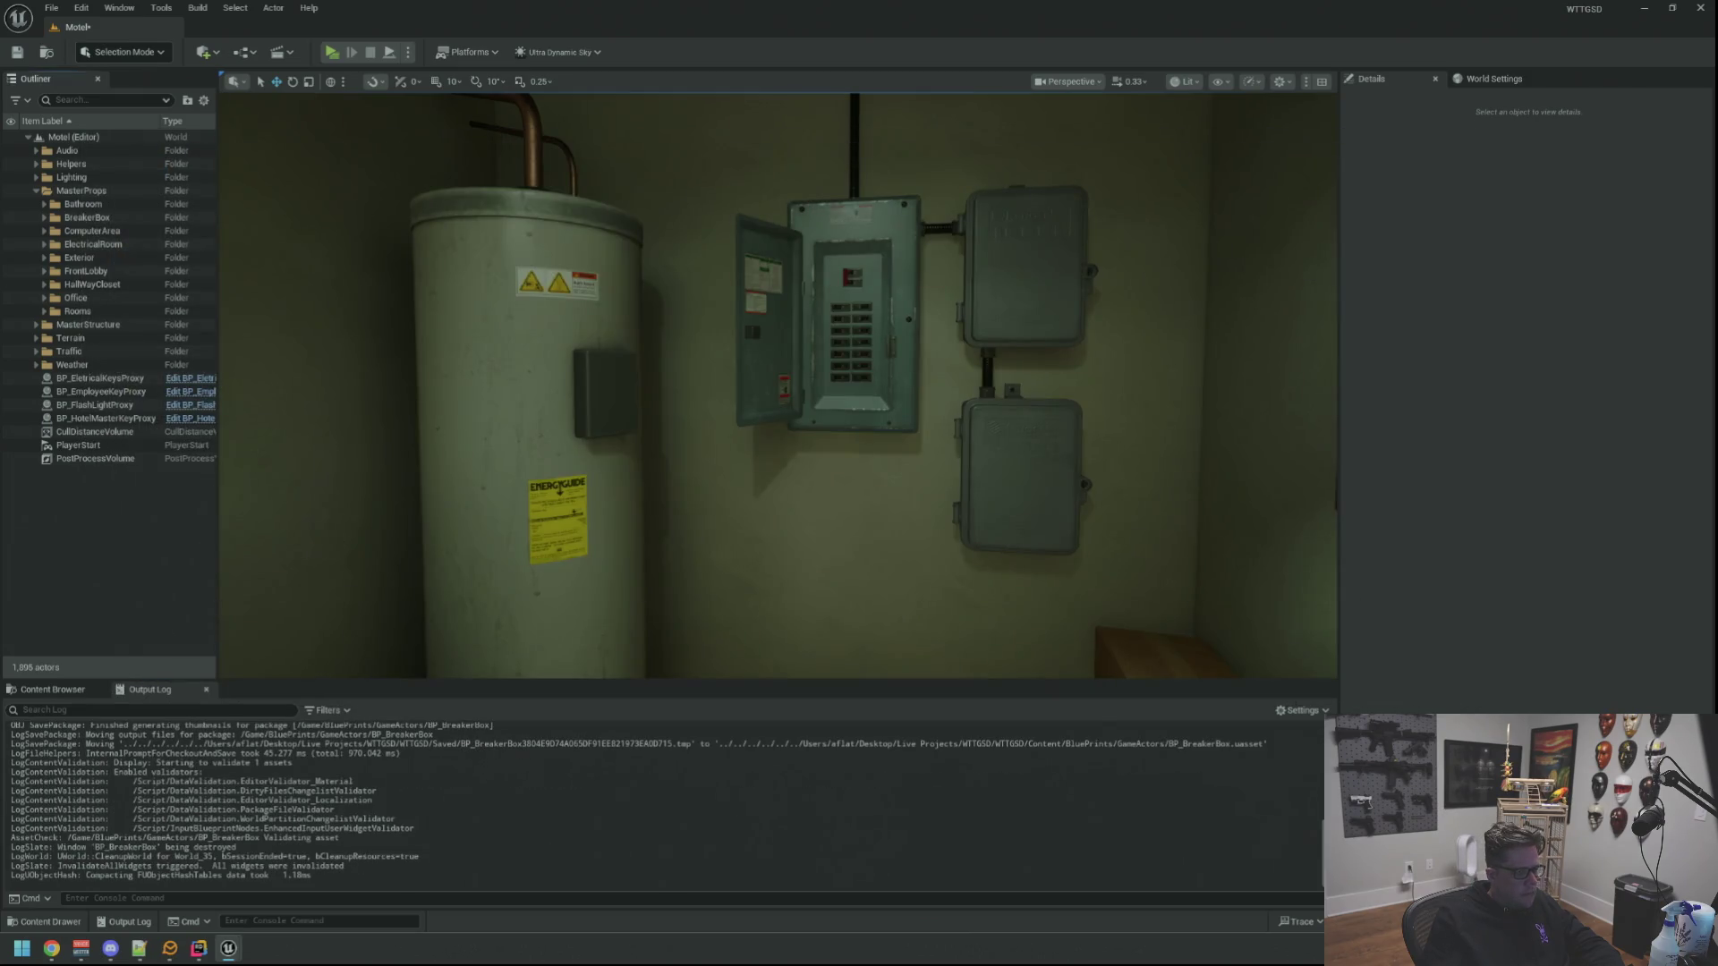
drag(879, 393, 873, 323)
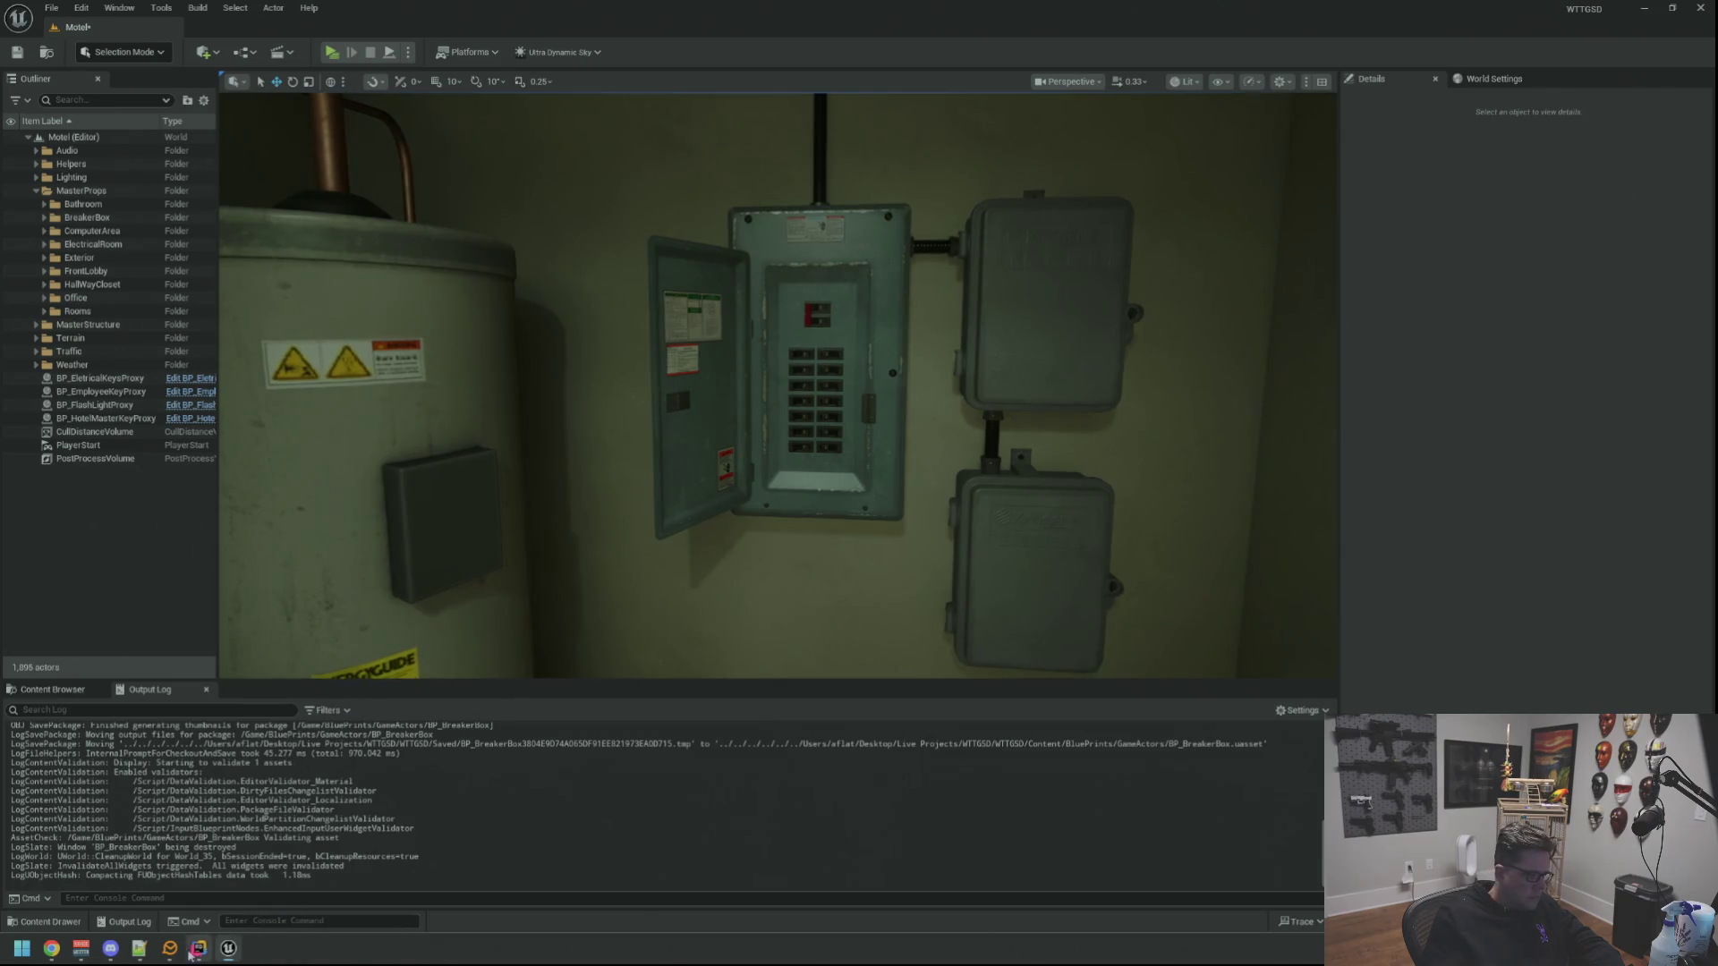
key(alt+Tab)
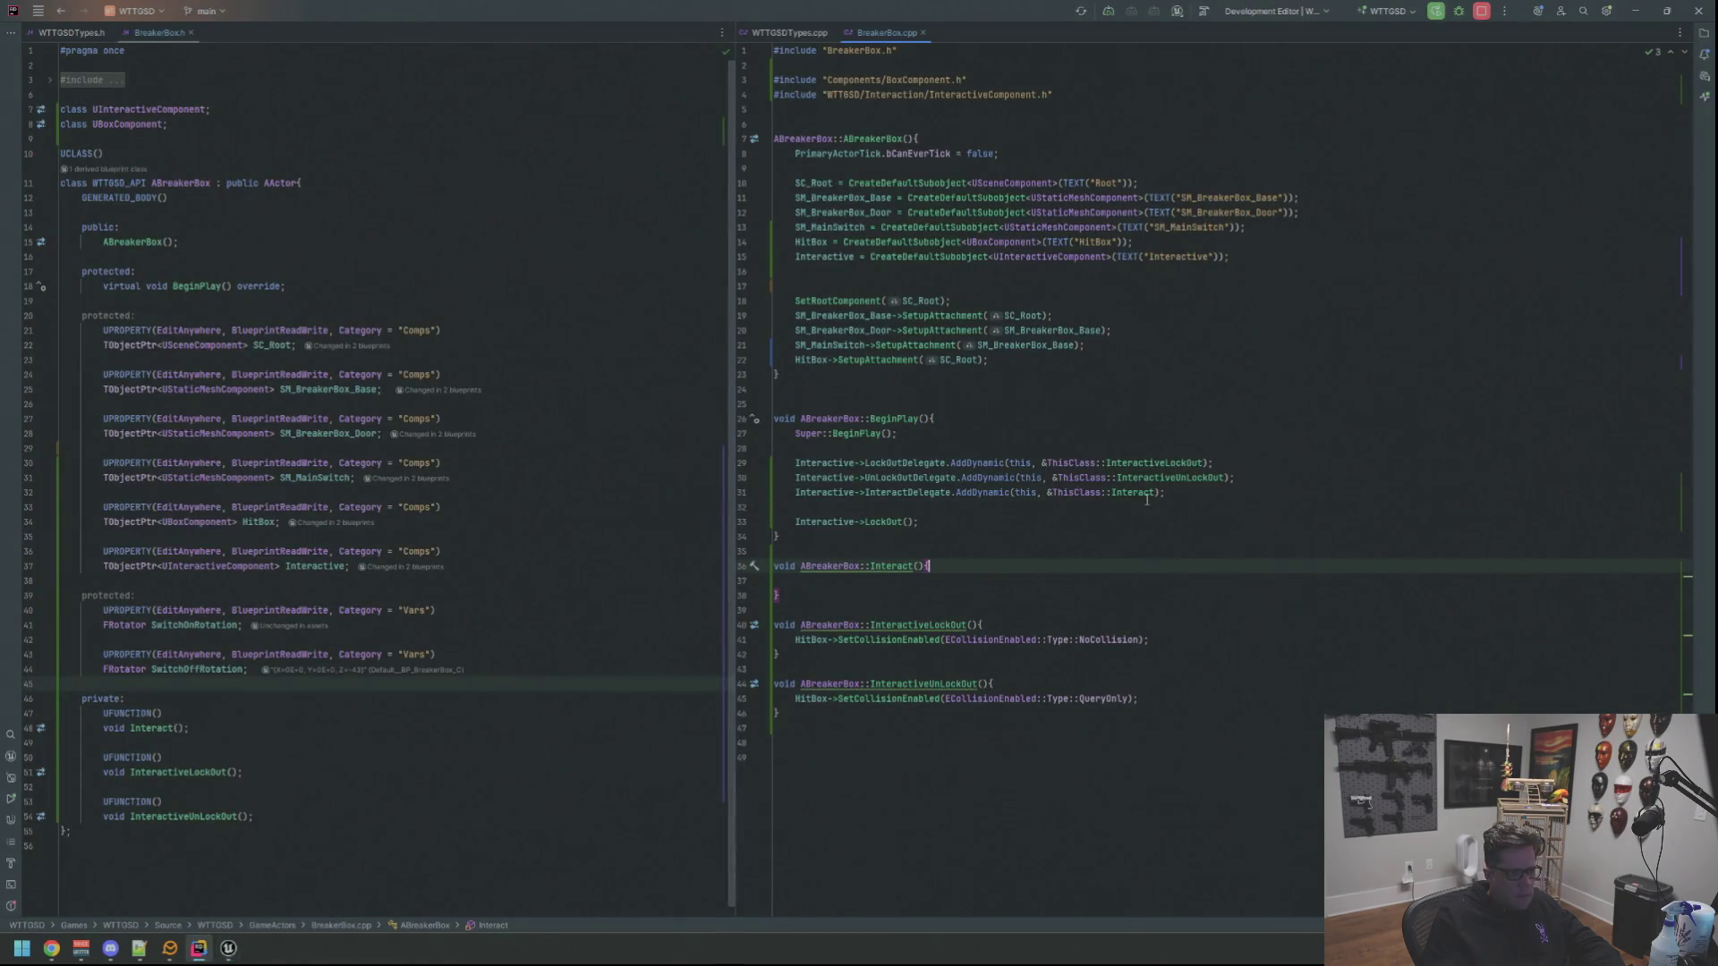
Open LightSwitch.cpp via Search Everywhere and LightSwitch.h from its BeginPlay declaration
key(ctrl+t)
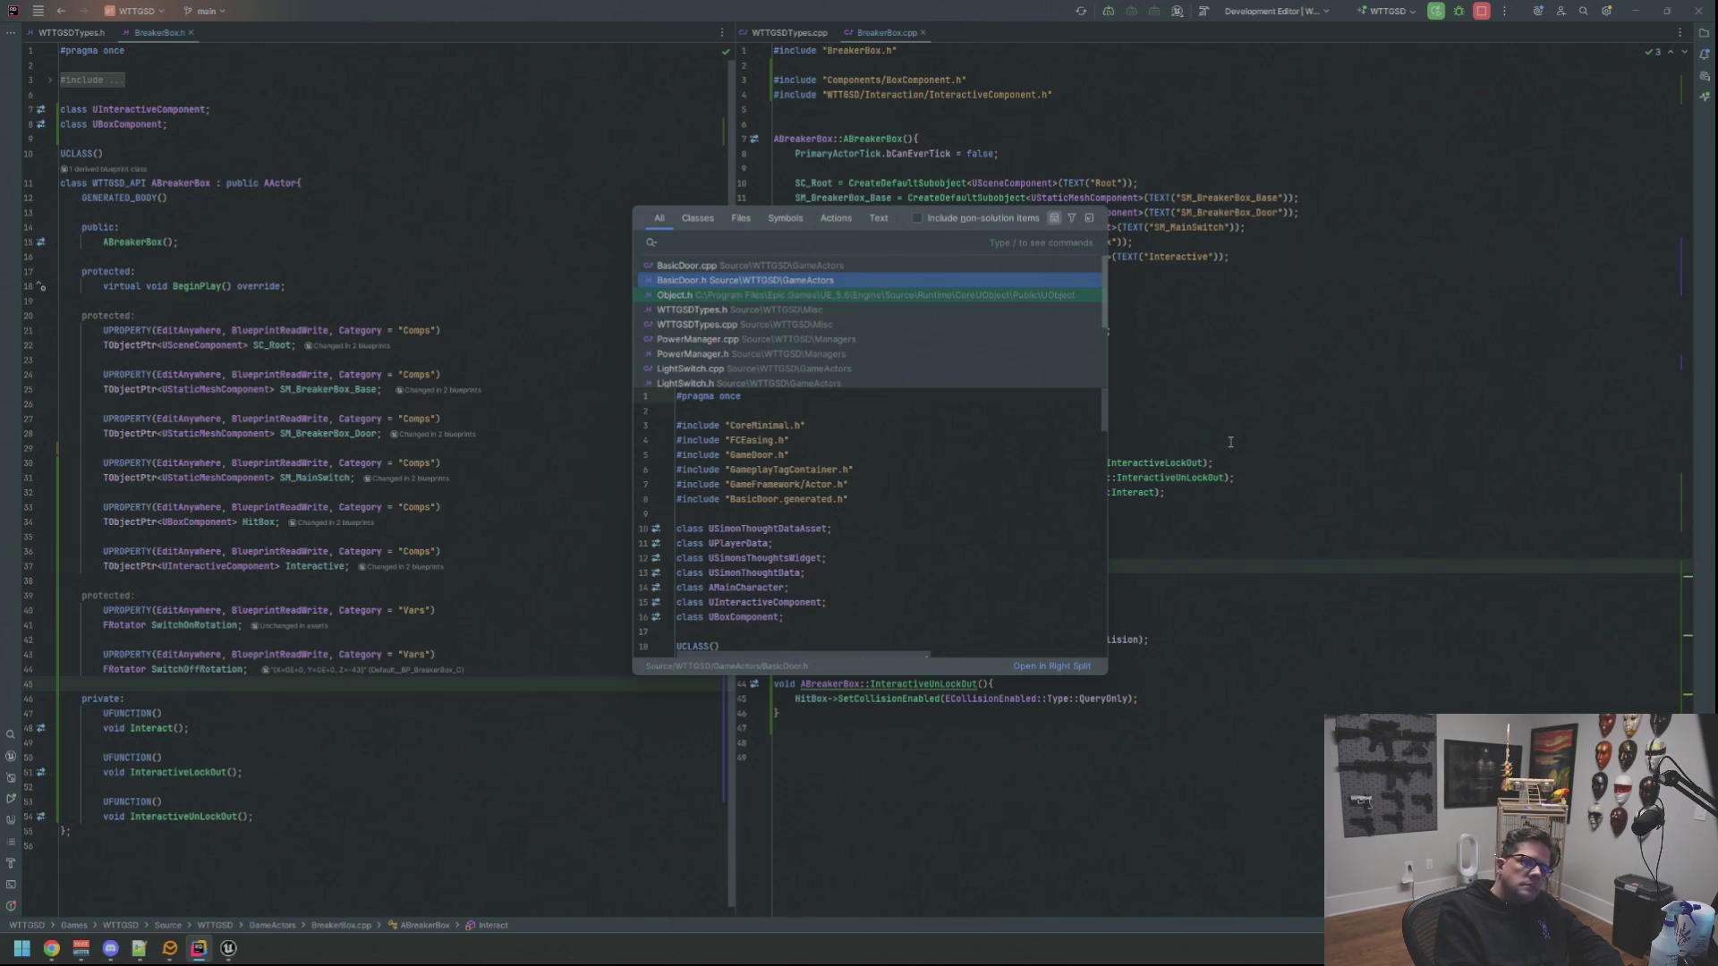
text(LightSwi)
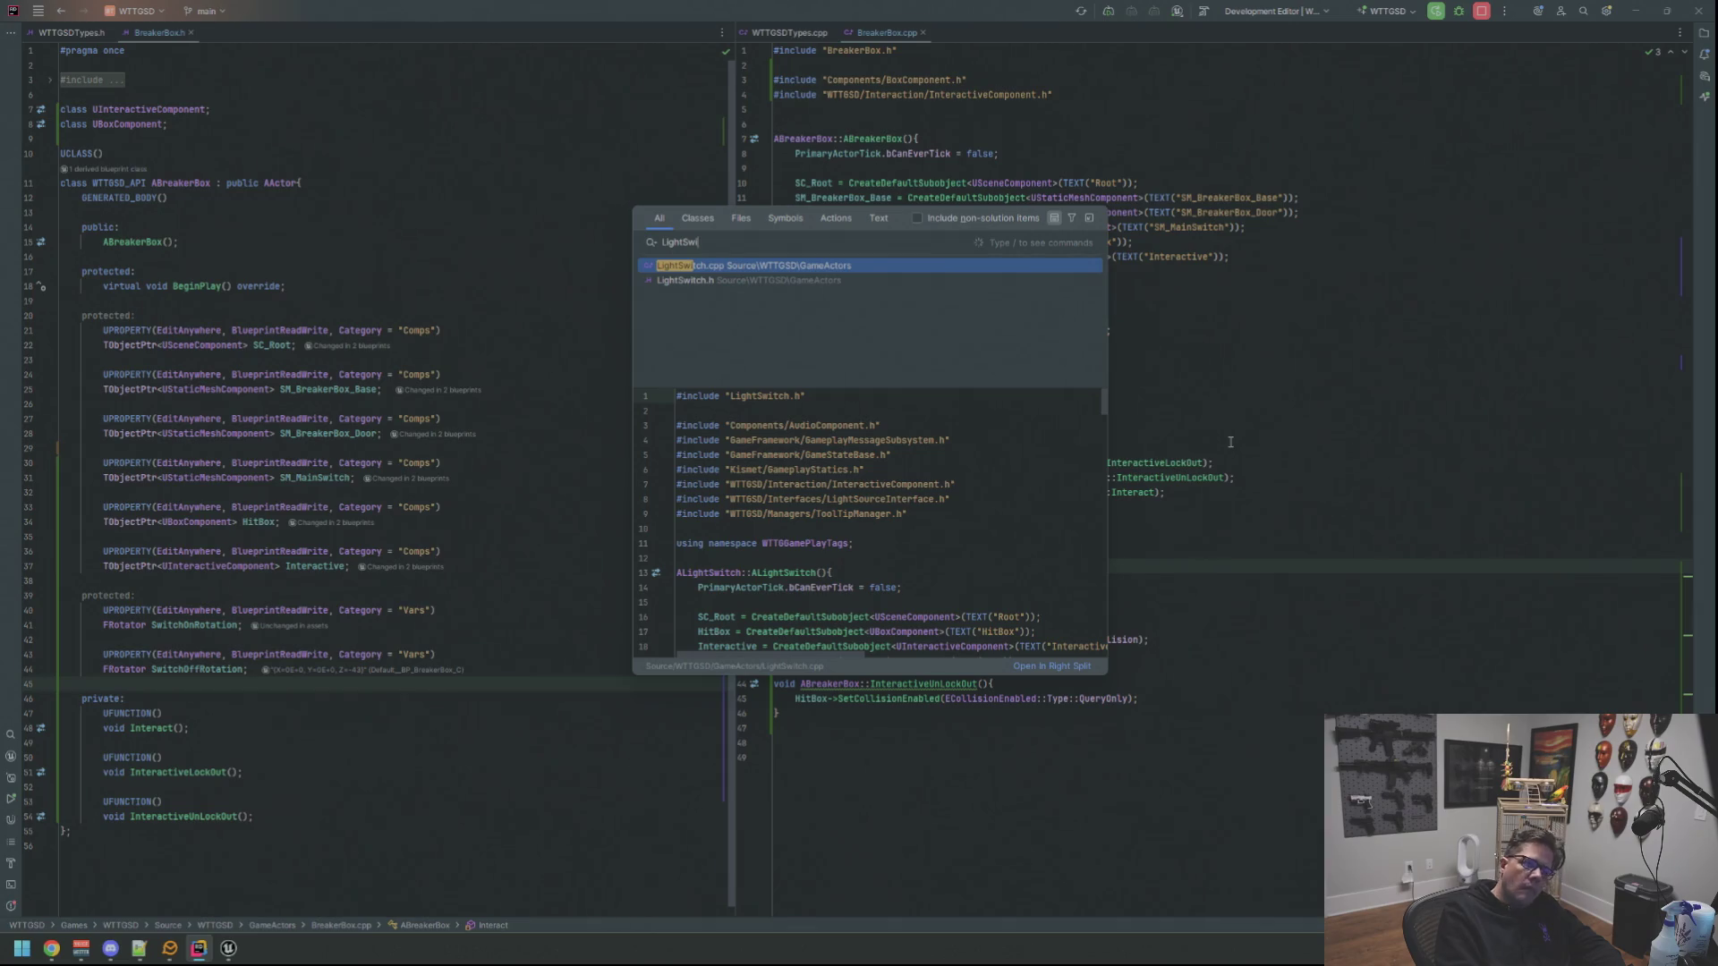
key(Return)
scroll(1087, 533, up, 5)
scroll(1087, 533, up, 5)
scroll(1085, 537, up, 5)
scroll(1083, 544, up, 5)
scroll(1082, 544, up, 5)
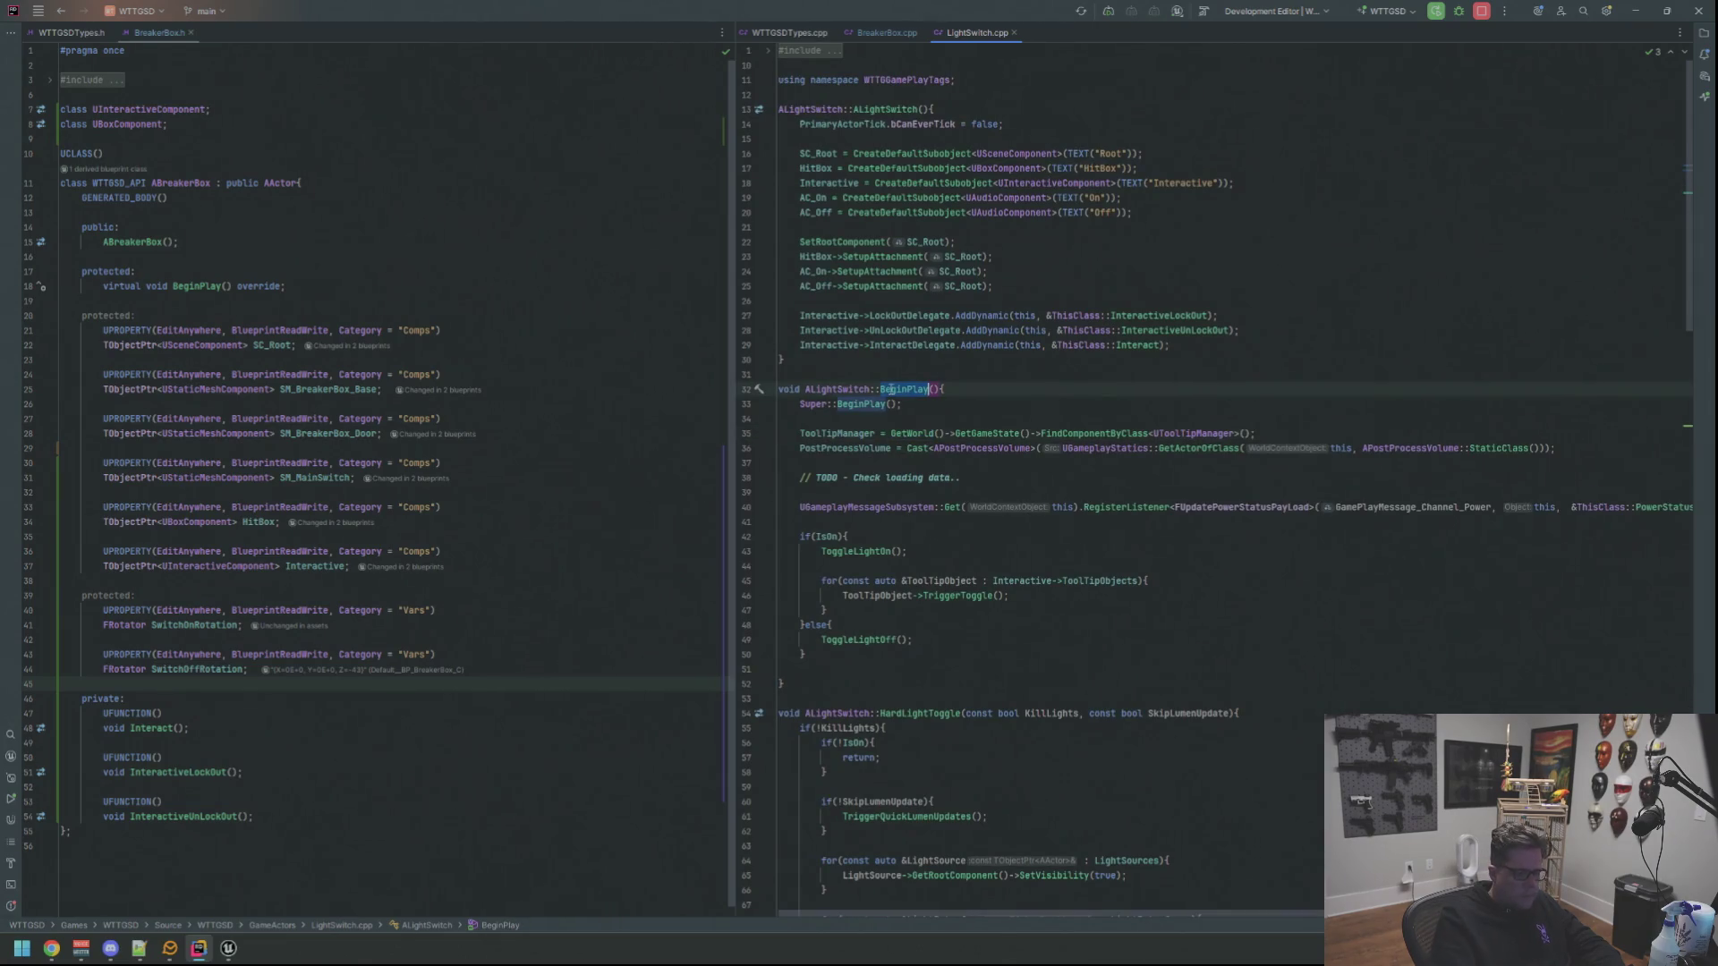
ctrl+click(890, 390)
Dock LightSwitch.h and LightSwitch.cpp in lower splits beneath the BreakerBox files
drag(1062, 31, 489, 856)
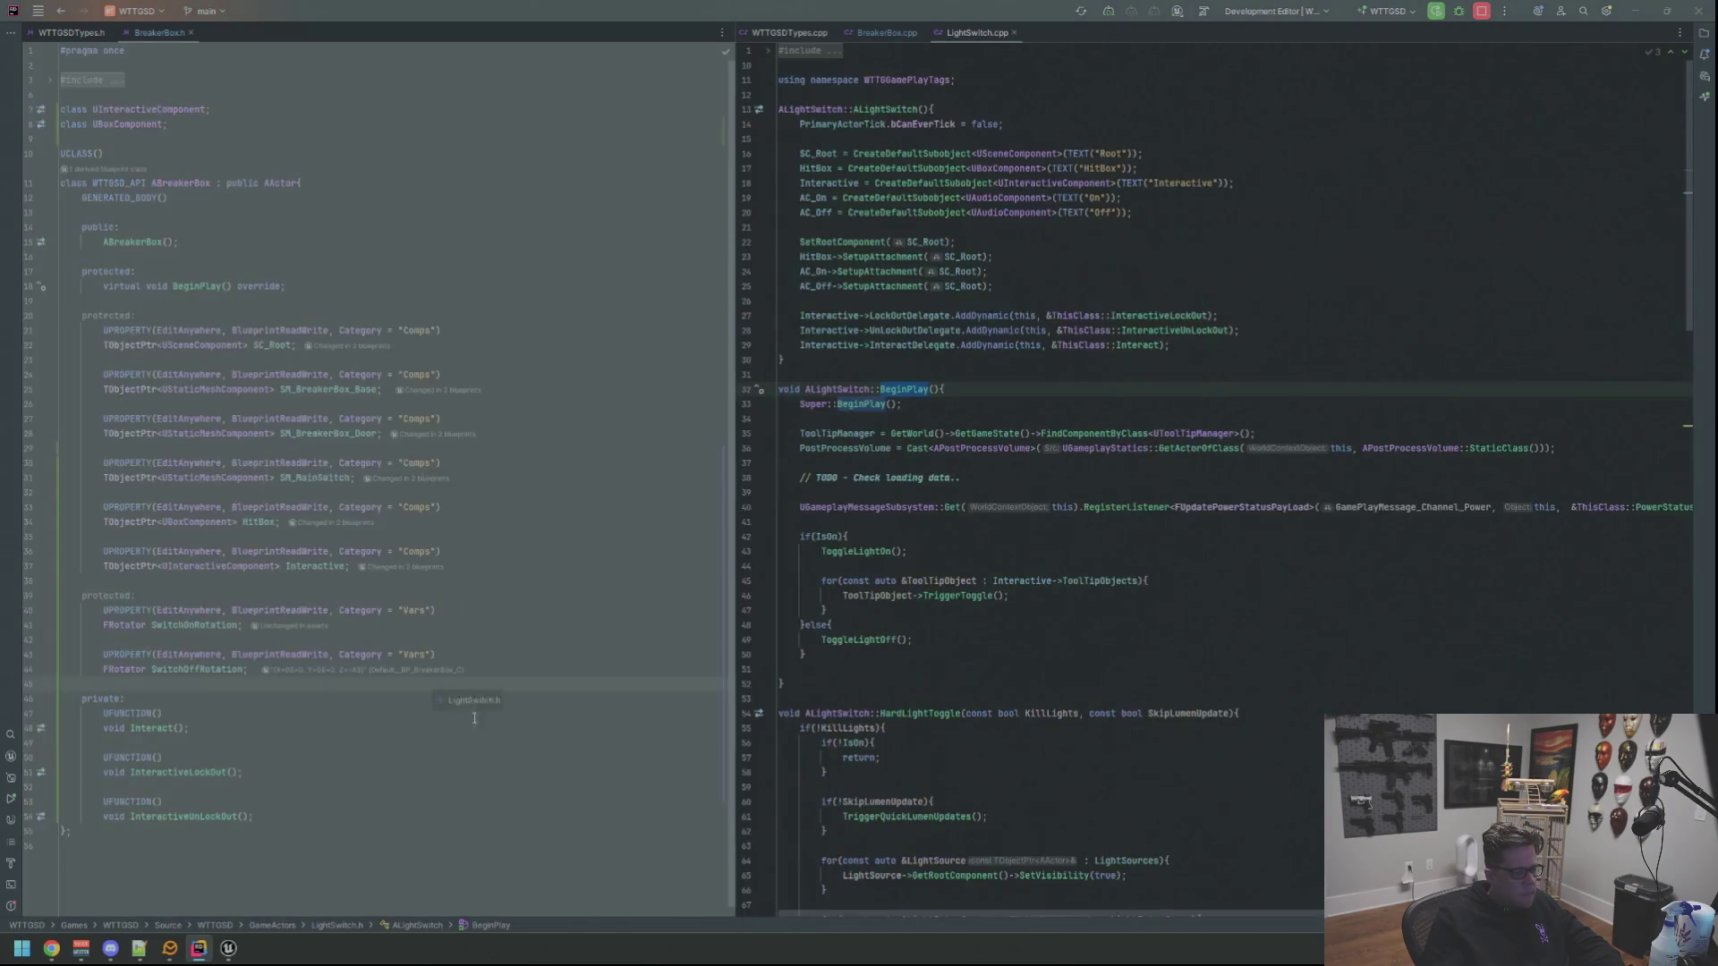
drag(977, 30, 1046, 812)
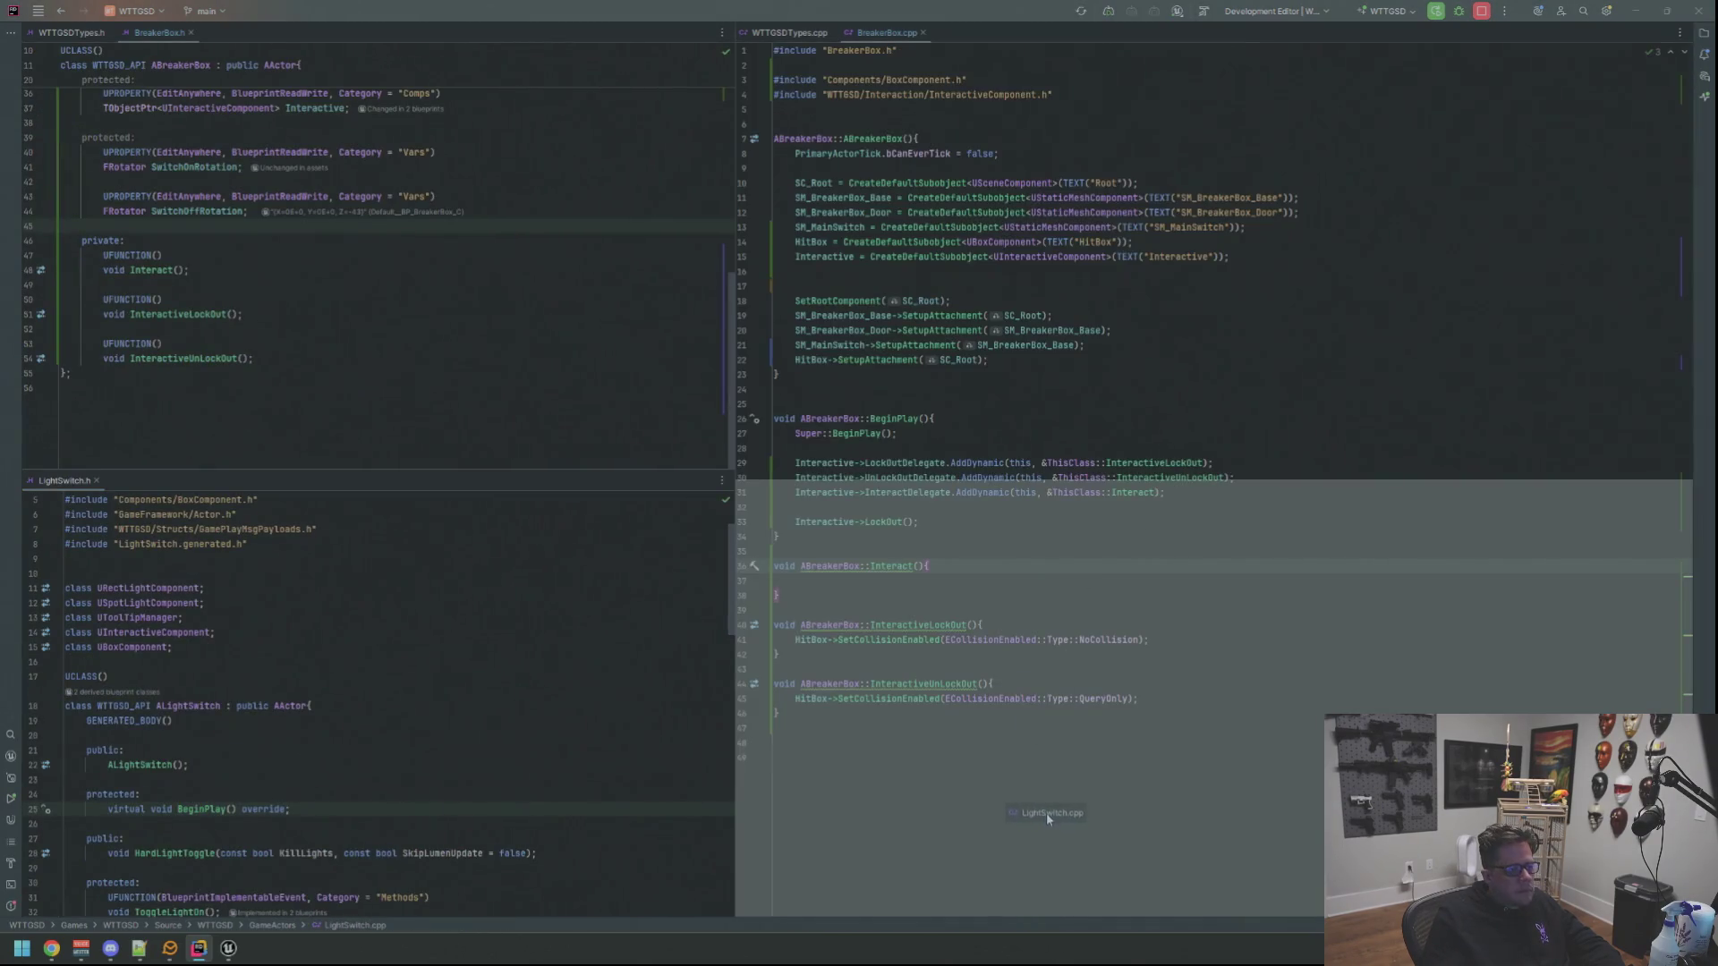
click(980, 328)
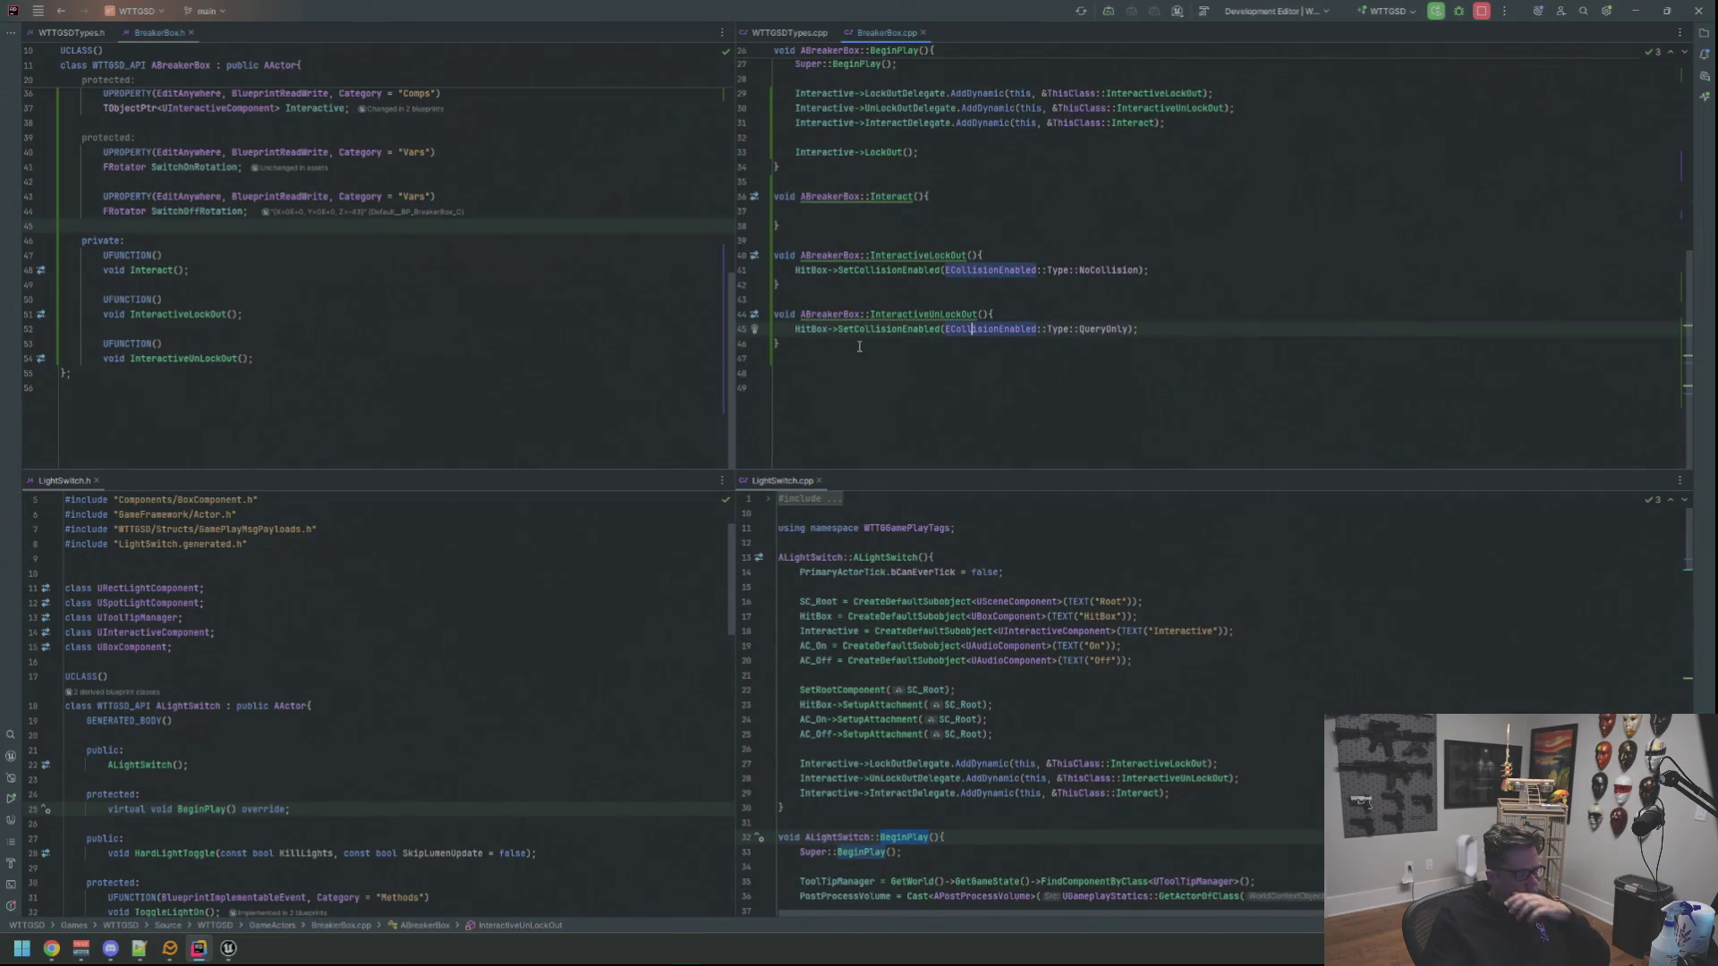
scroll(495, 604, down, 7)
scroll(495, 604, down, 7)
scroll(495, 604, down, 7)
scroll(496, 604, down, 3)
scroll(496, 605, down, 3)
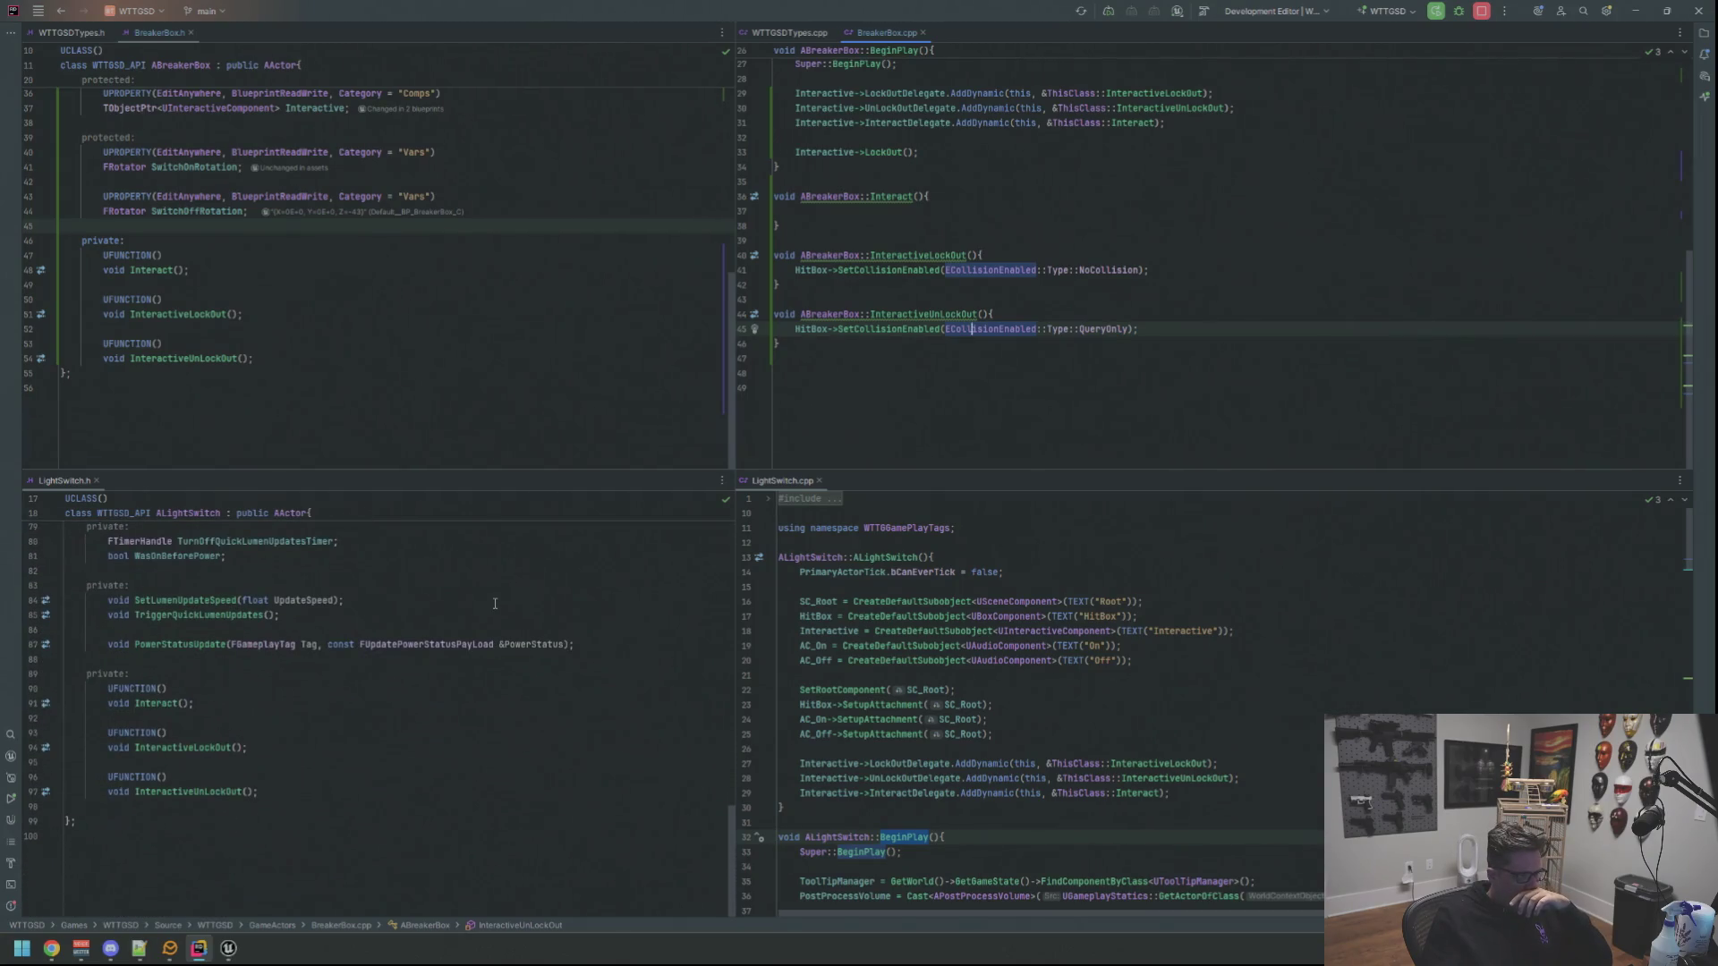
scroll(495, 604, up, 3)
scroll(496, 604, down, 3)
scroll(493, 600, up, 2)
scroll(493, 600, up, 1)
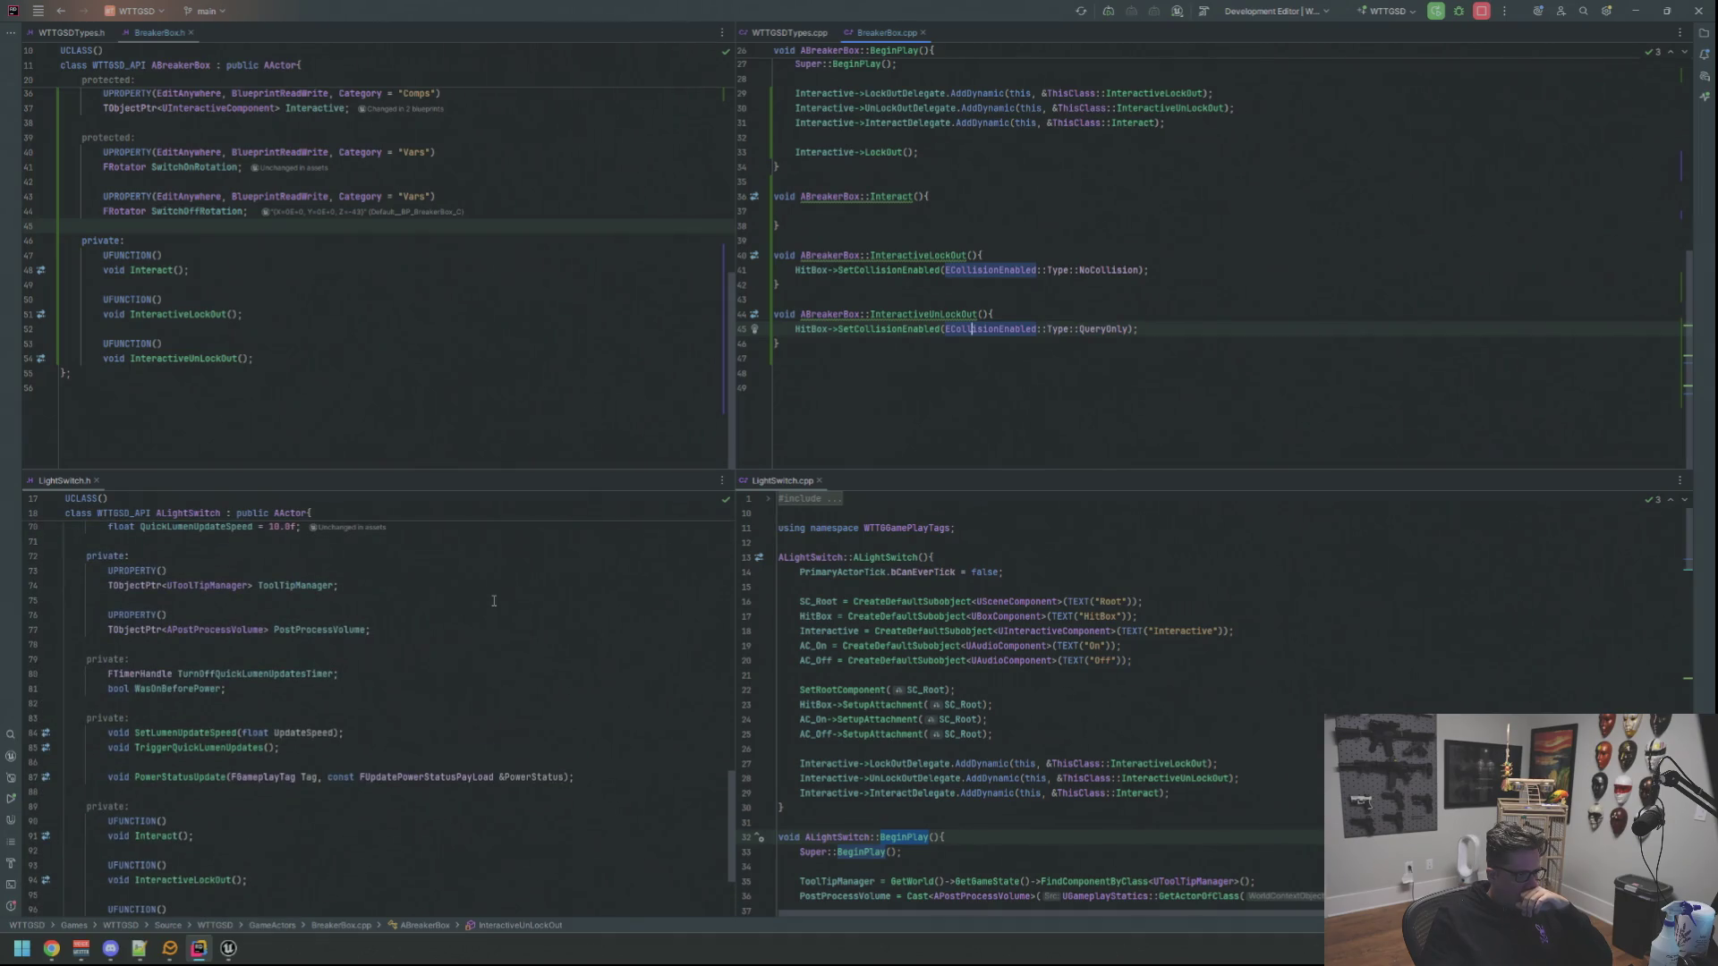
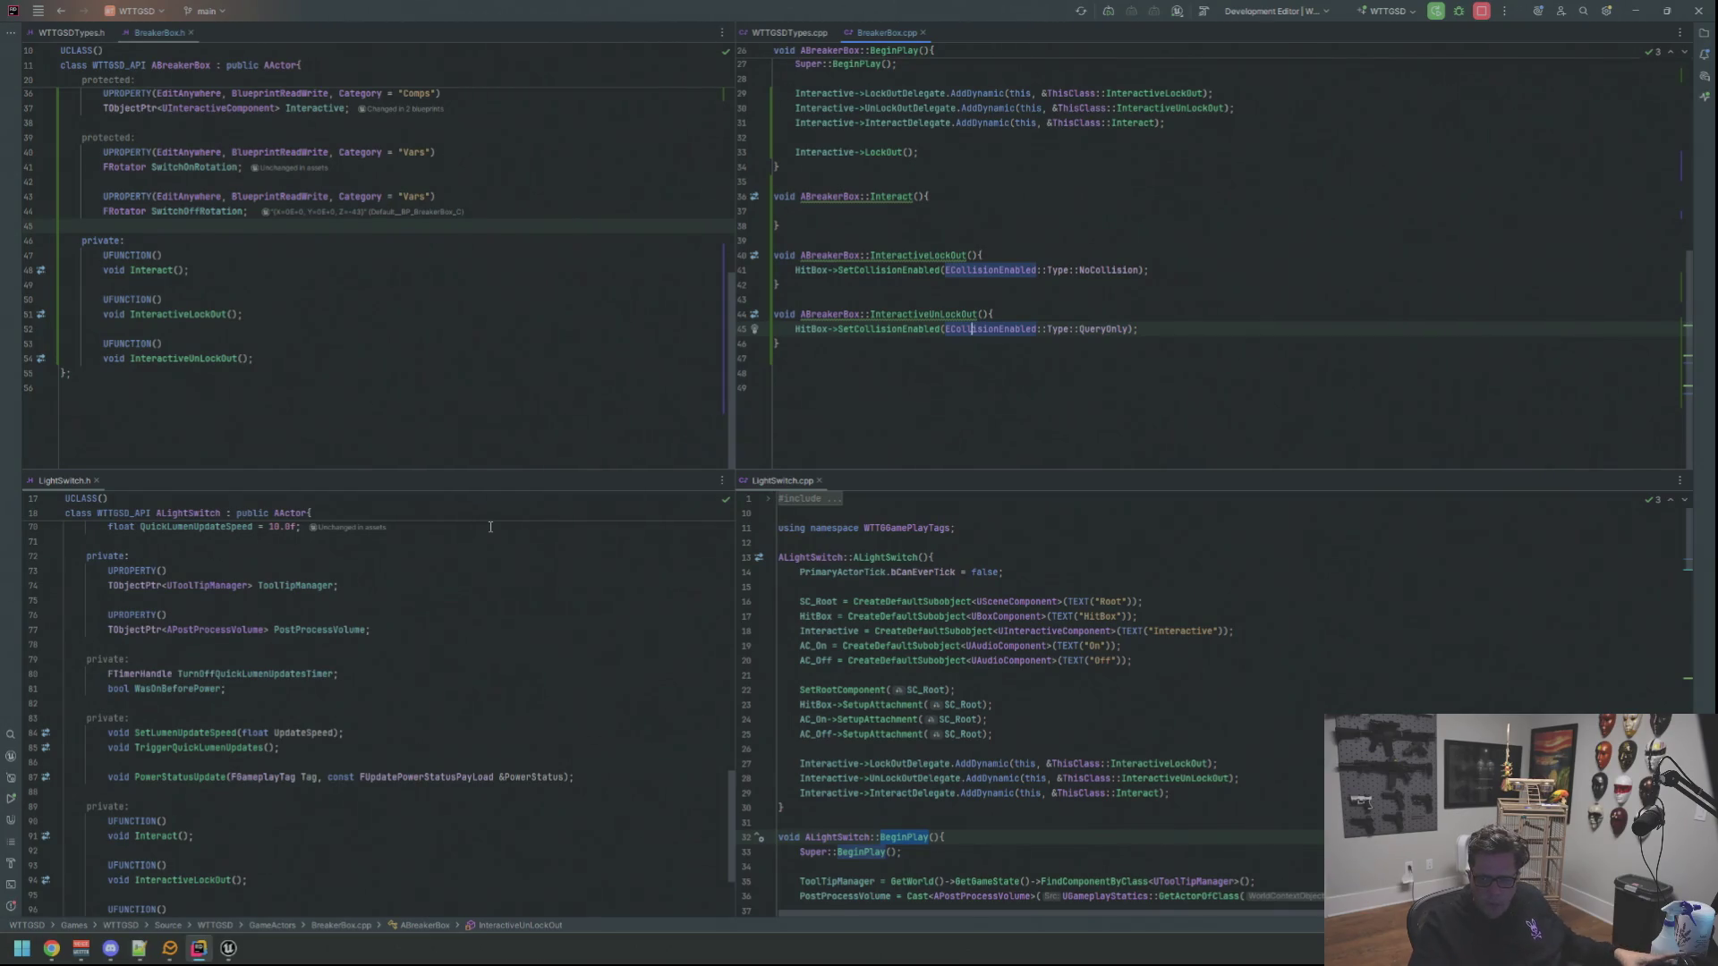
Add a private: section under SwitchOffRotation in BreakerBox.h with a blank line for the handler
click(913, 386)
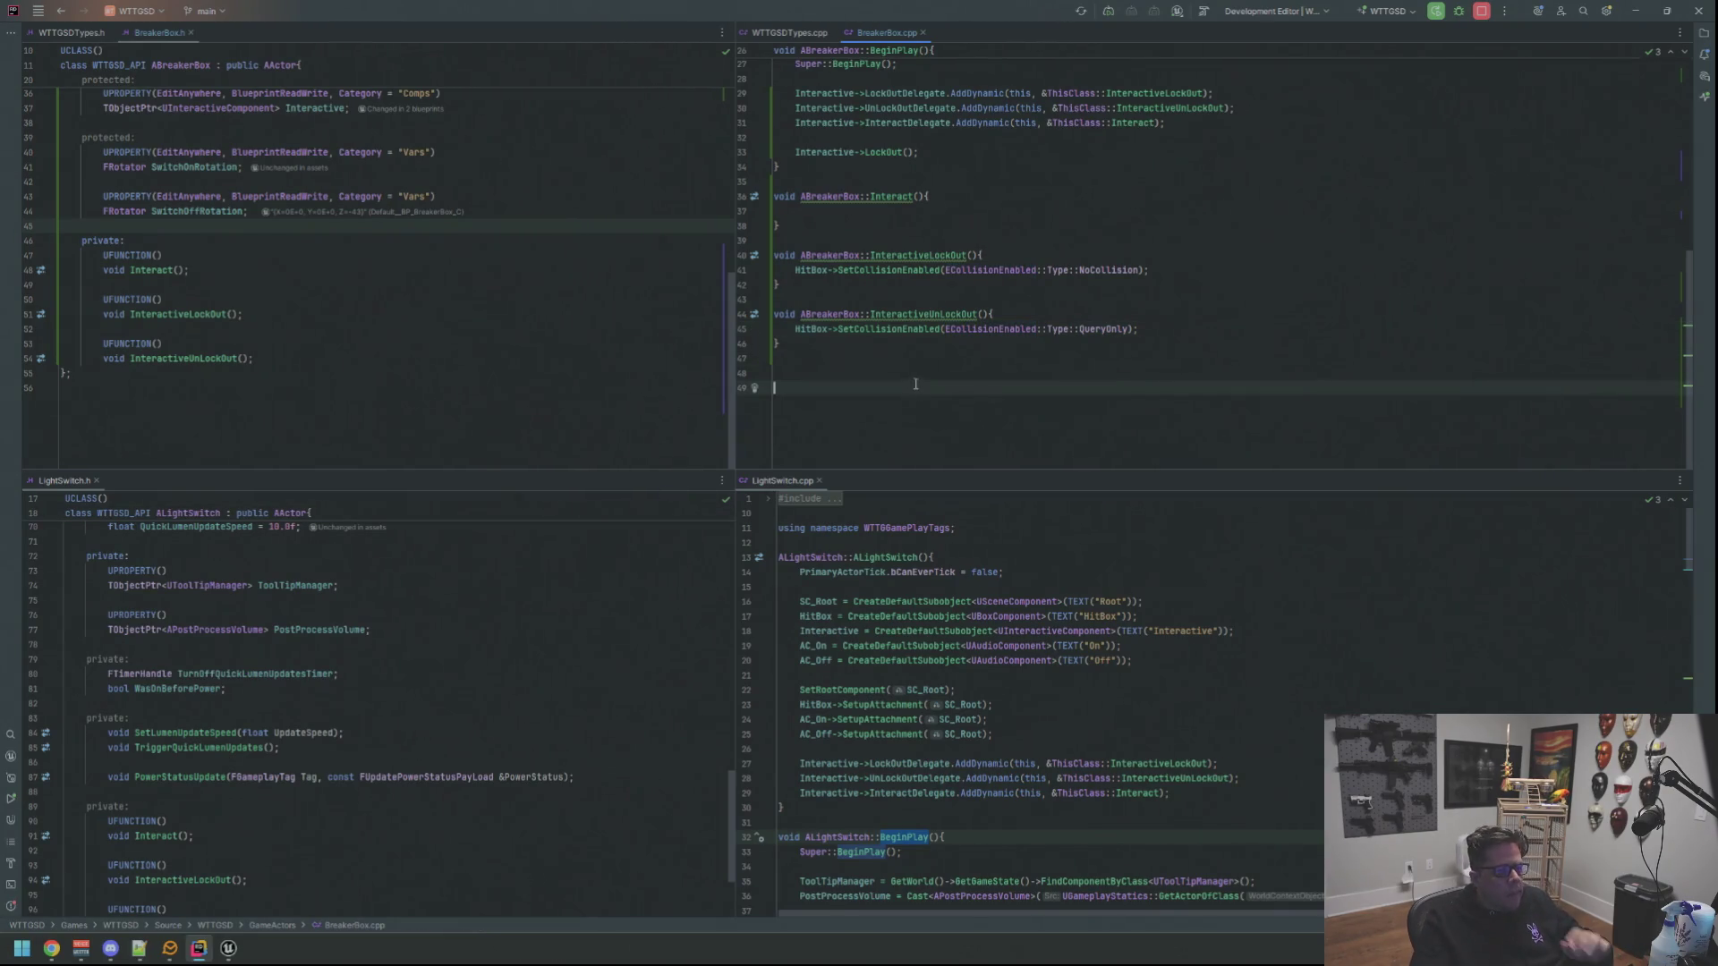
scroll(623, 307, up, 1)
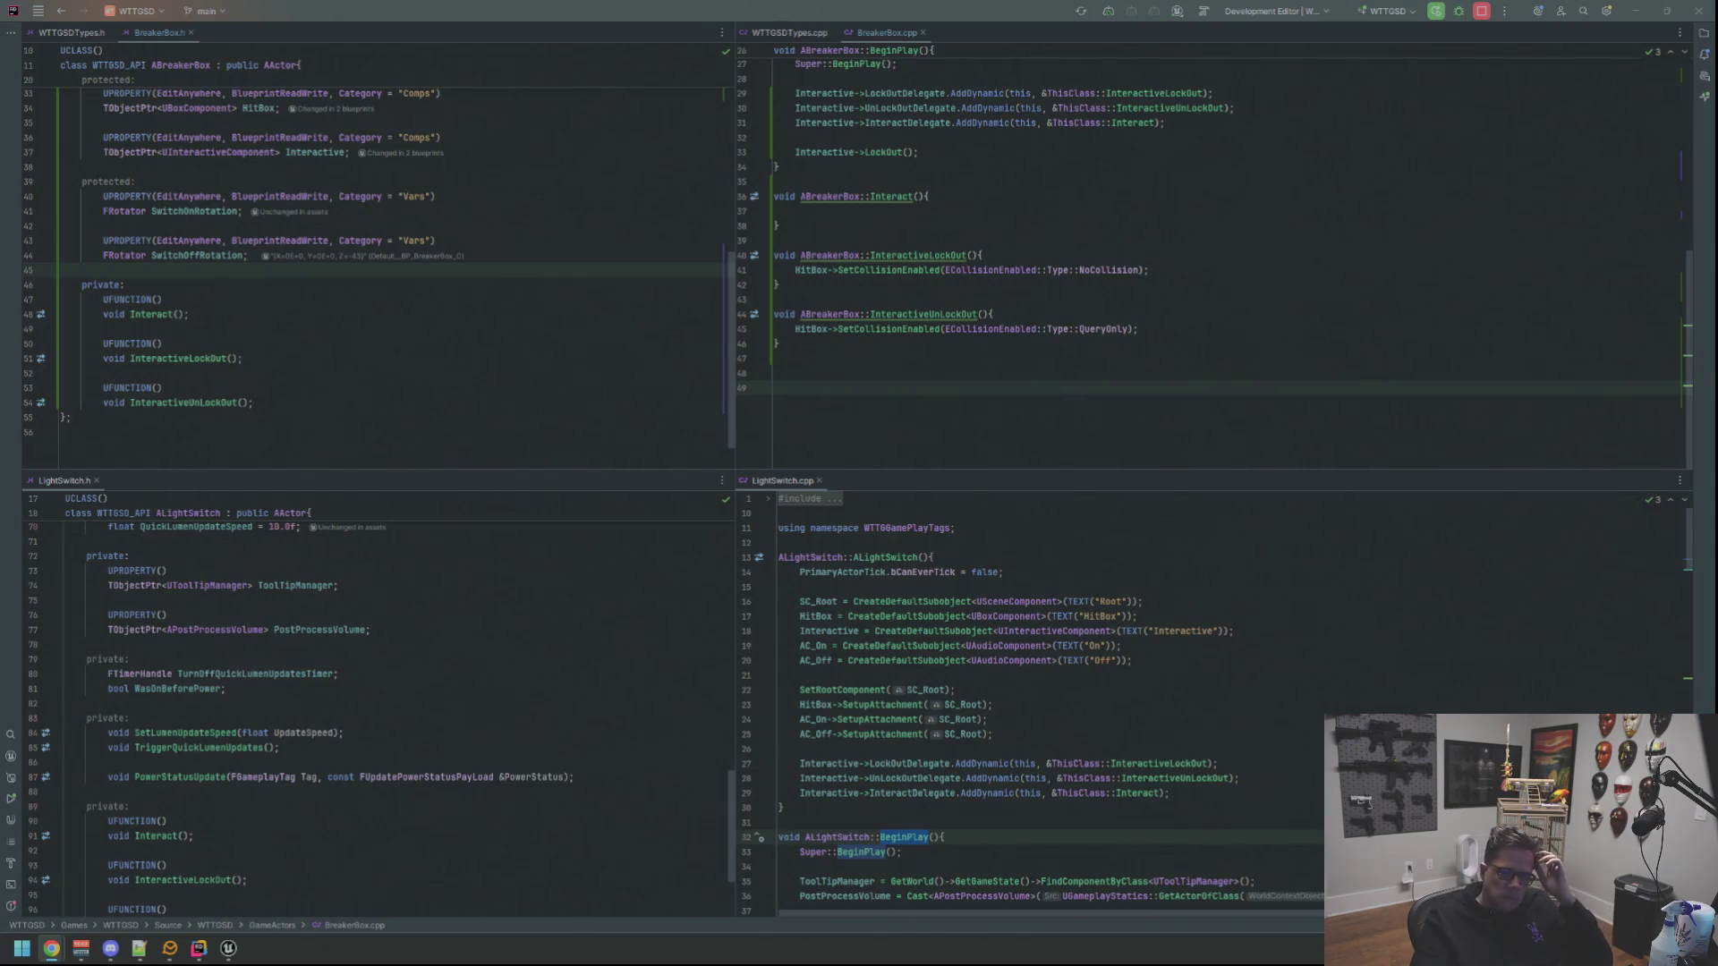
click(1404, 213)
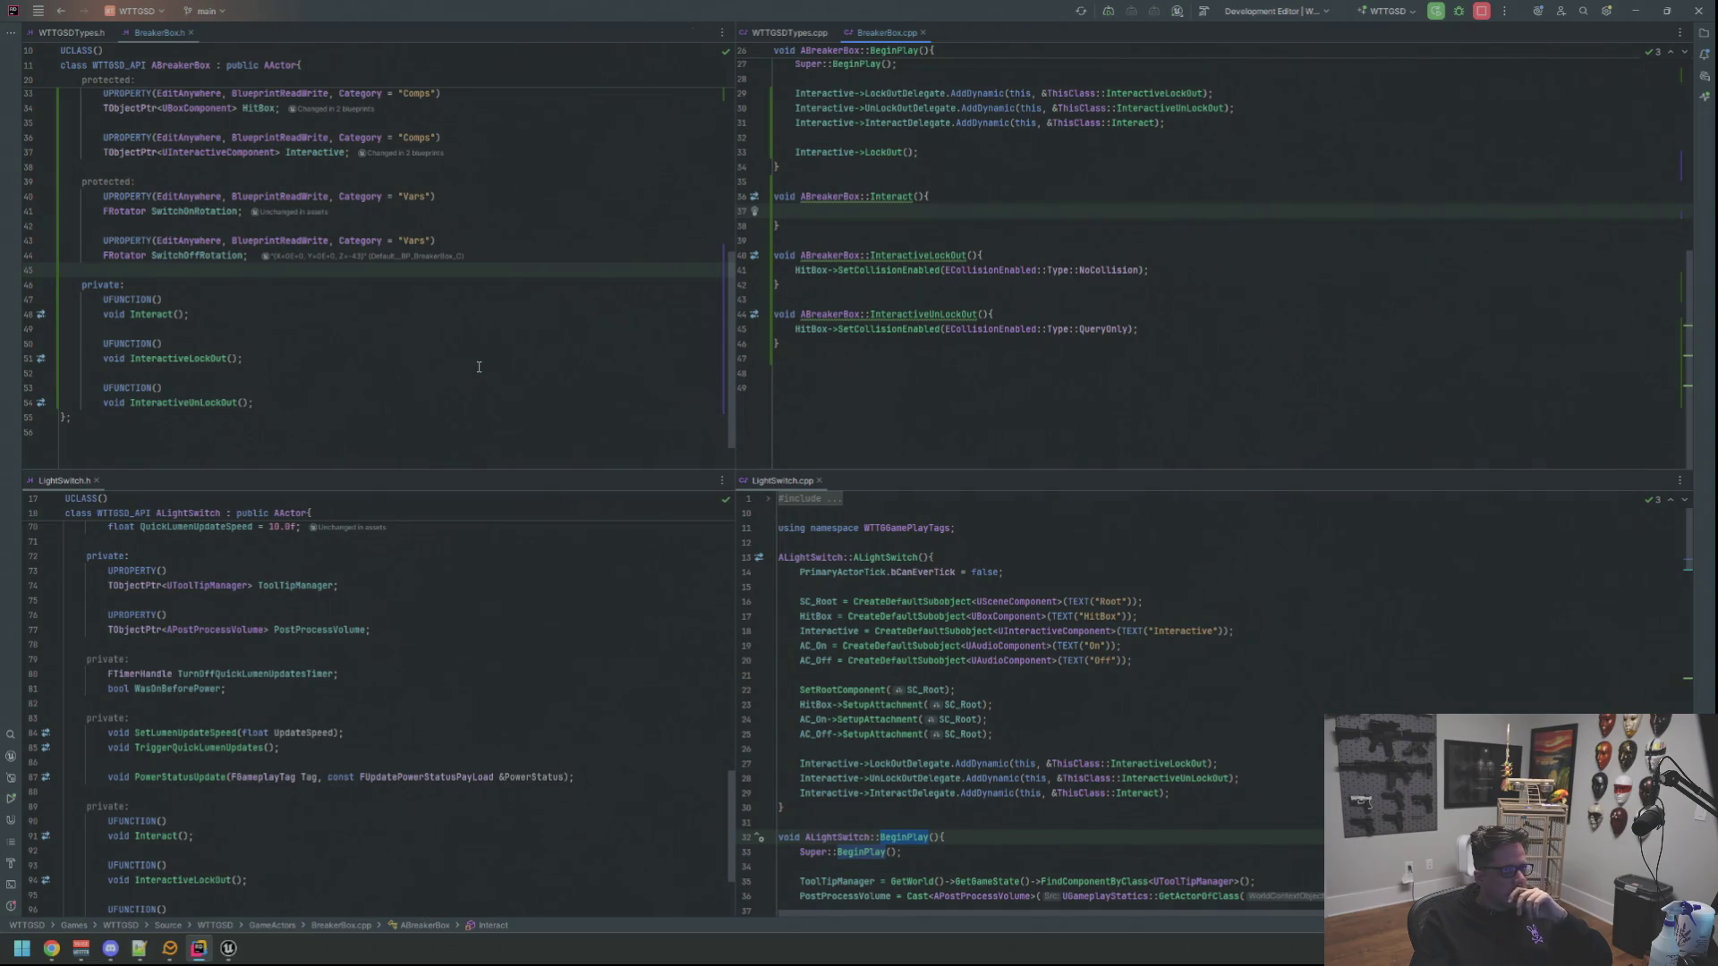
scroll(448, 355, down, 1)
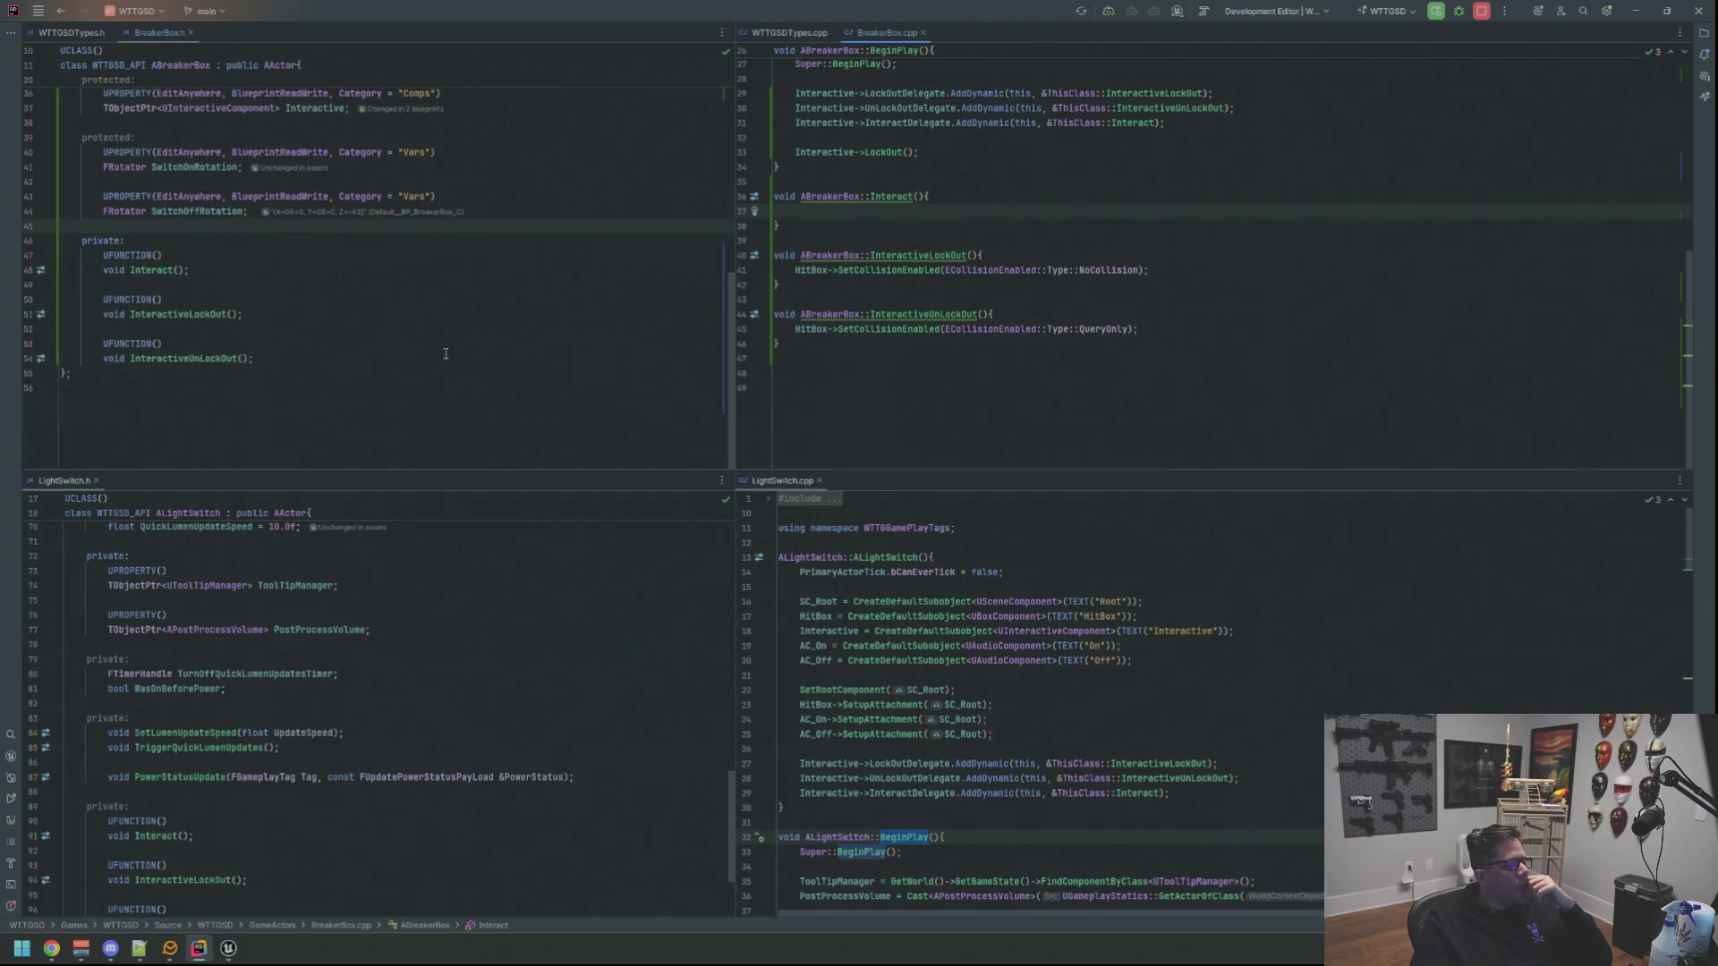
scroll(403, 671, down, 3)
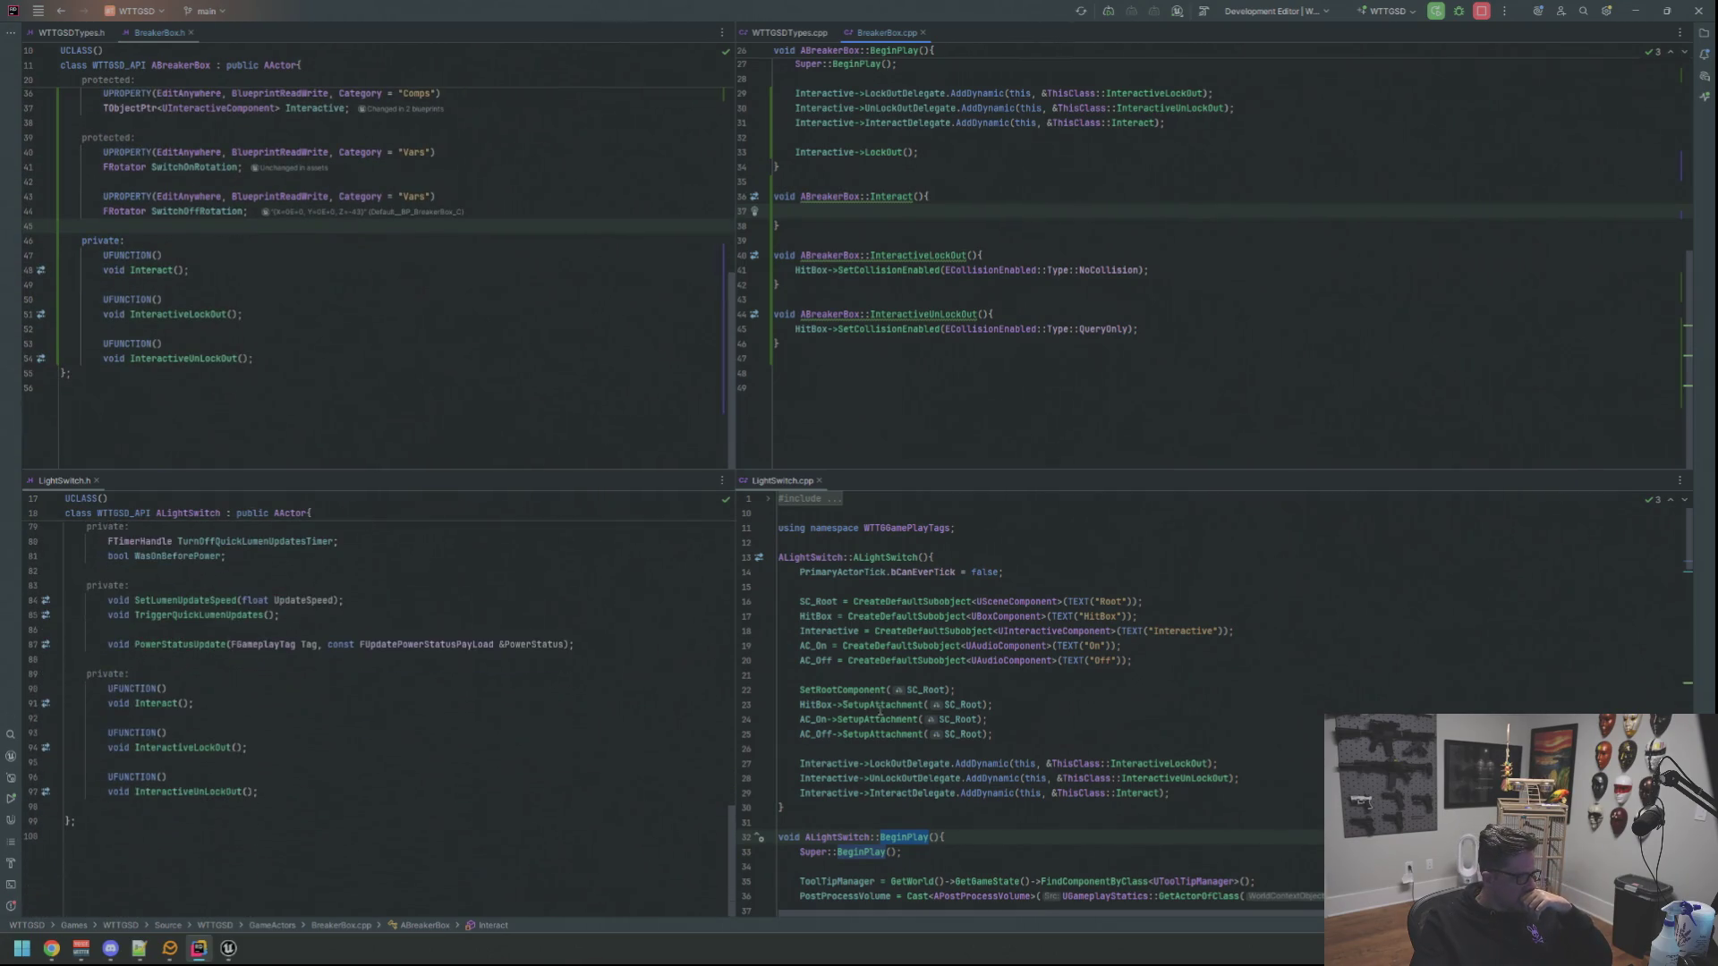
scroll(904, 705, down, 7)
scroll(903, 705, up, 1)
scroll(904, 705, up, 3)
scroll(905, 705, up, 4)
scroll(906, 706, up, 2)
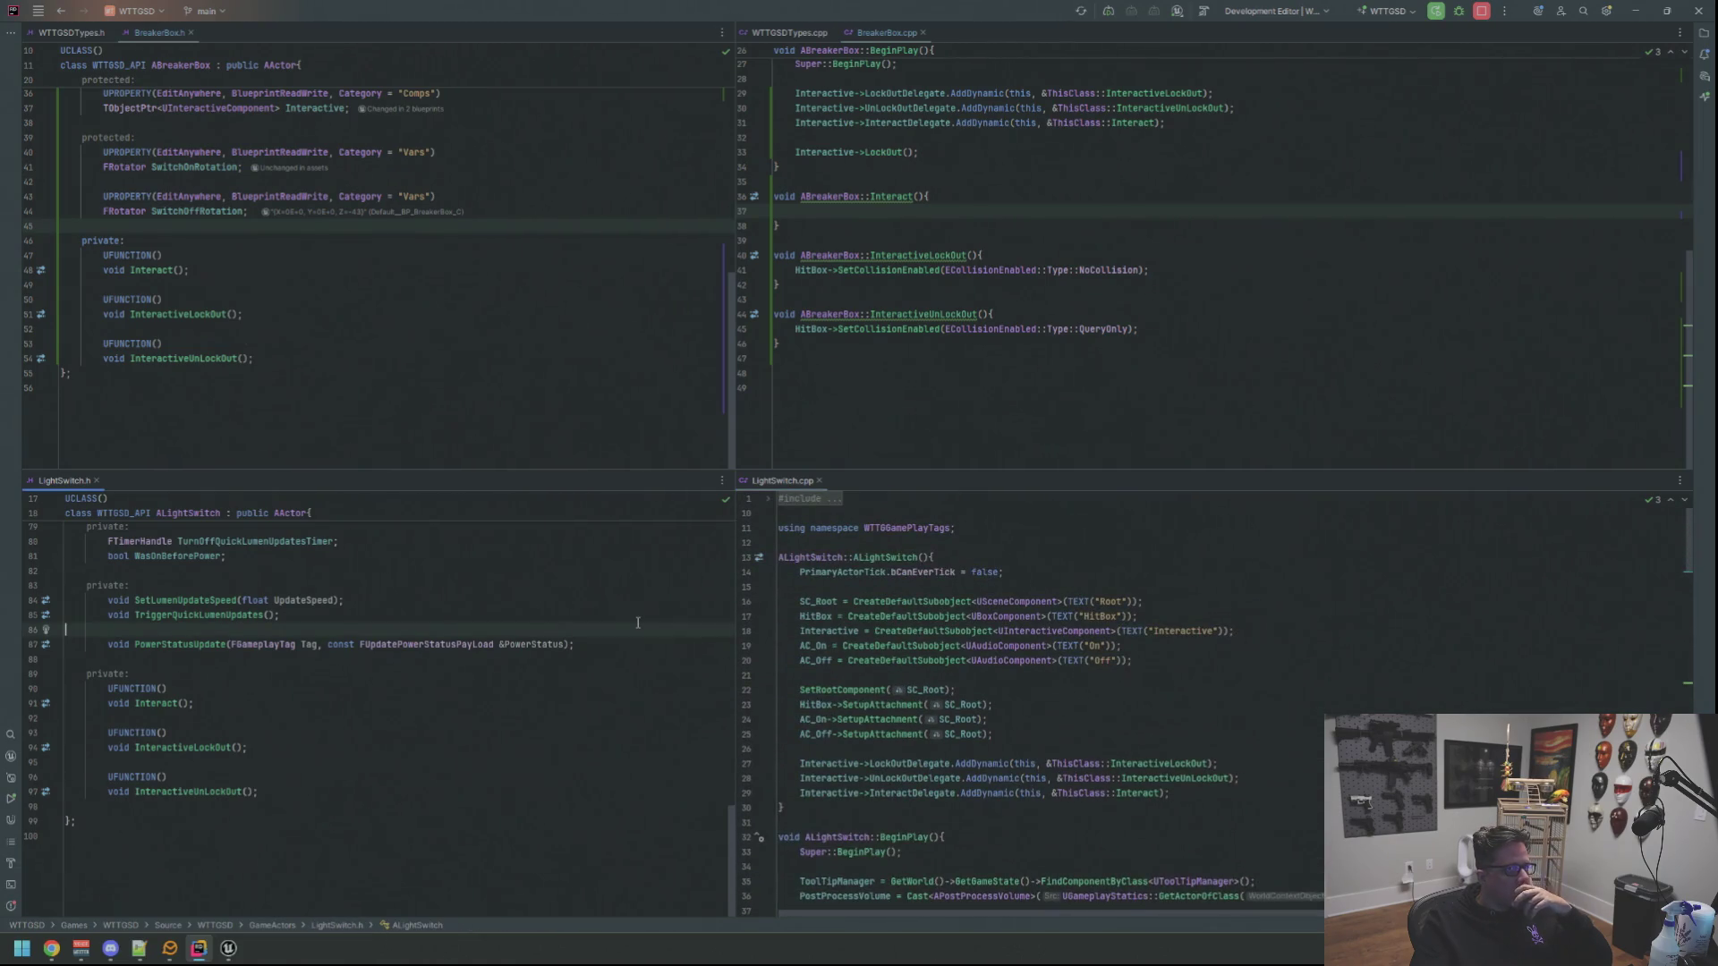
scroll(625, 618, up, 2)
scroll(625, 617, up, 2)
scroll(624, 618, down, 2)
scroll(624, 618, down, 2)
scroll(969, 676, down, 7)
scroll(970, 676, down, 6)
scroll(970, 676, up, 3)
scroll(961, 668, up, 3)
scroll(949, 664, up, 2)
scroll(949, 660, down, 5)
scroll(944, 660, down, 5)
scroll(937, 658, down, 5)
scroll(929, 656, down, 5)
scroll(929, 656, down, 4)
scroll(953, 672, down, 4)
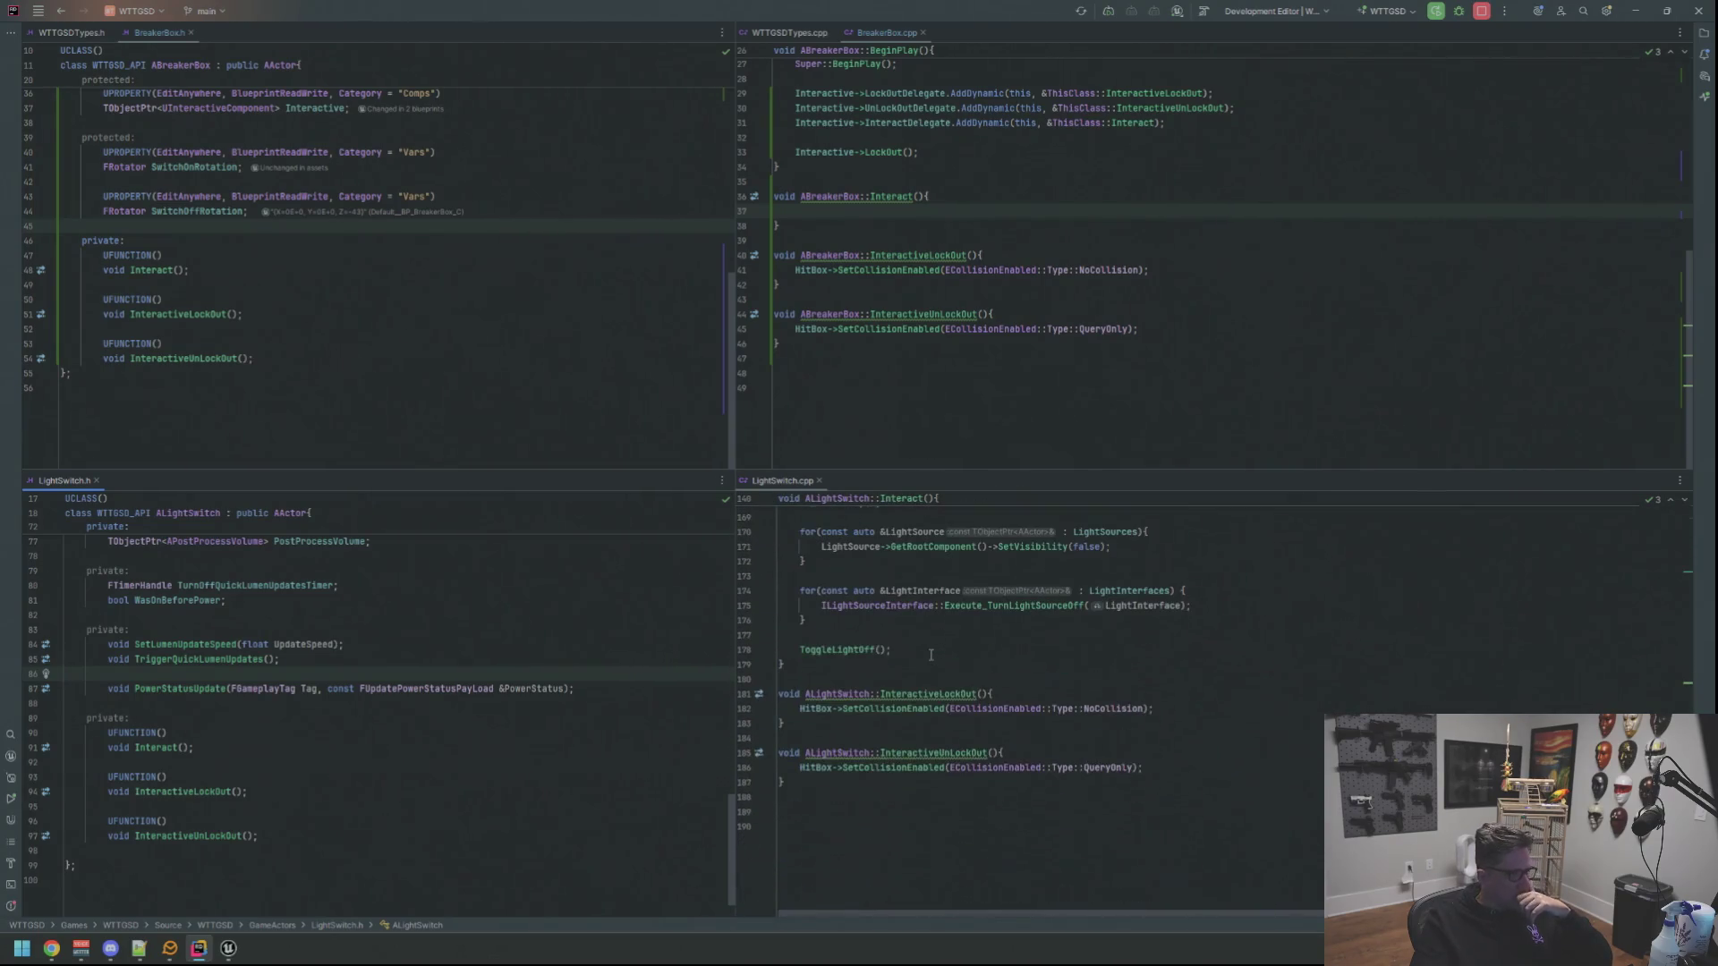
scroll(1000, 705, down, 4)
scroll(1002, 708, up, 3)
scroll(996, 658, up, 2)
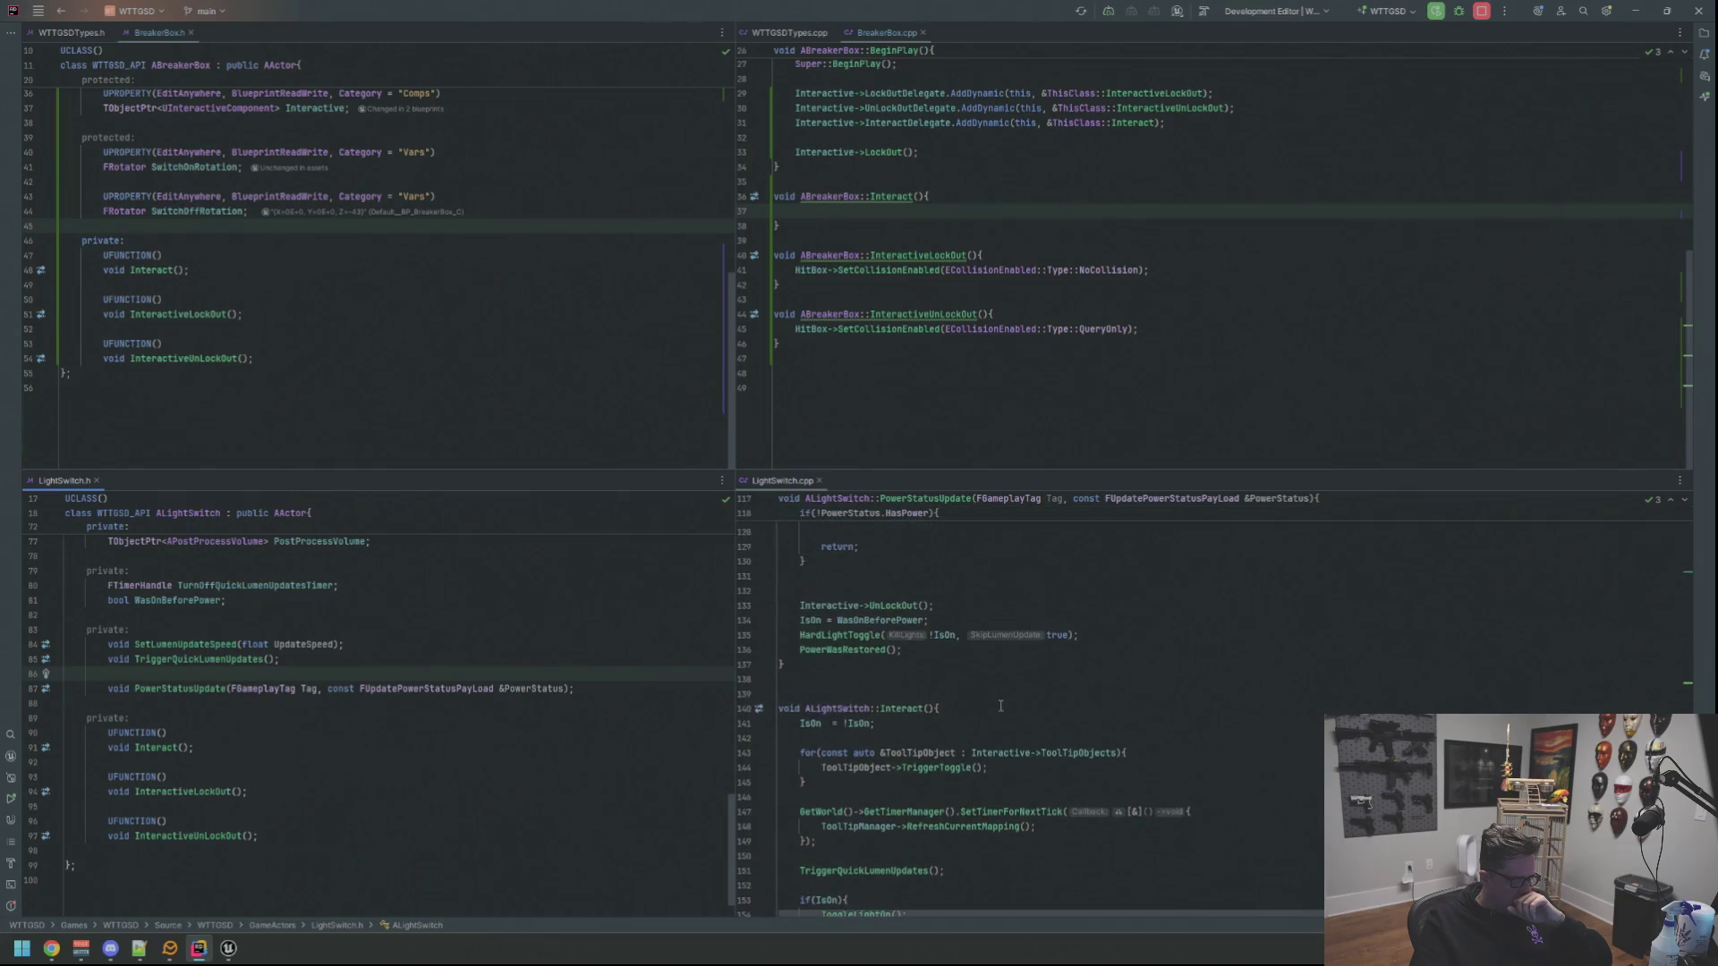
scroll(990, 604, down, 2)
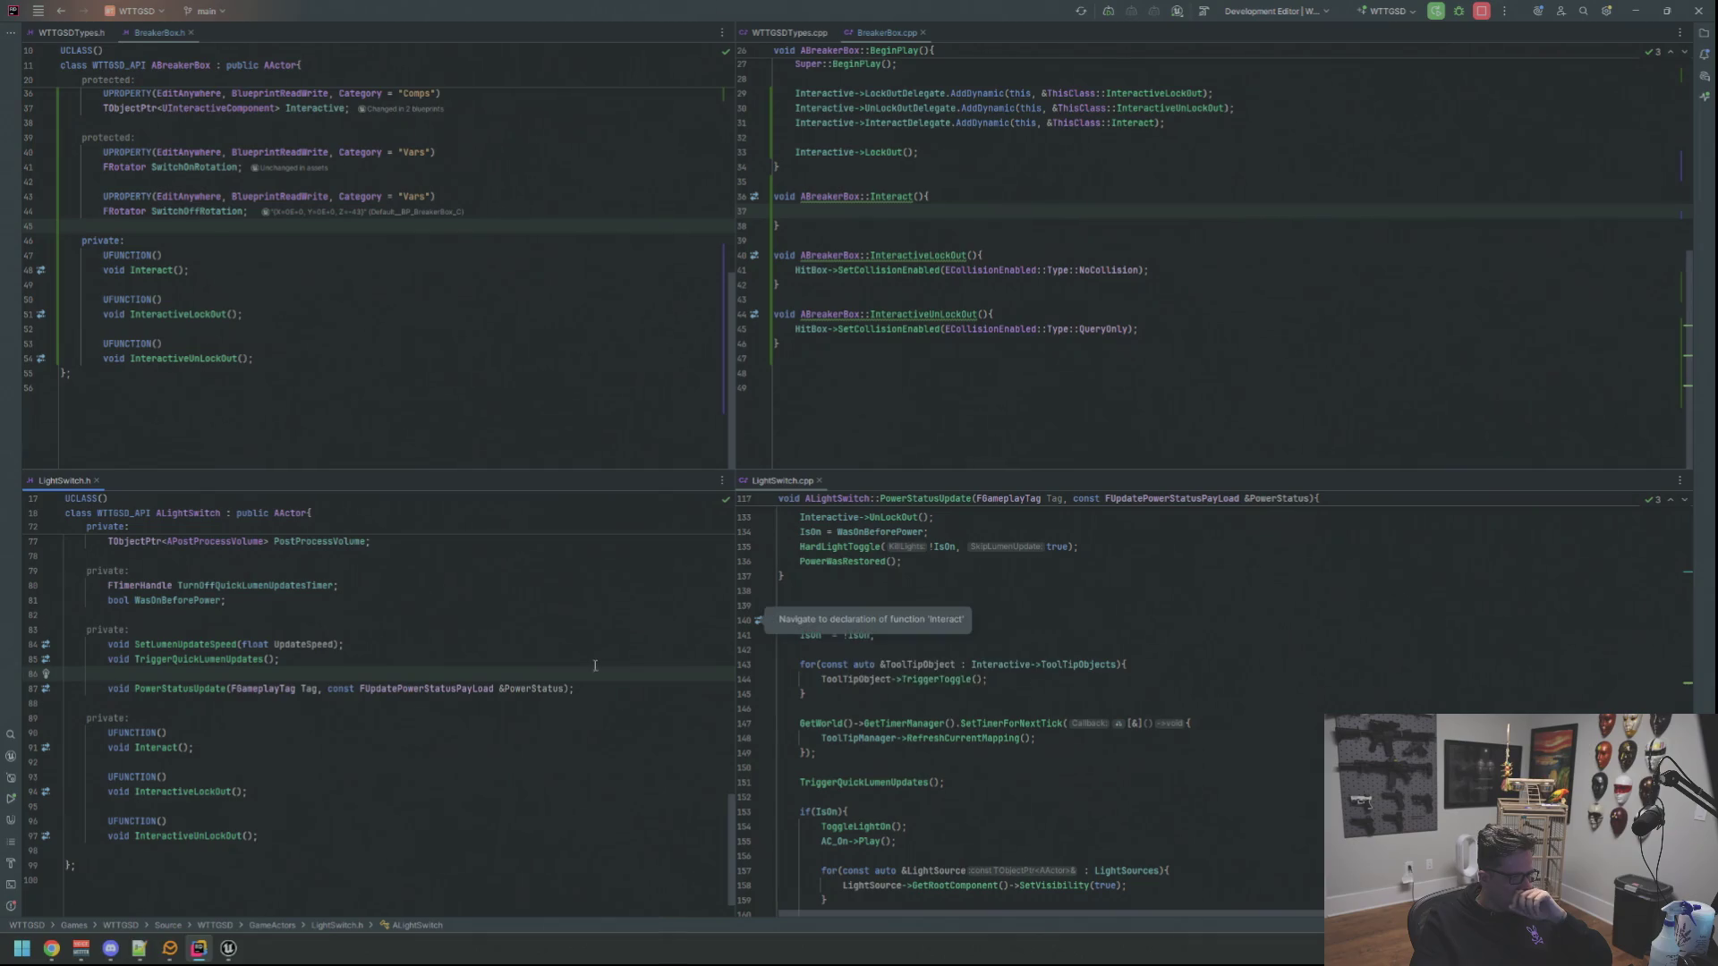
scroll(599, 664, up, 3)
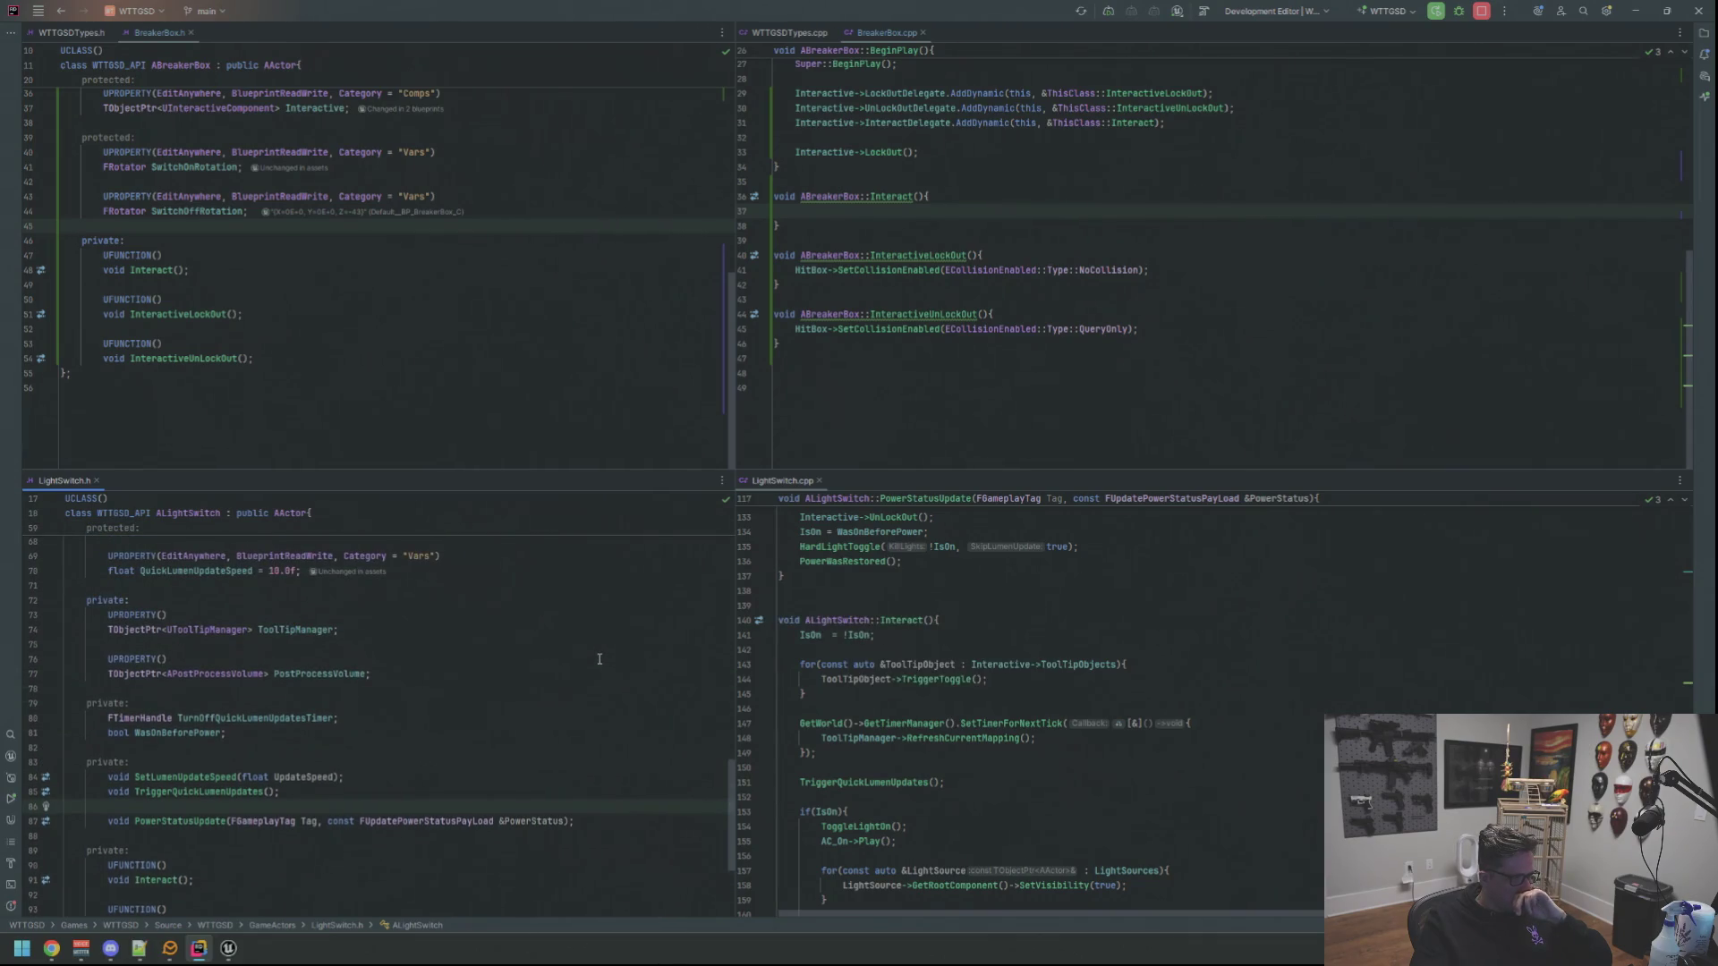
click(570, 820)
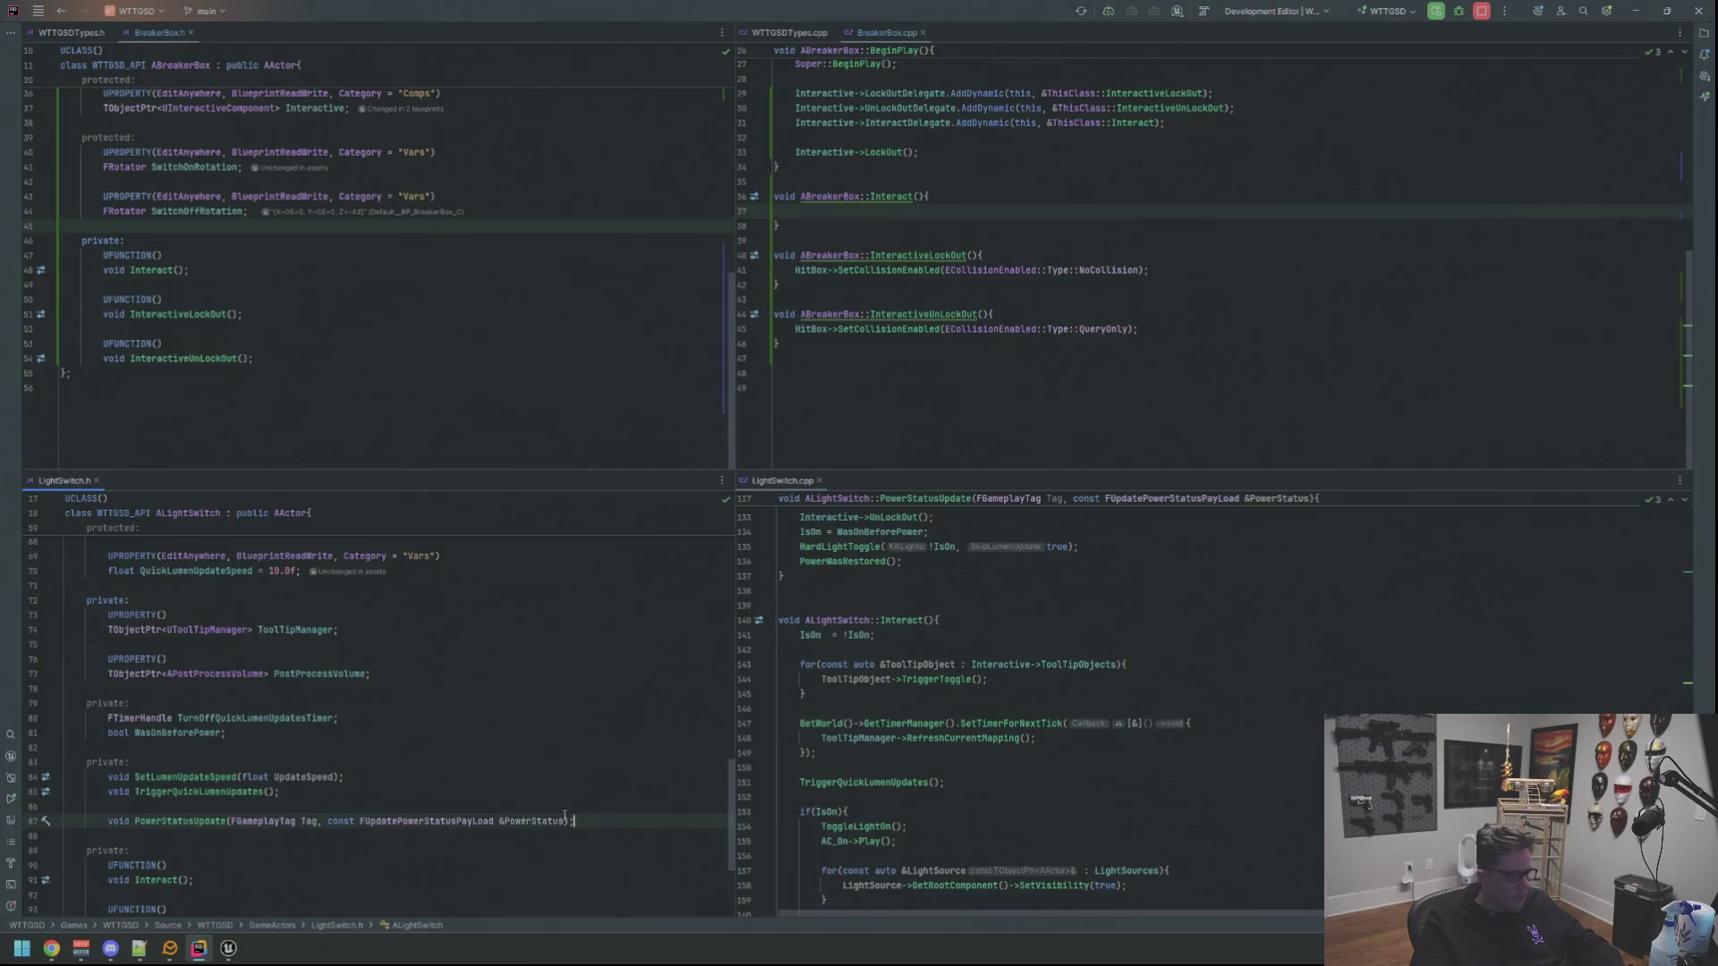
shift+click(109, 820)
click(327, 255)
scroll(359, 289, up, 2)
scroll(360, 288, down, 1)
click(360, 261)
key(Return)
text(rivate:)
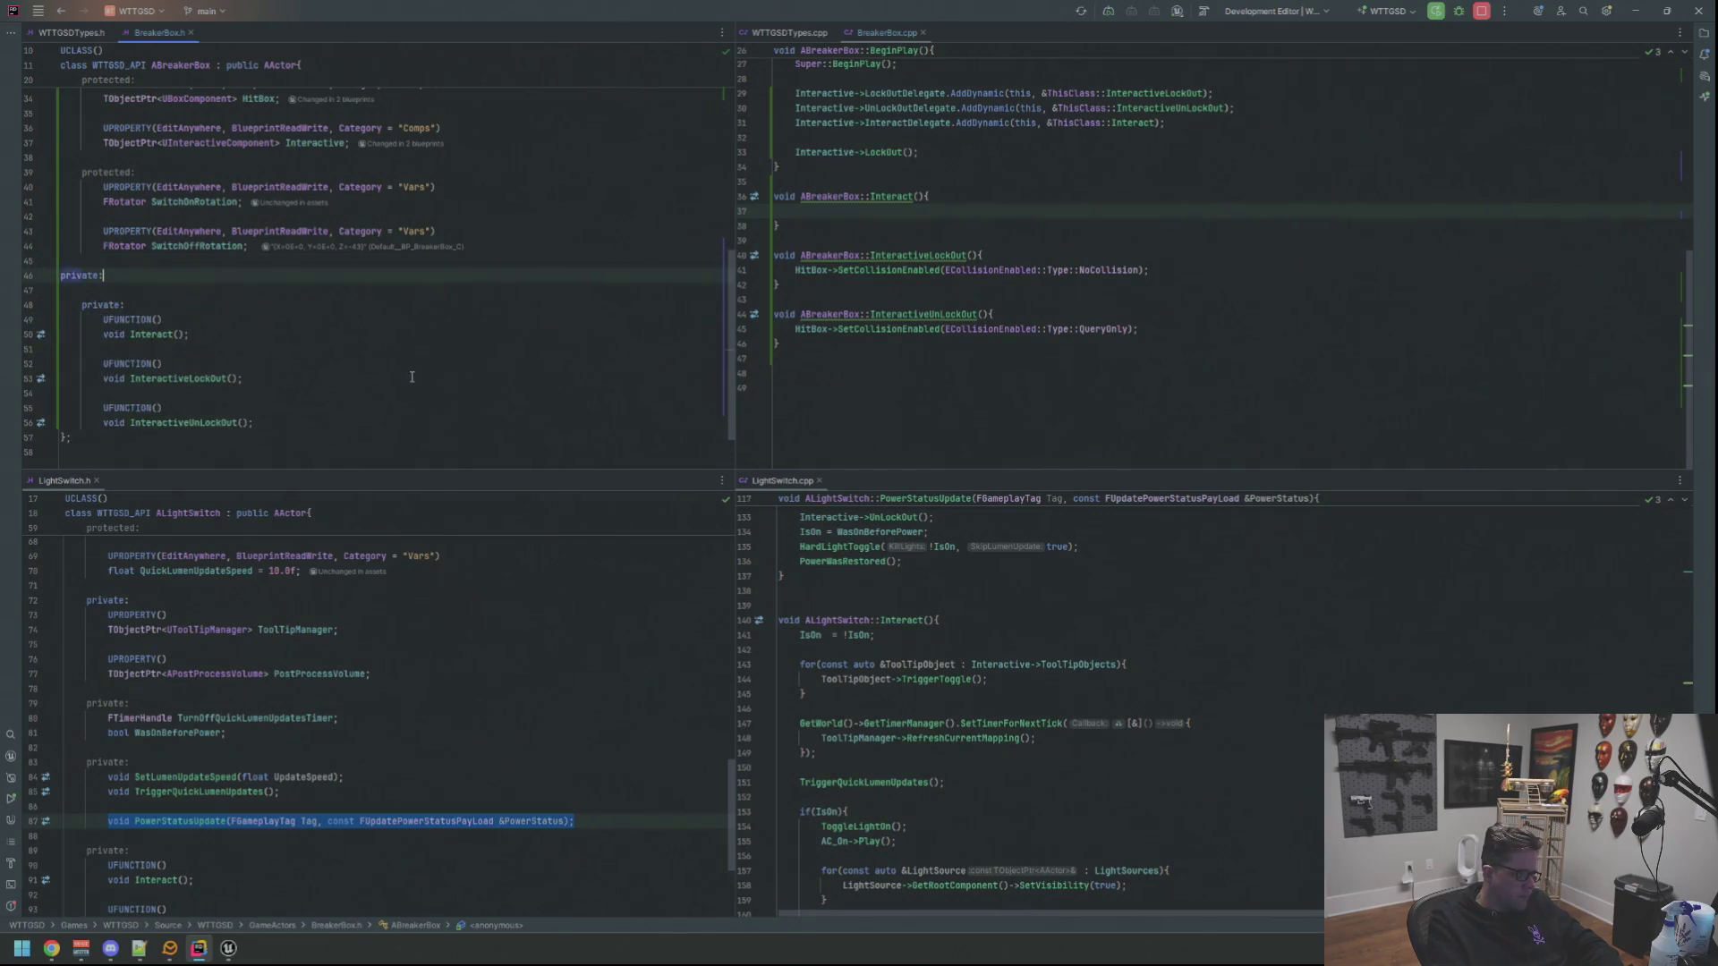
key(Return)
key(Down)
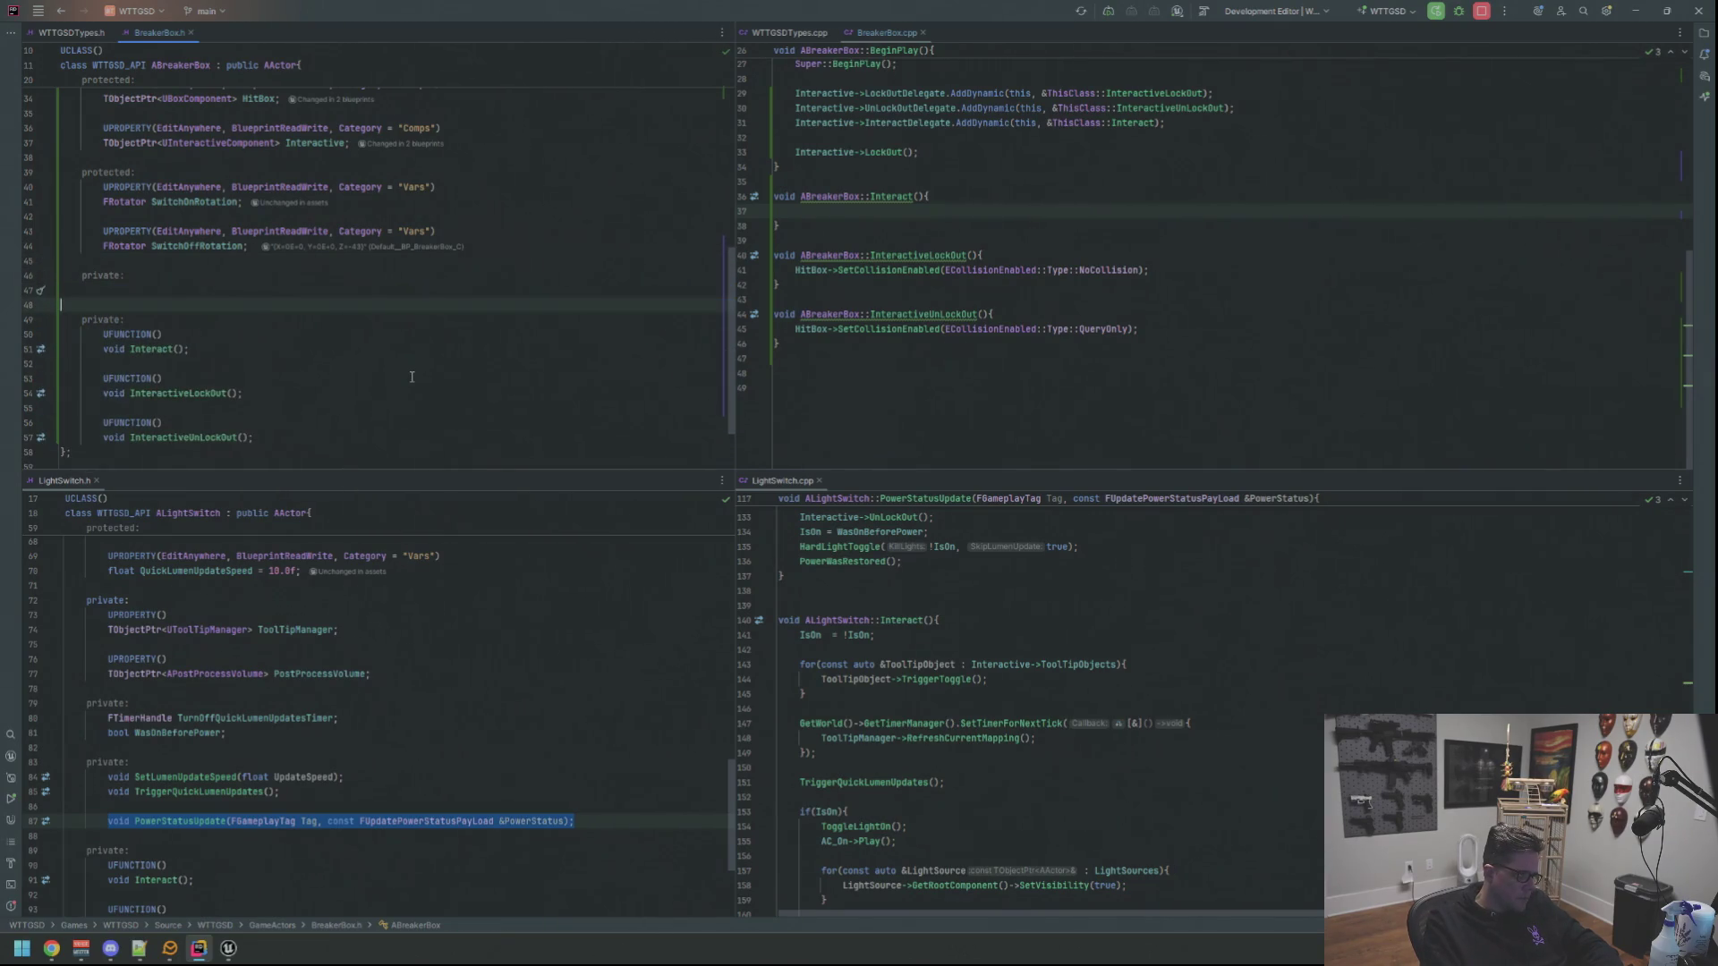
key(Up)
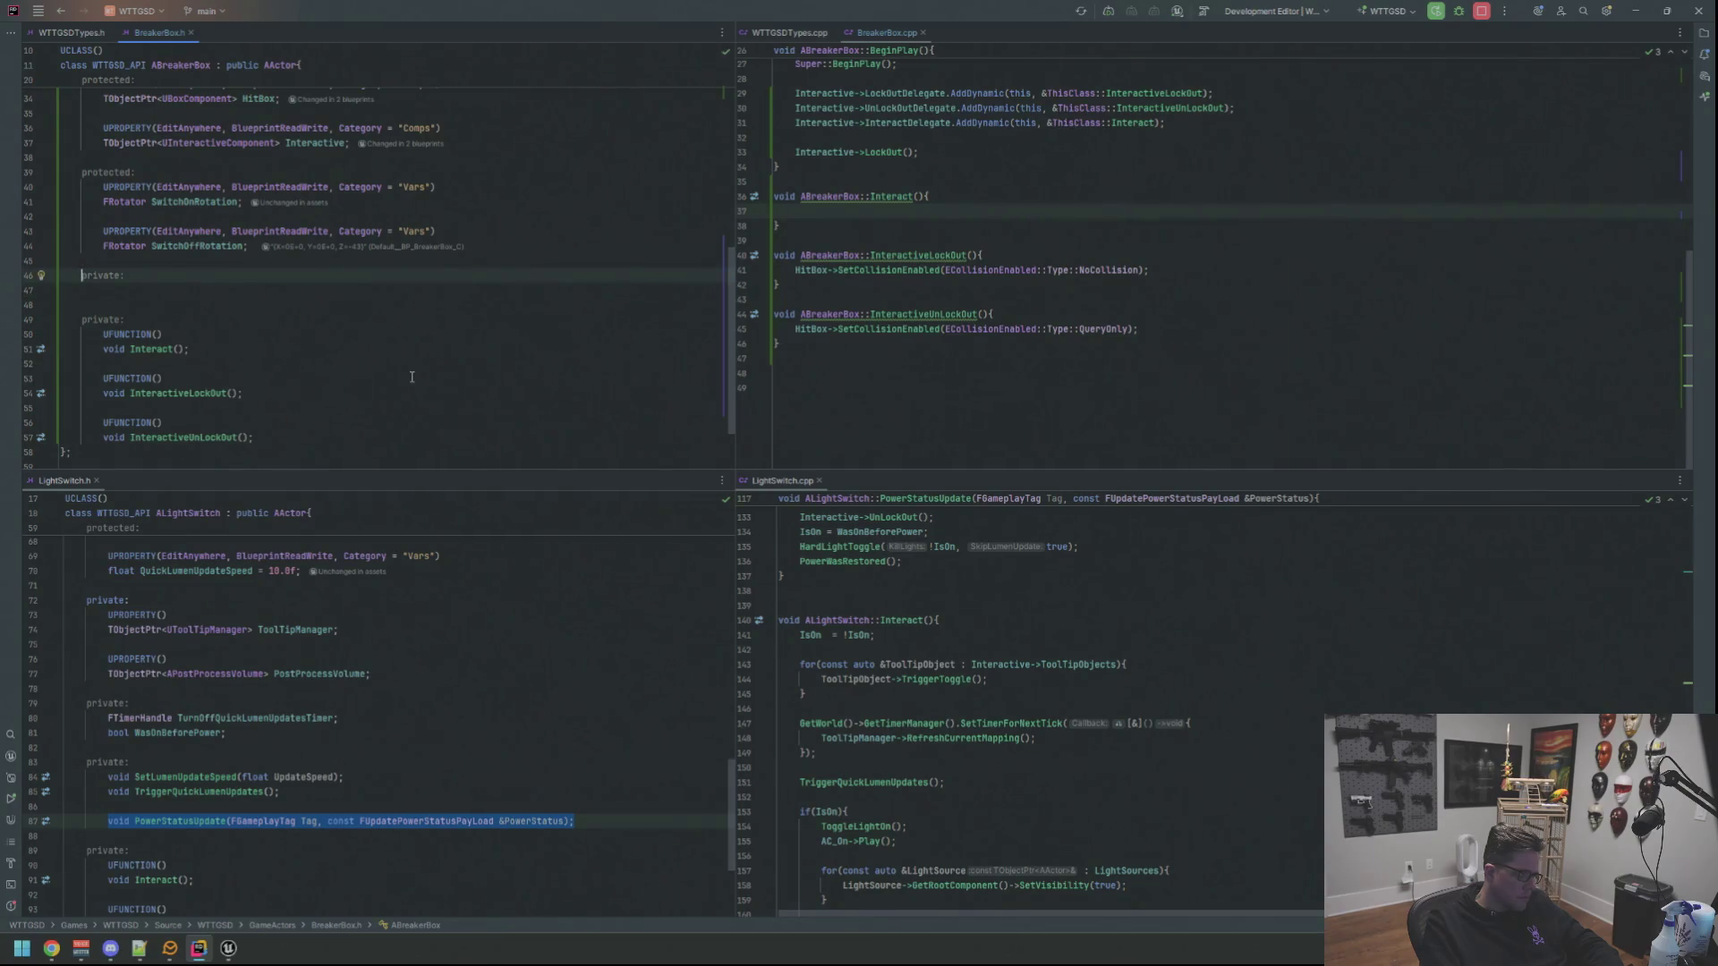
Copy the PowerStatusUpdate declaration from LightSwitch.h into BreakerBox.h's private section and indent it
click(563, 777)
key(Down)
key(Down)
key(Down)
click(599, 826)
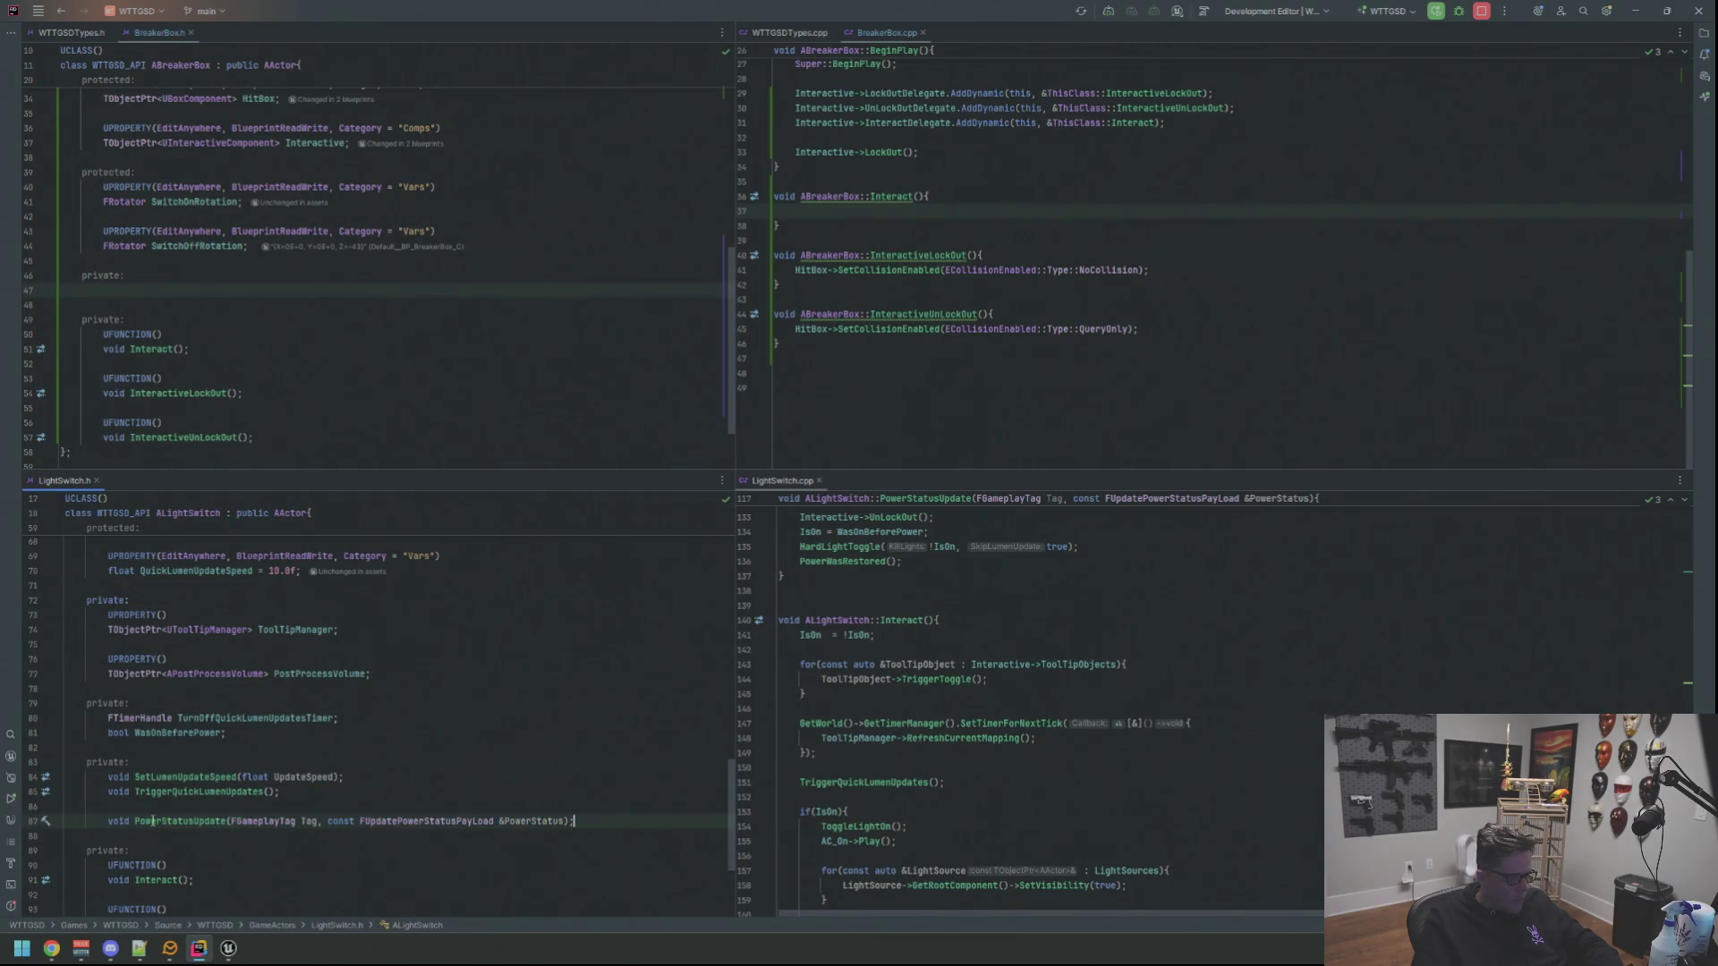
shift+click(115, 821)
text(void PowerStatusUpdate(FGameplayTag Tag, const FUpdatePowerStatusPayload &PowerStatus);)
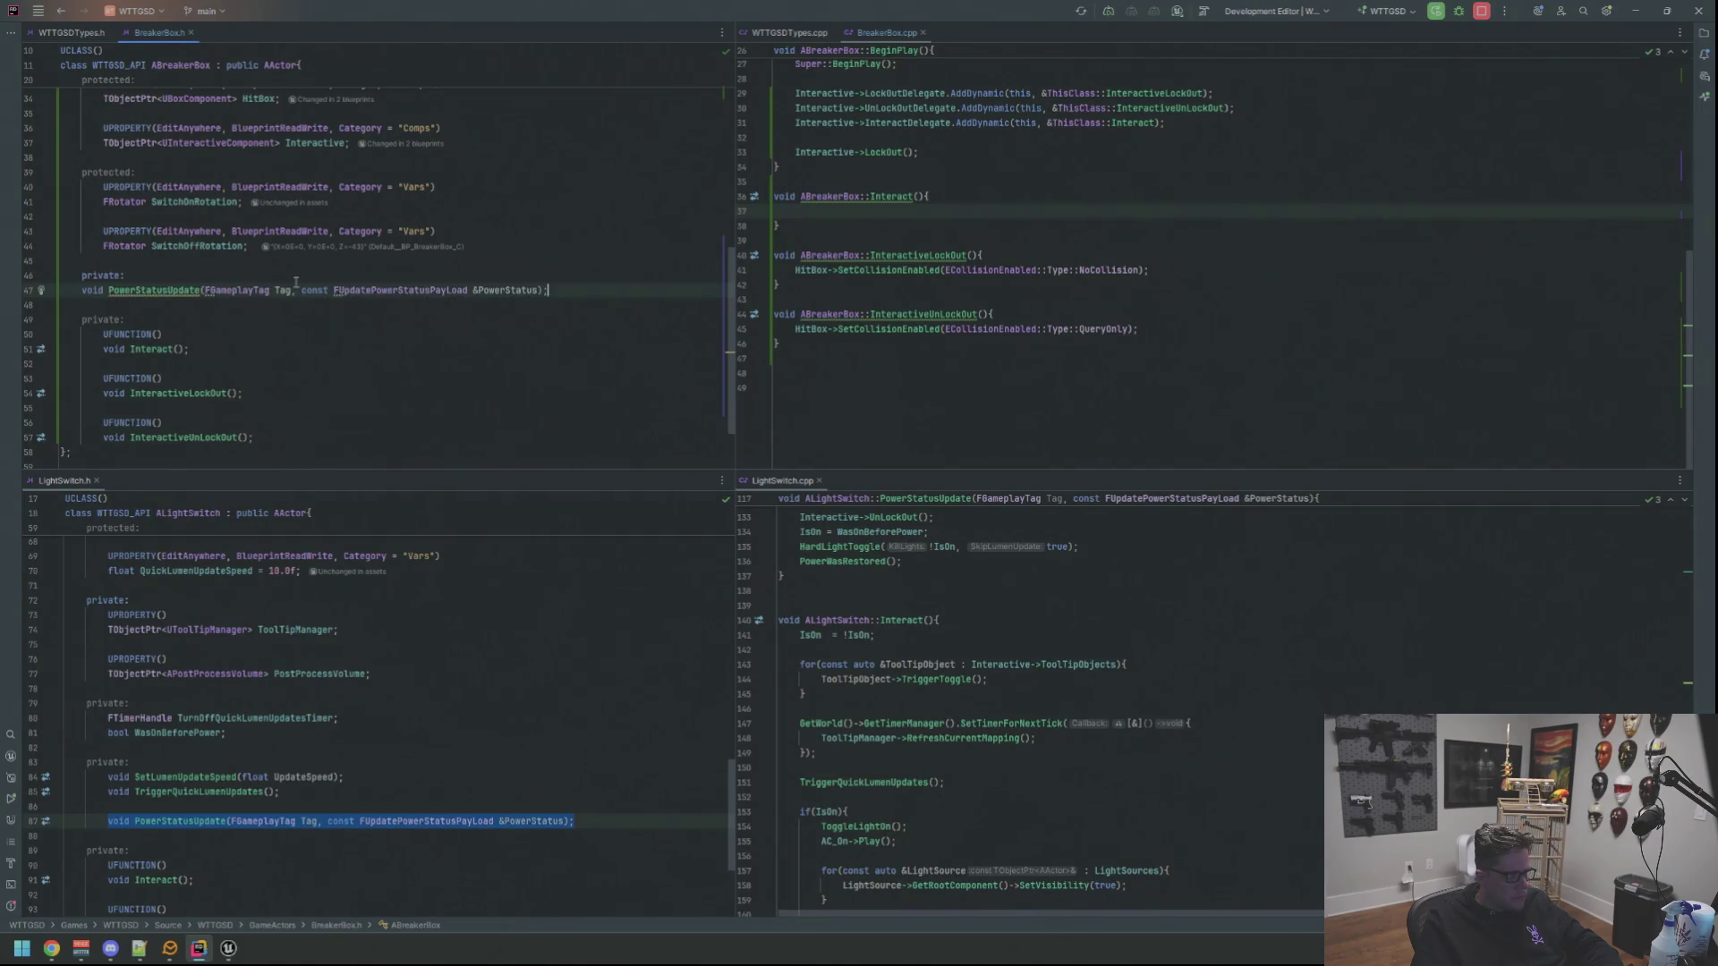
click(82, 291)
key(Tab)
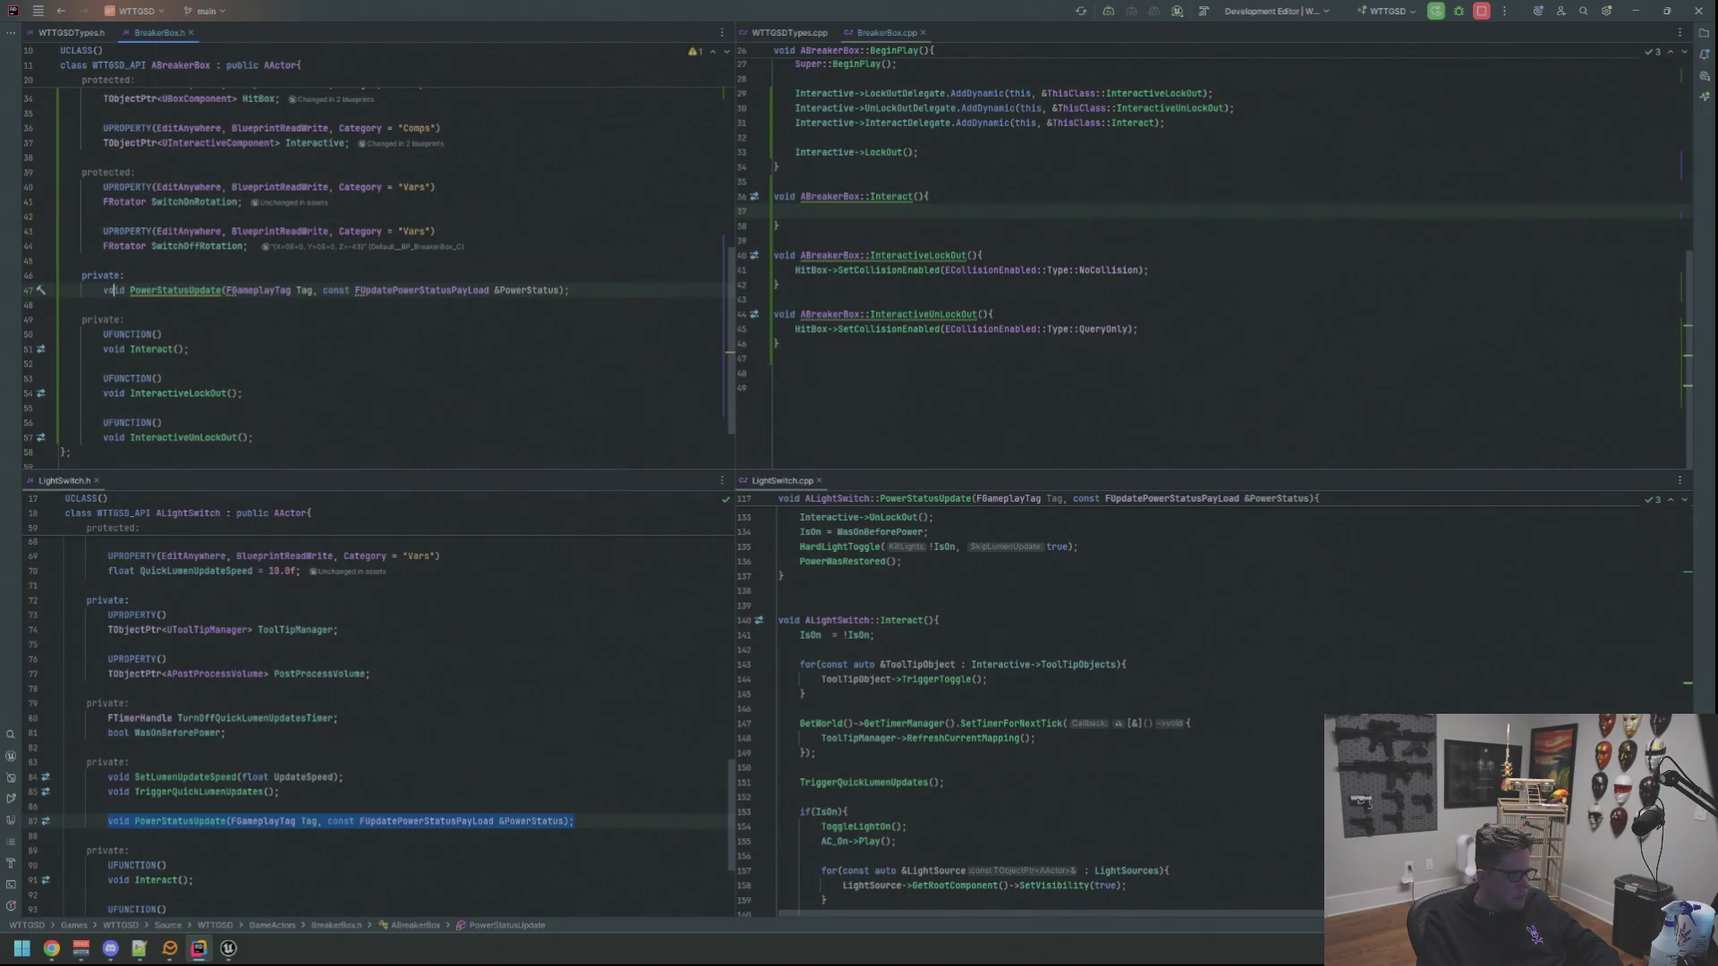
Forward-declare FUpdatePowerStatusPayload and include GameplayTagContainer.h for FGameplayTag via Alt+Enter
click(357, 290)
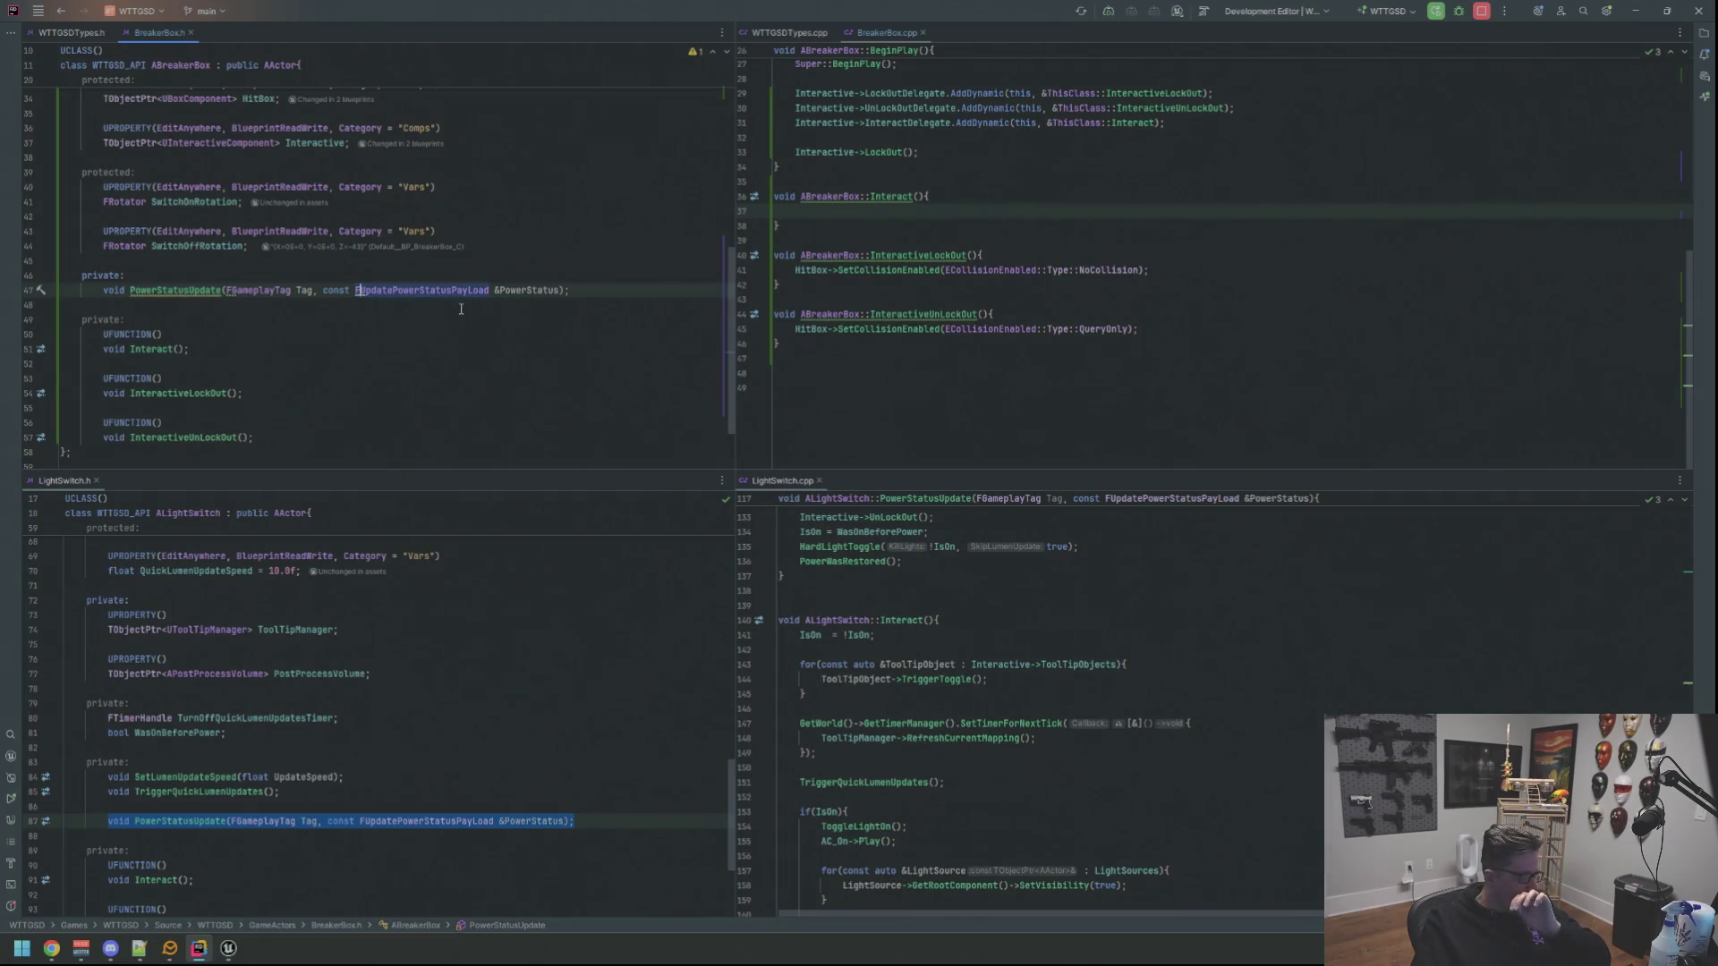
key(alt+Return)
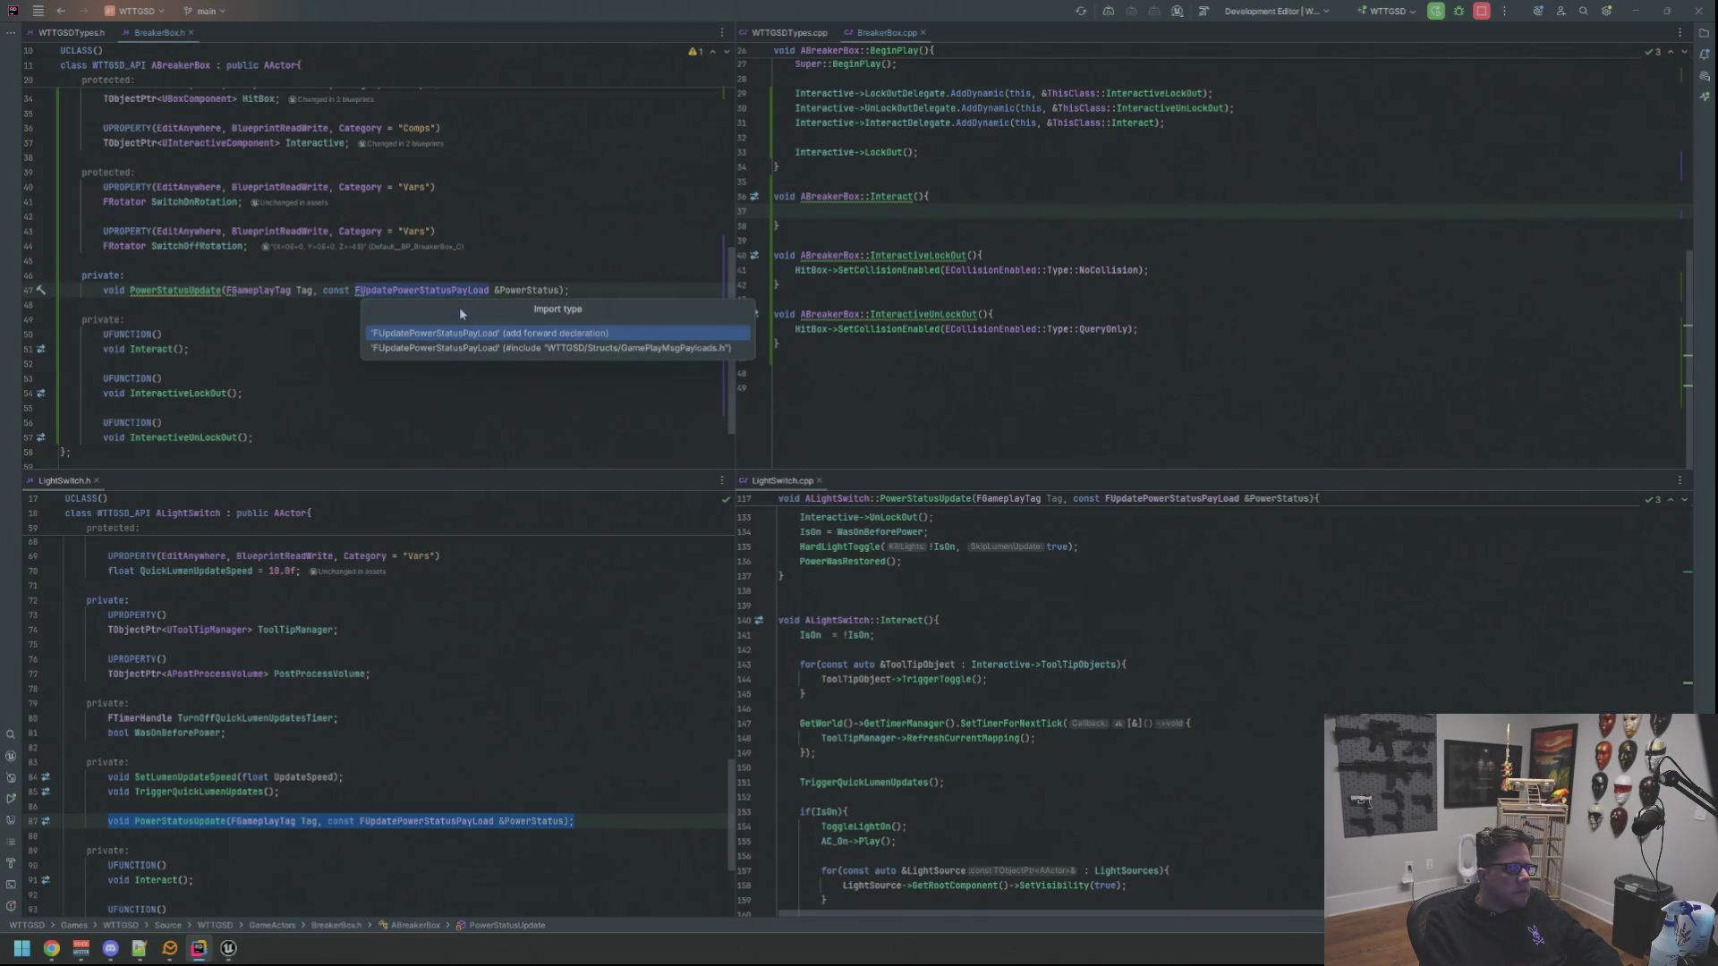
key(Return)
key(Left)
key(Left)
key(Left)
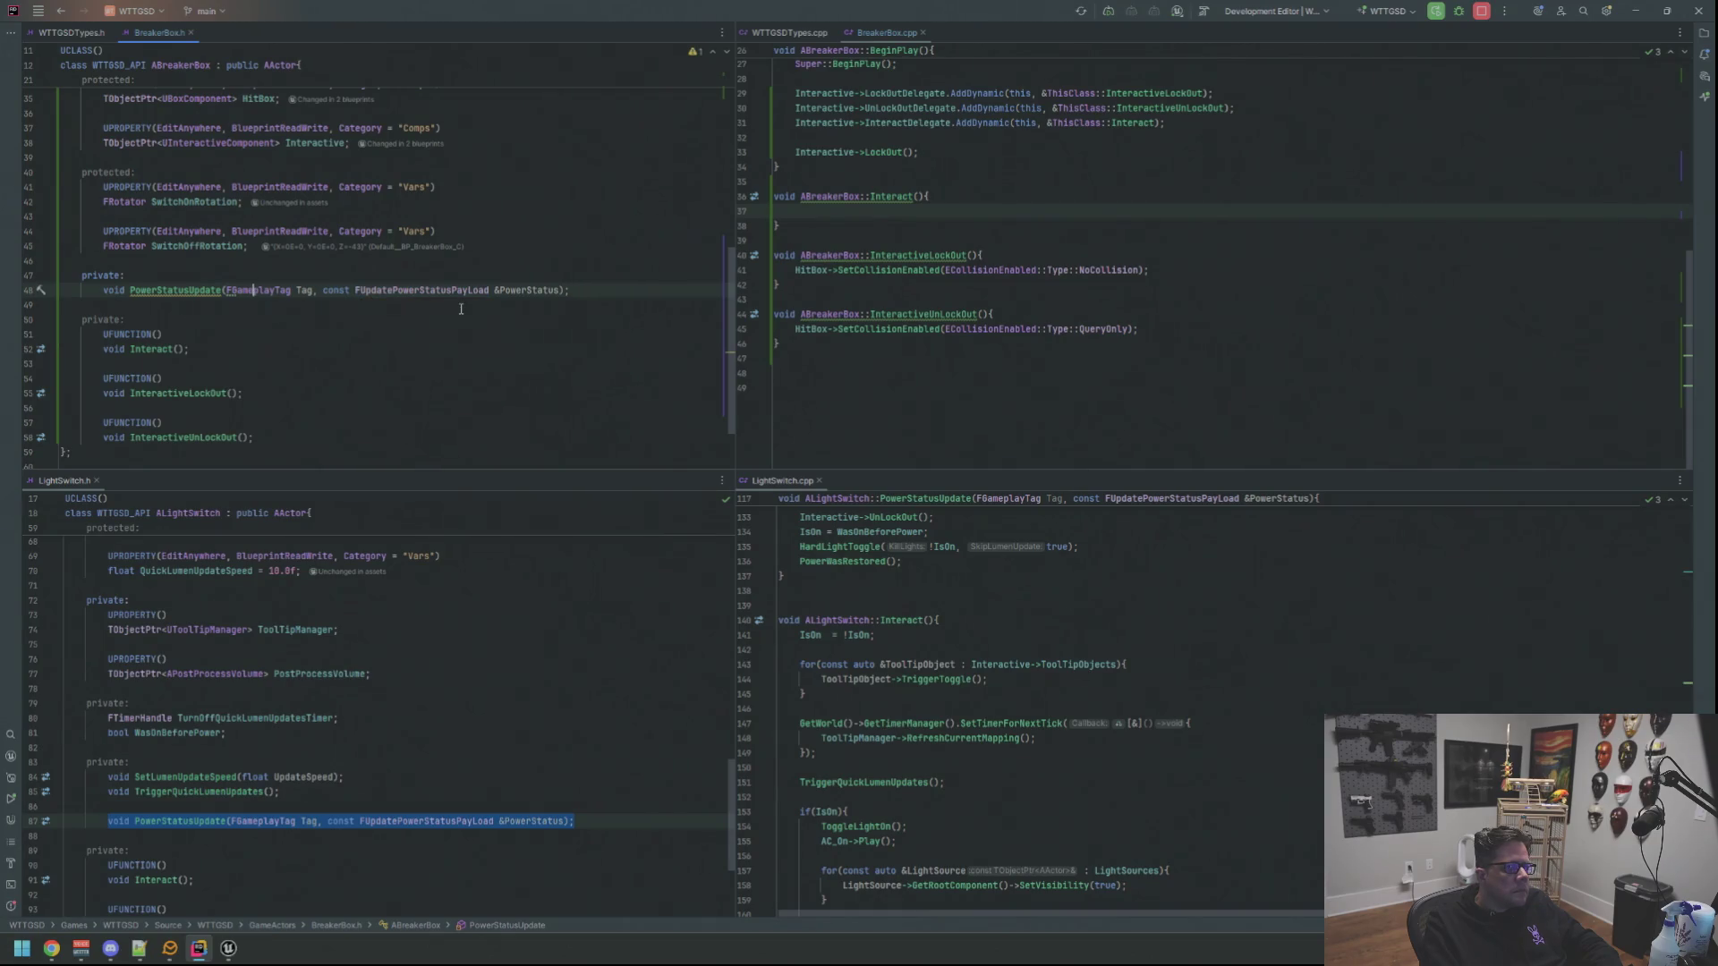
key(Left)
key(Left)
key(alt+Return)
key(Down)
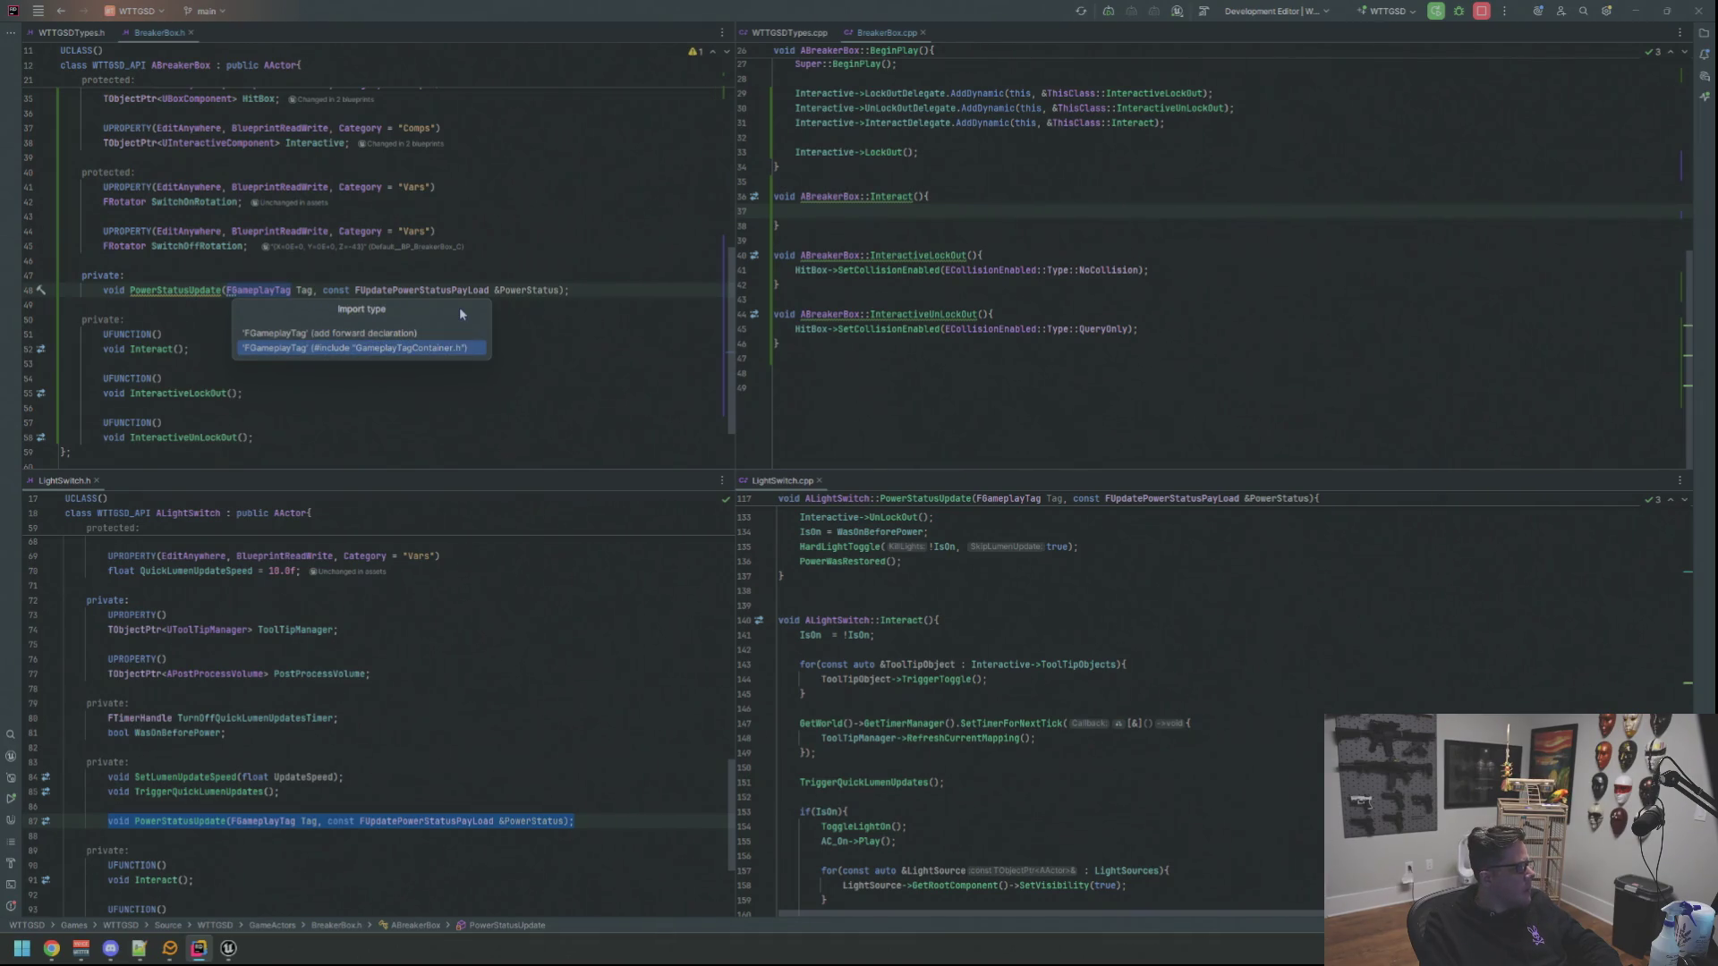
key(Return)
Generate an empty PowerStatusUpdate definition in BreakerBox.cpp
key(Left)
key(Left)
key(Left)
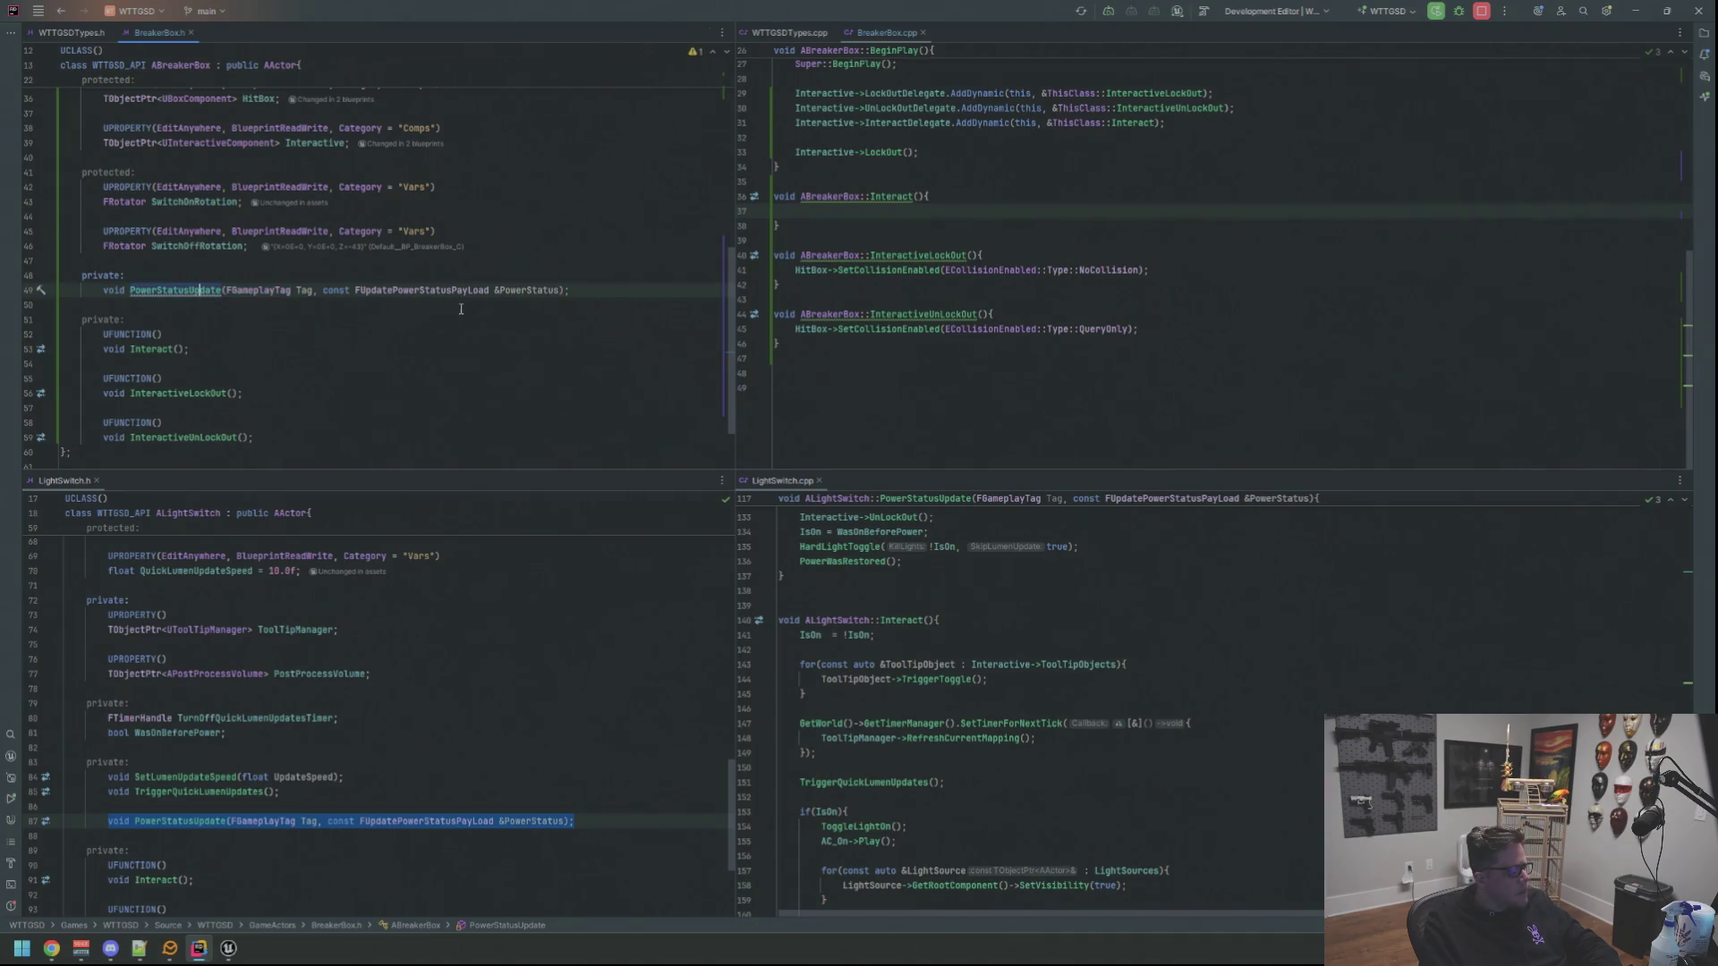
key(alt+Return)
key(Return)
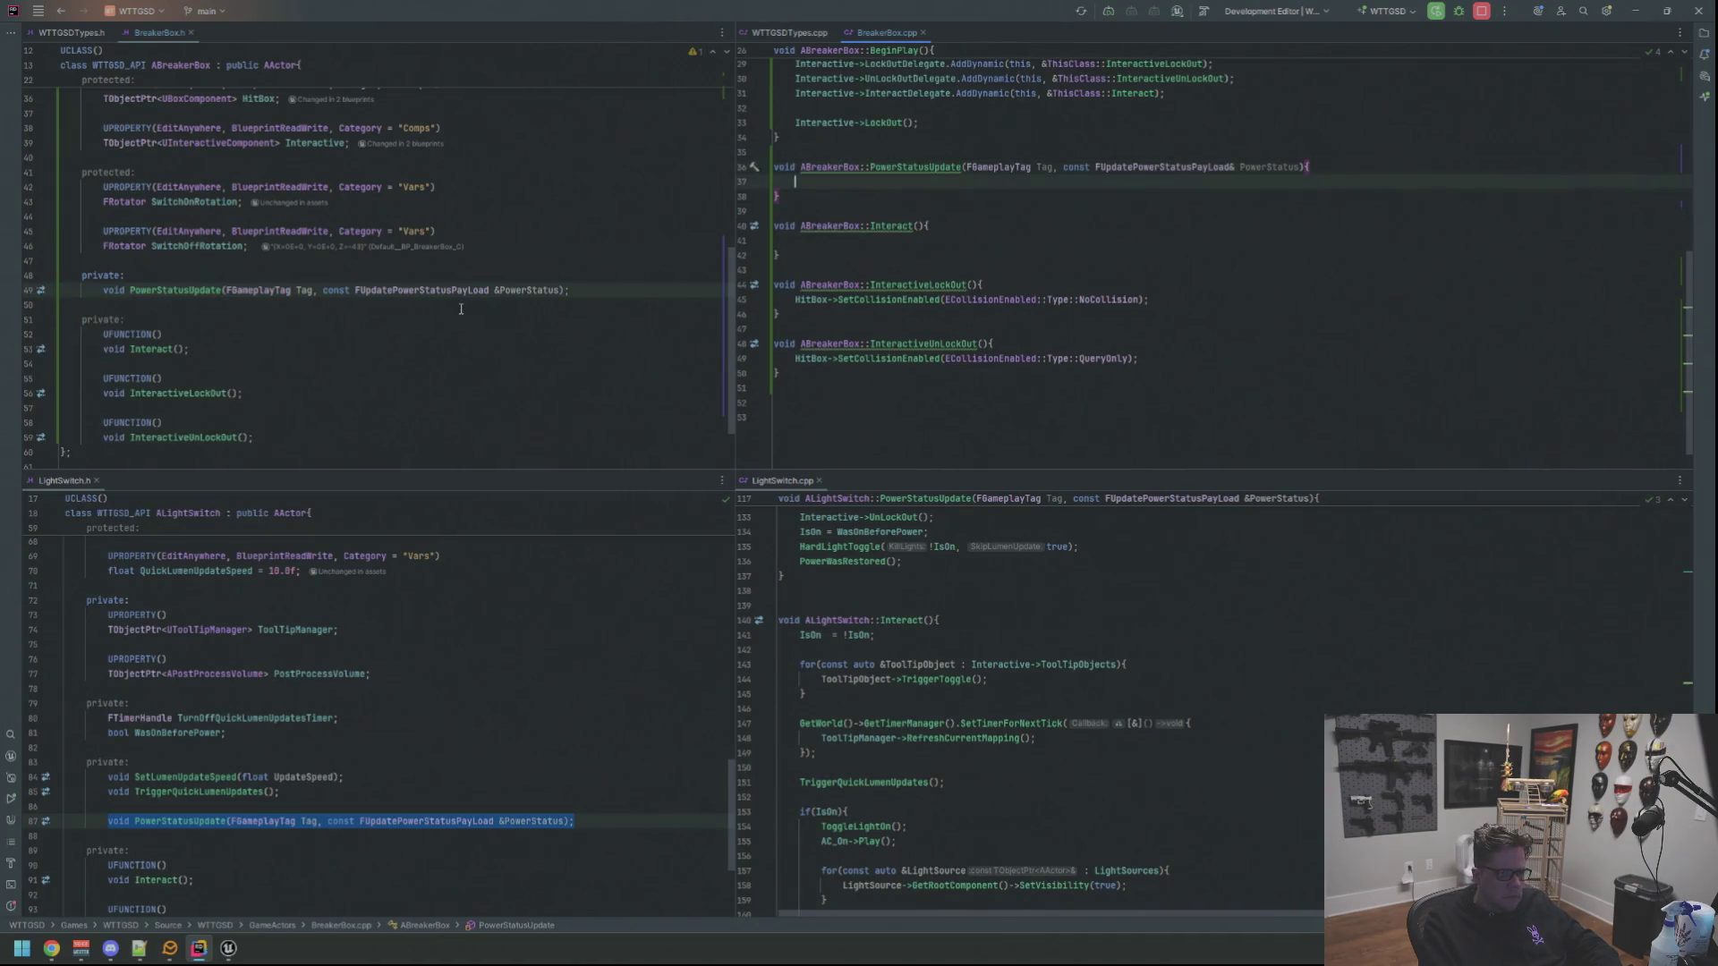
Remove the misplaced ampersand from the payload parameter and adjust lines in the empty handler body
click(1234, 167)
key(BackSpace)
key(Right)
text(&)
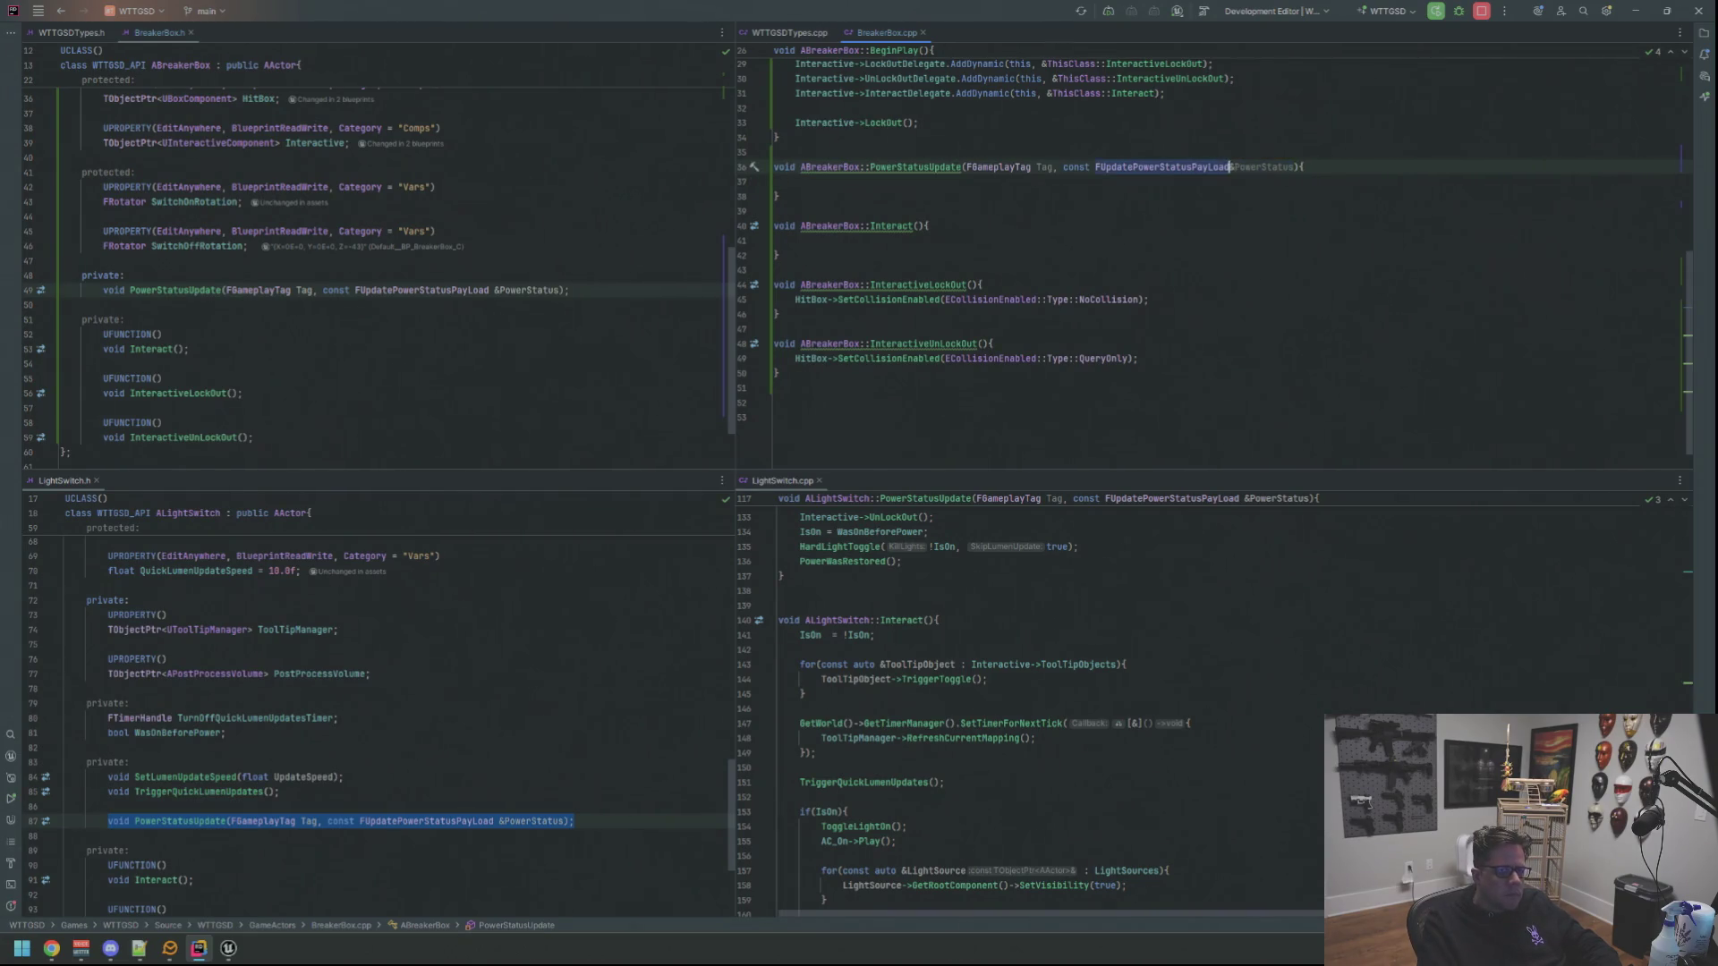
key(Down)
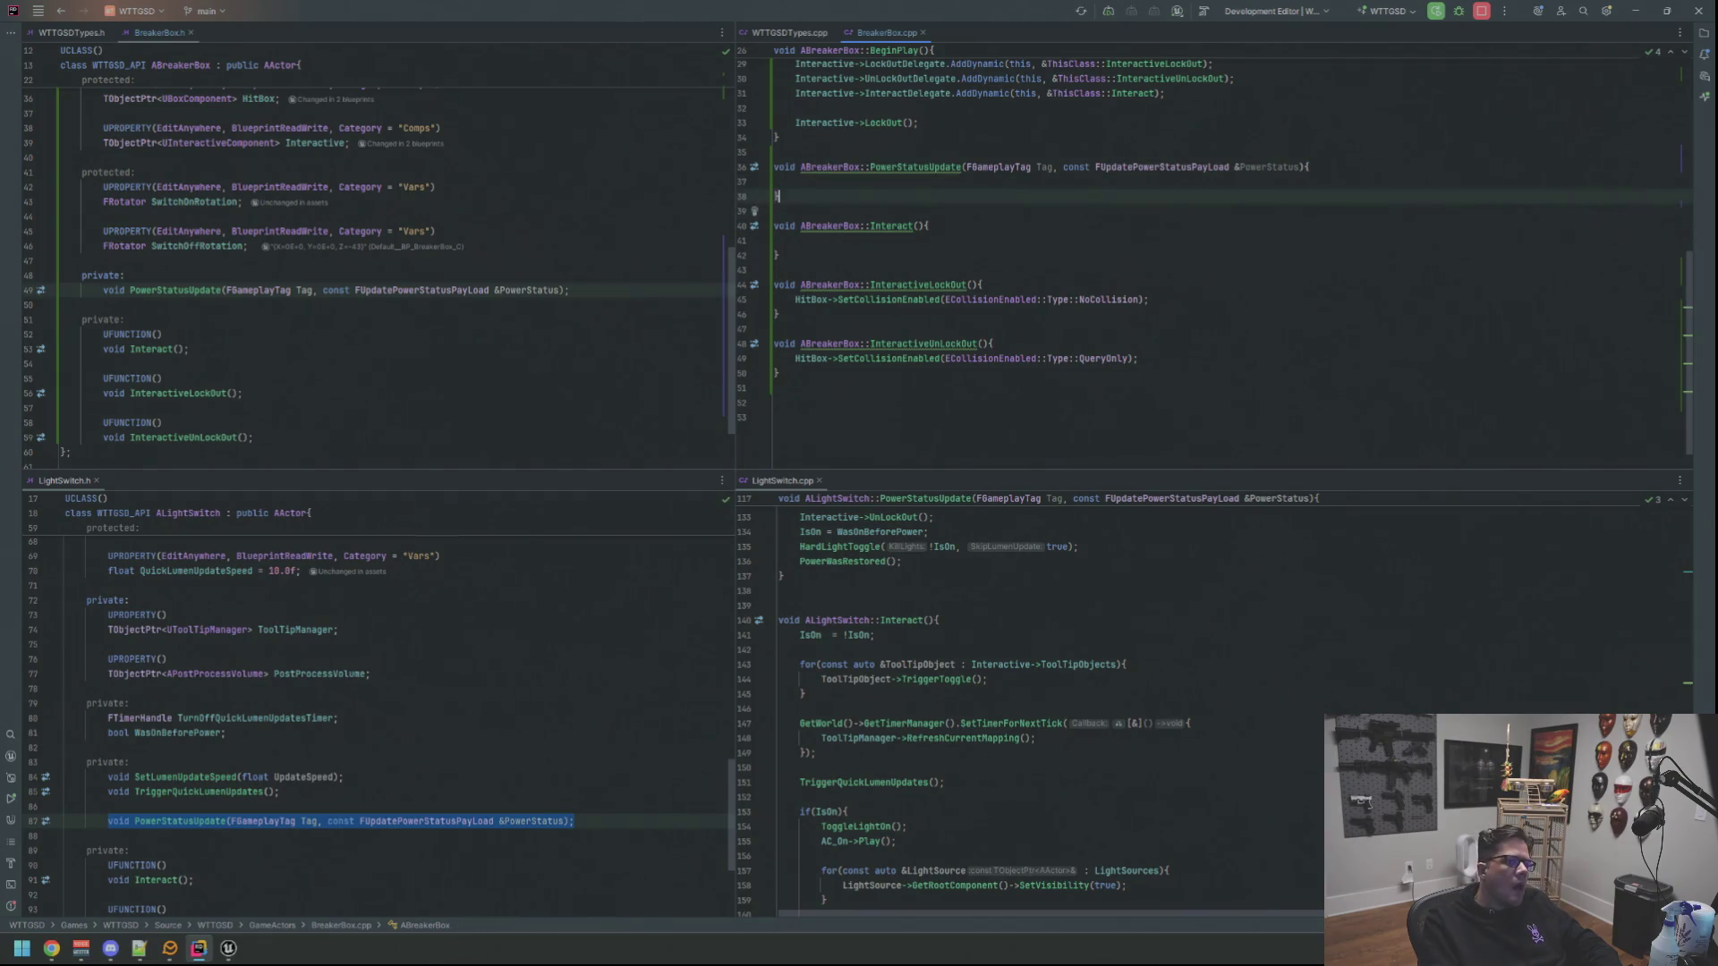
key(Return)
key(Up)
key(Up)
key(Down)
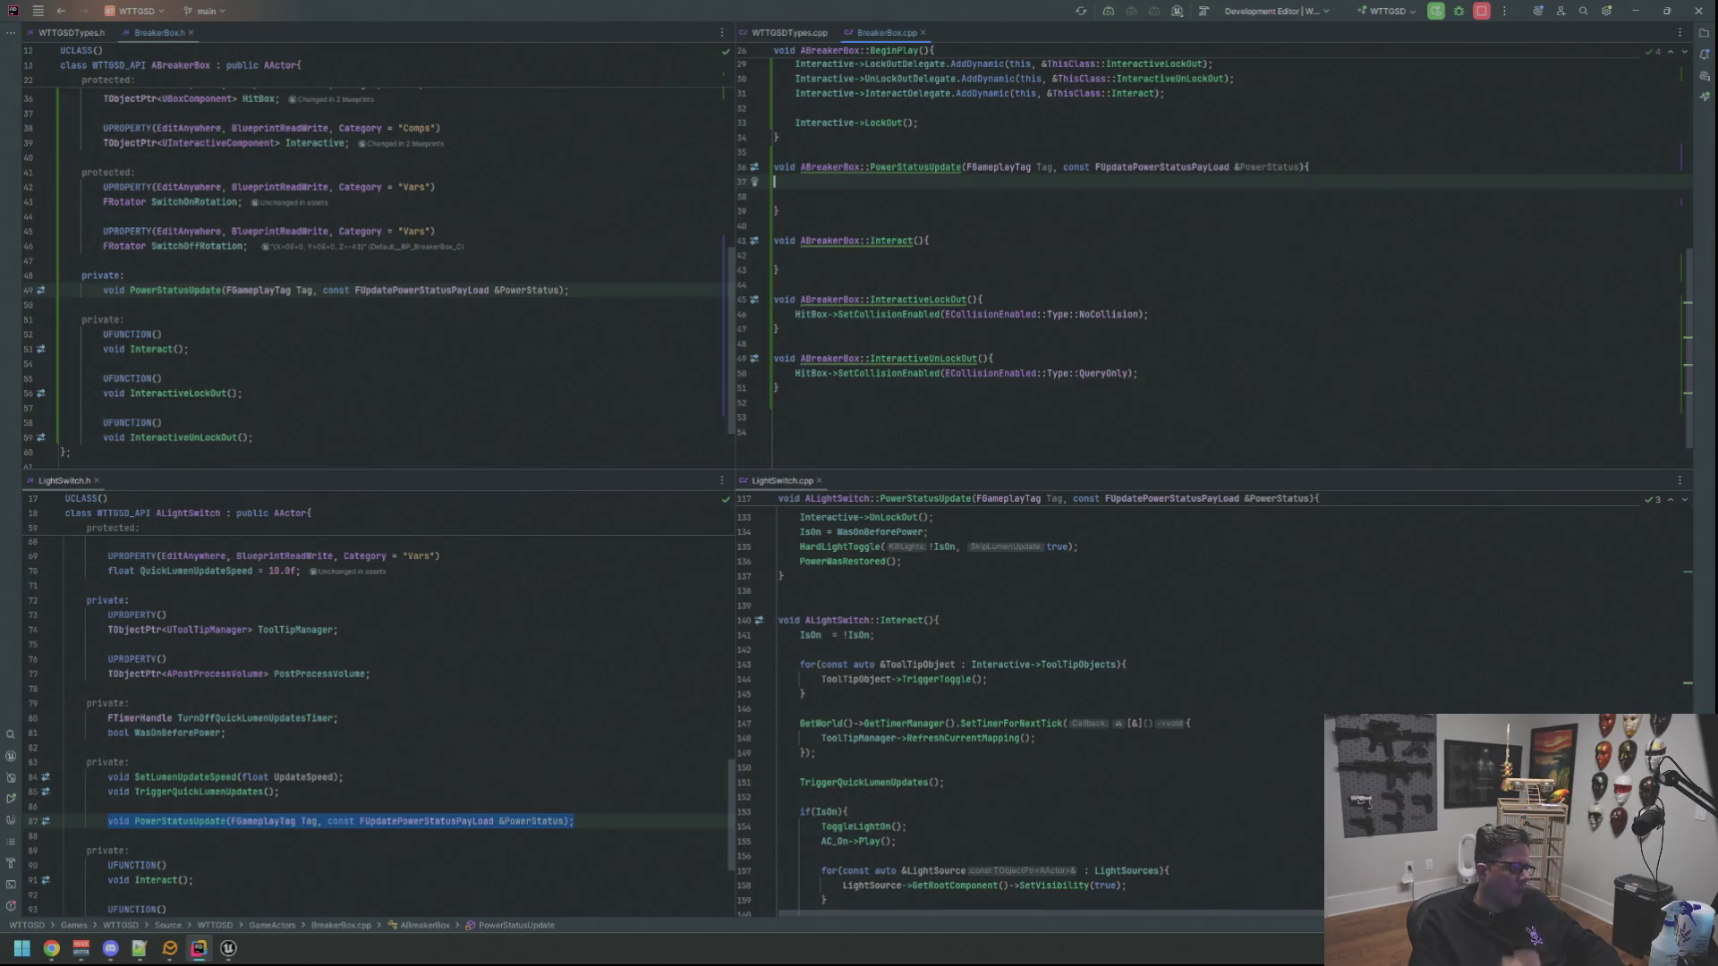
key(Down)
key(Down)
key(Up)
scroll(1059, 269, up, 1)
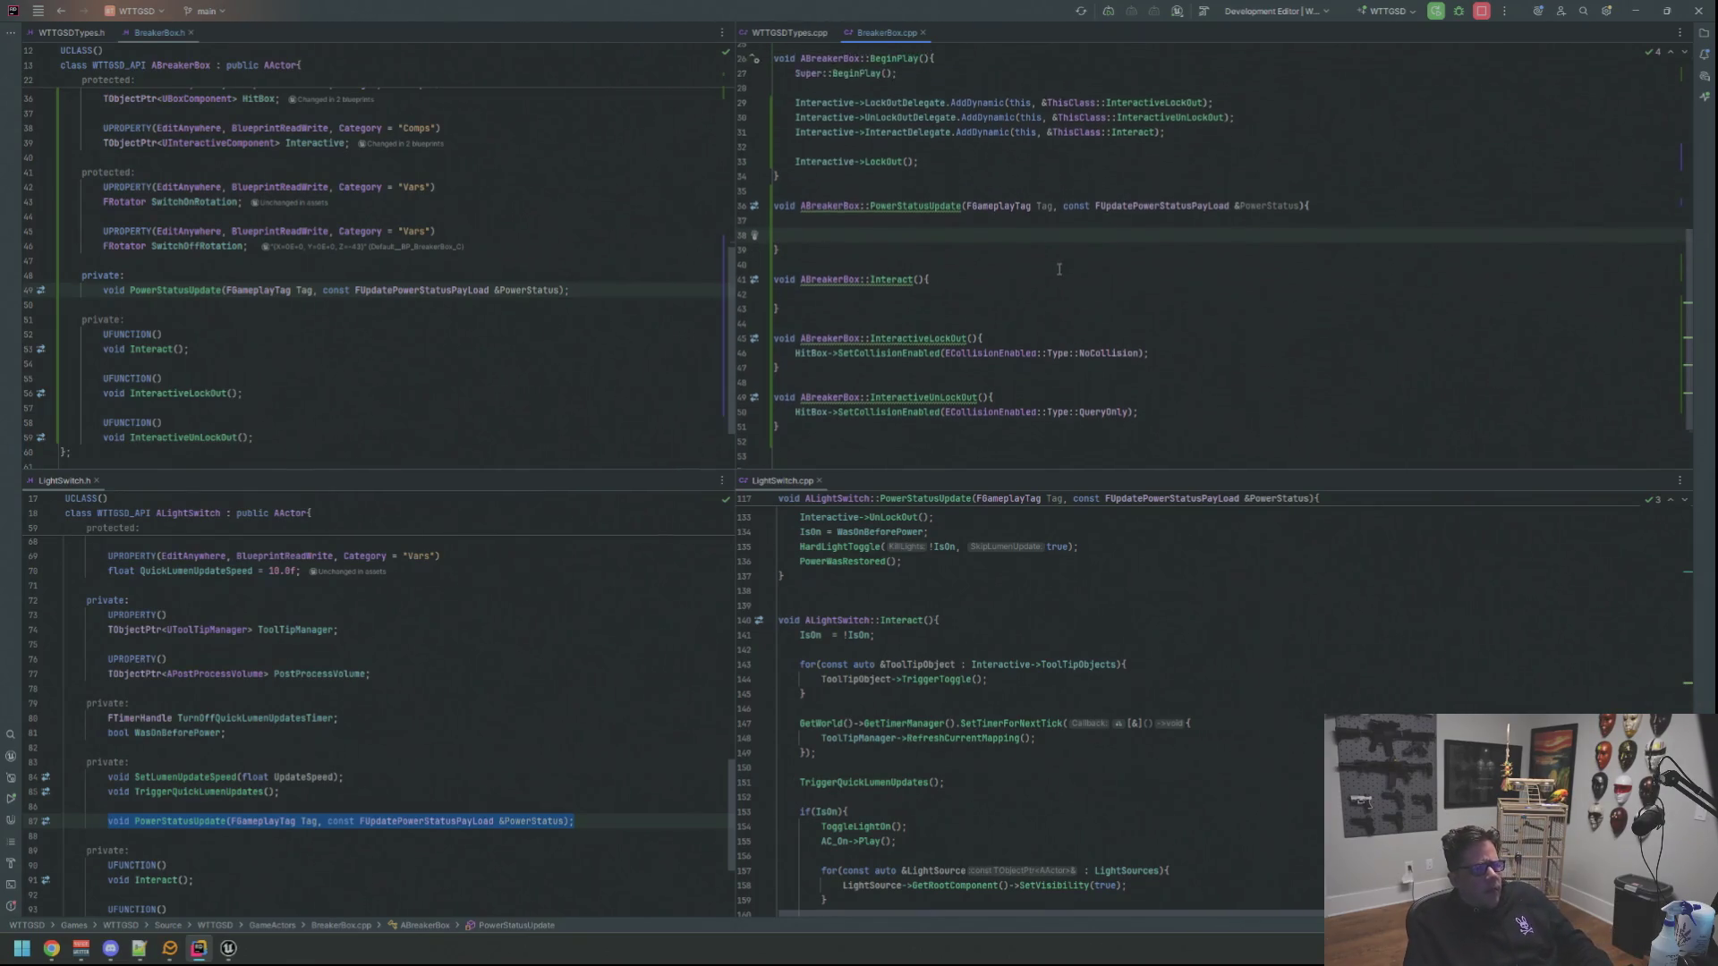
scroll(1059, 268, up, 2)
scroll(1064, 306, up, 1)
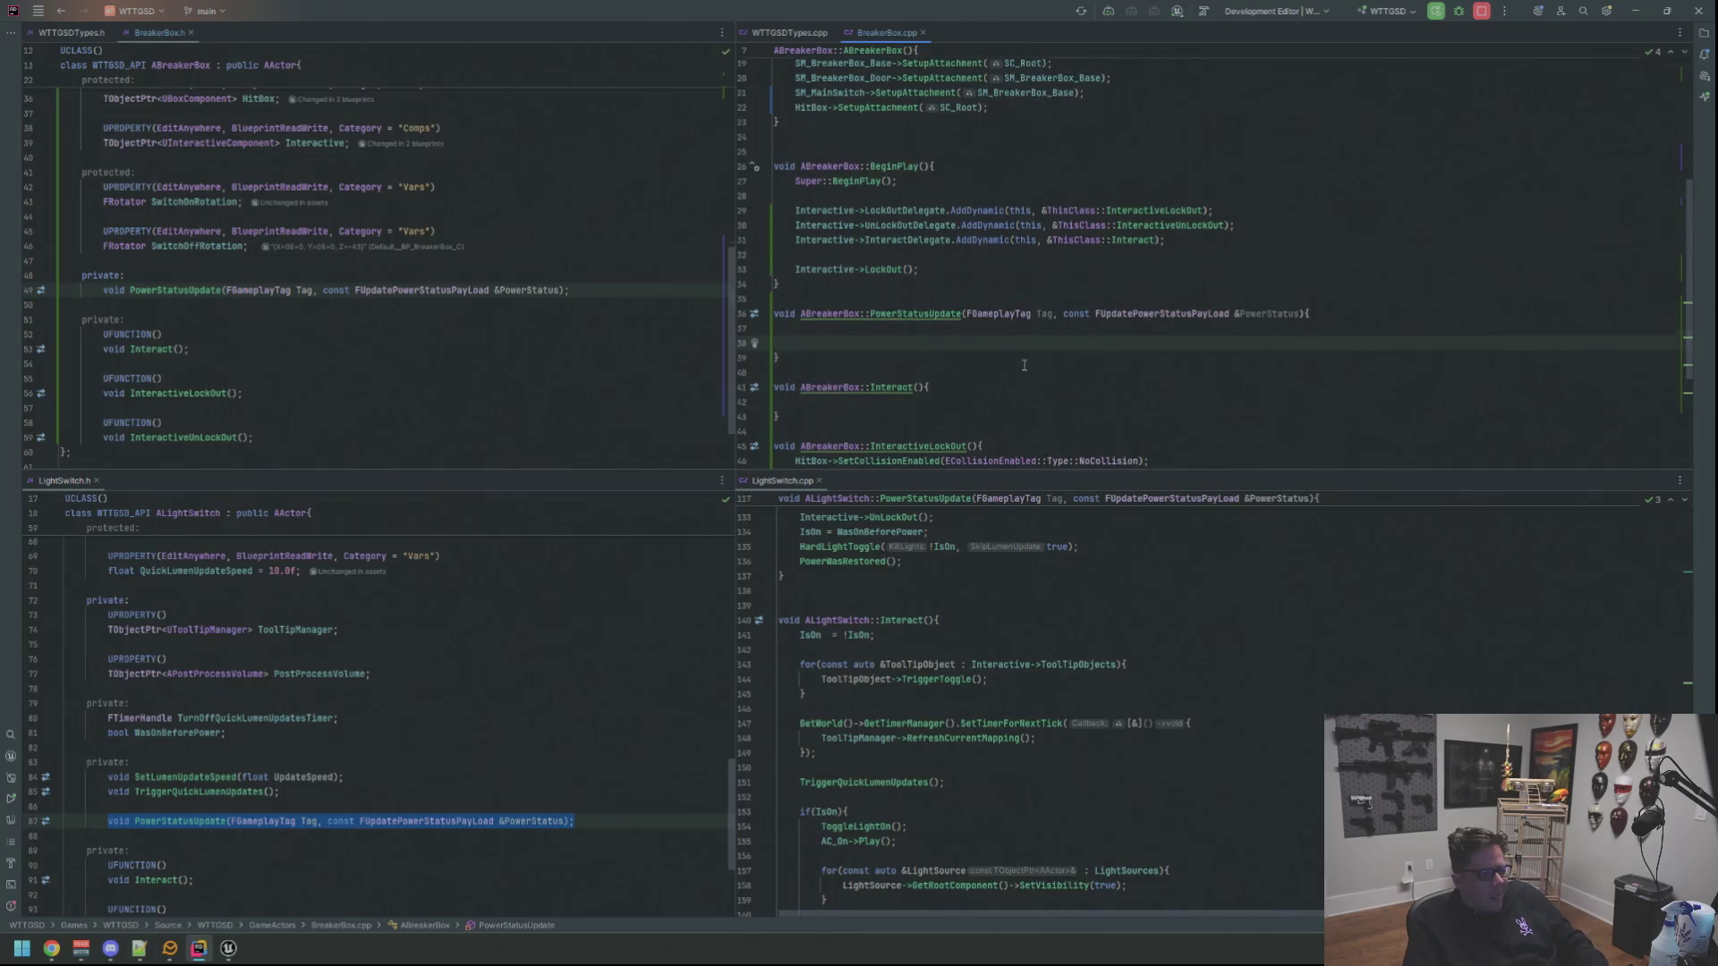
scroll(1021, 349, up, 1)
scroll(664, 325, up, 1)
scroll(684, 314, down, 2)
scroll(684, 314, up, 1)
Delete the extra blank line in PowerStatusUpdate and return to its empty body after checking the header
click(971, 359)
scroll(976, 369, down, 2)
scroll(976, 377, up, 1)
click(1029, 365)
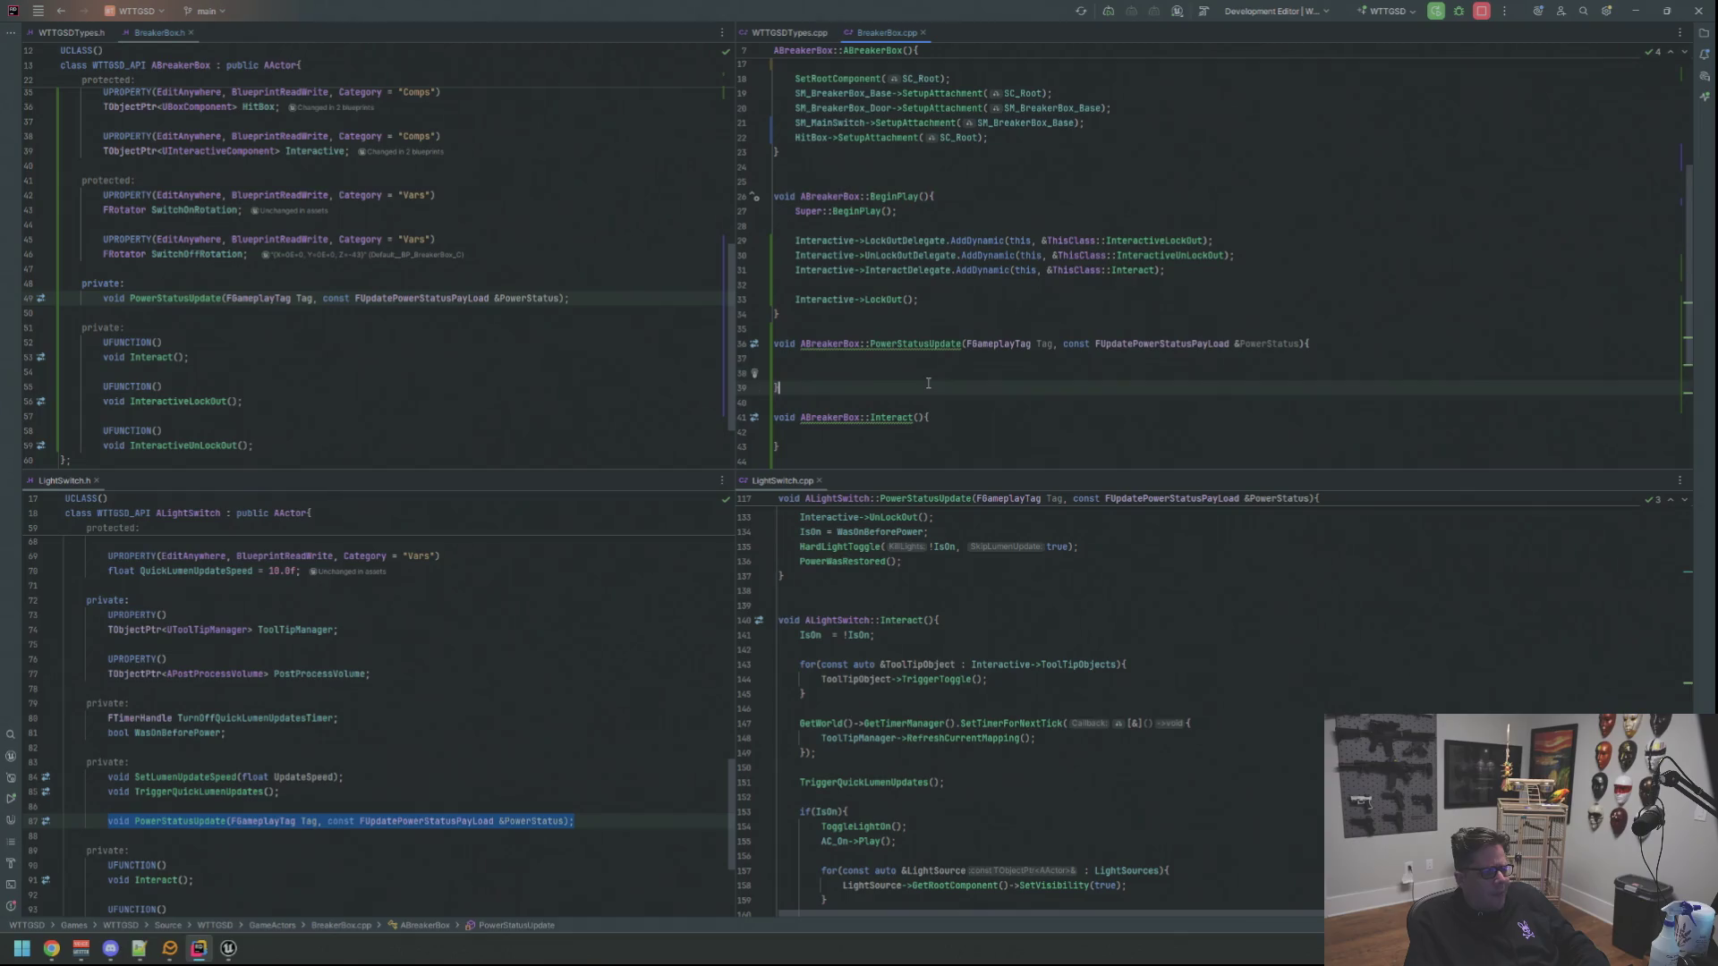
triple_click(1028, 365)
key(BackSpace)
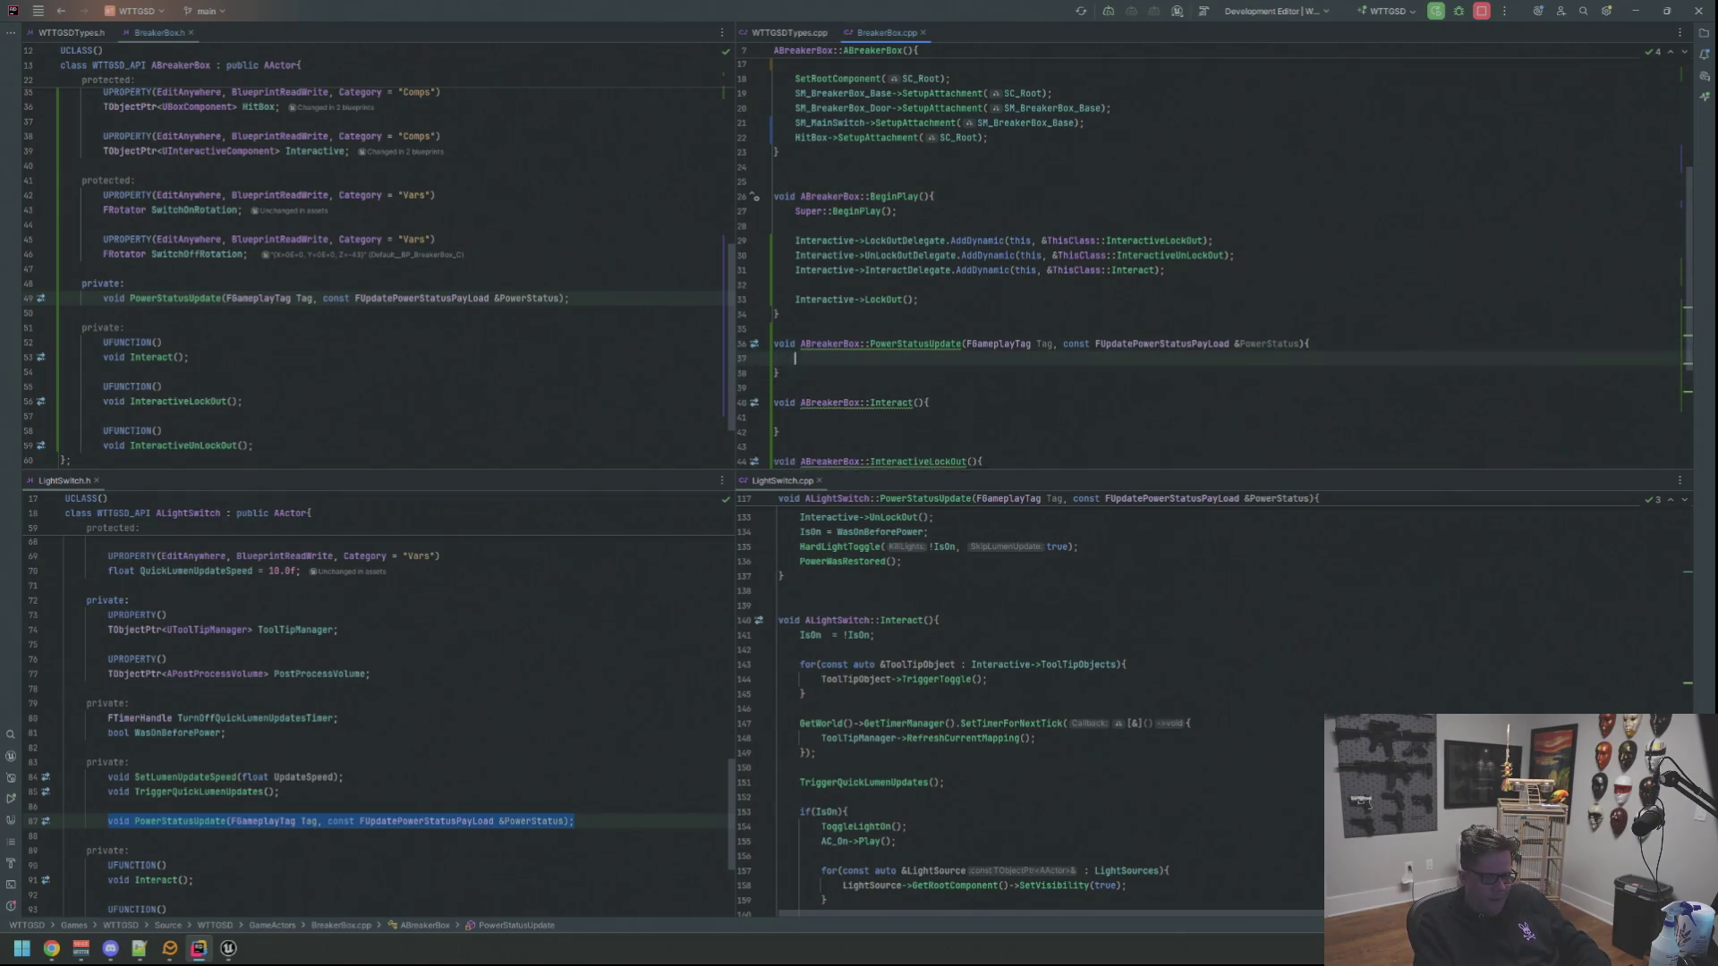
key(BackSpace)
key(Return)
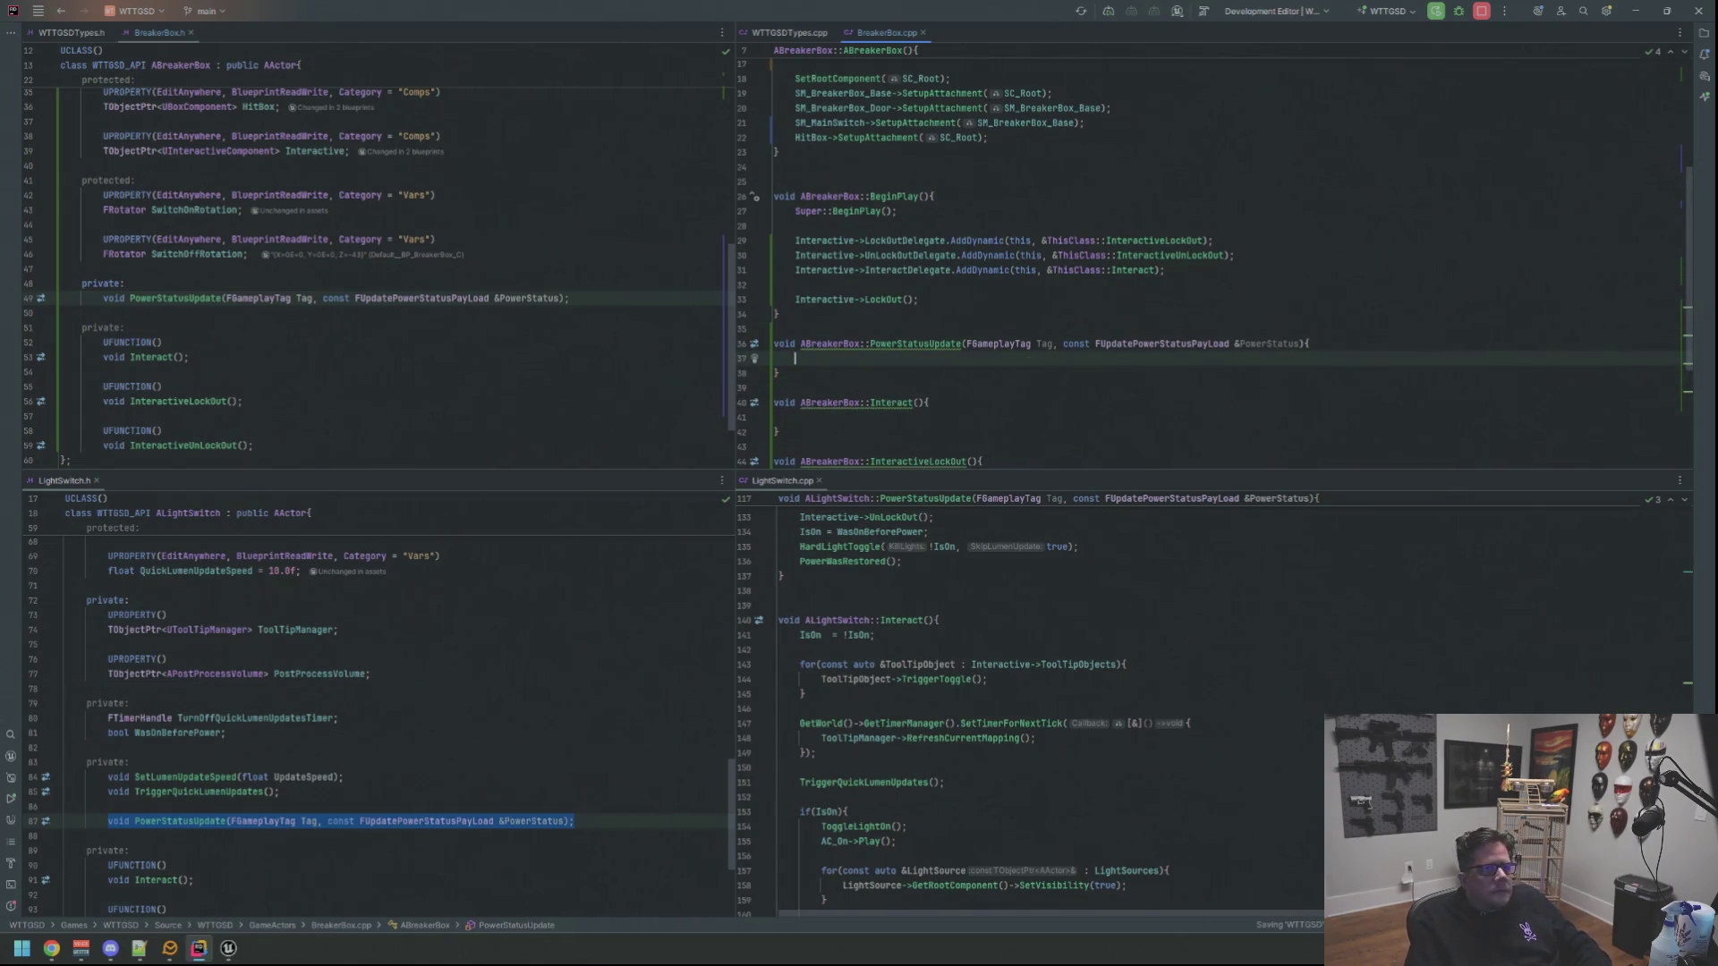
key(ctrl+alt+Home)
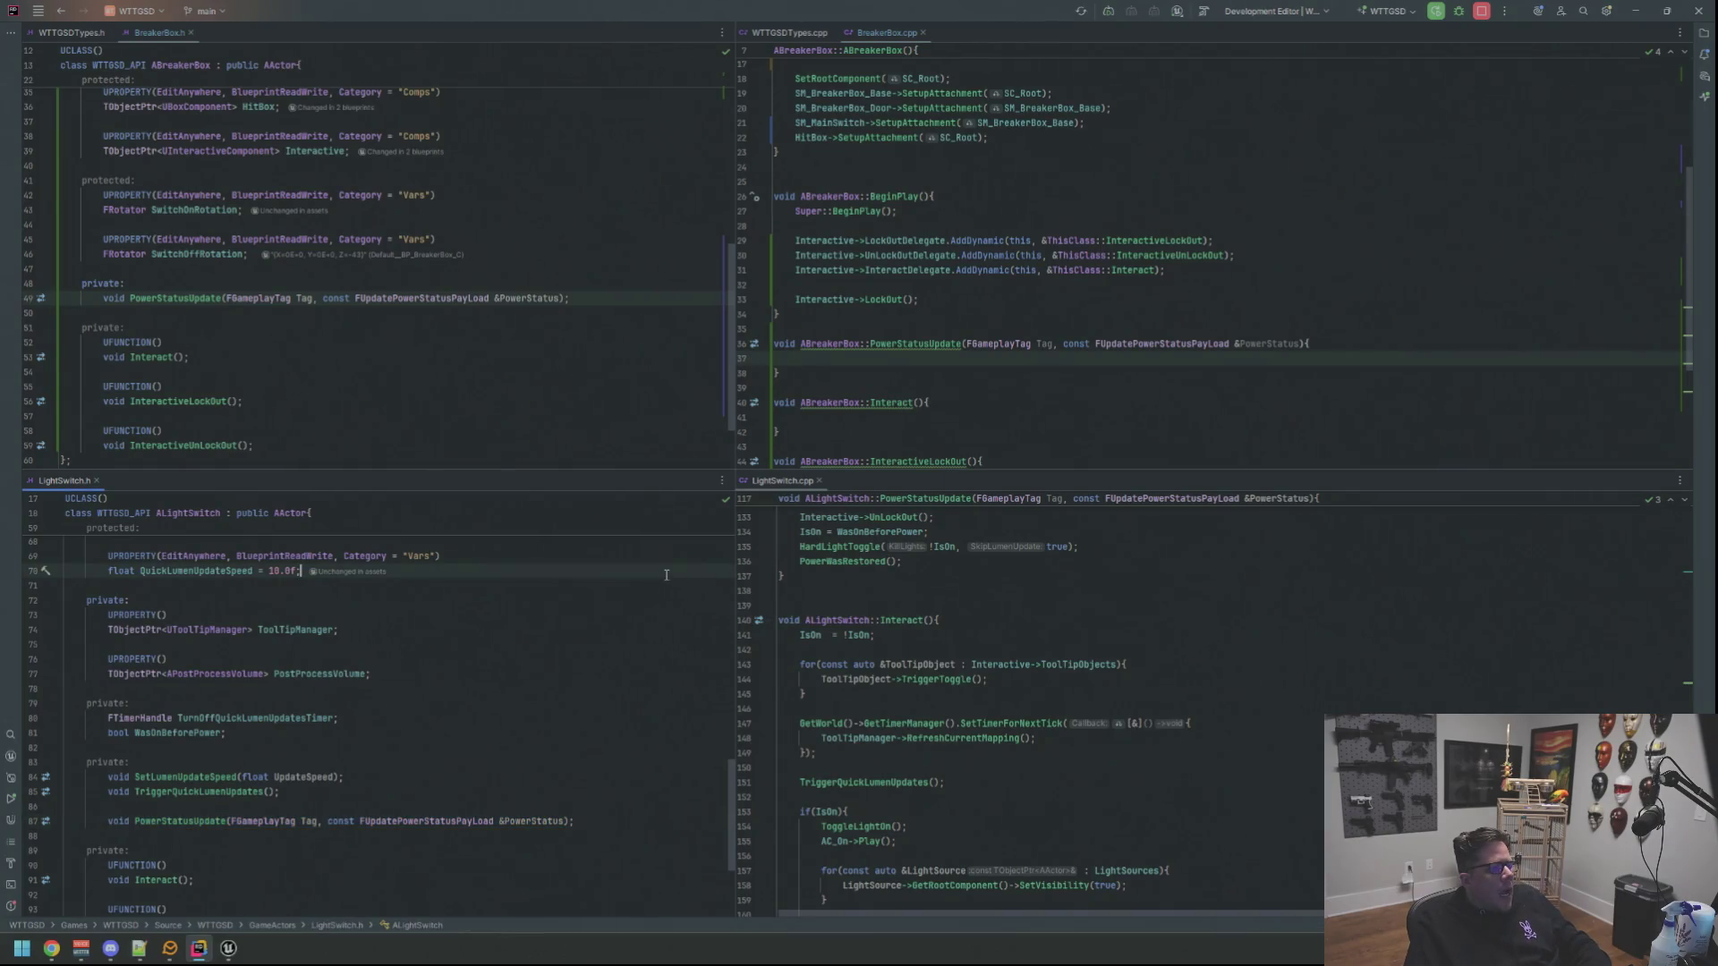
click(671, 402)
click(919, 364)
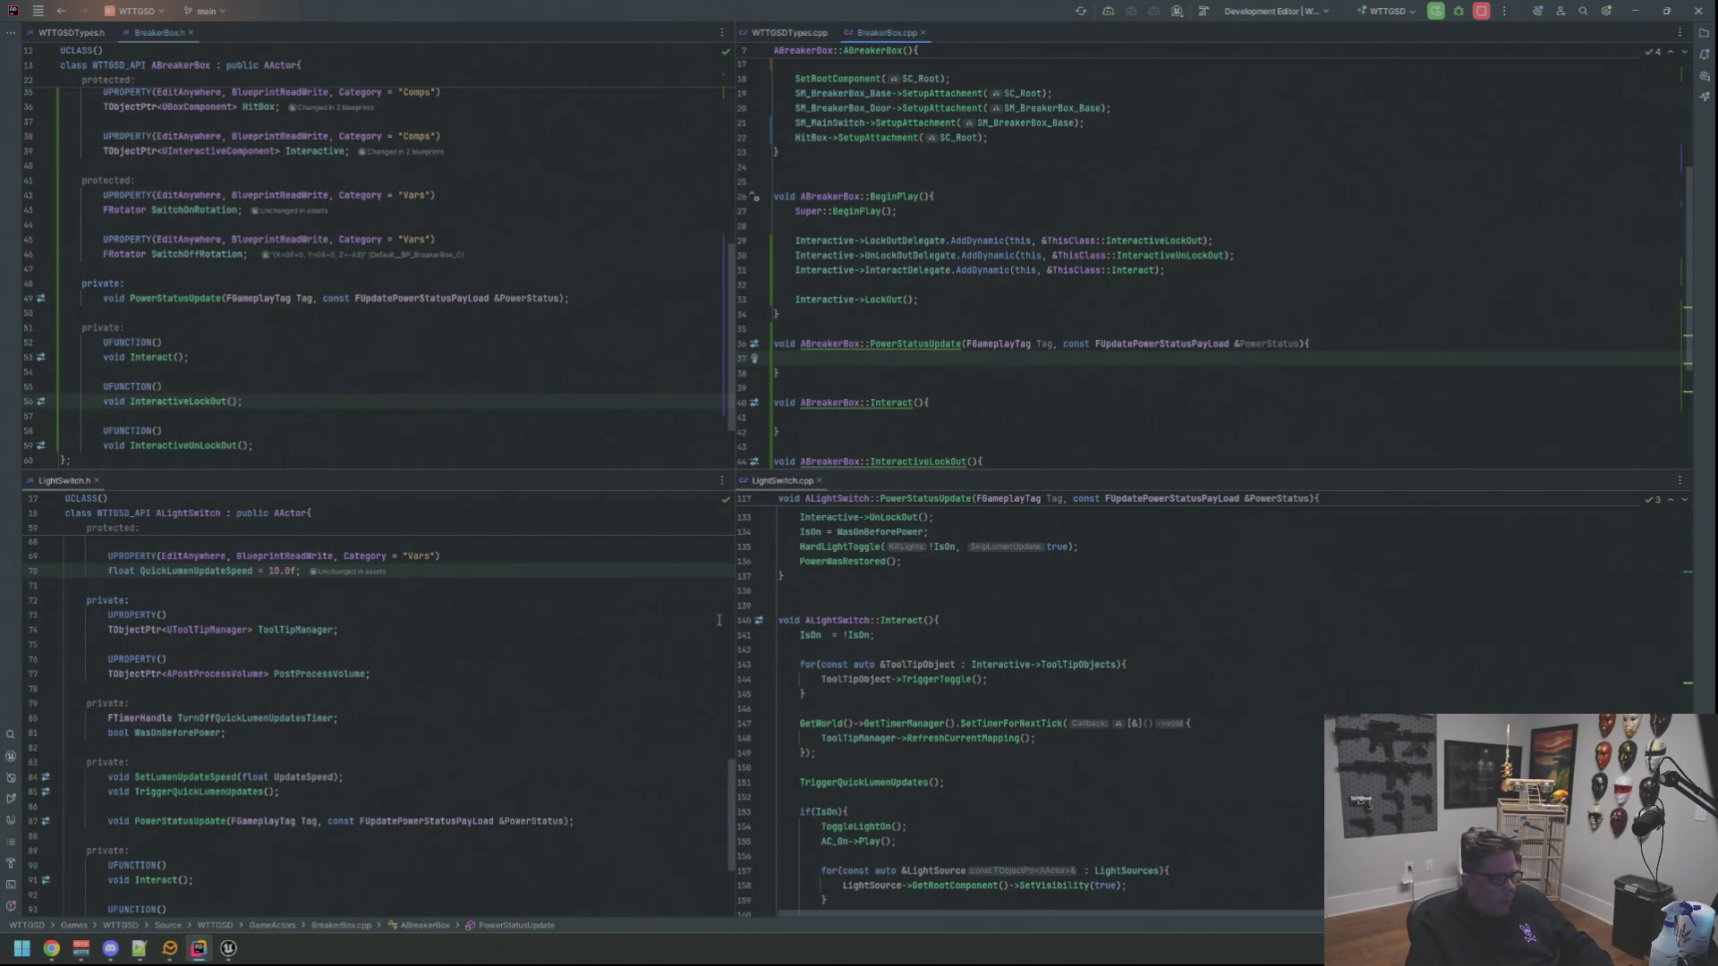
scroll(1048, 660, up, 2)
scroll(1048, 660, up, 2)
scroll(1047, 659, up, 3)
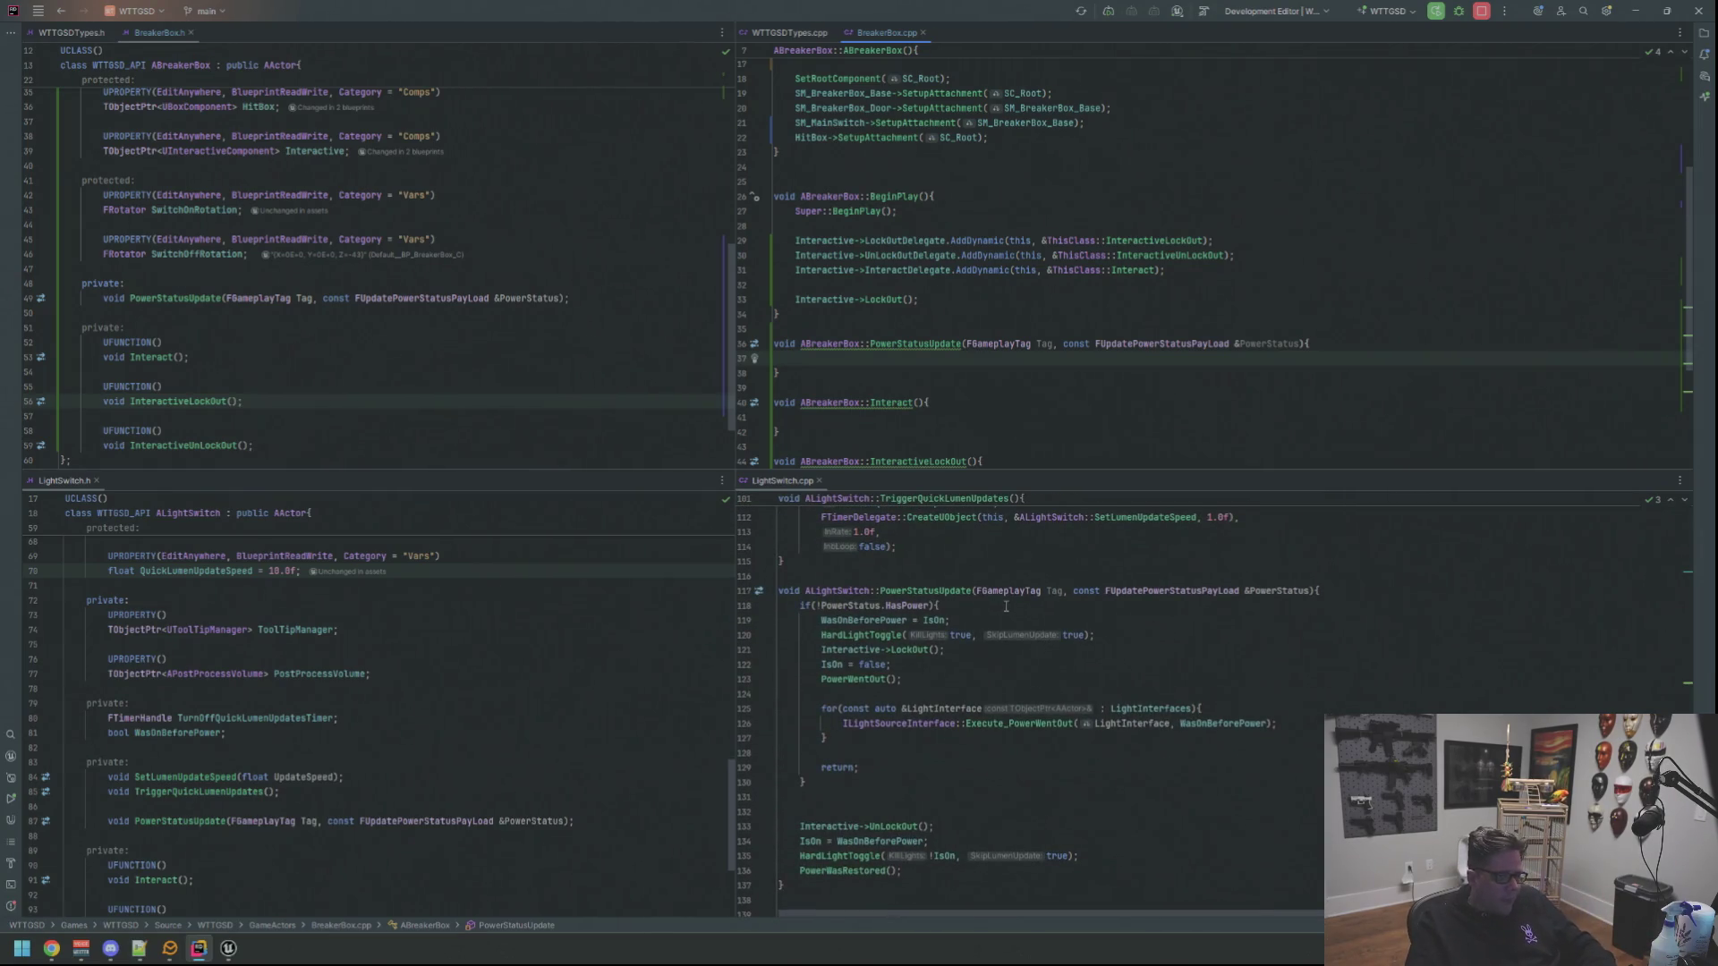
scroll(1047, 591, down, 1)
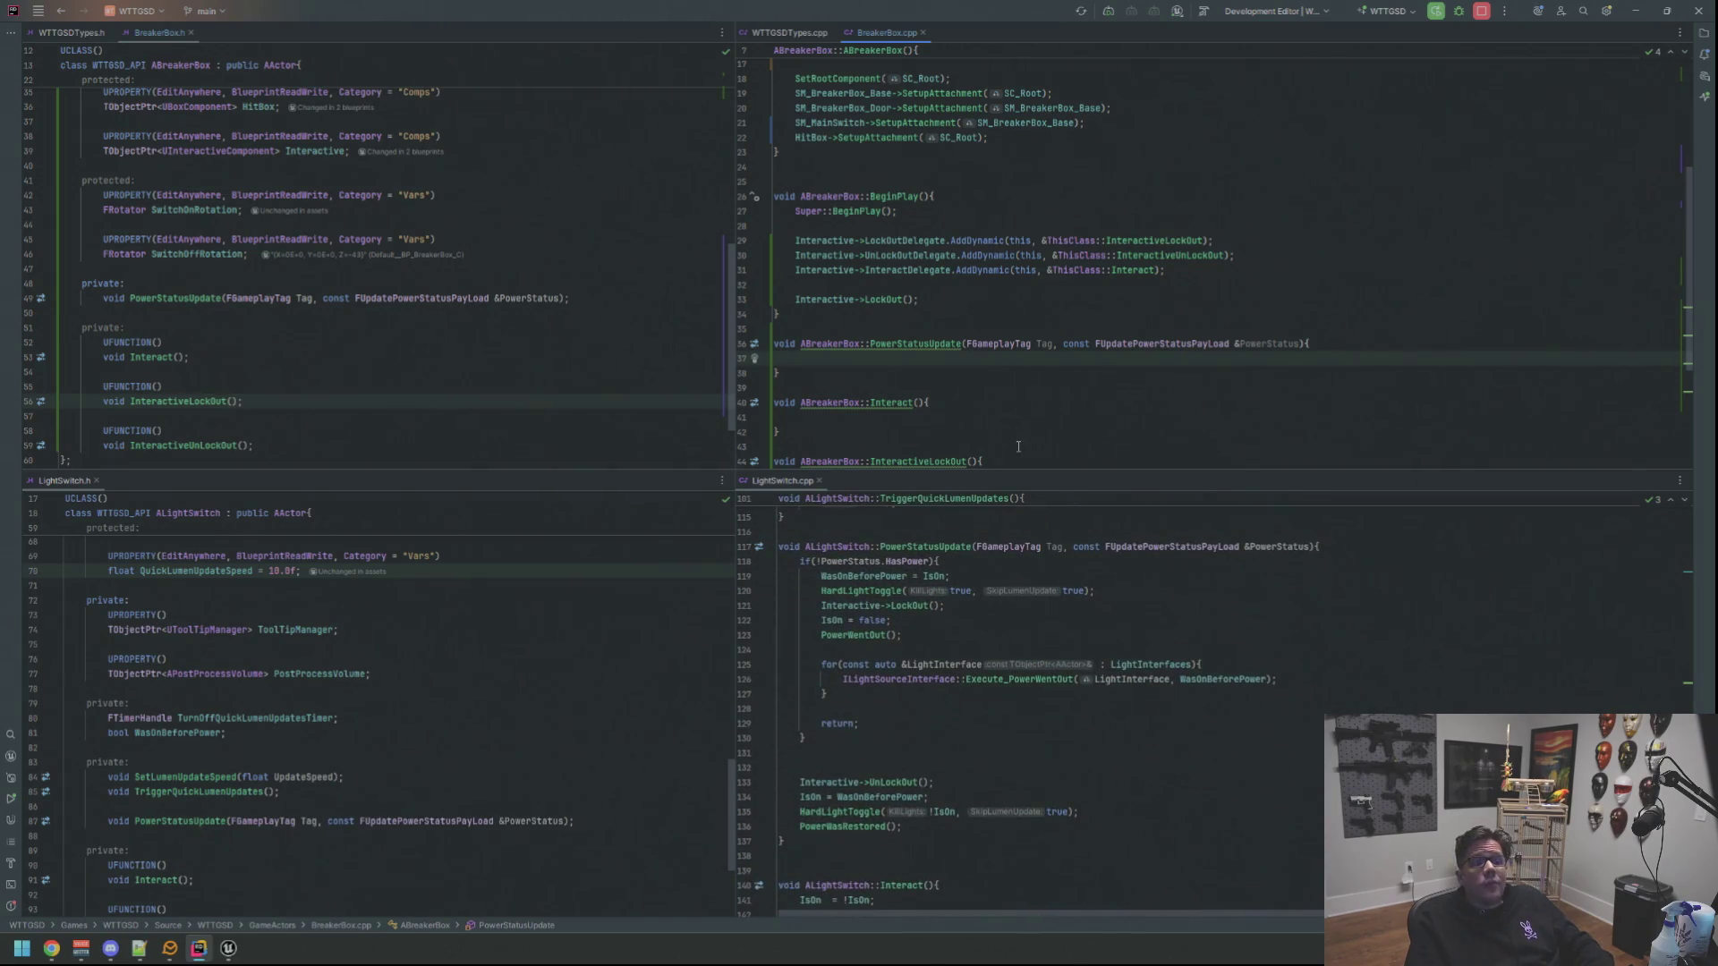
scroll(1060, 641, up, 1)
scroll(1059, 641, up, 1)
scroll(1059, 651, up, 1)
scroll(1059, 665, up, 1)
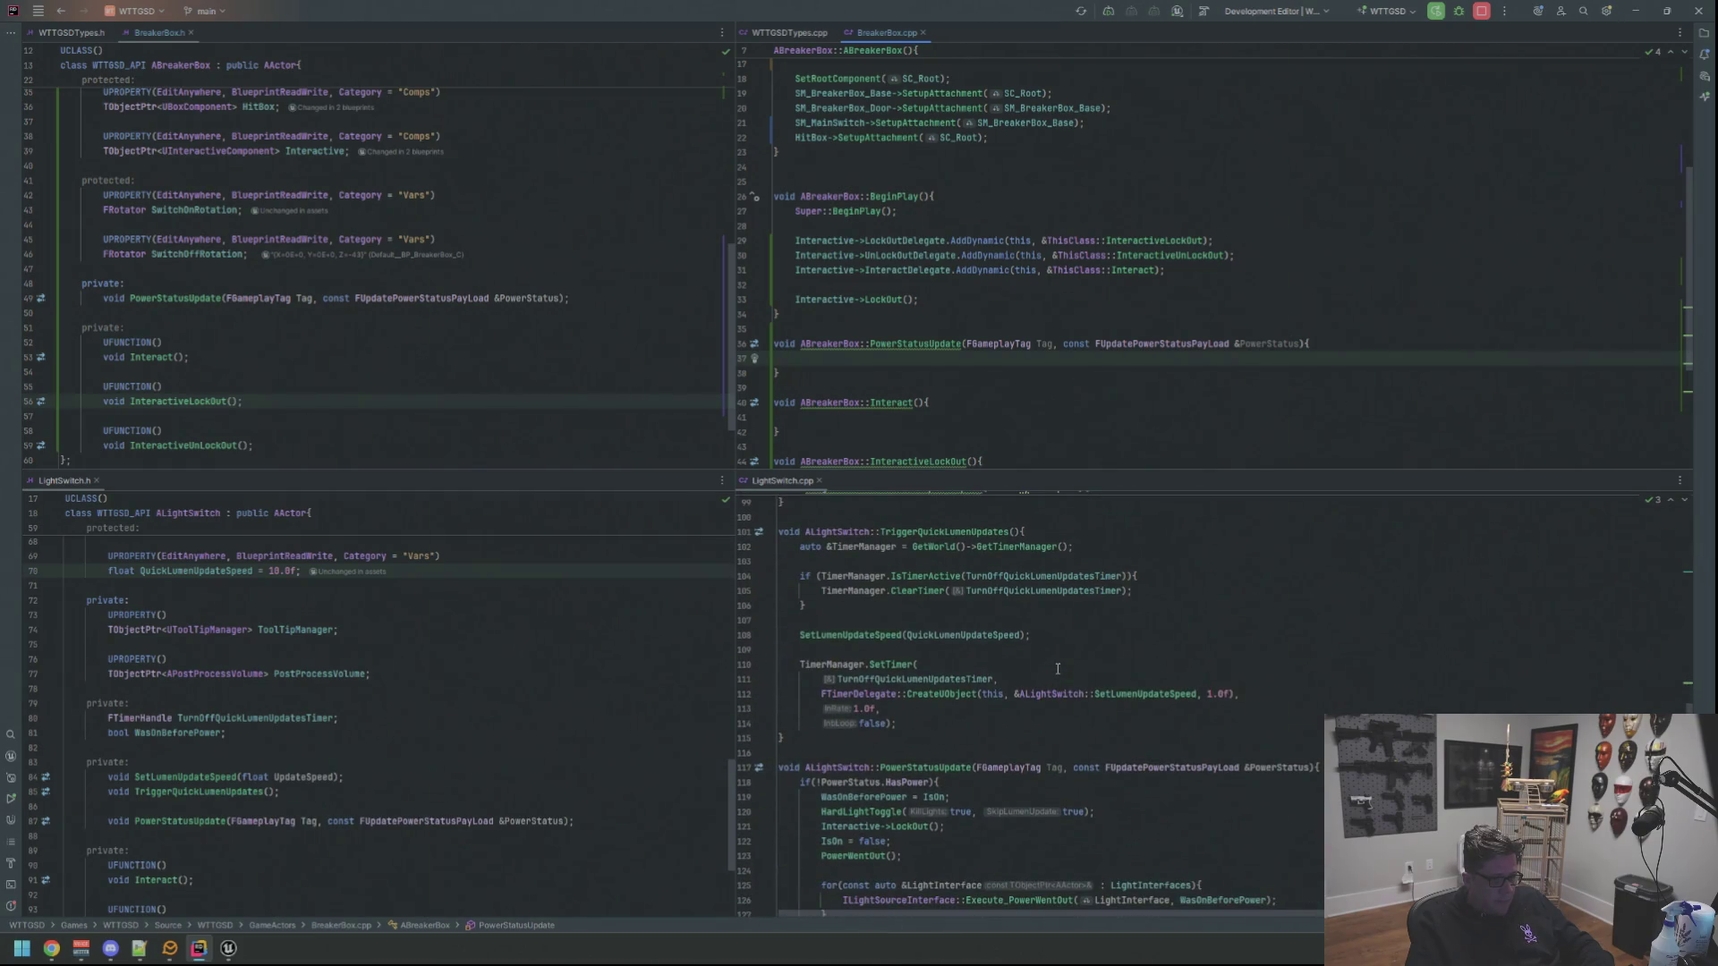
scroll(1058, 667, up, 1)
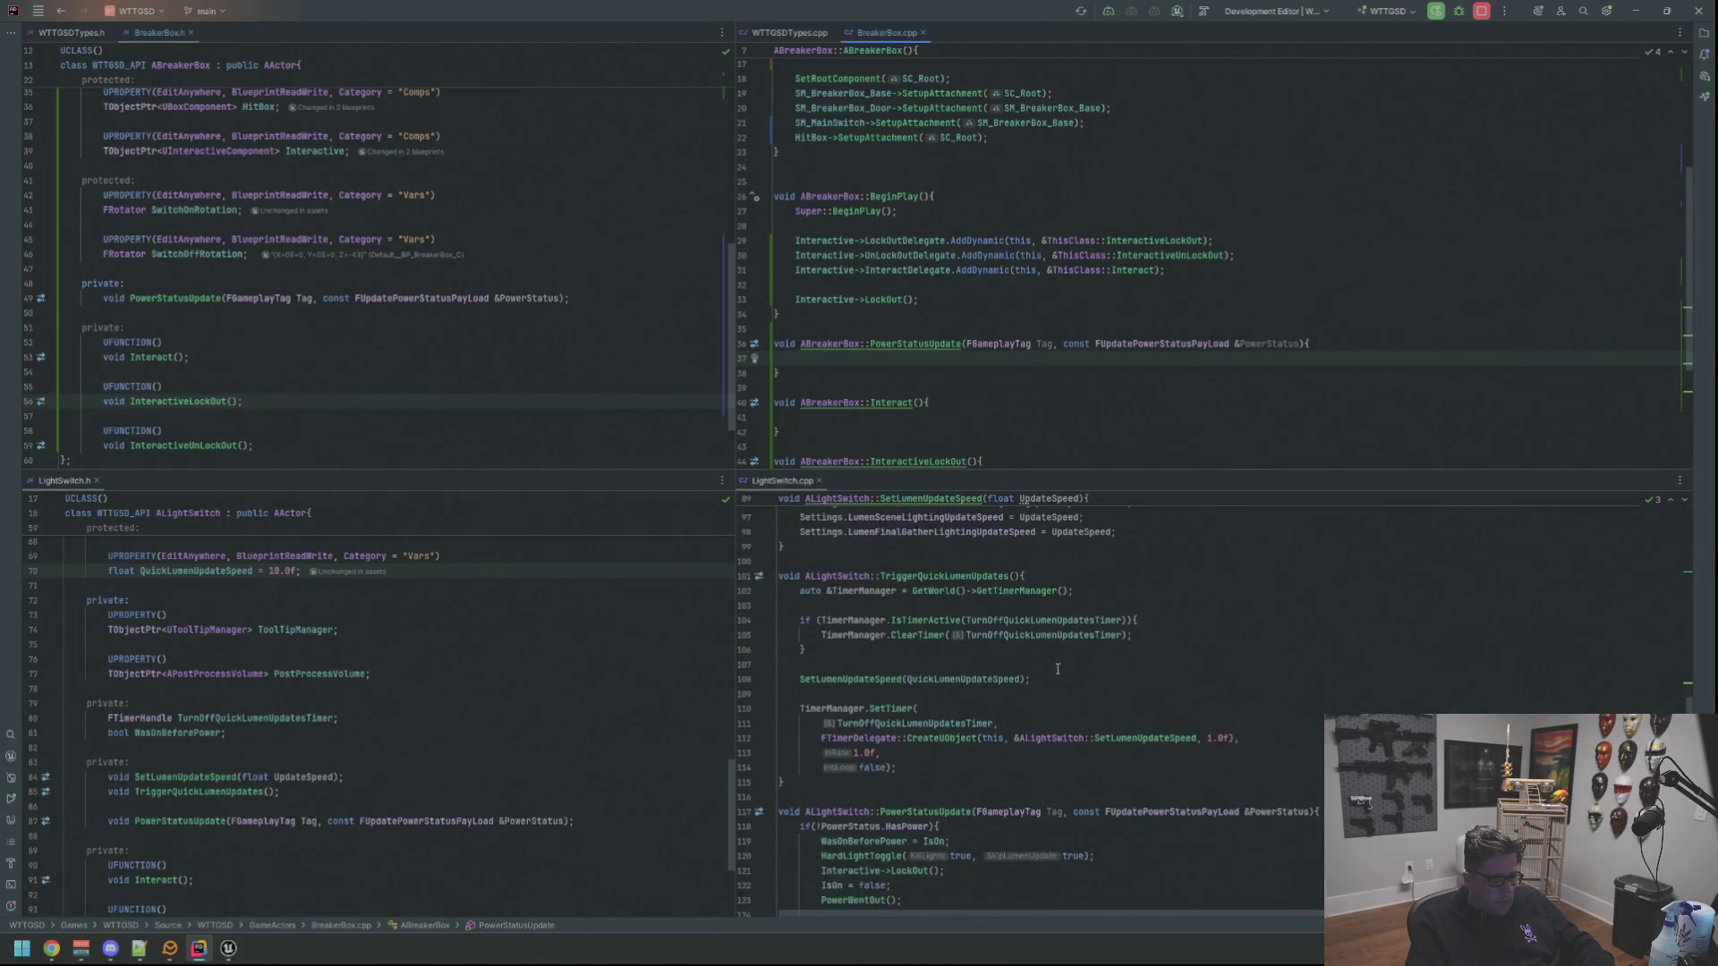
scroll(1059, 667, up, 3)
scroll(1058, 671, up, 3)
scroll(1058, 686, up, 3)
scroll(1058, 697, up, 2)
scroll(1059, 699, up, 4)
scroll(1058, 695, up, 3)
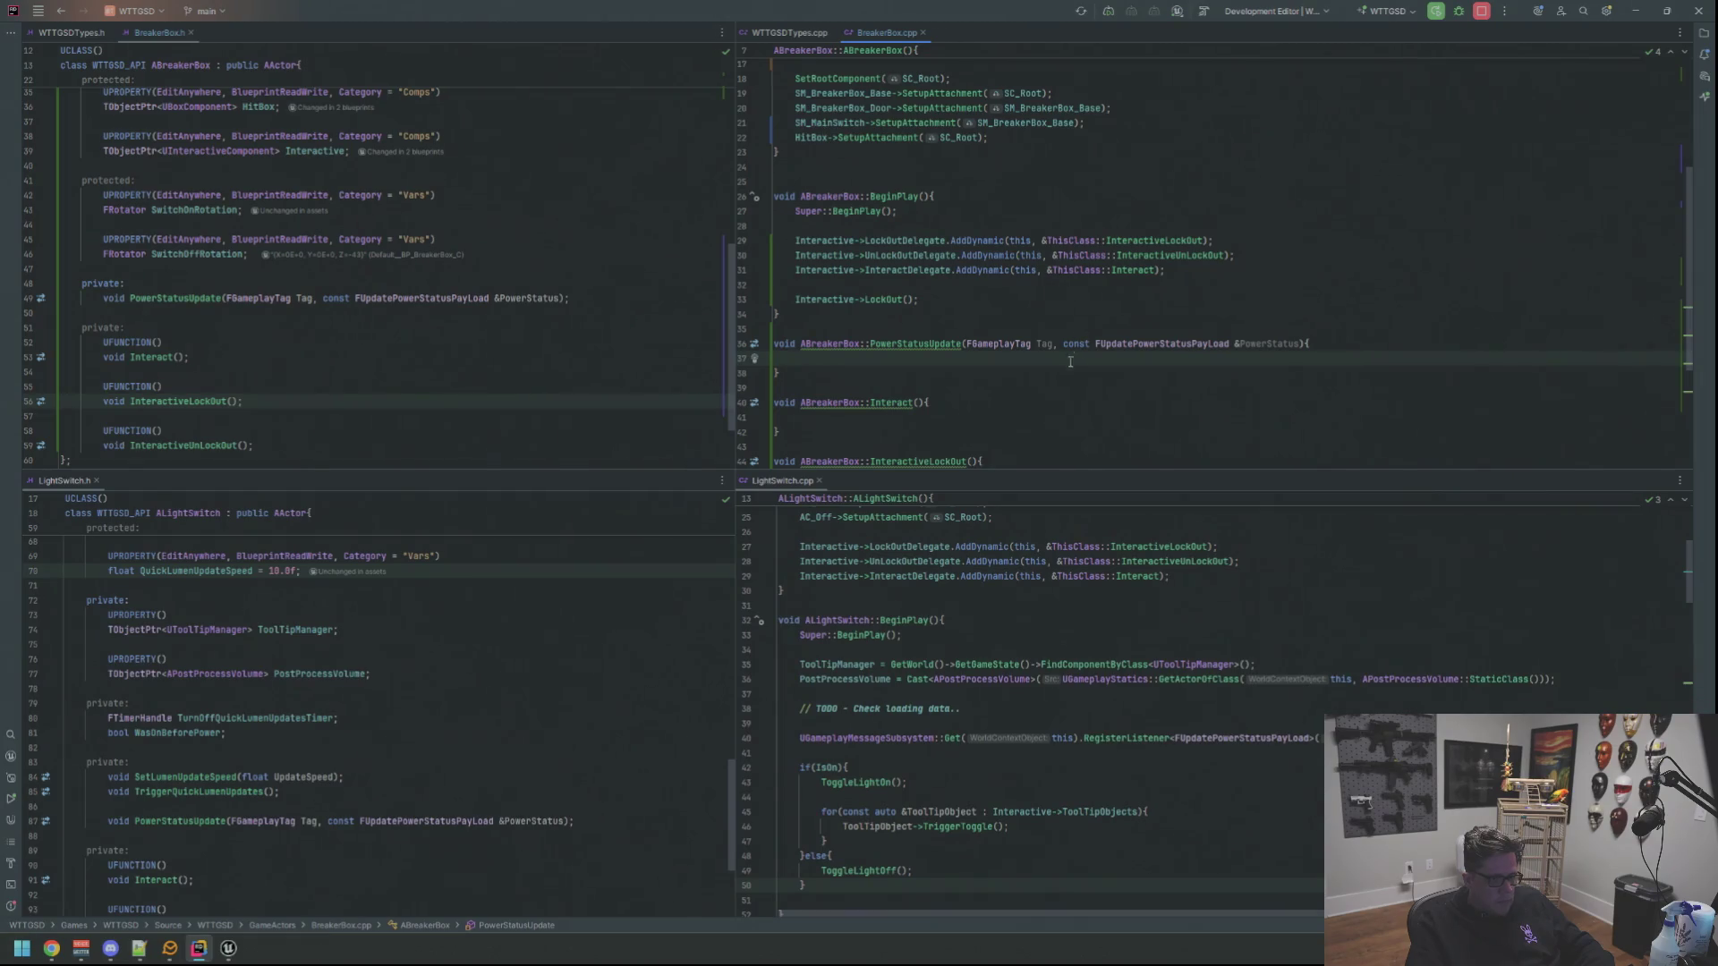
Tidy blank lines in BeginPlay and start a new line after the LockOut call for the listener code
key(Up)
key(Up)
key(Up)
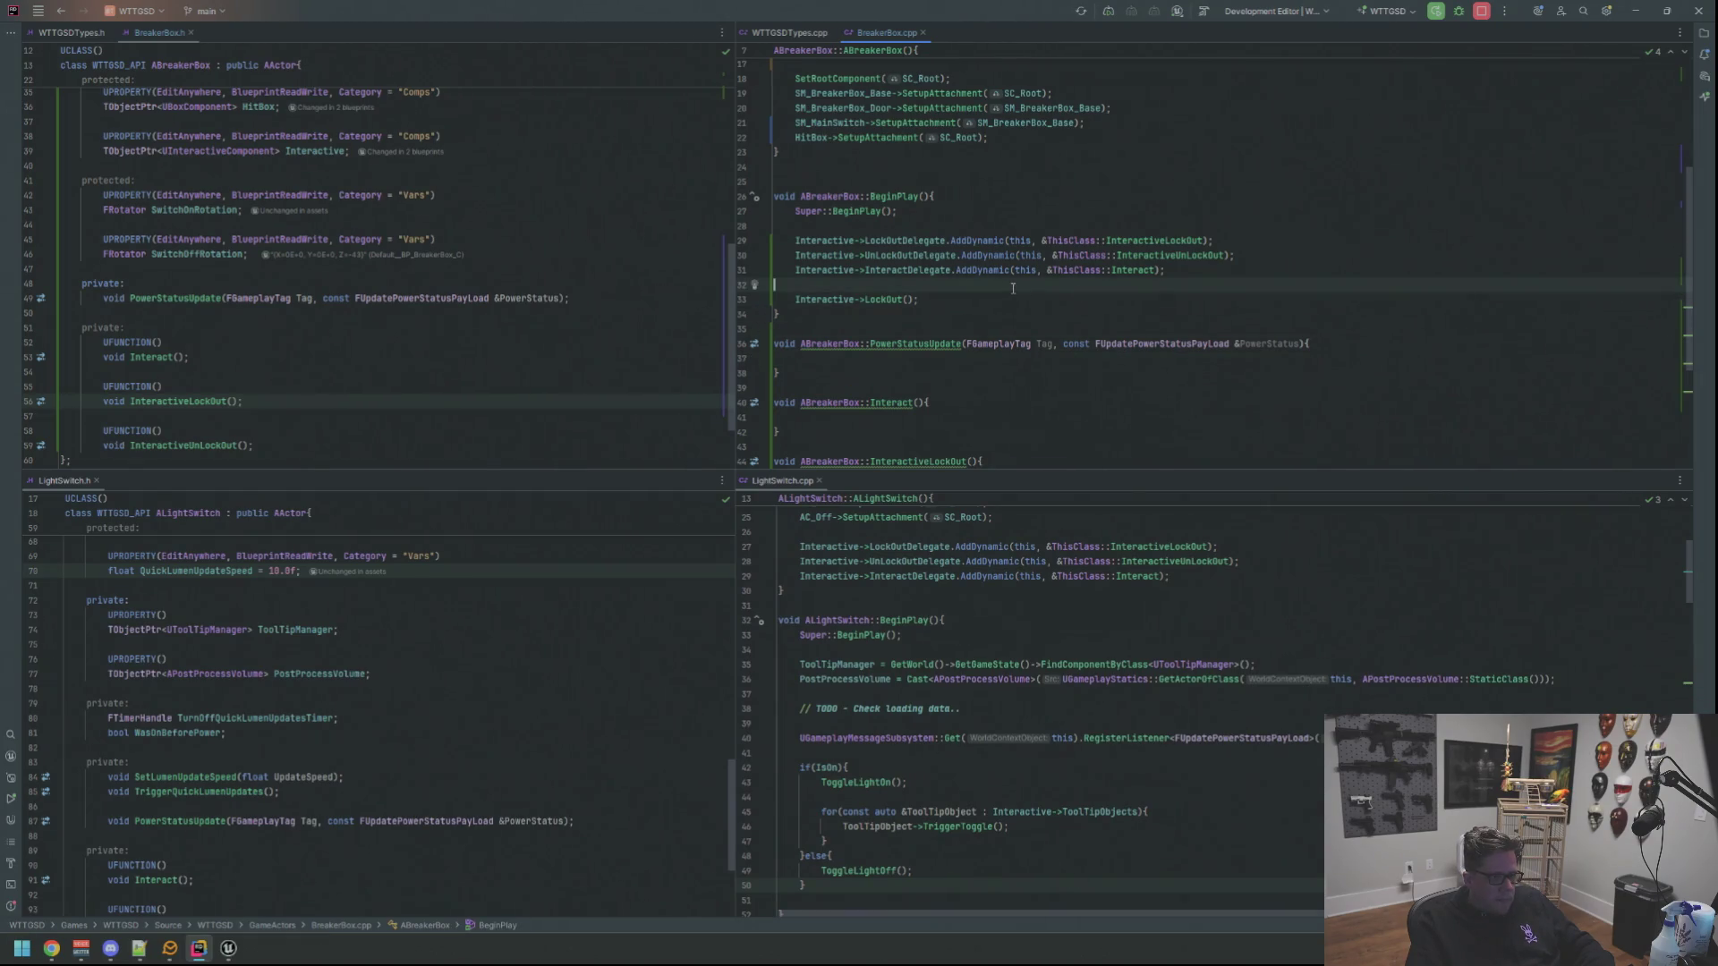
key(Delete)
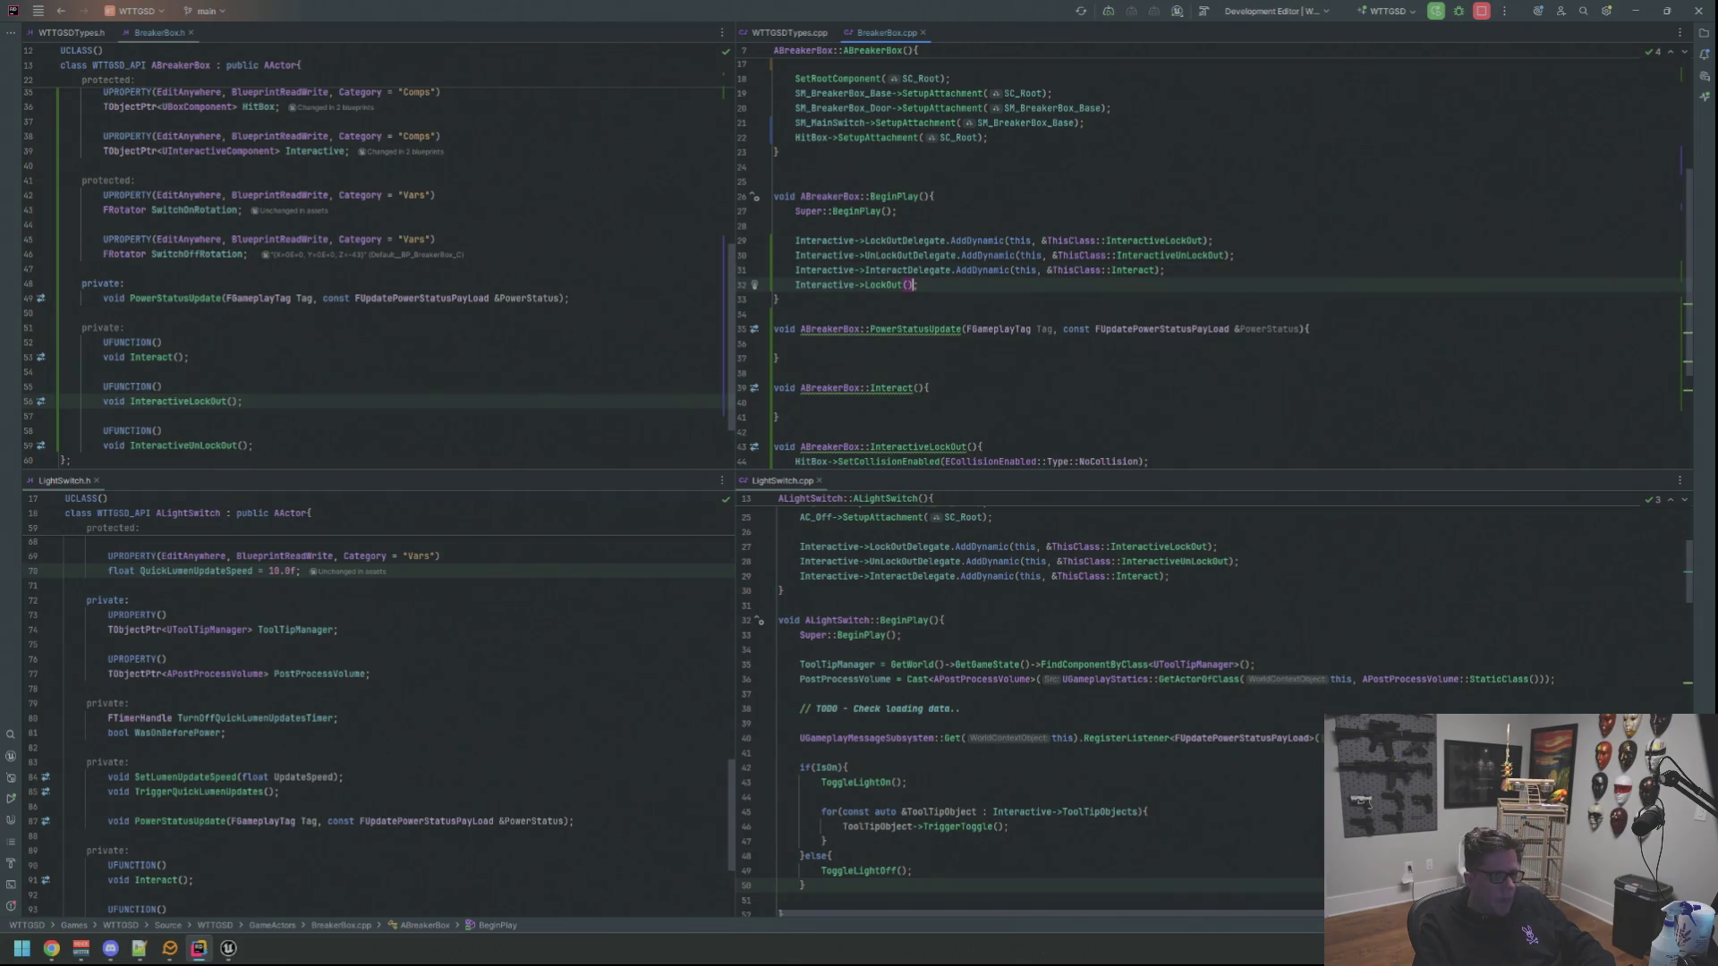
key(End)
key(Return)
key(Return)
key(Return)
key(Up)
key(Up)
key(Delete)
key(Return)
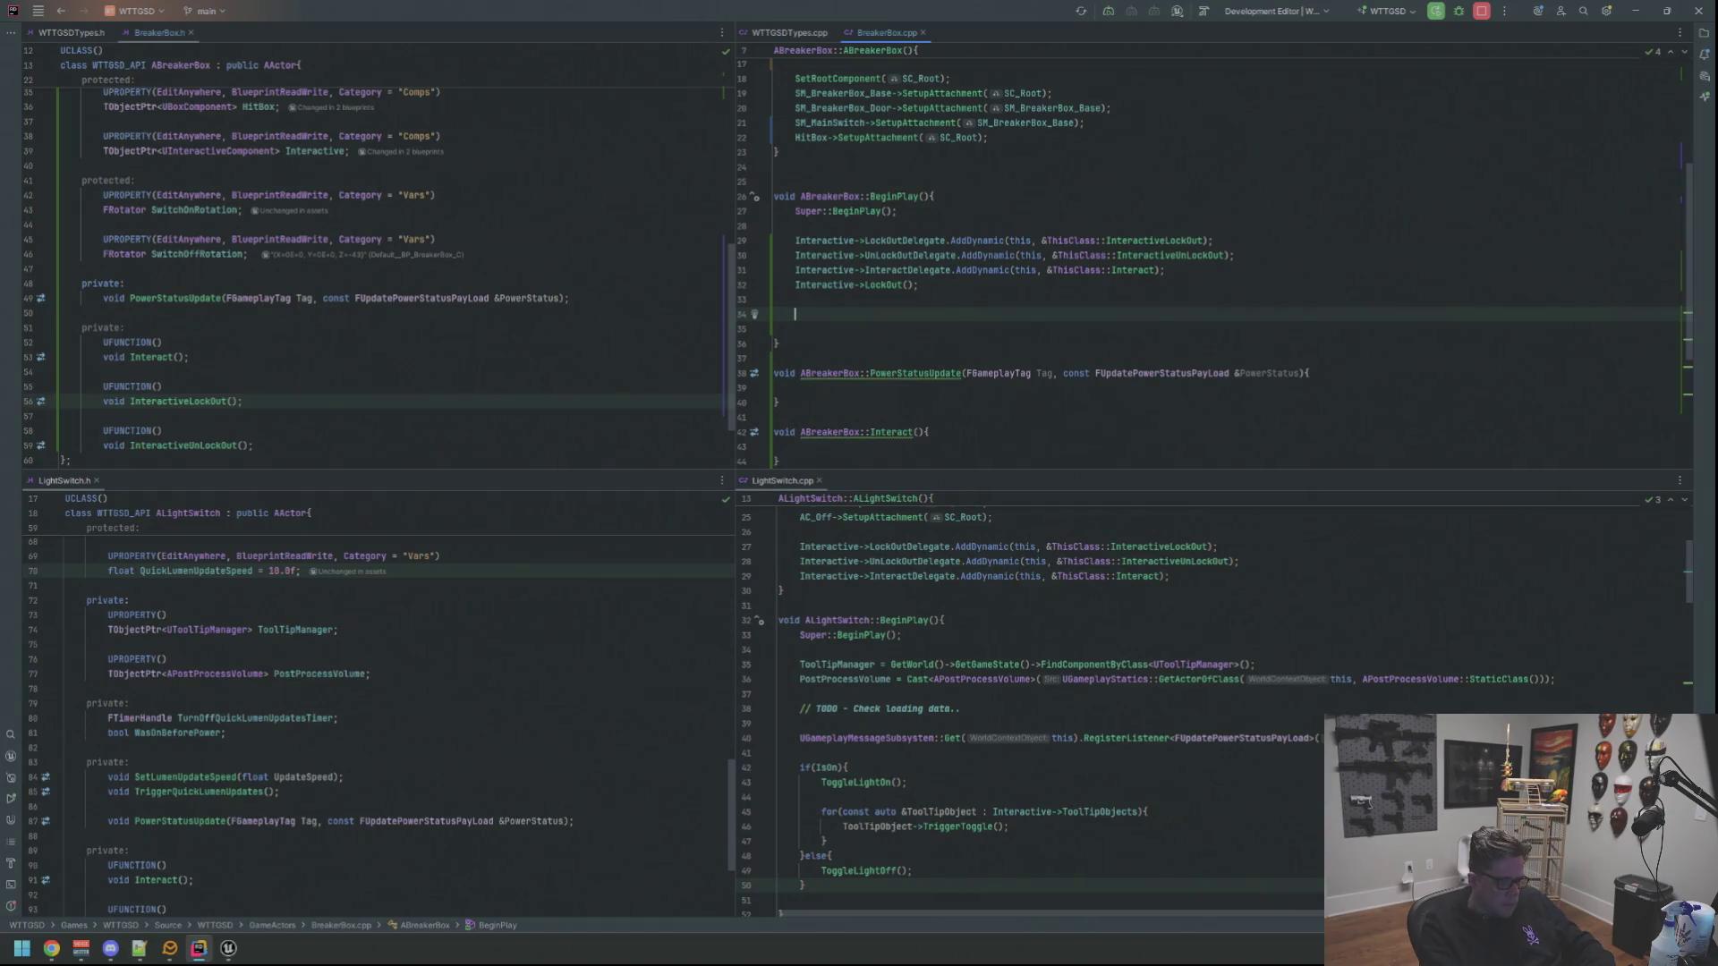
text(UGameplayMes)
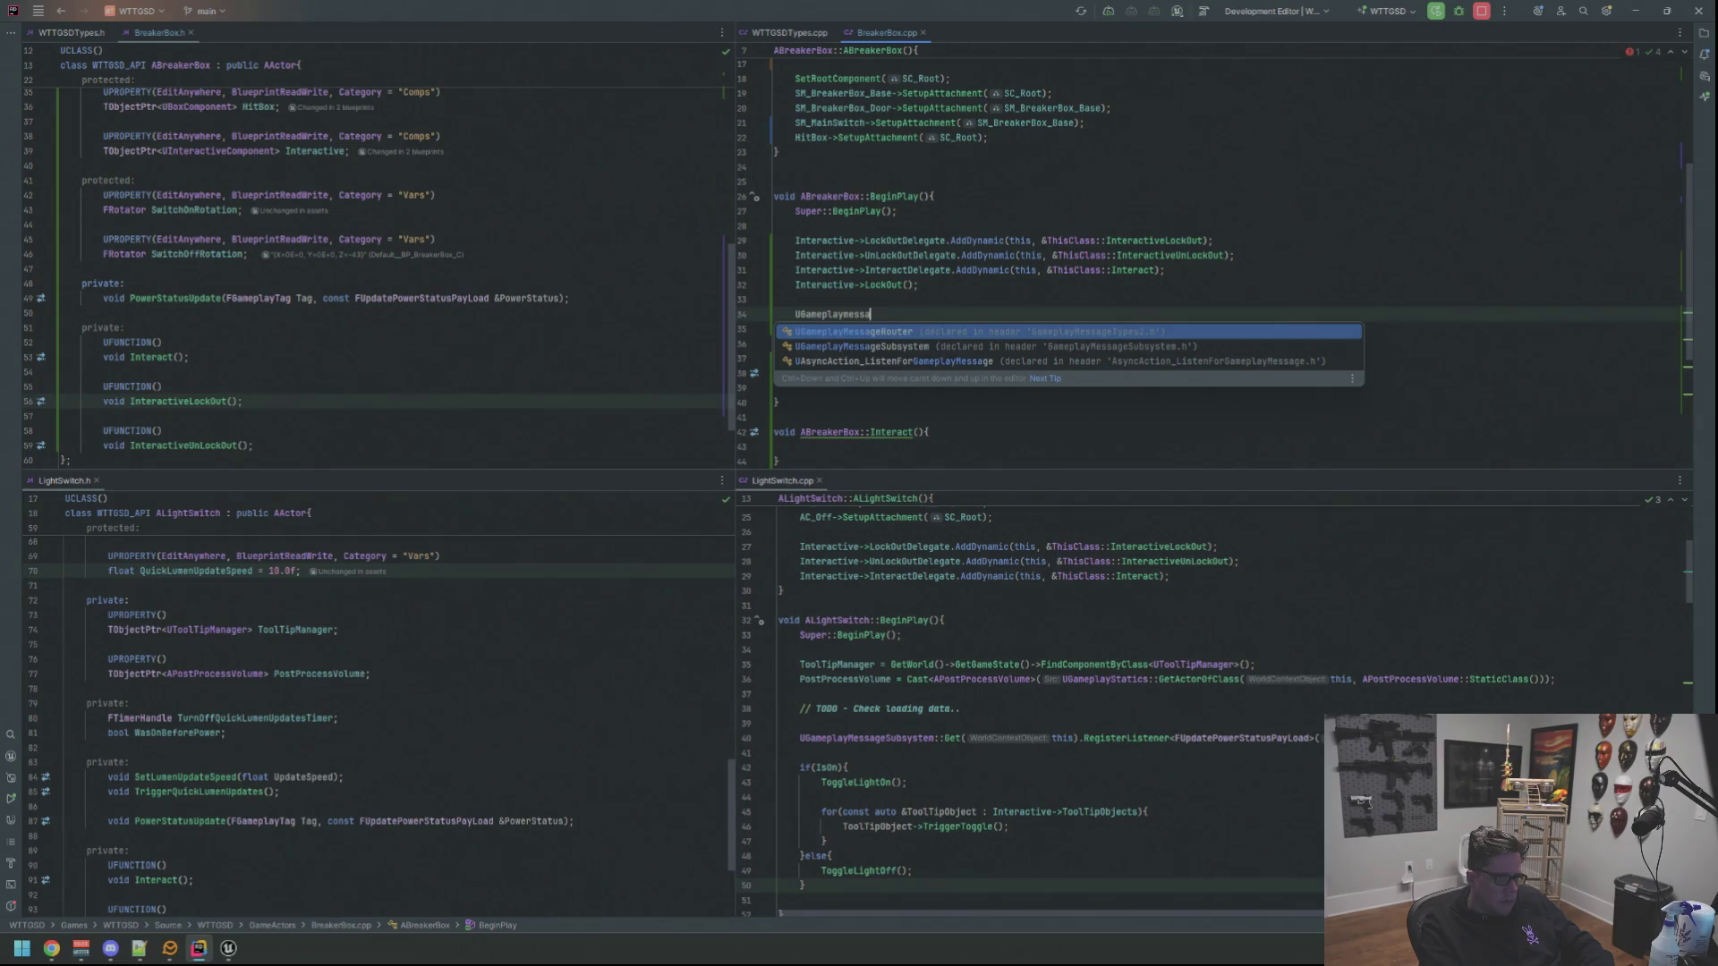
Write UGameplayMessageSubsystem::Get(this).RegisterListener<FUpdatePowerStatusPayLoad>( using completion
key(Escape)
key(BackSpace)
key(BackSpace)
key(BackSpace)
key(BackSpace)
key(BackSpace)
key(BackSpace)
key(BackSpace)
key(BackSpace)
key(BackSpace)
key(BackSpace)
key(BackSpace)
text(UGameplayMes)
key(Return)
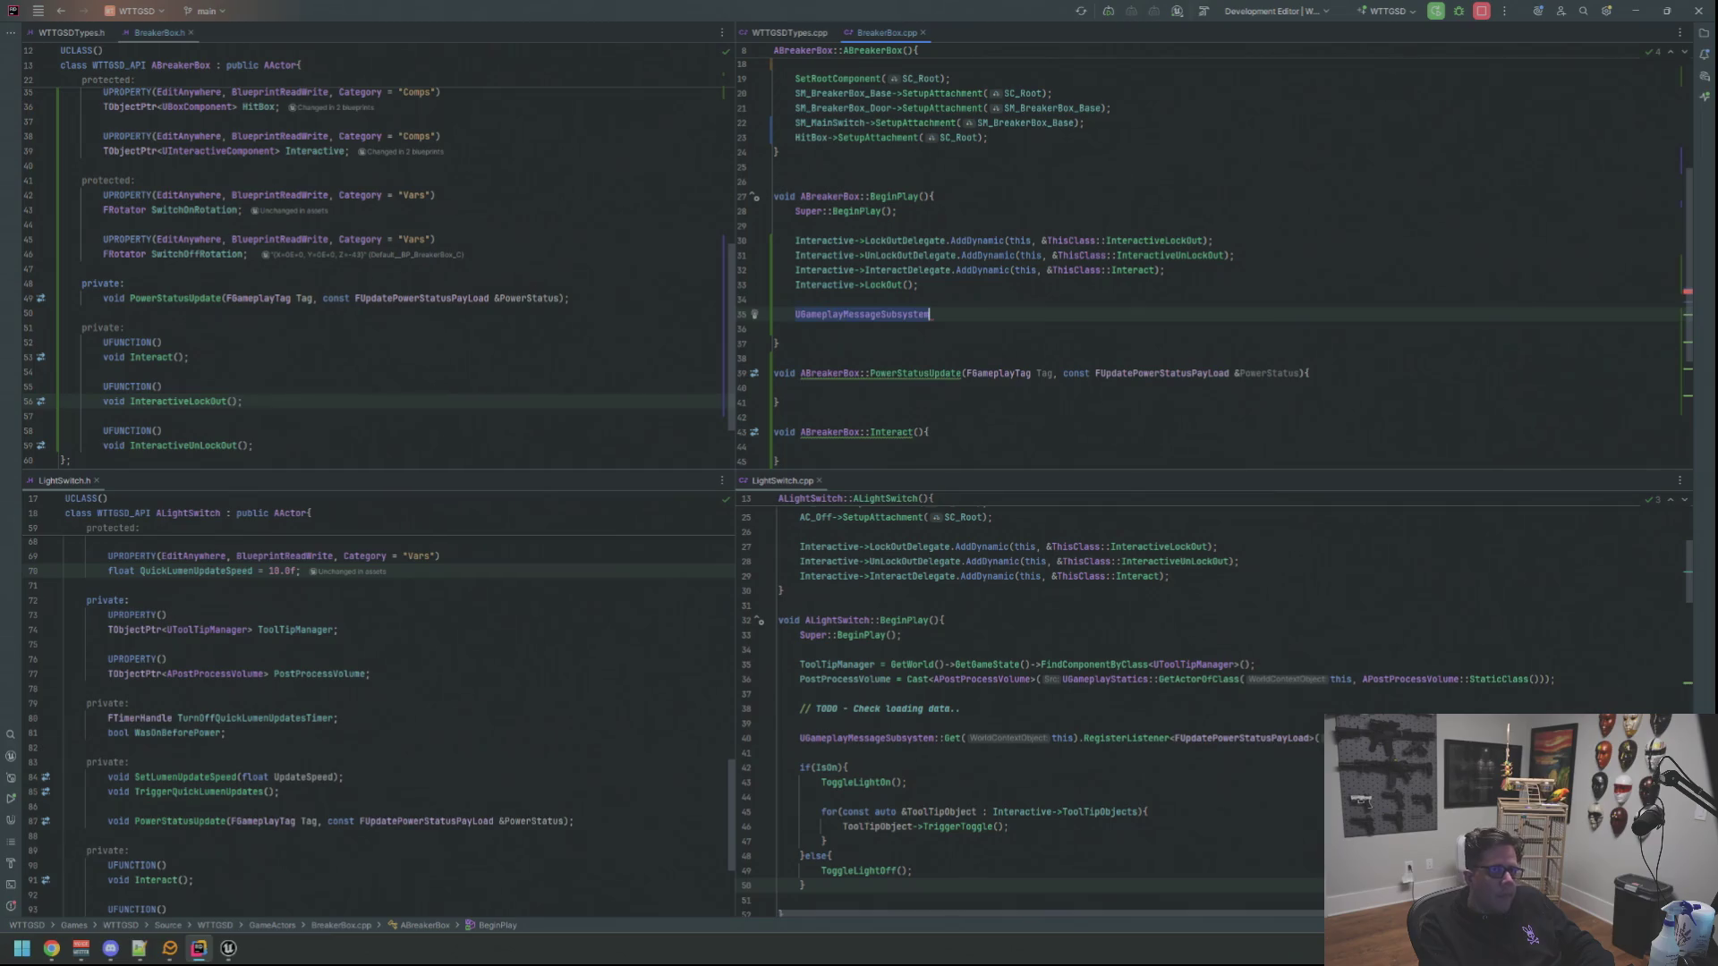
text(::Getwat)
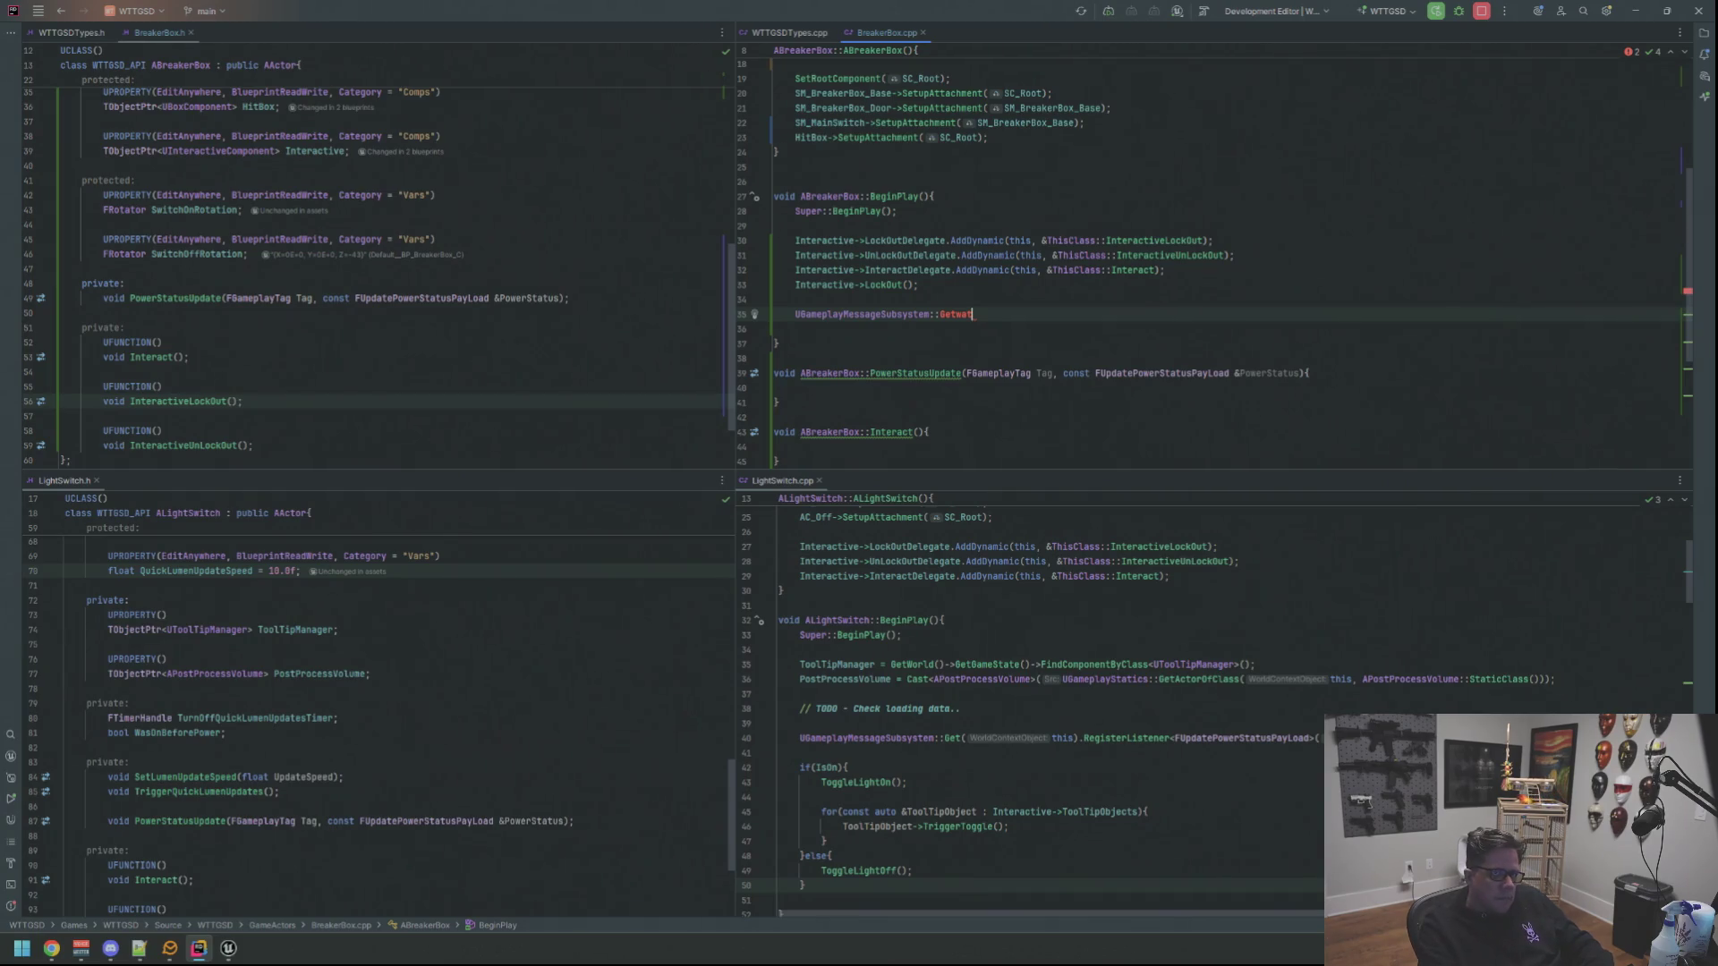
key(BackSpace)
key(BackSpace)
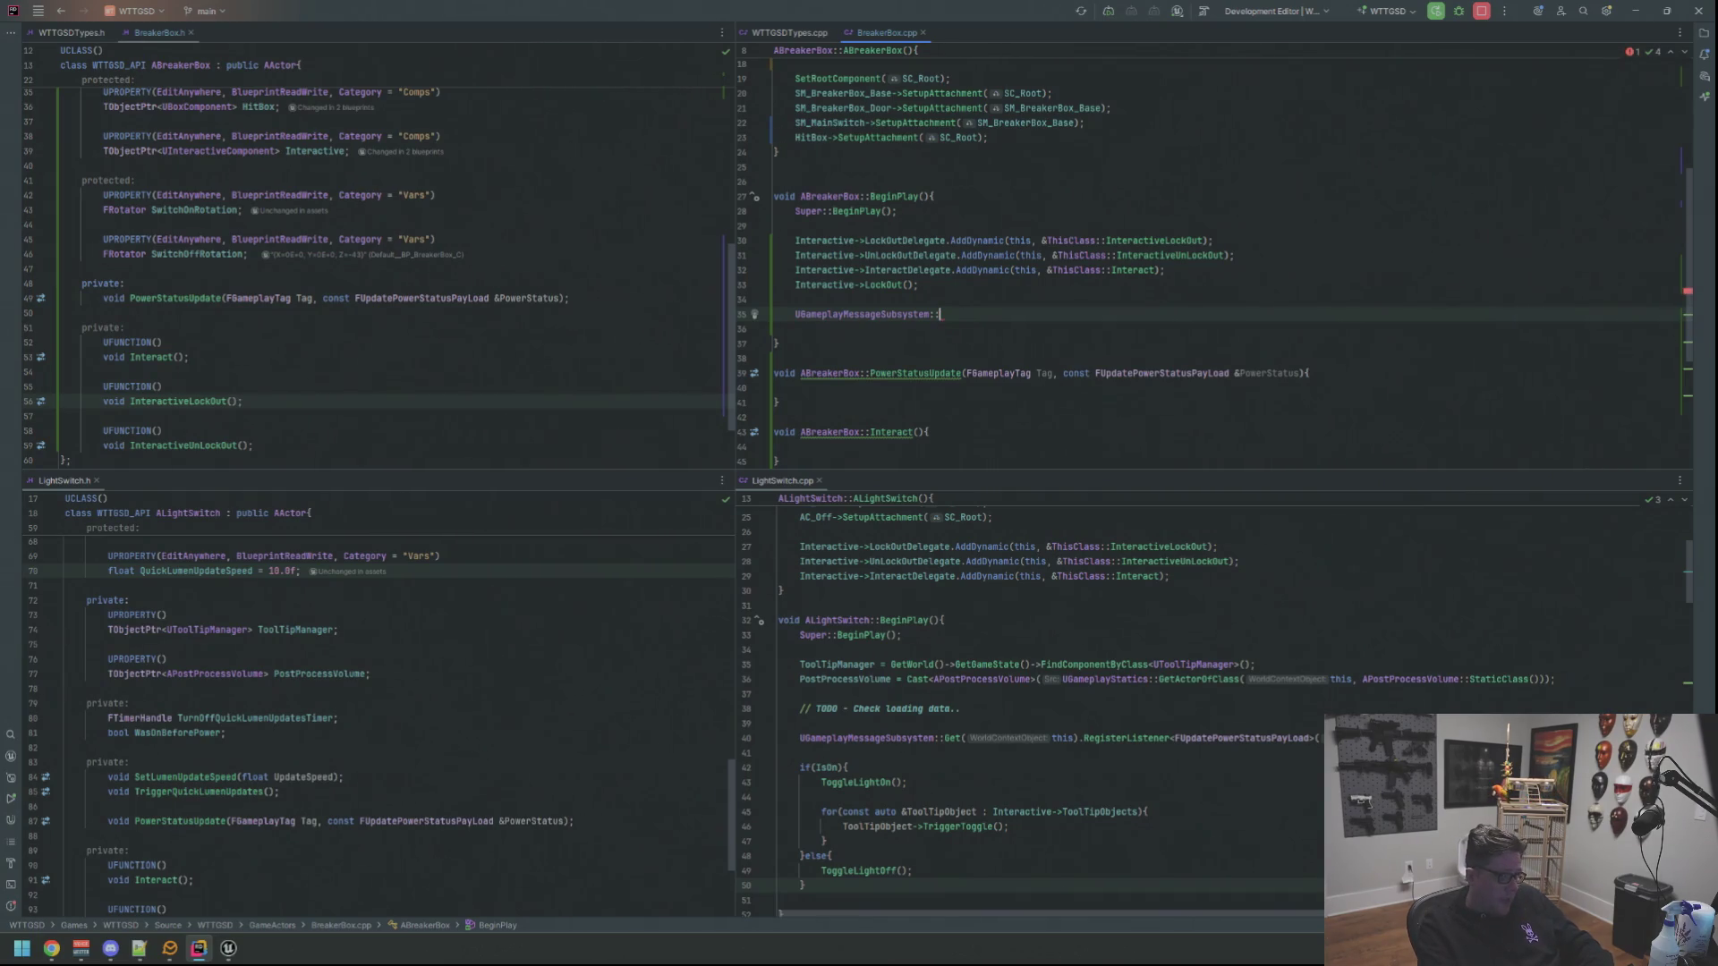
text(Get()
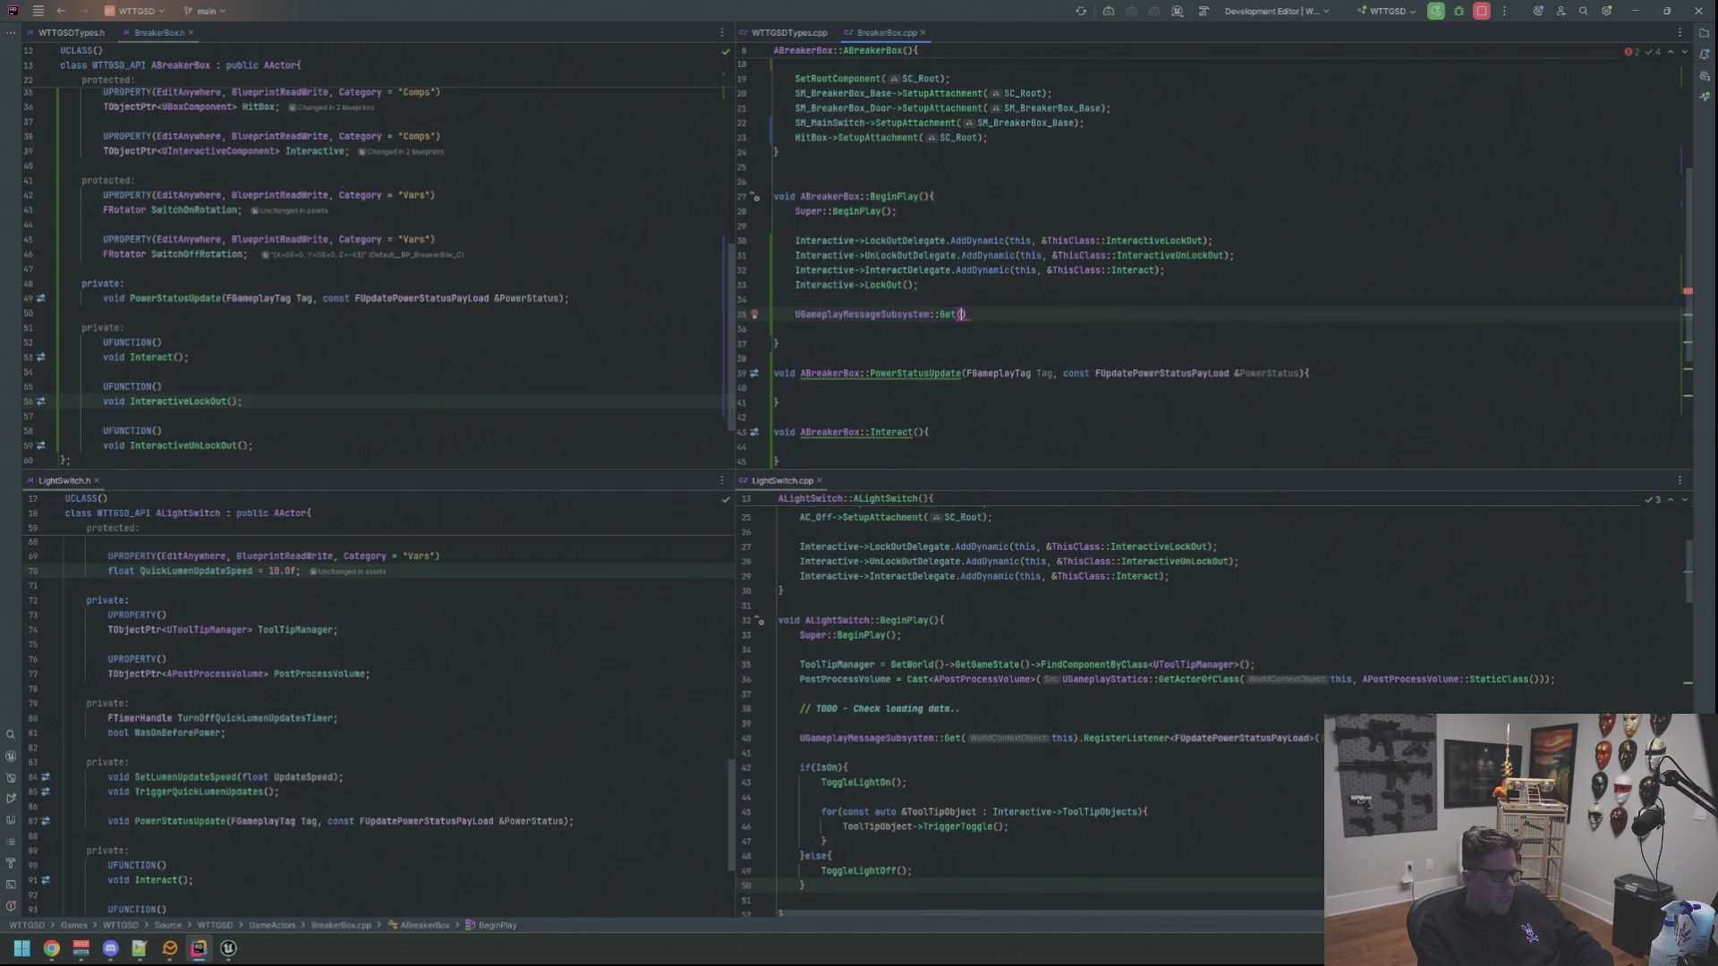
text(this).)
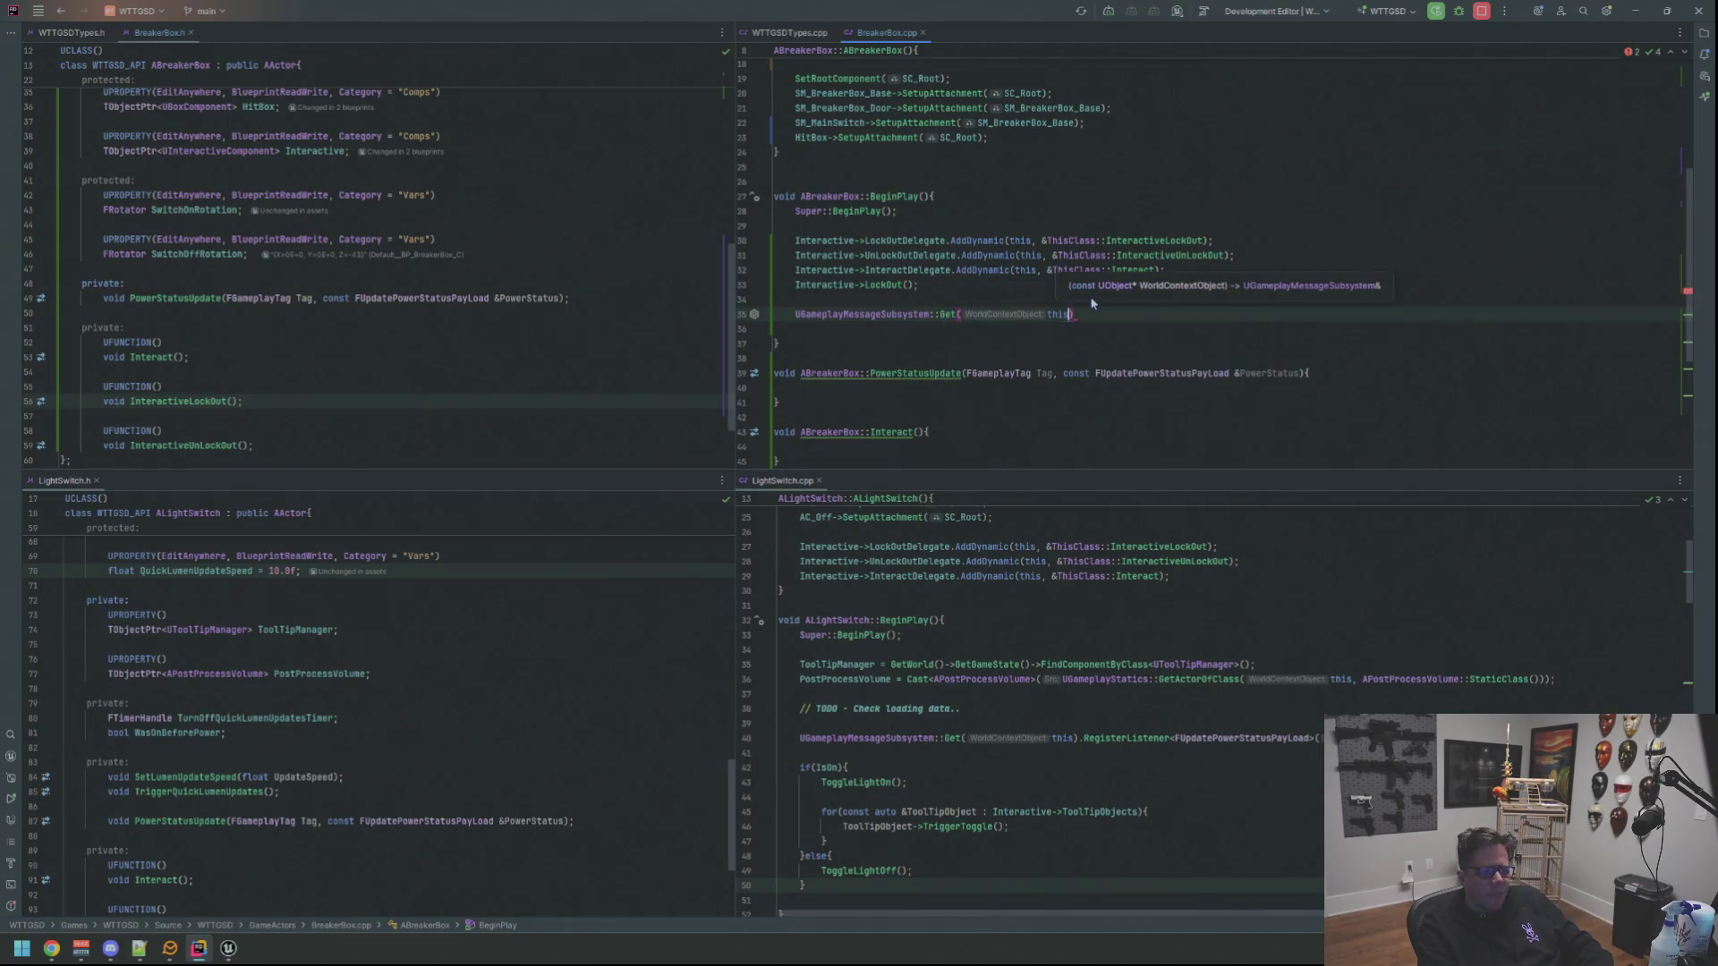
text(RegisterL)
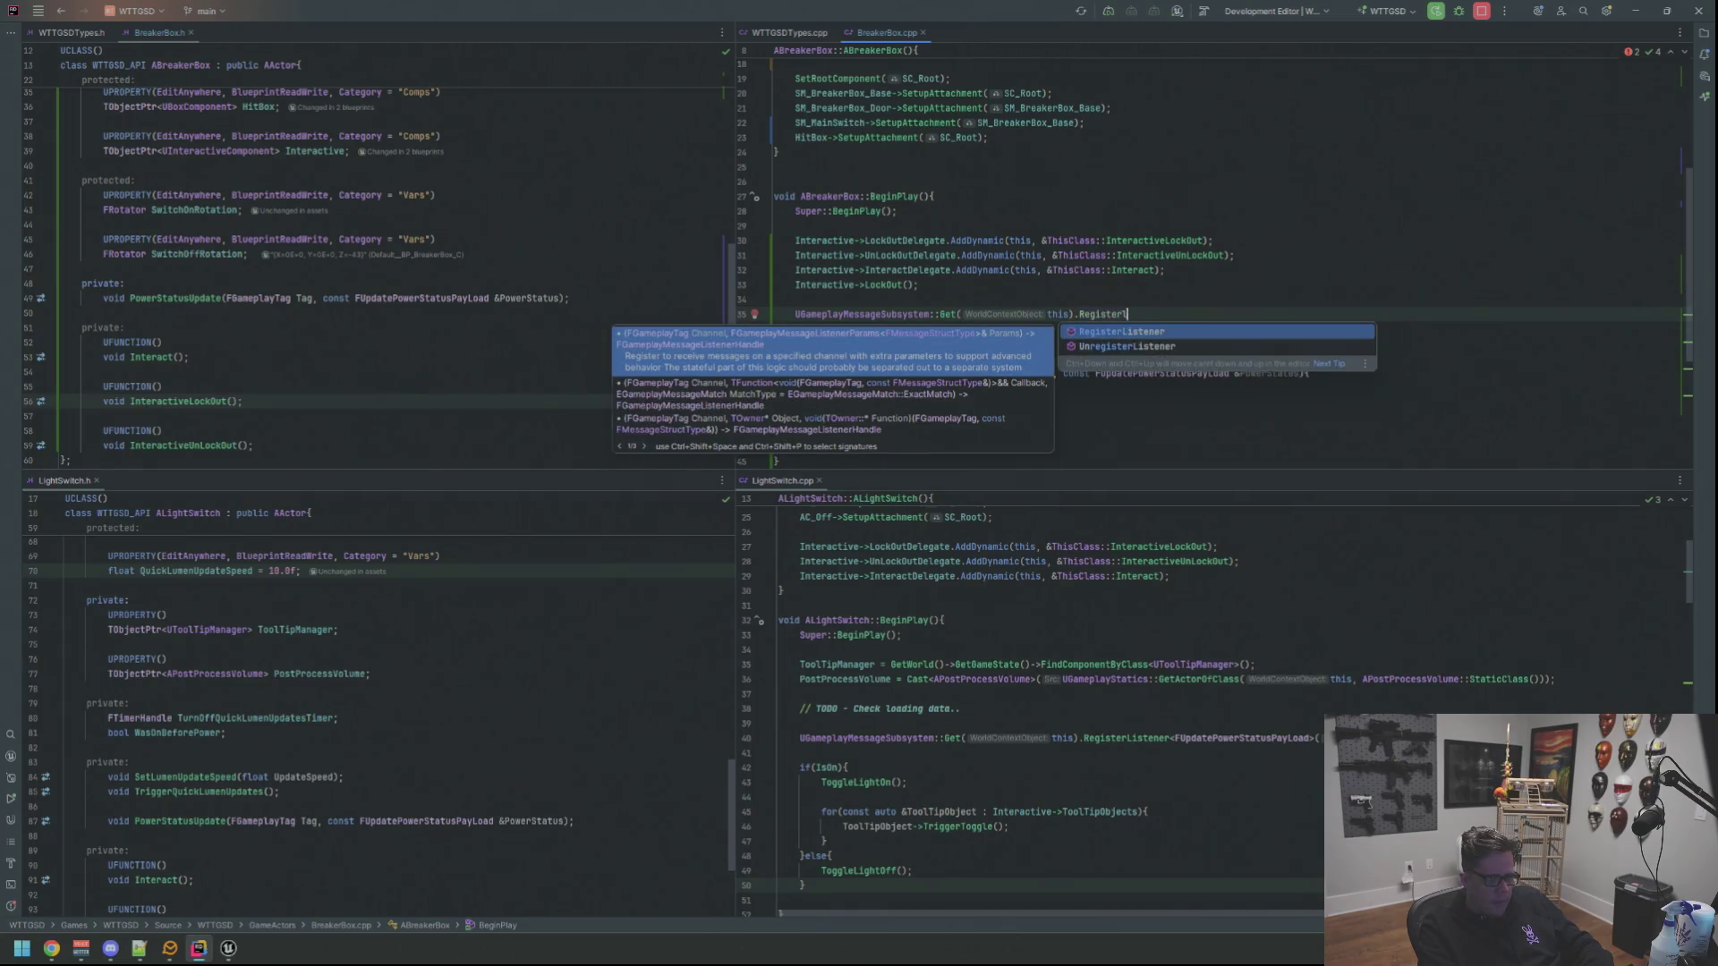
key(Return)
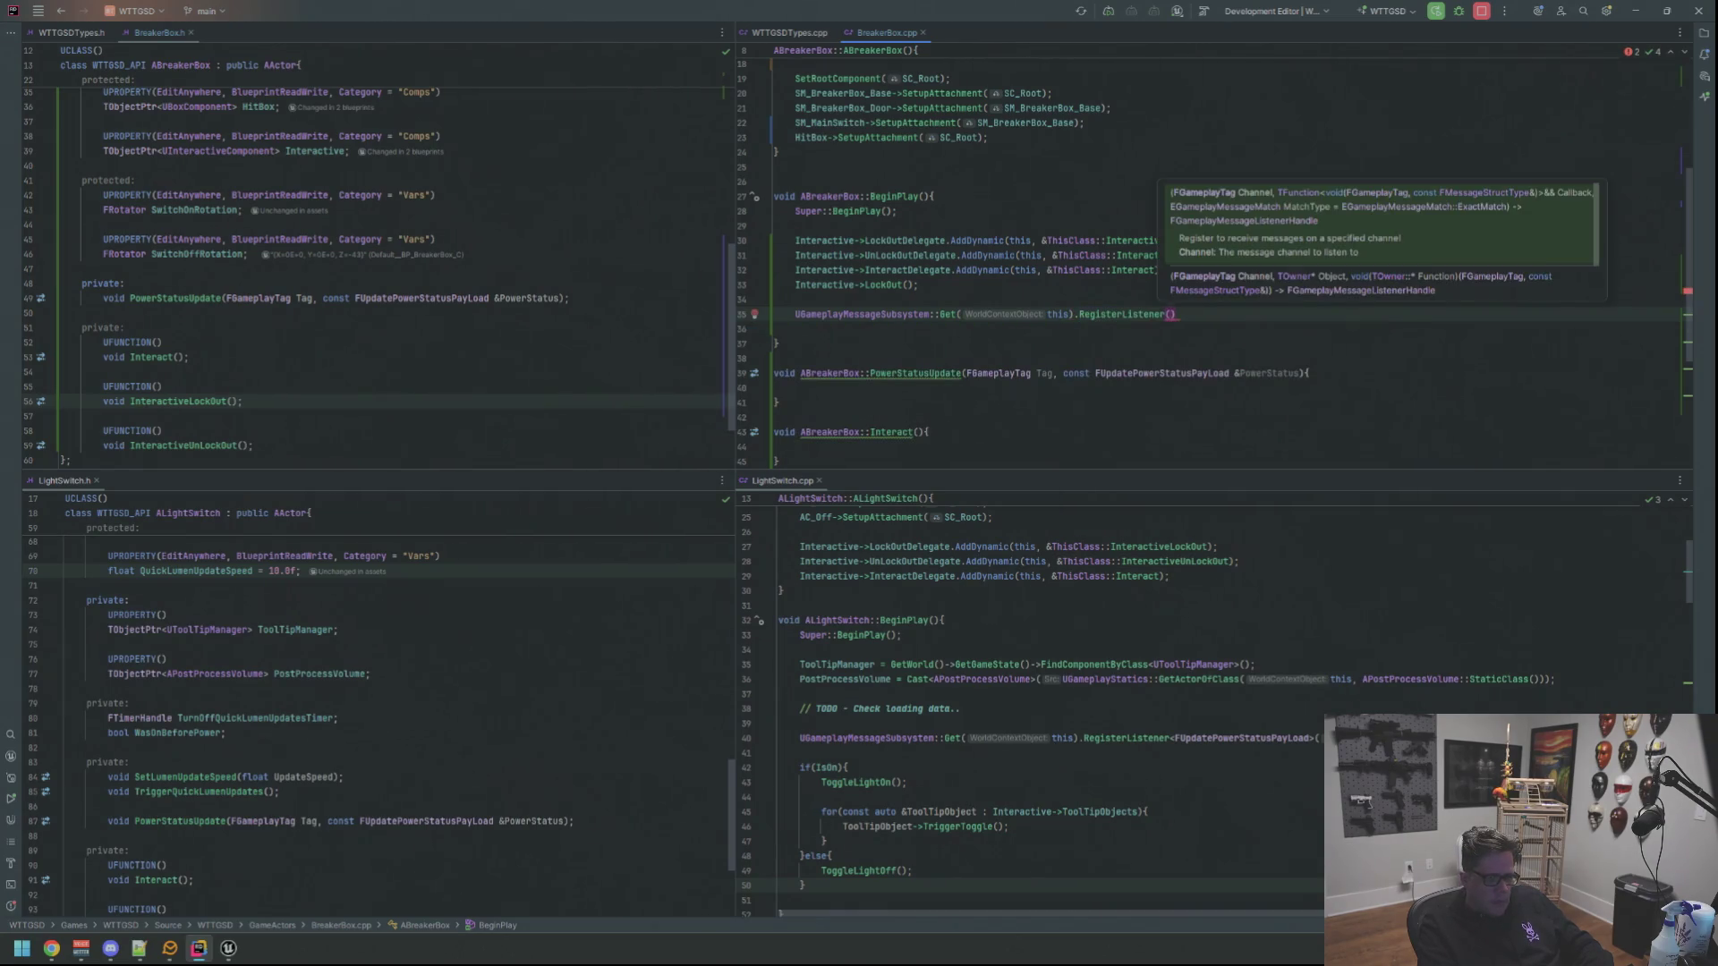
key(Left)
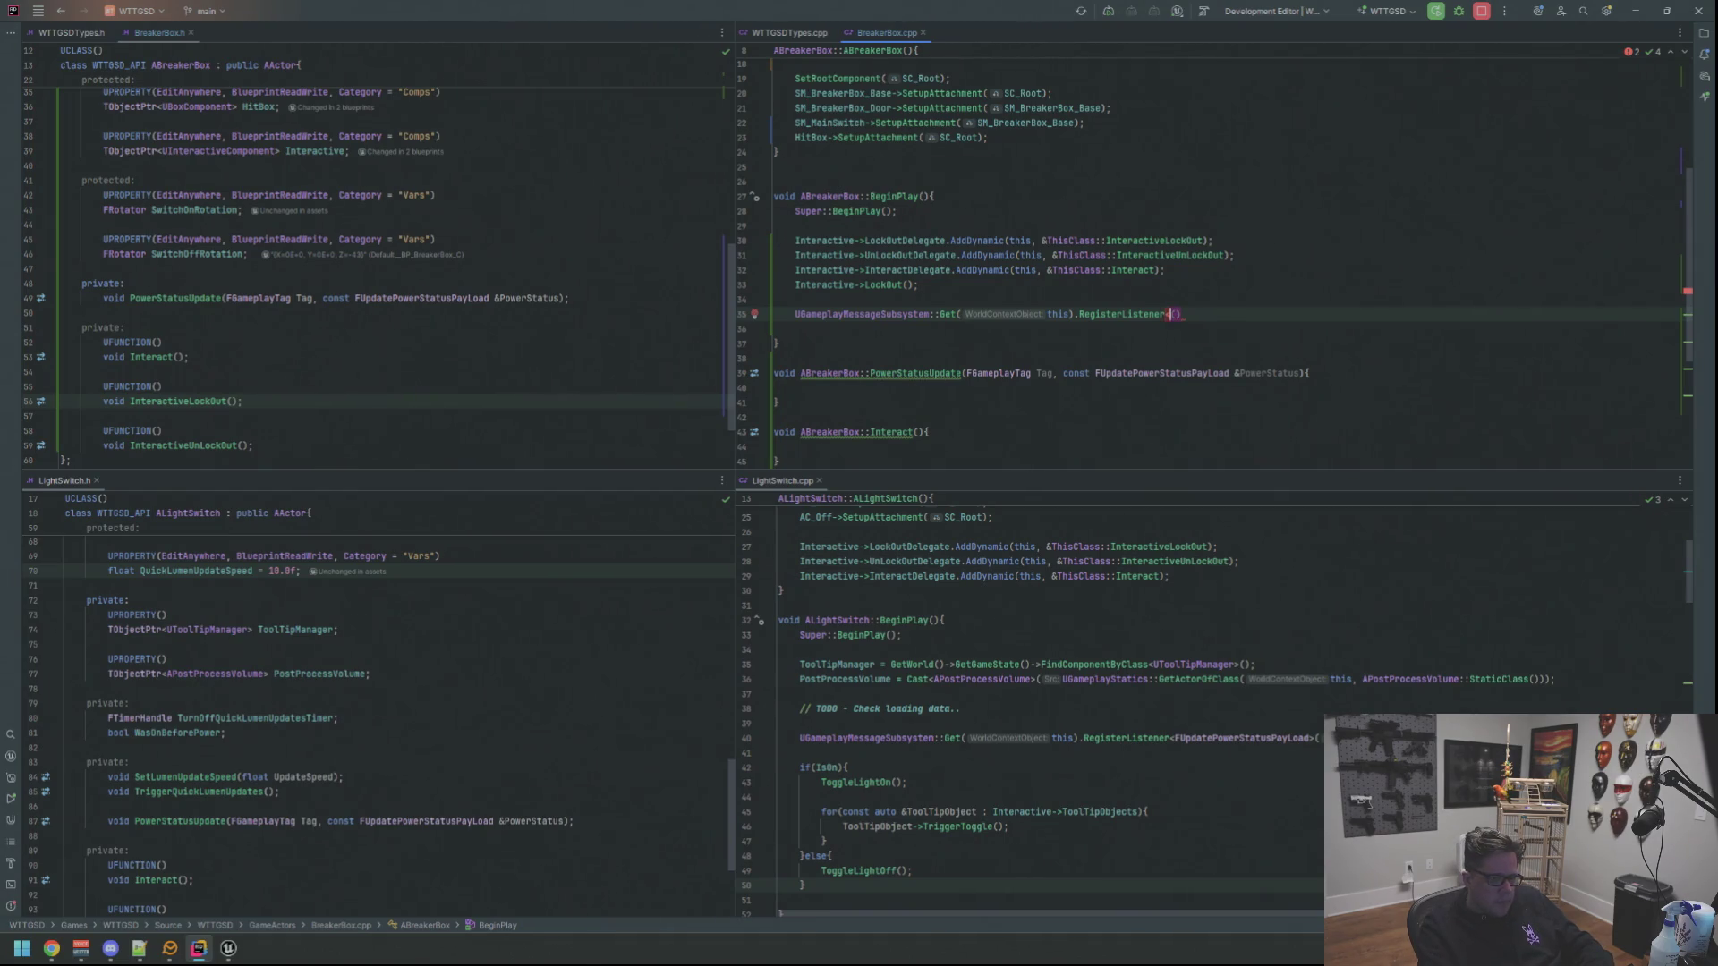
text(FUpdatepowerst)
key(Return)
text(>()
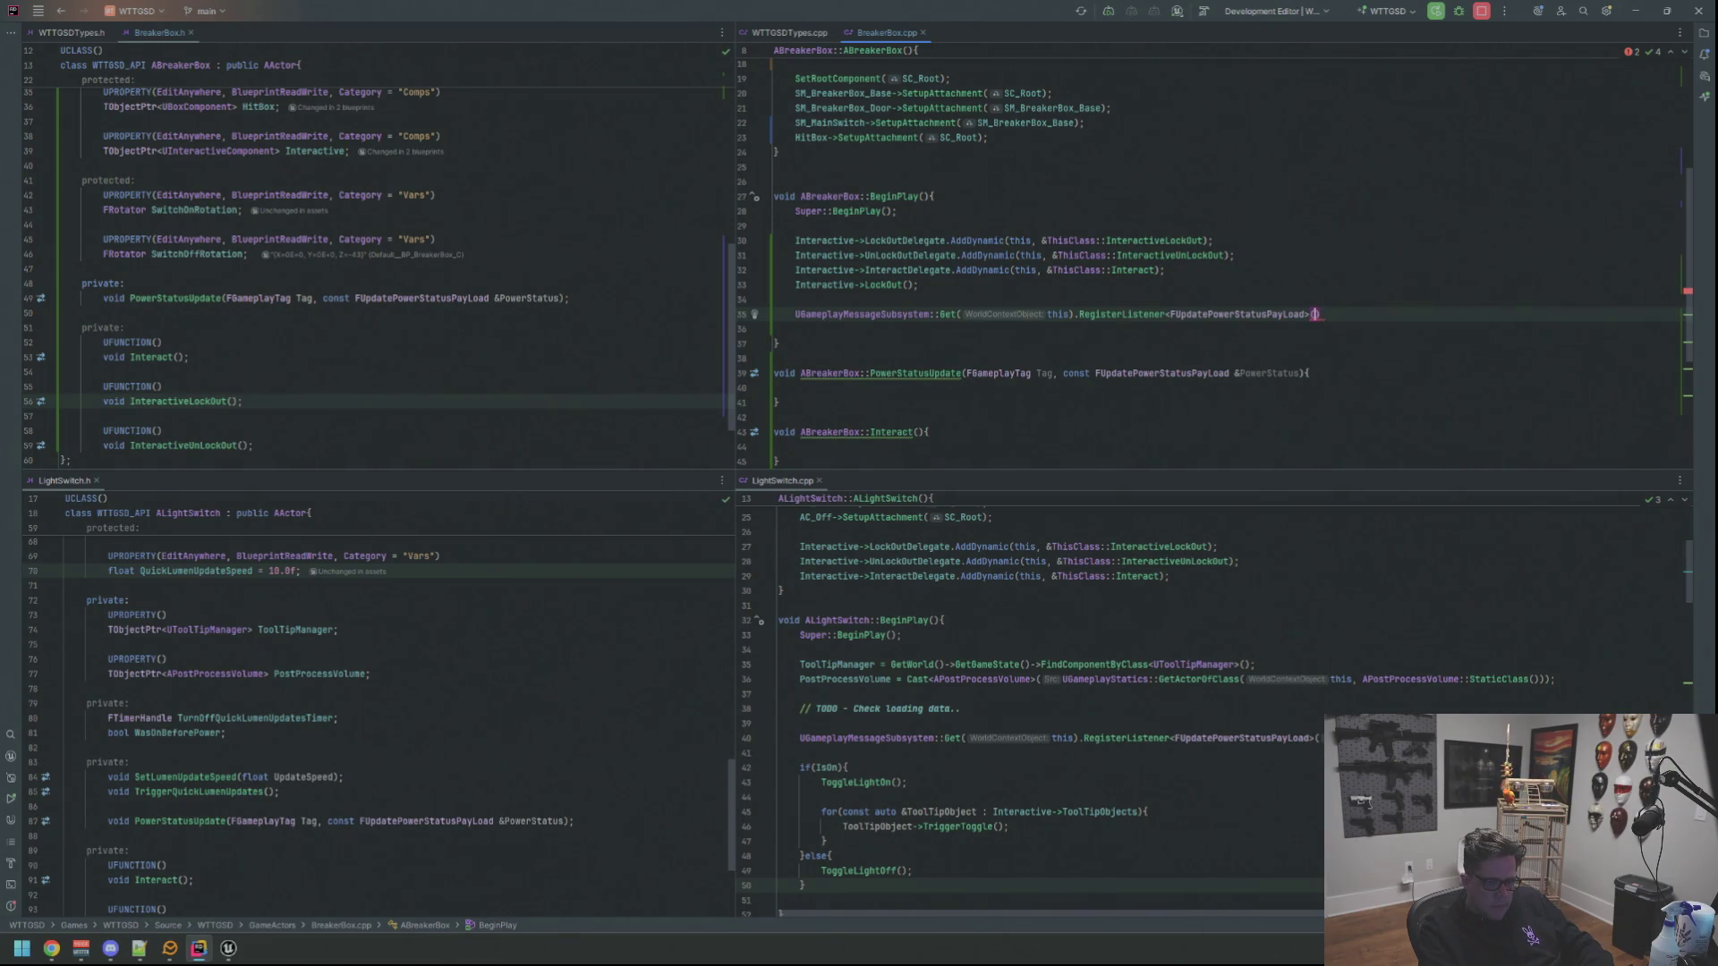
text(Gameplay)
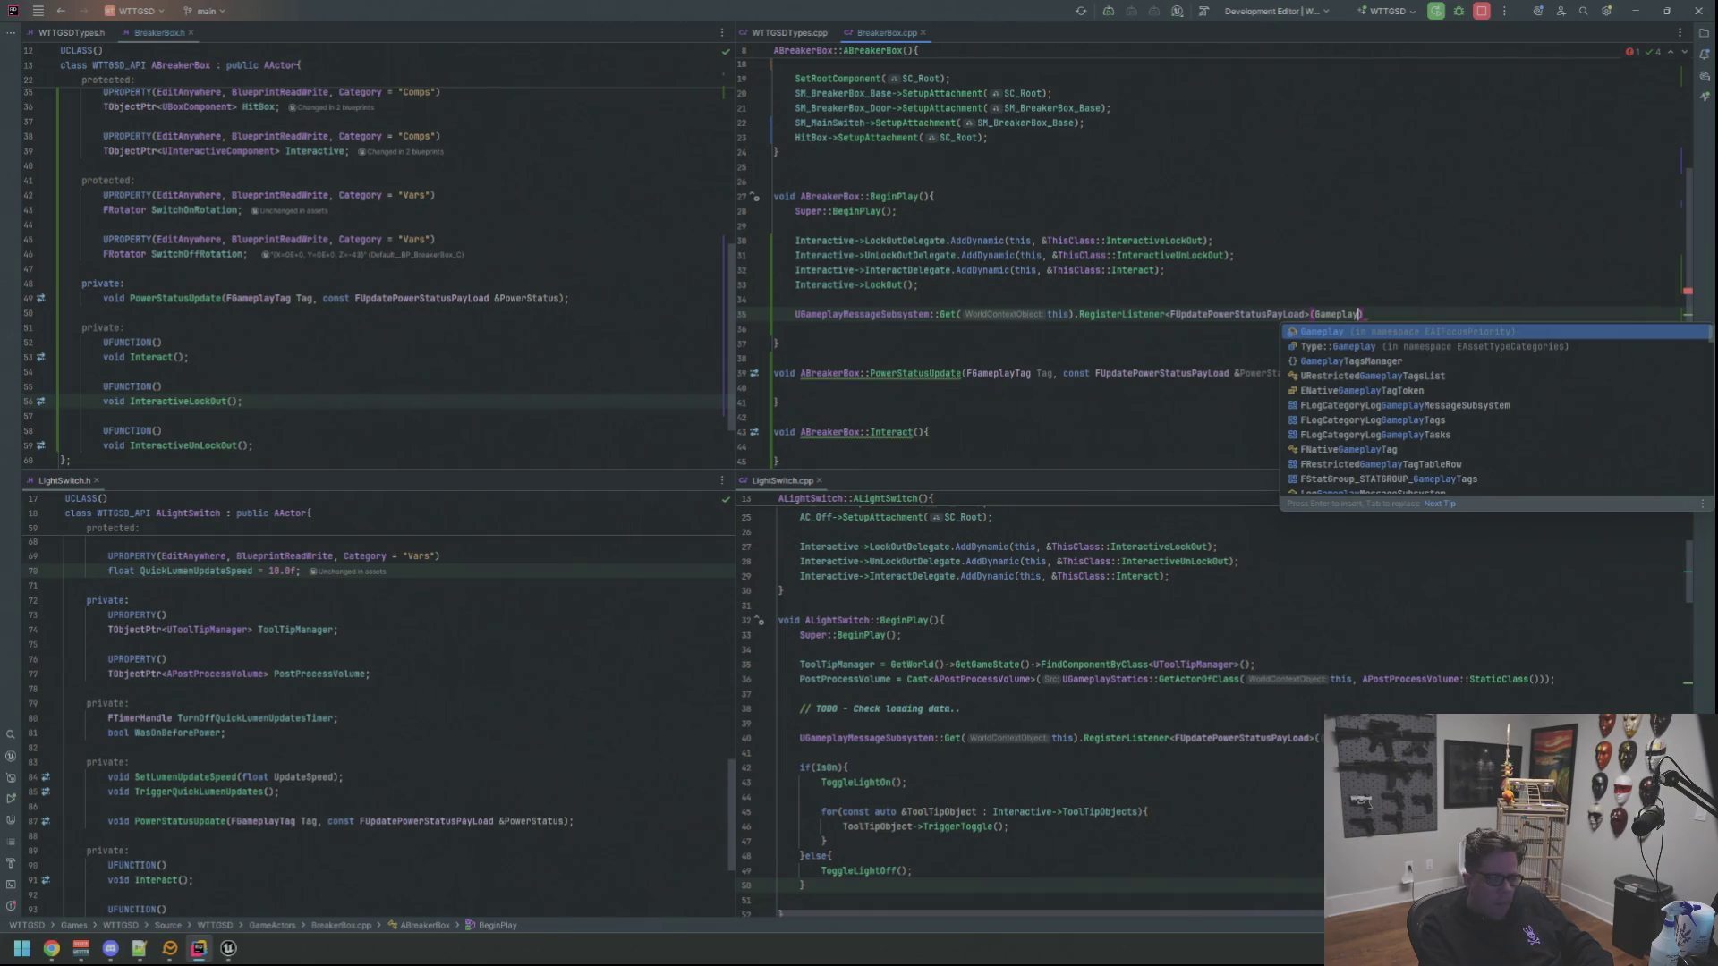
scroll(1208, 255, up, 6)
scroll(1208, 698, up, 7)
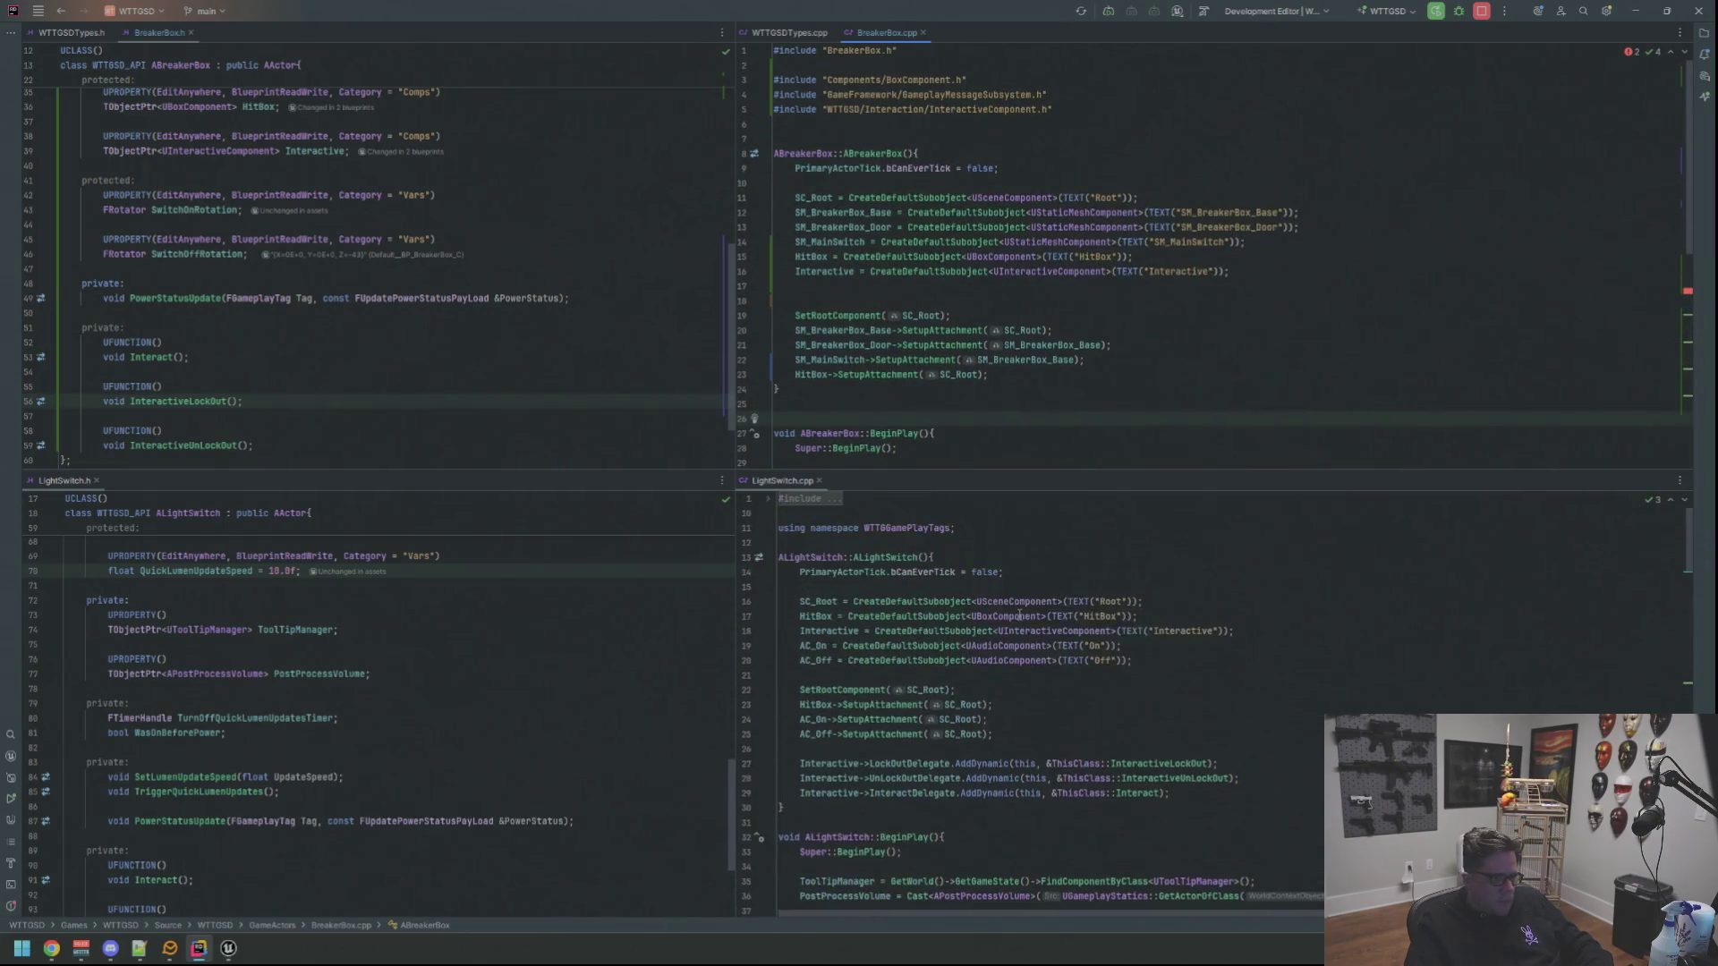
Add using namespace WTTGGamePlayTags; on a new line below BreakerBox.cpp's includes
click(807, 124)
key(Return)
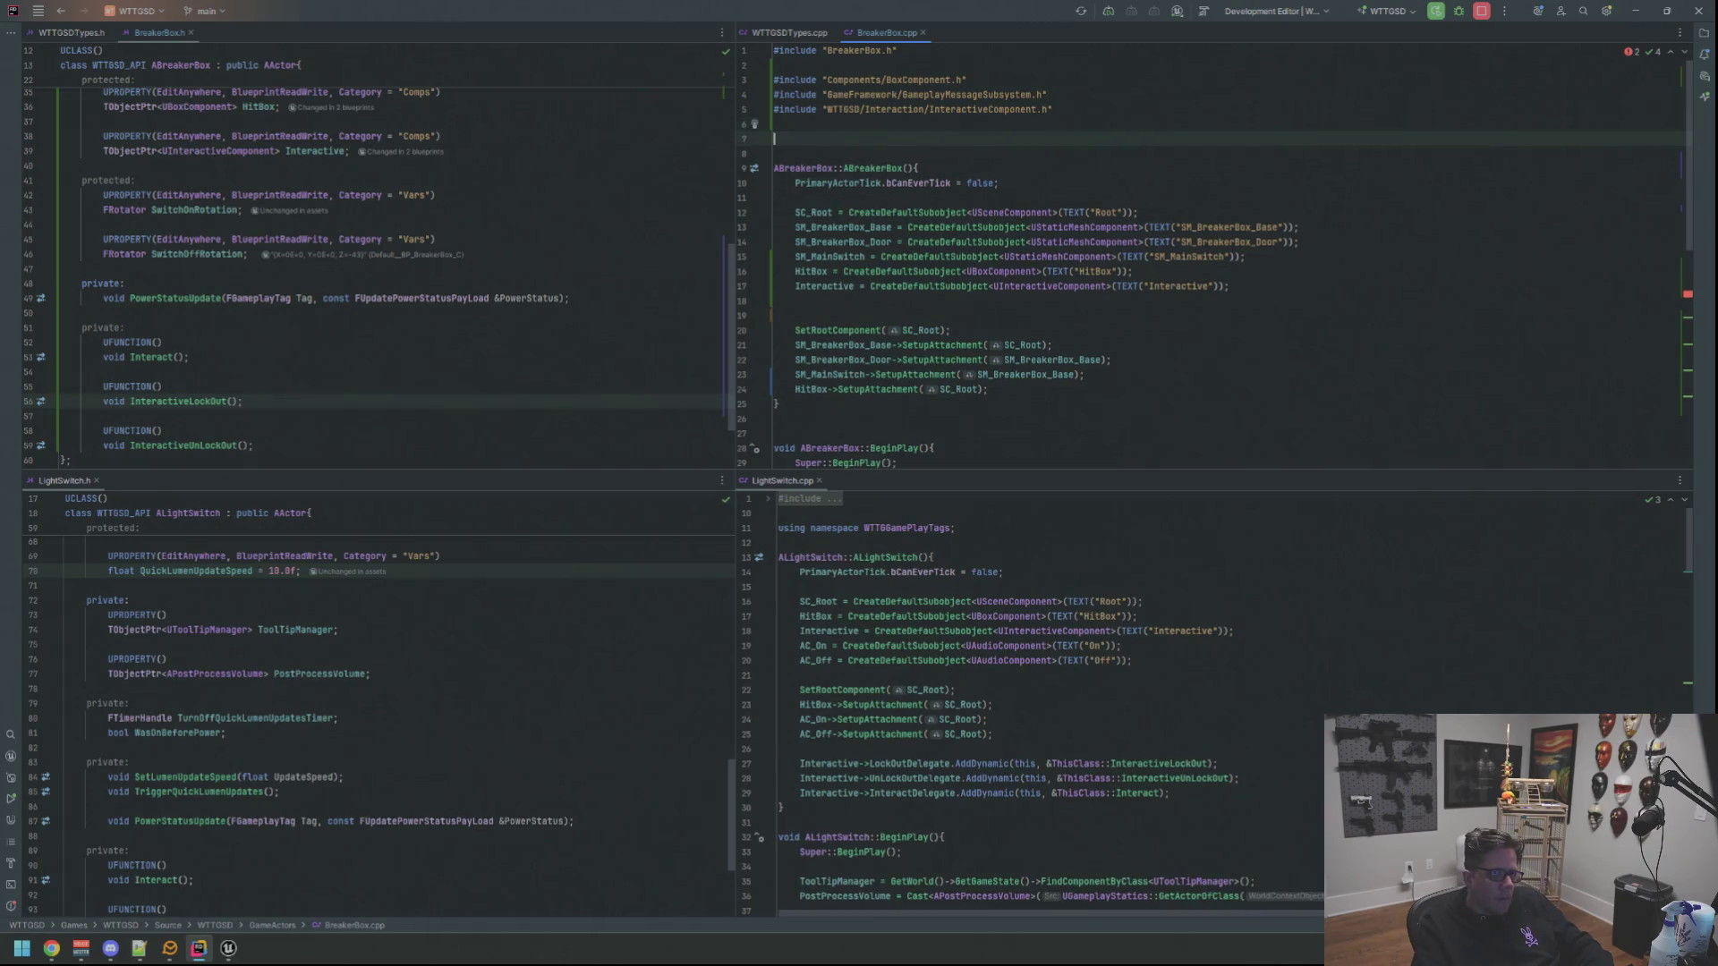
text(using namesp)
key(Return)
text(WTTG)
key(Return)
text(;)
scroll(1000, 184, down, 3)
scroll(1000, 183, down, 2)
scroll(998, 182, down, 2)
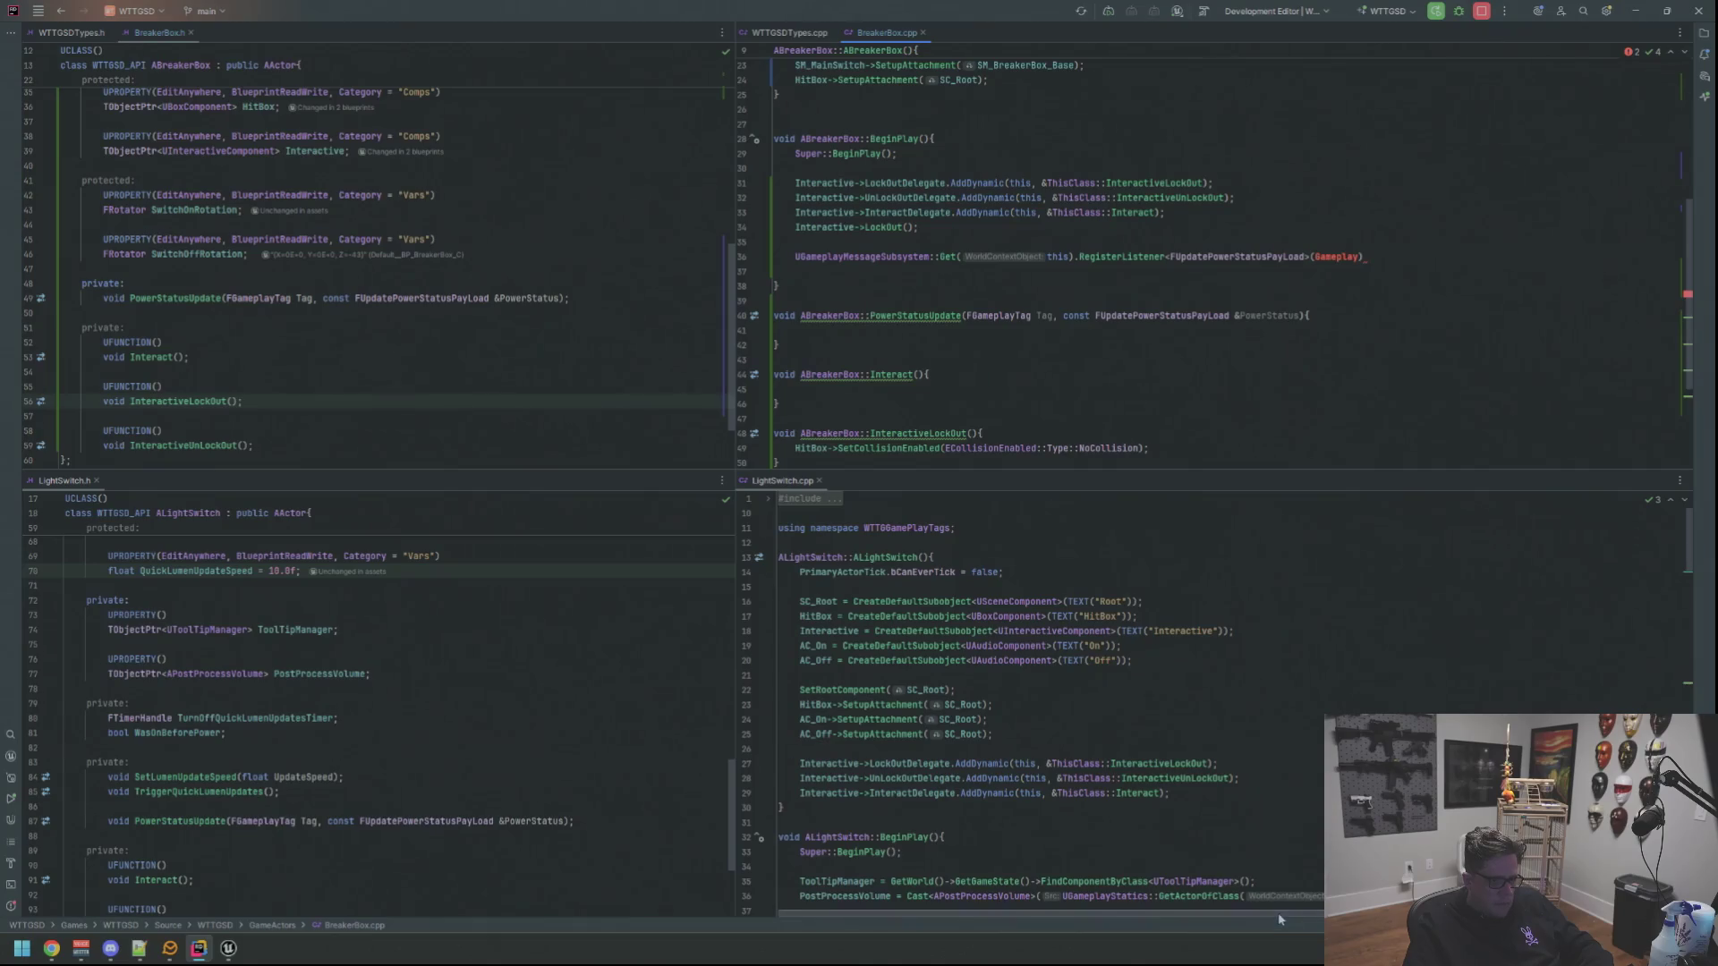
scroll(1279, 912, down, 2)
scroll(1277, 913, down, 5)
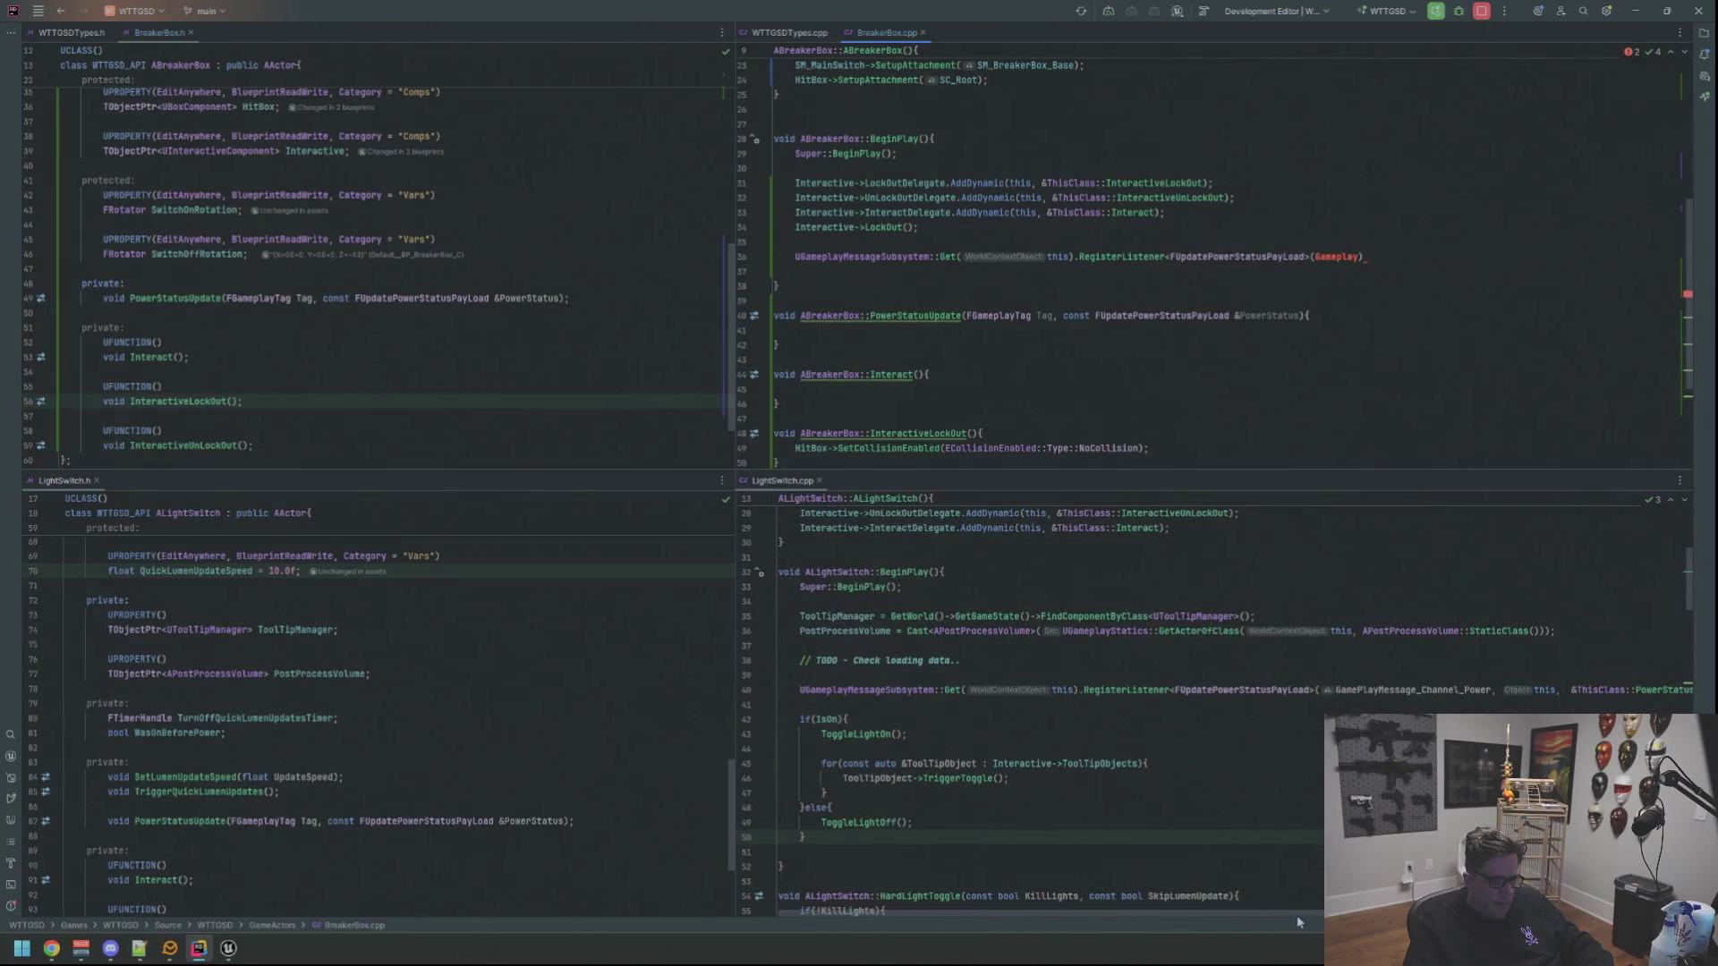
scroll(1298, 921, right, 2)
Pass GamePlayMessage_Channel_Power as the first RegisterListener argument via autocomplete
click(1361, 257)
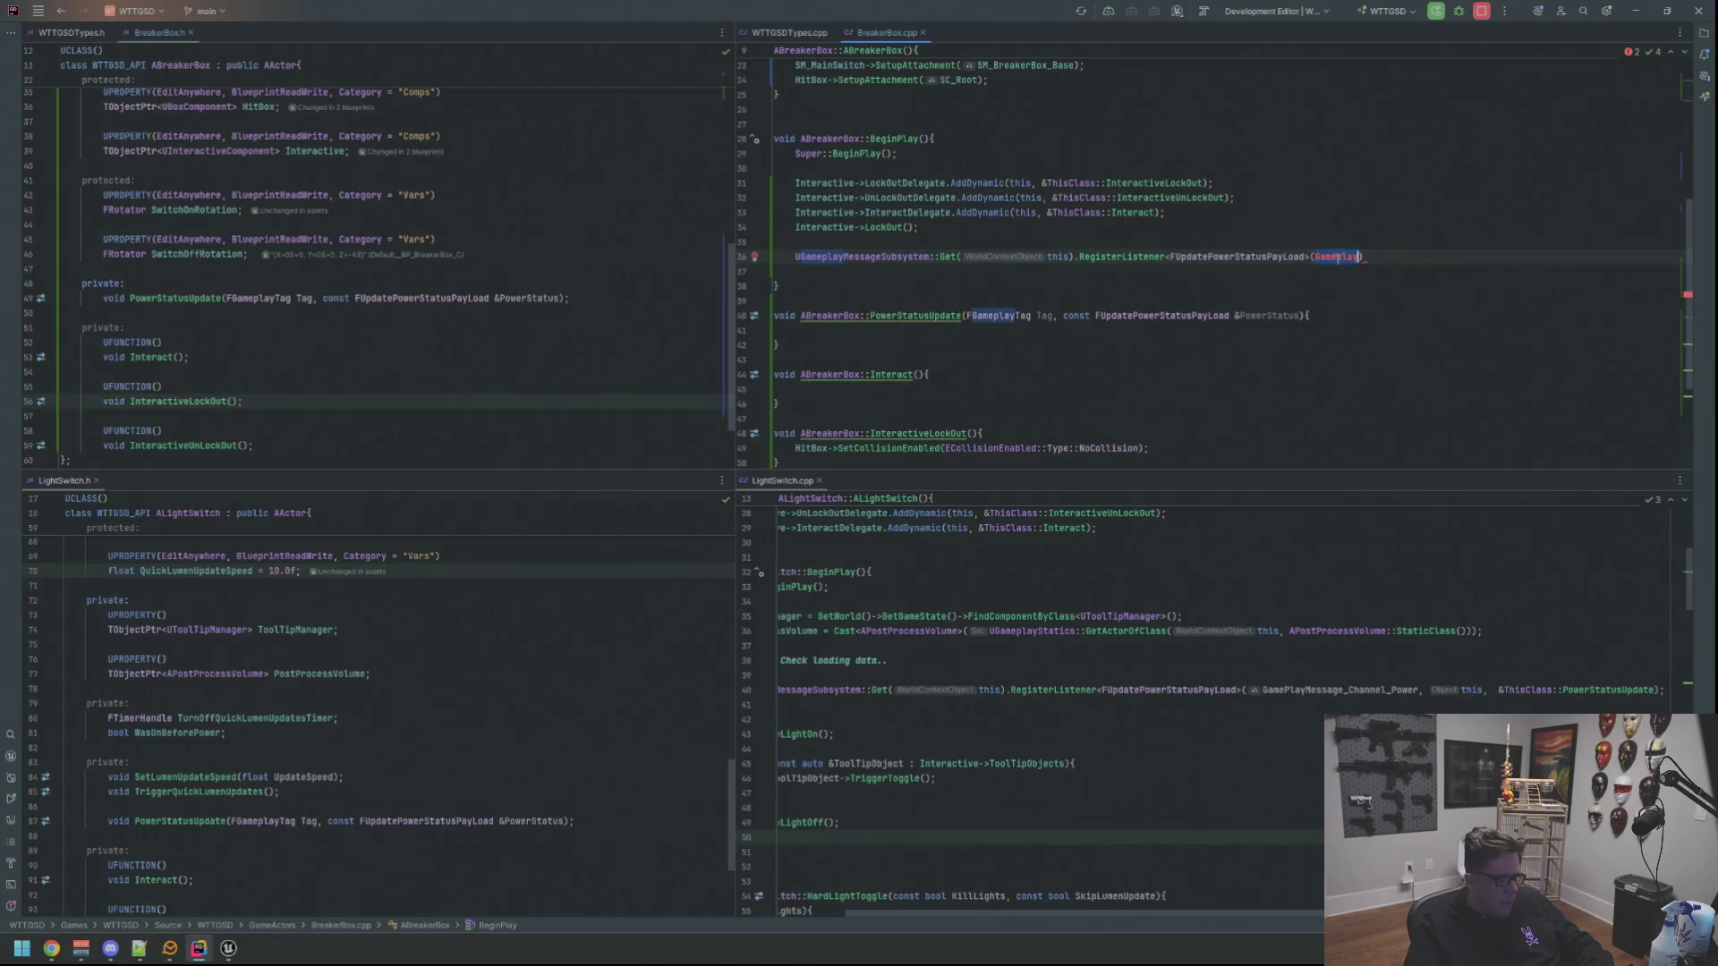
text(m)
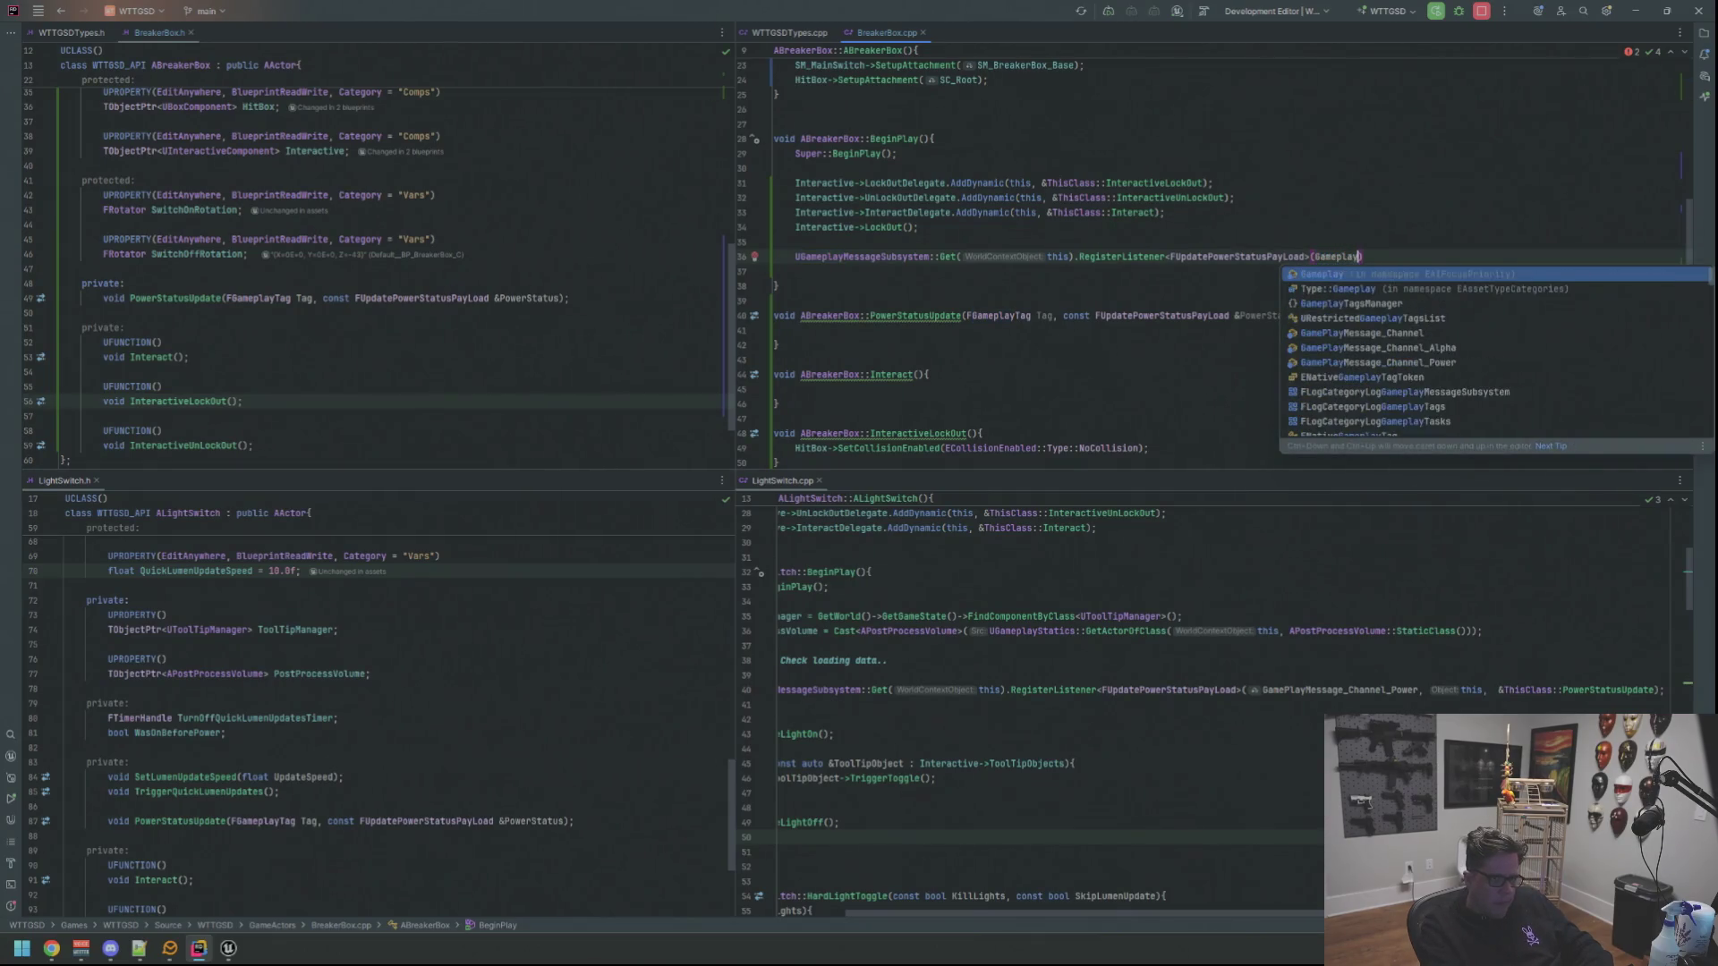
text(ess)
key(Down)
key(Down)
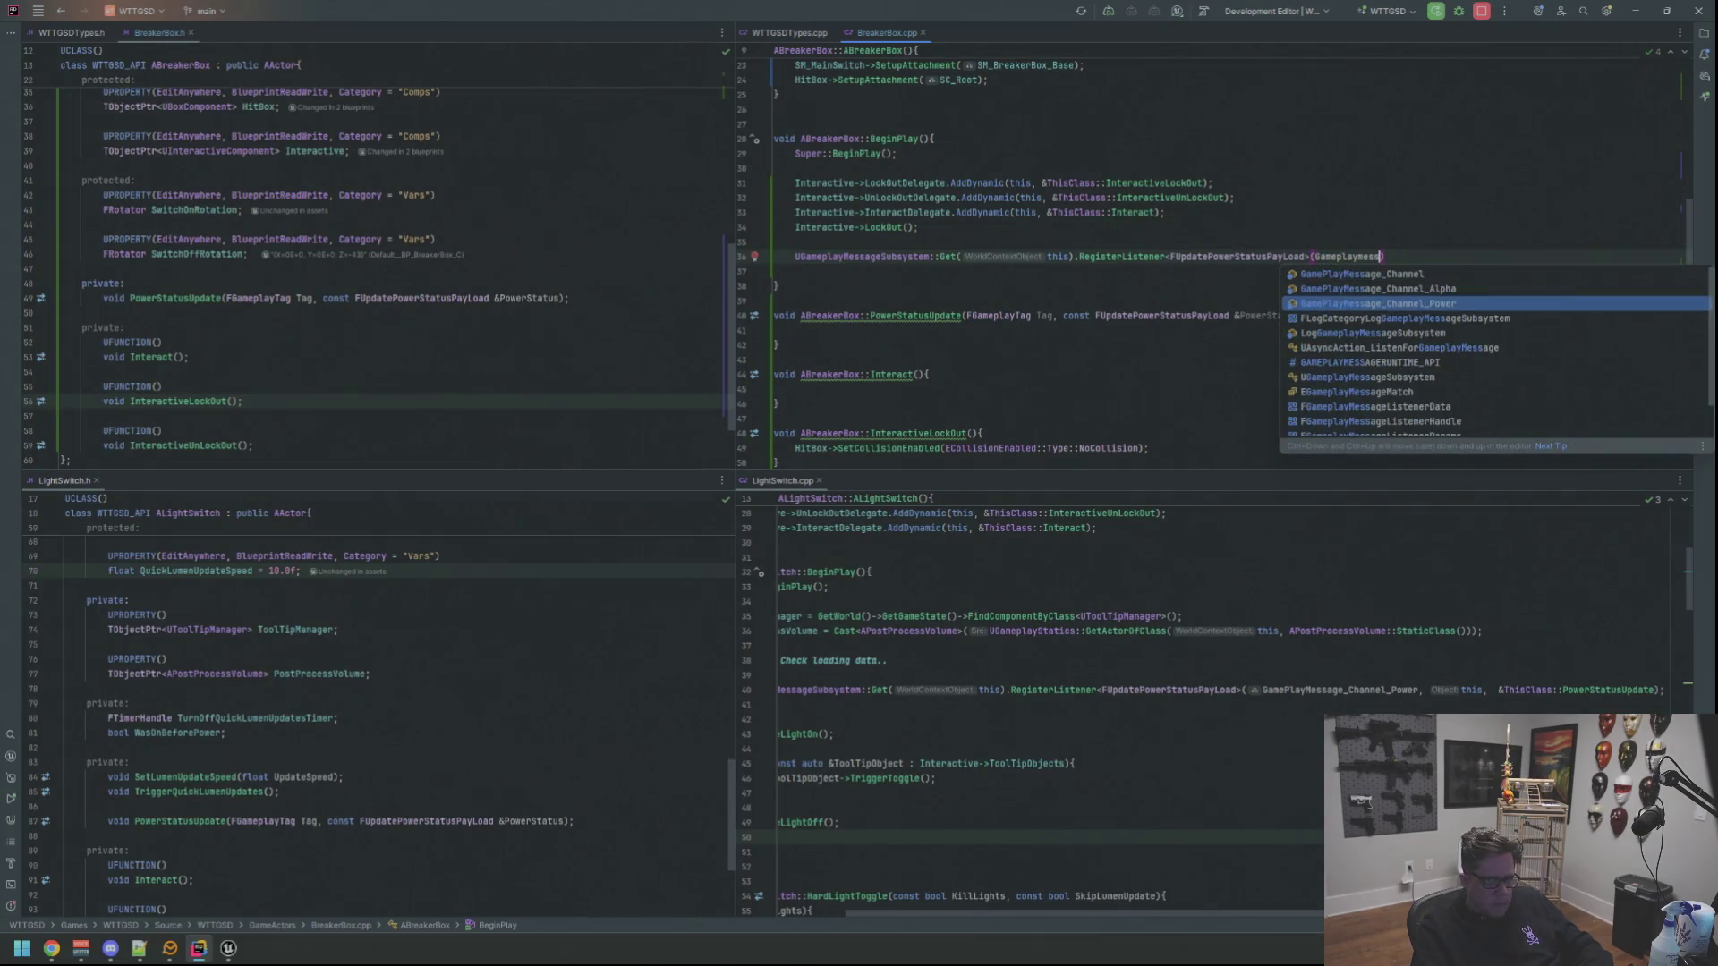
key(Return)
text(, this,)
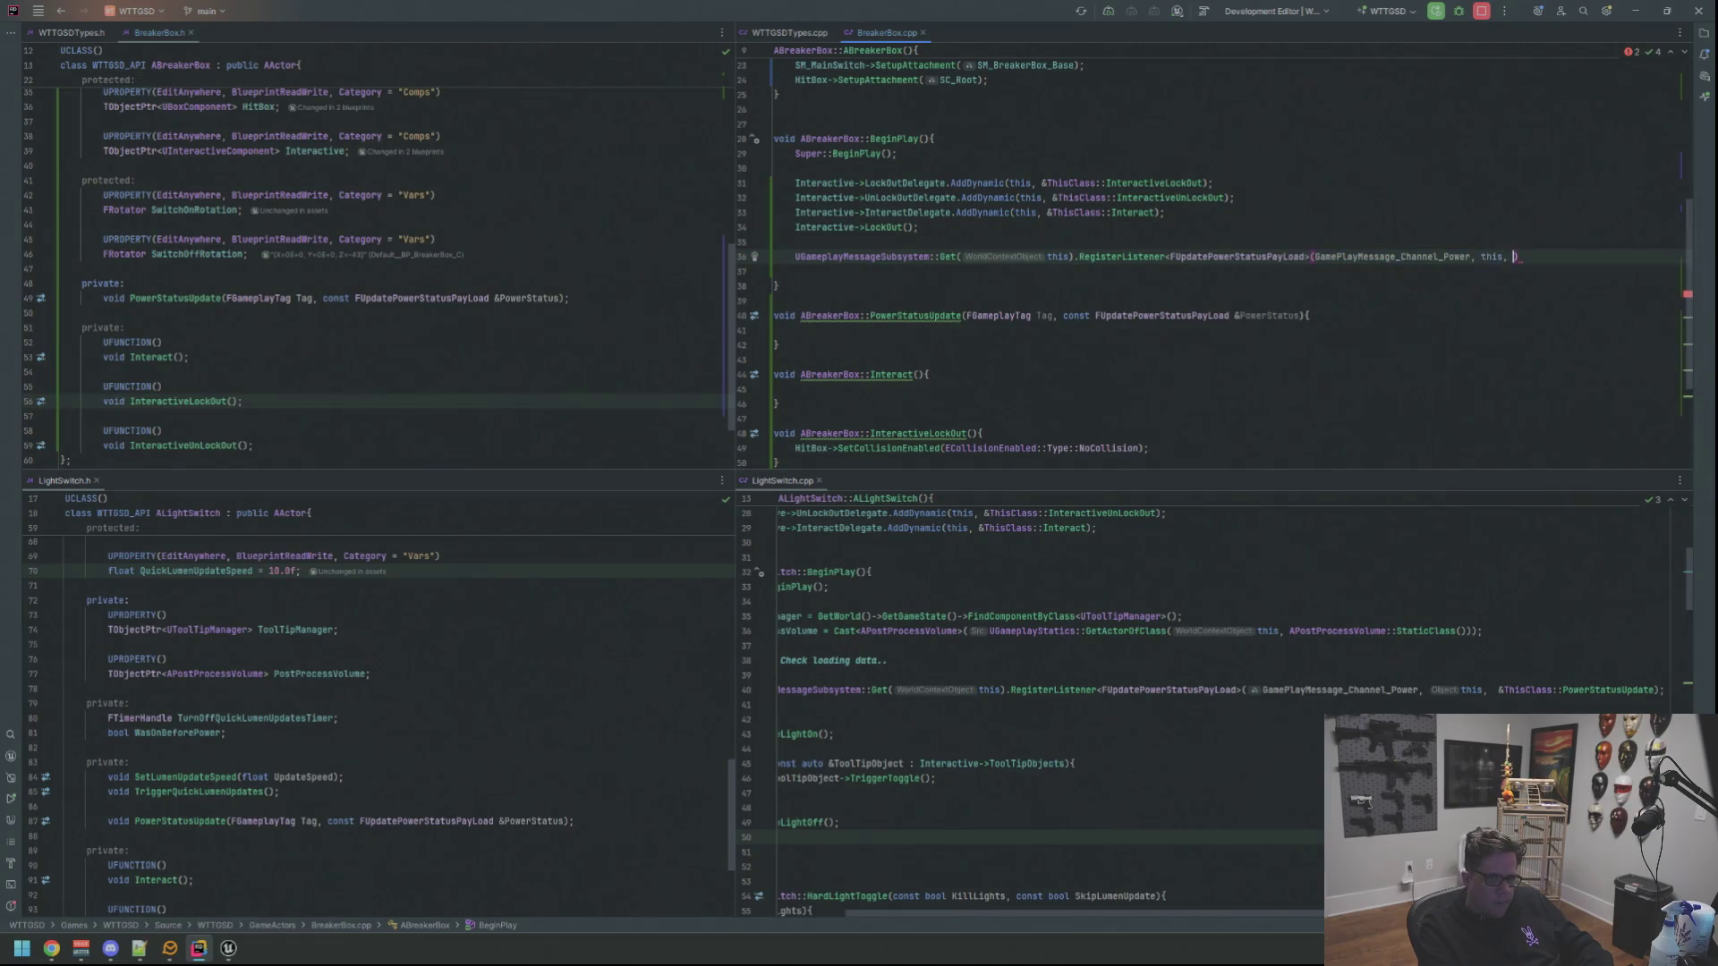